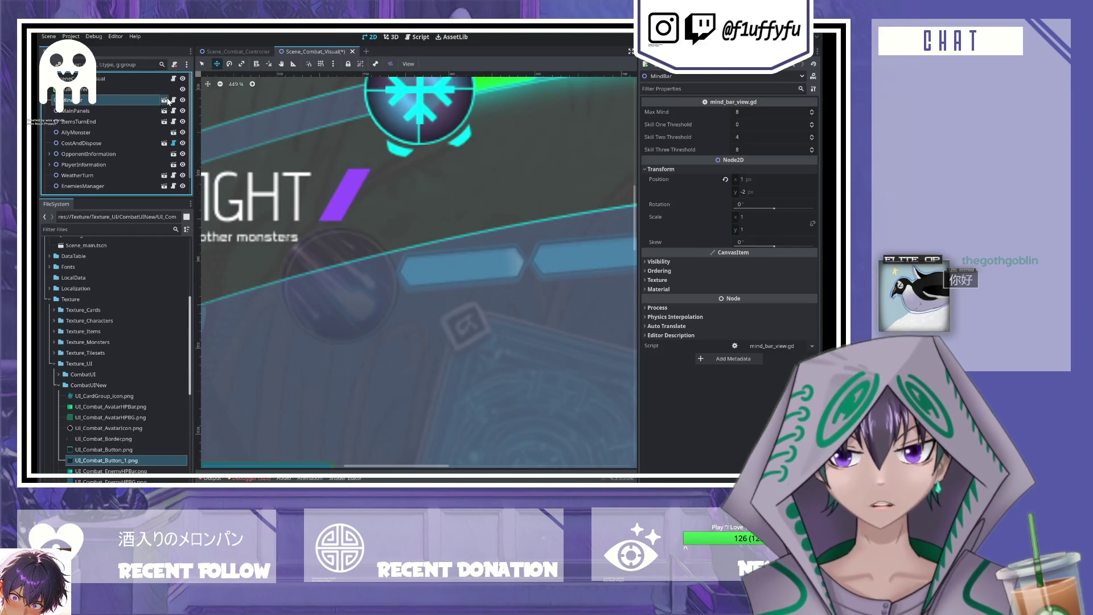
# - Open the Mind_Bar scene and set the reference image height to 99 px
pyautogui.click(164, 99)
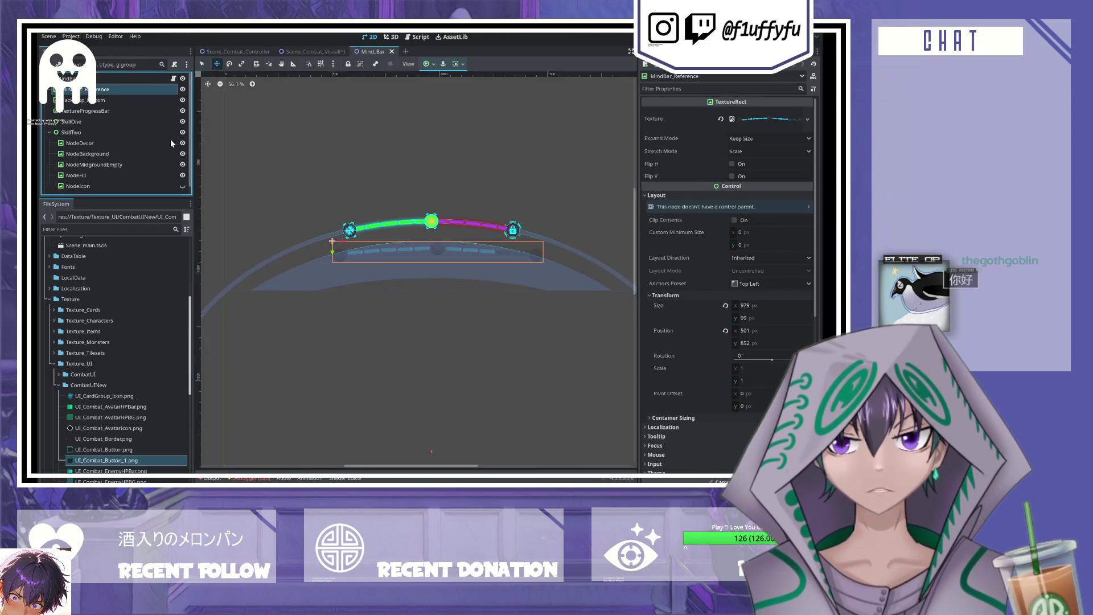
pyautogui.scroll(2, 434, 303)
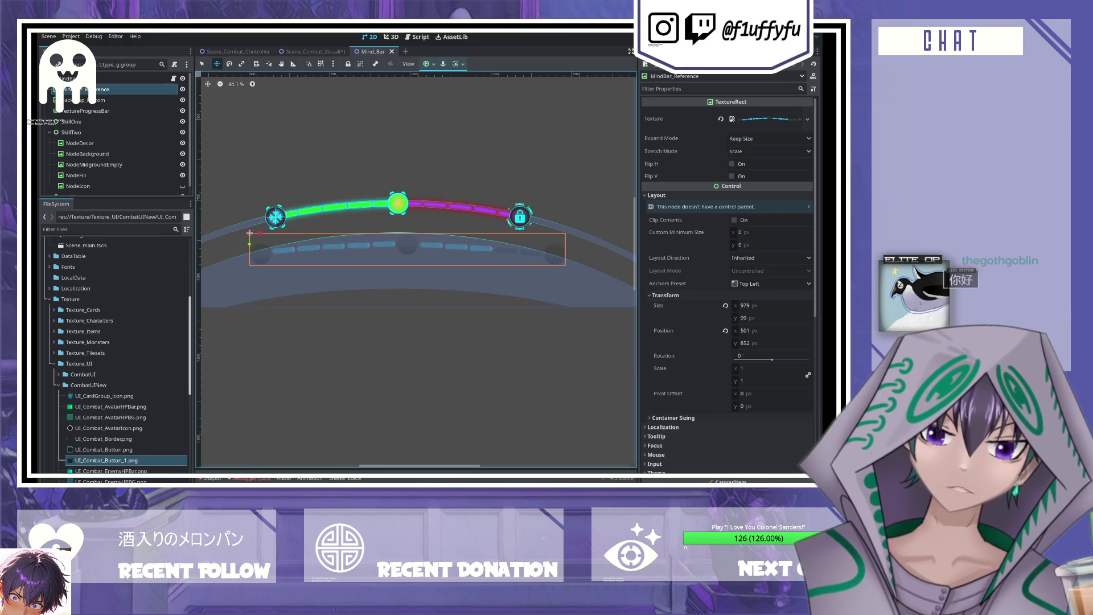
pyautogui.click(756, 306)
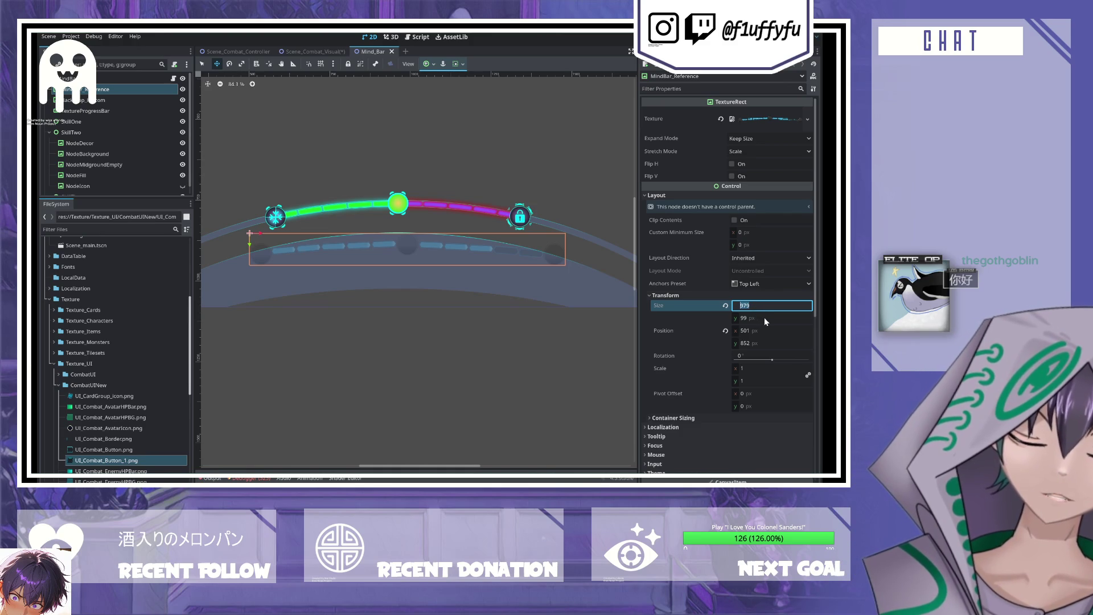
pyautogui.write('977')
pyautogui.click(764, 317)
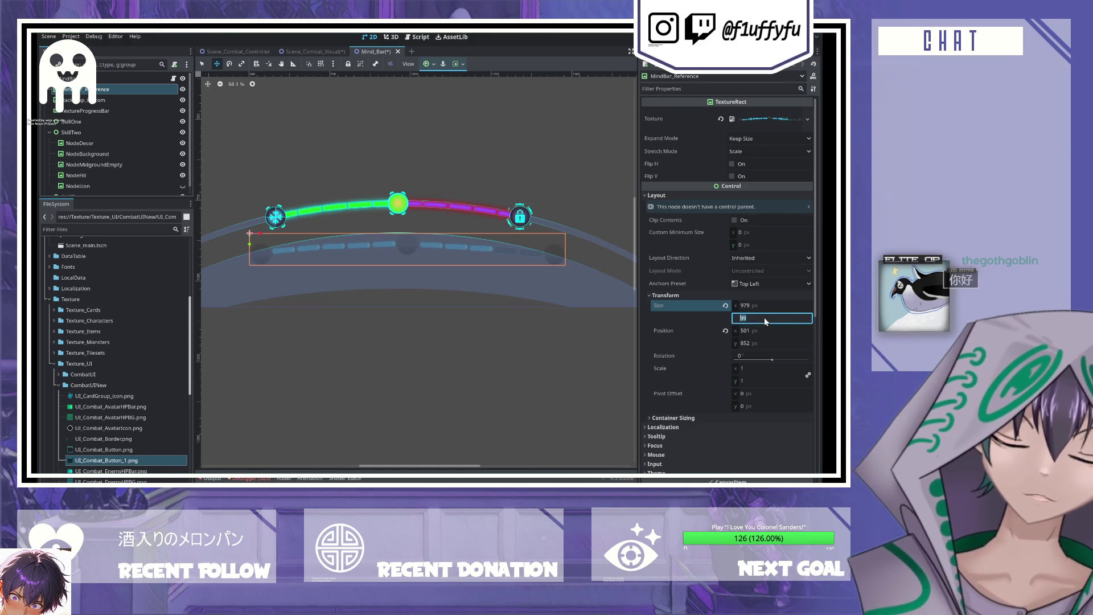
pyautogui.write('9')
pyautogui.press('Tab')
# - Check the reference position at 501, 852 and restore its width to 979
pyautogui.click(762, 342)
pyautogui.click(770, 331)
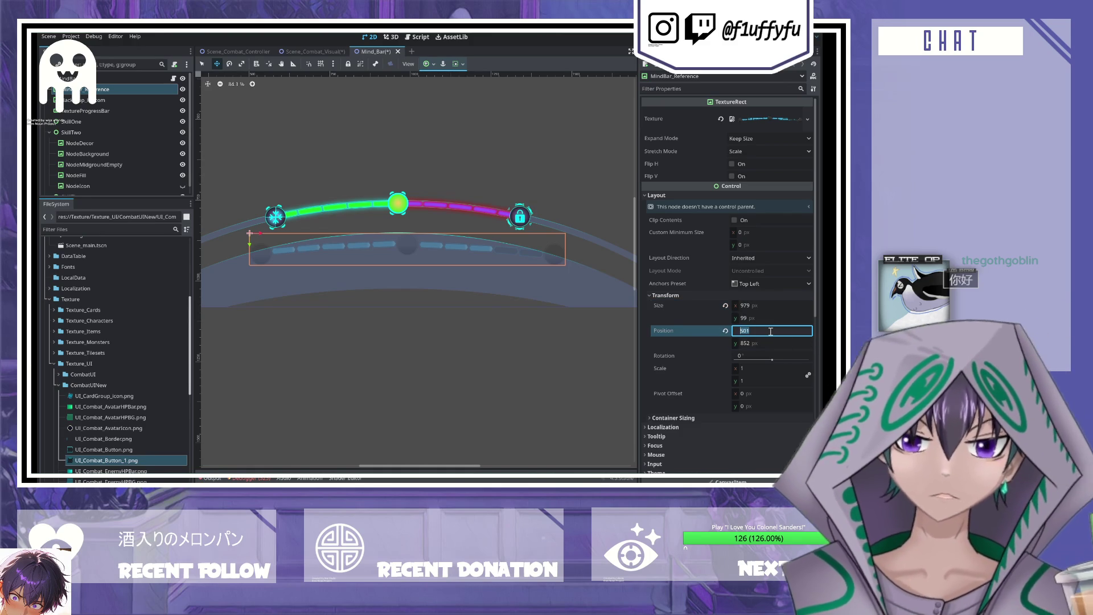
pyautogui.click(740, 331)
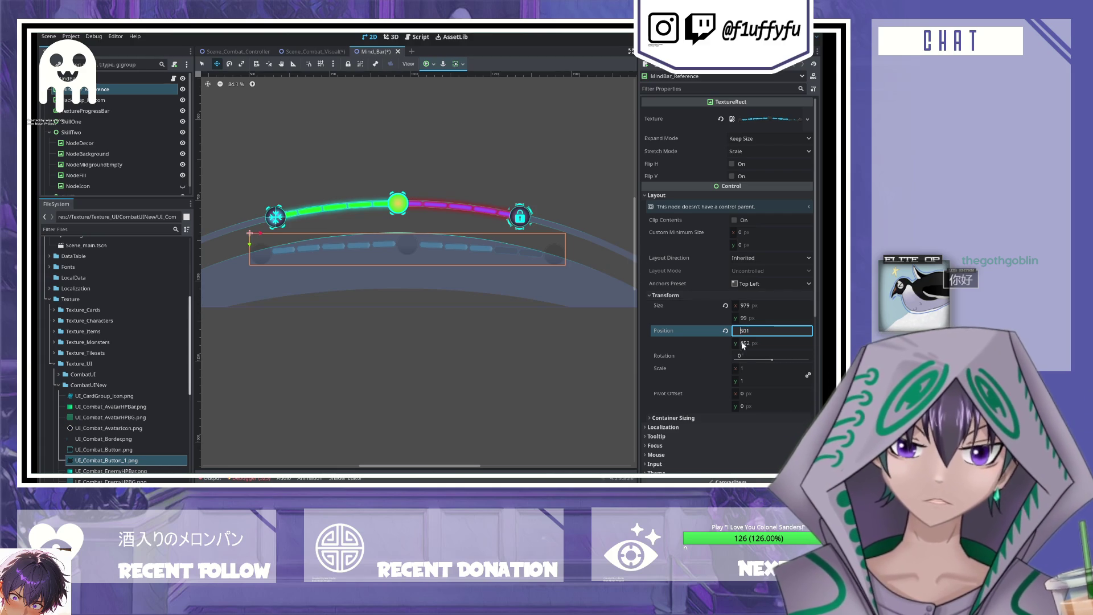
pyautogui.hotkey('shift', 'Tab')
pyautogui.hotkey('shift', 'Tab')
pyautogui.write('977')
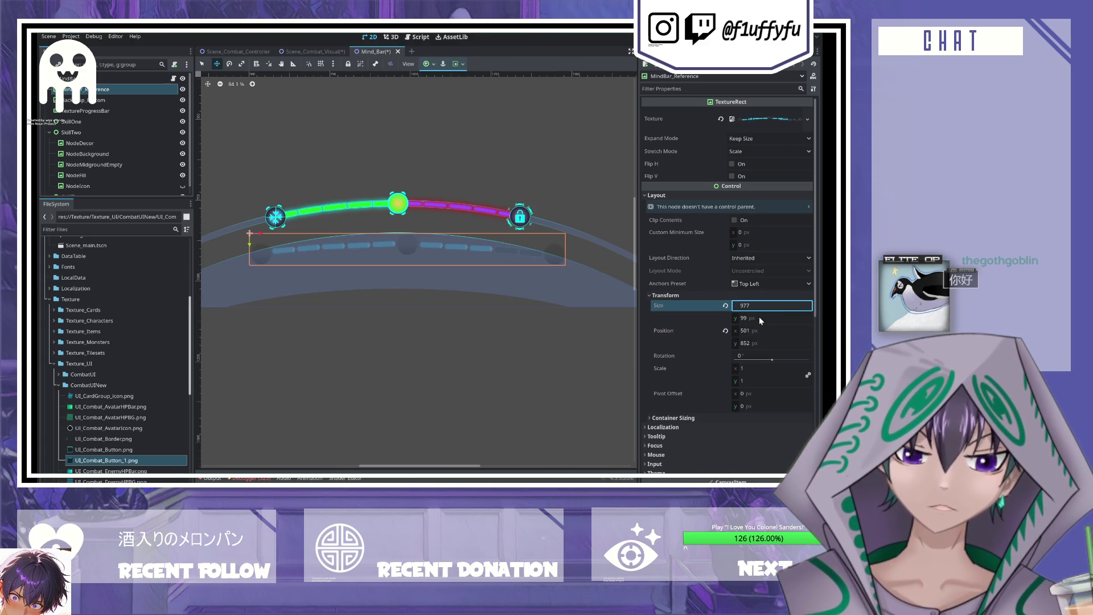
pyautogui.hotkey('ctrl', 'z')
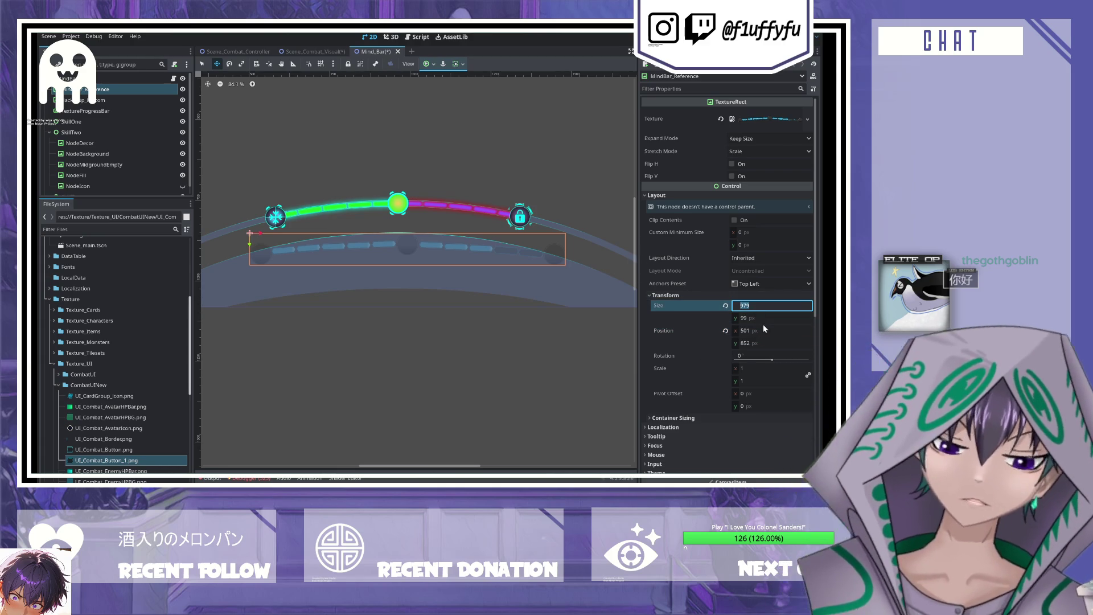
# - Save the Mind_Bar scene
pyautogui.hotkey('ctrl', 's')
pyautogui.scroll(2, 386, 247)
pyautogui.scroll(-4, 385, 247)
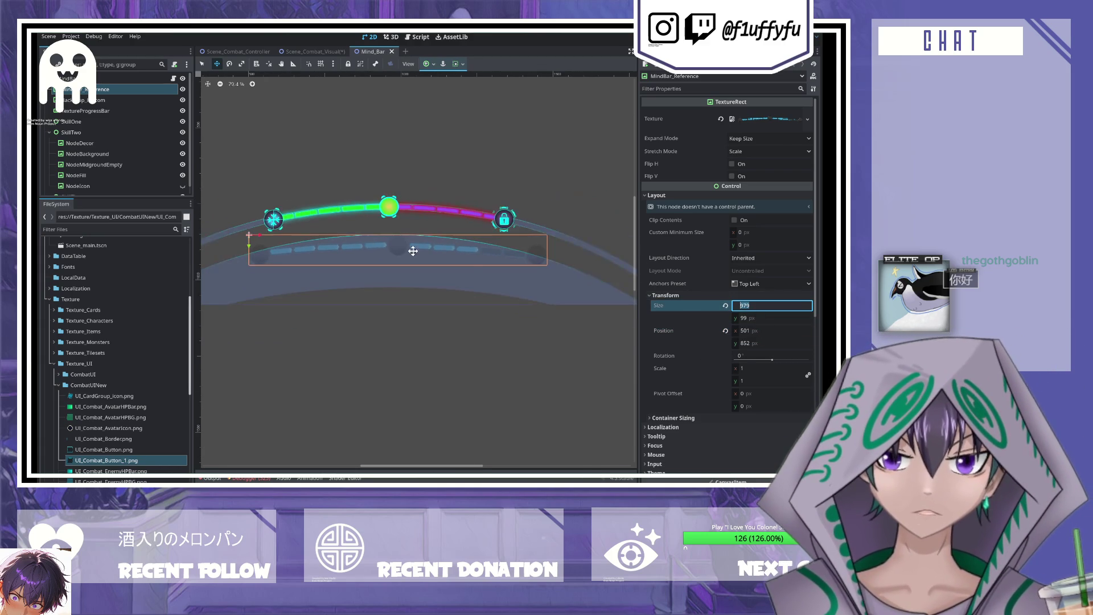
pyautogui.scroll(-2, 399, 251)
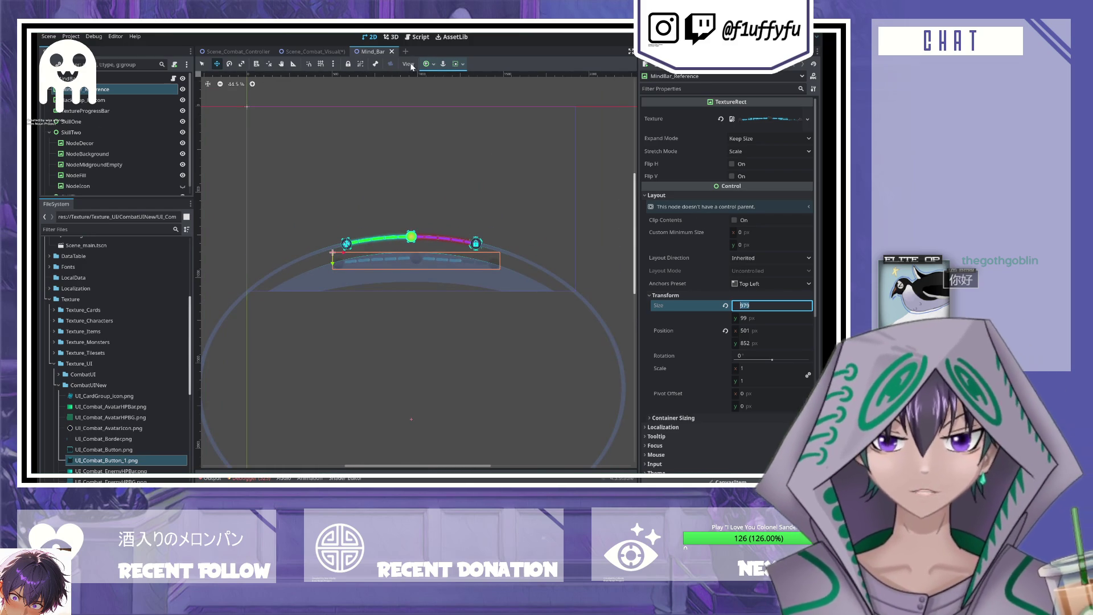
# - Compare Mind_Bar against Scene_Combat_Visual, then close the Mind_Bar scene
pyautogui.click(308, 52)
pyautogui.scroll(-3, 458, 227)
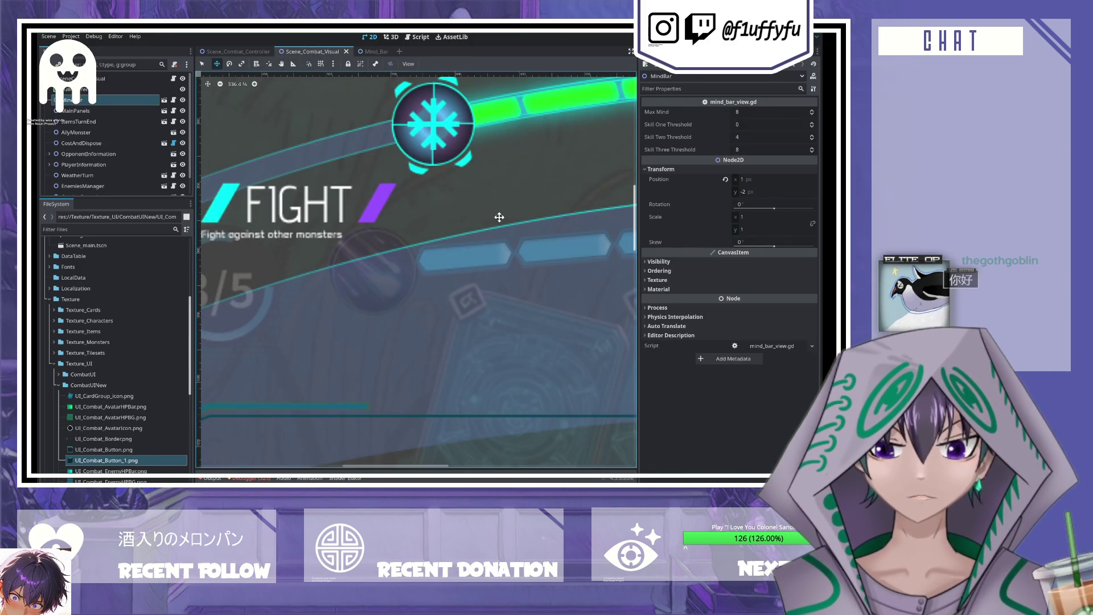
pyautogui.scroll(-4, 471, 224)
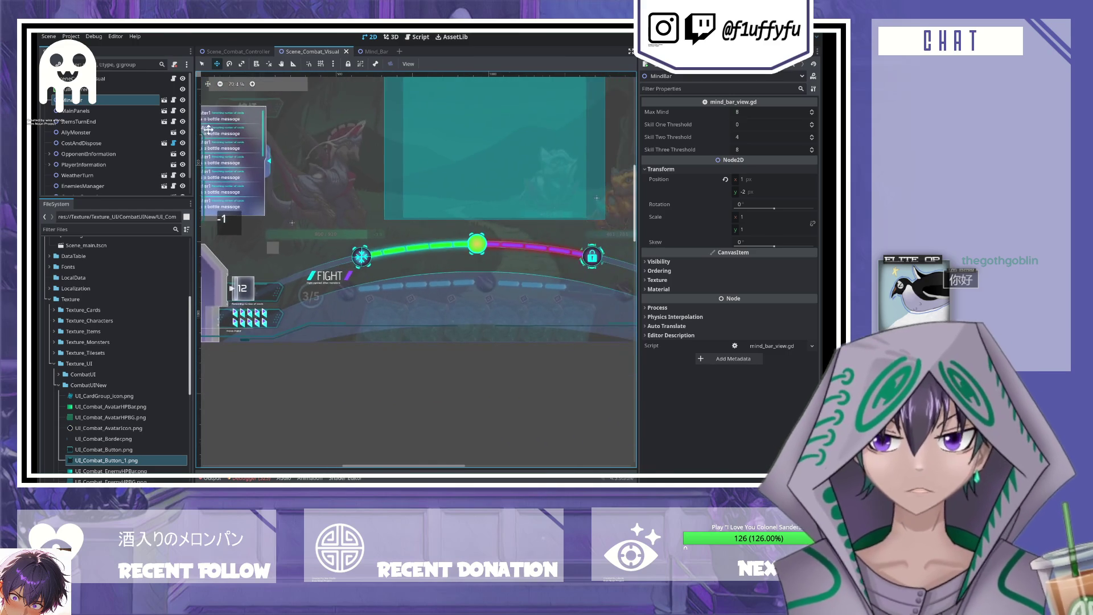
pyautogui.click(380, 51)
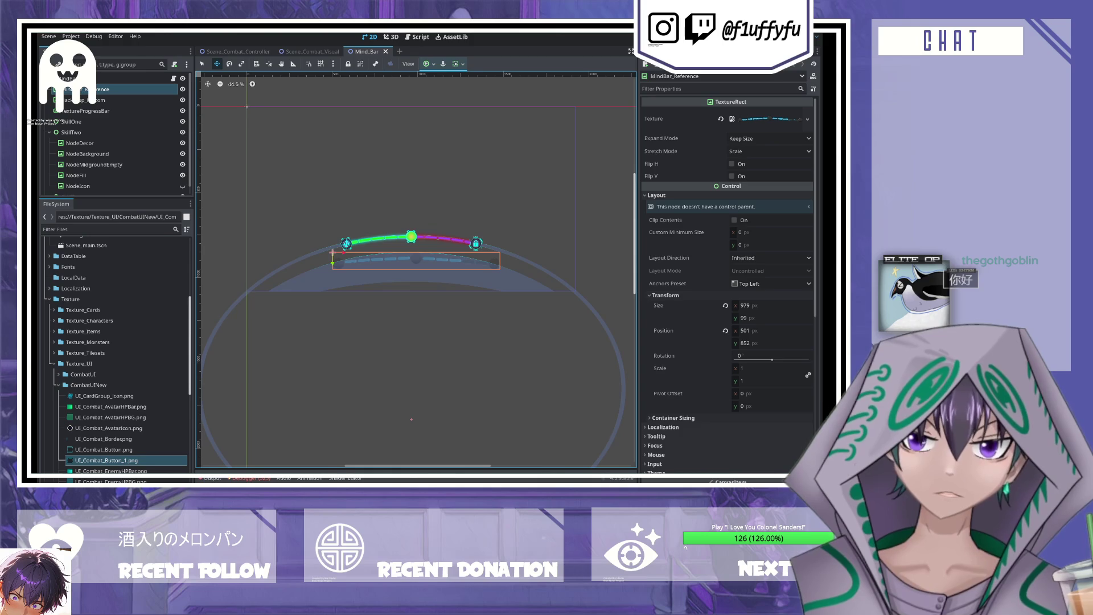
pyautogui.scroll(4, 409, 288)
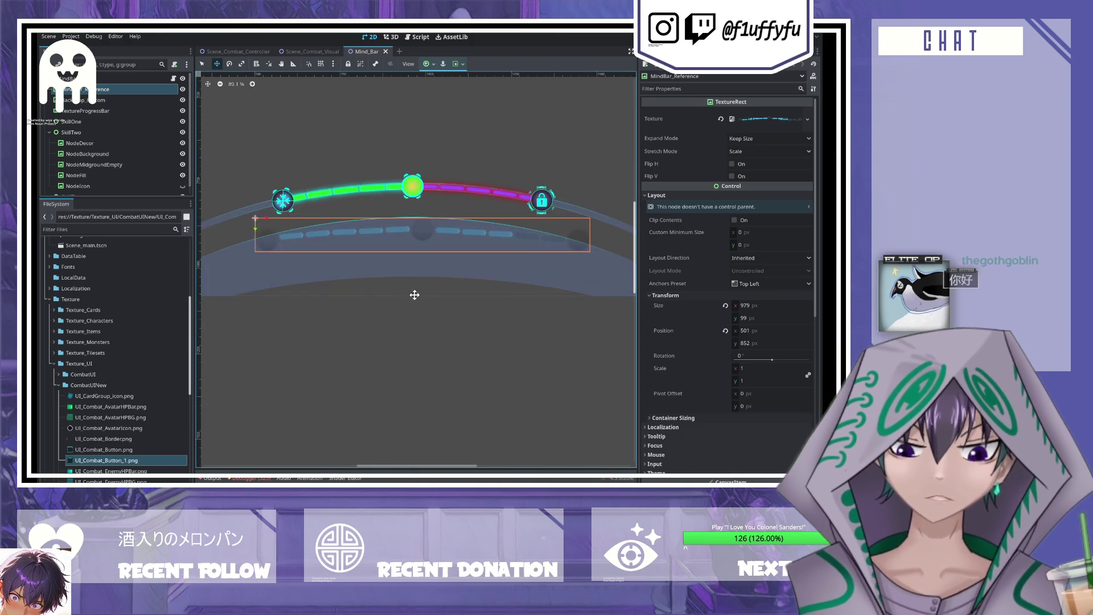
pyautogui.scroll(-3, 399, 273)
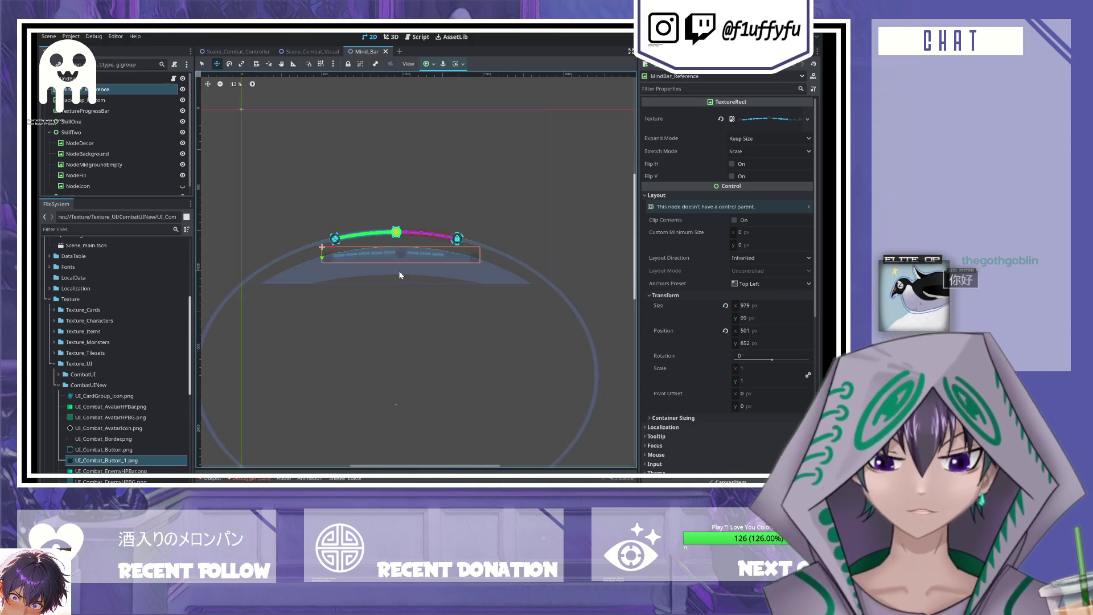
pyautogui.scroll(4, 387, 290)
pyautogui.scroll(-2, 384, 293)
pyautogui.scroll(1, 379, 287)
pyautogui.scroll(-1, 376, 288)
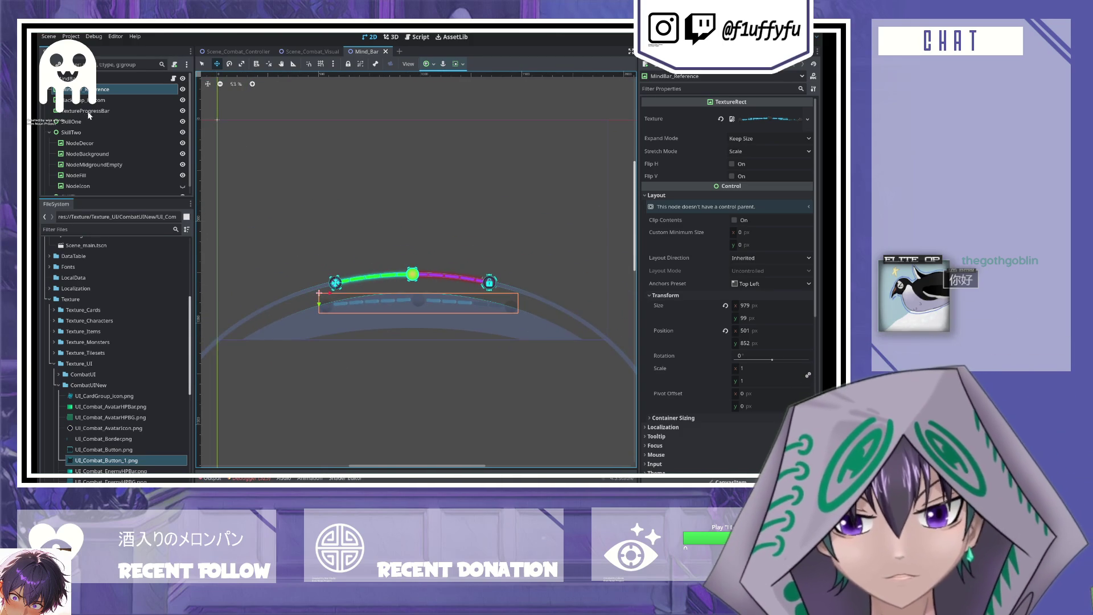
pyautogui.hotkey('ctrl', 'shift', 'w')
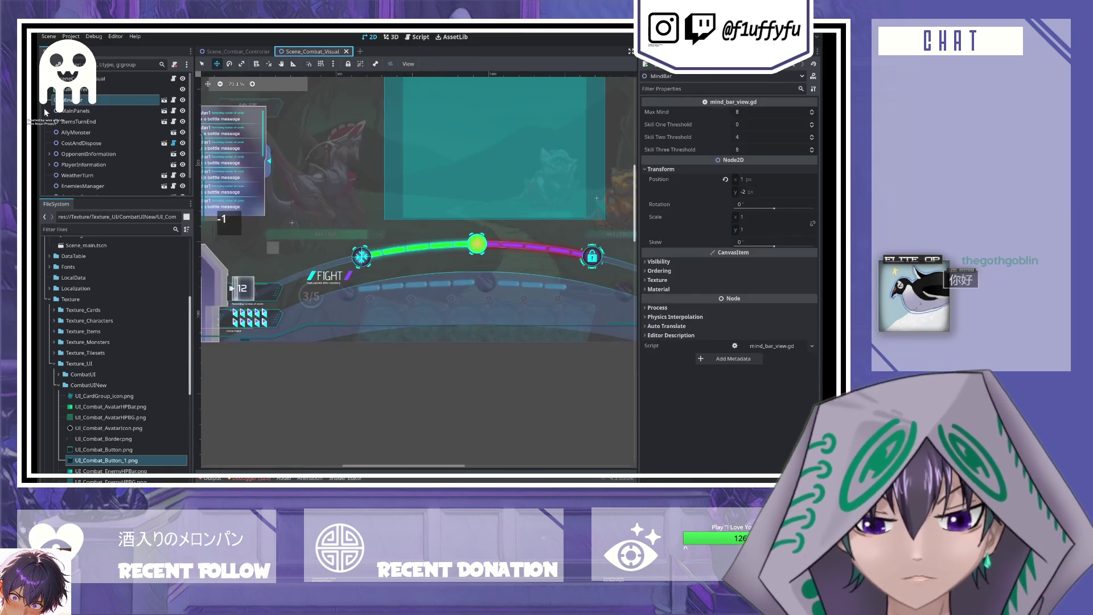
# - Select CostAndDispose in the combat visual tree and open its scene for editing
pyautogui.click(103, 132)
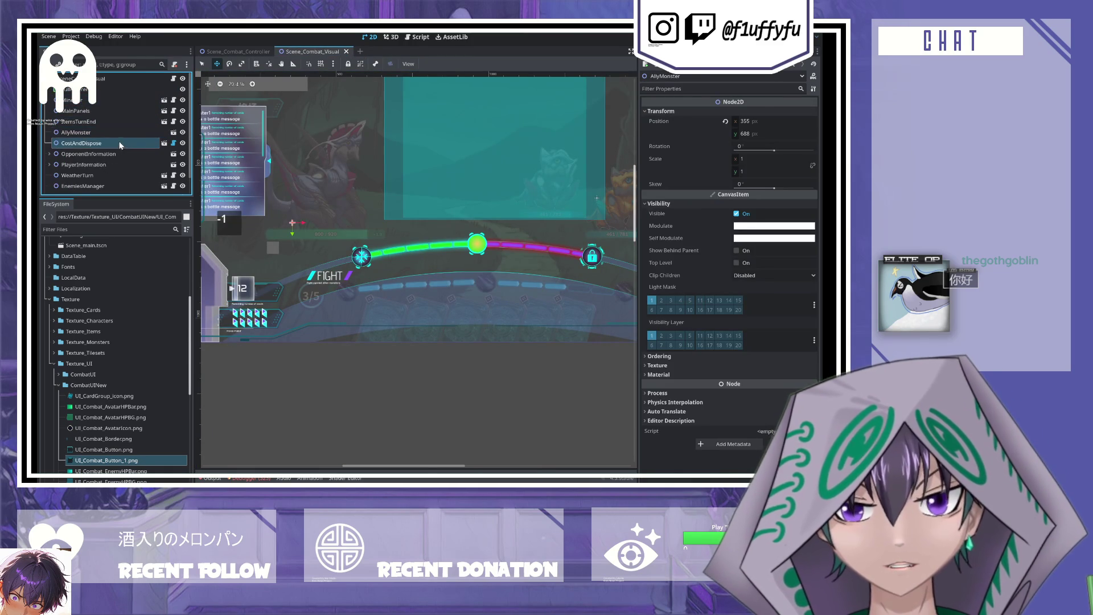
pyautogui.click(183, 143)
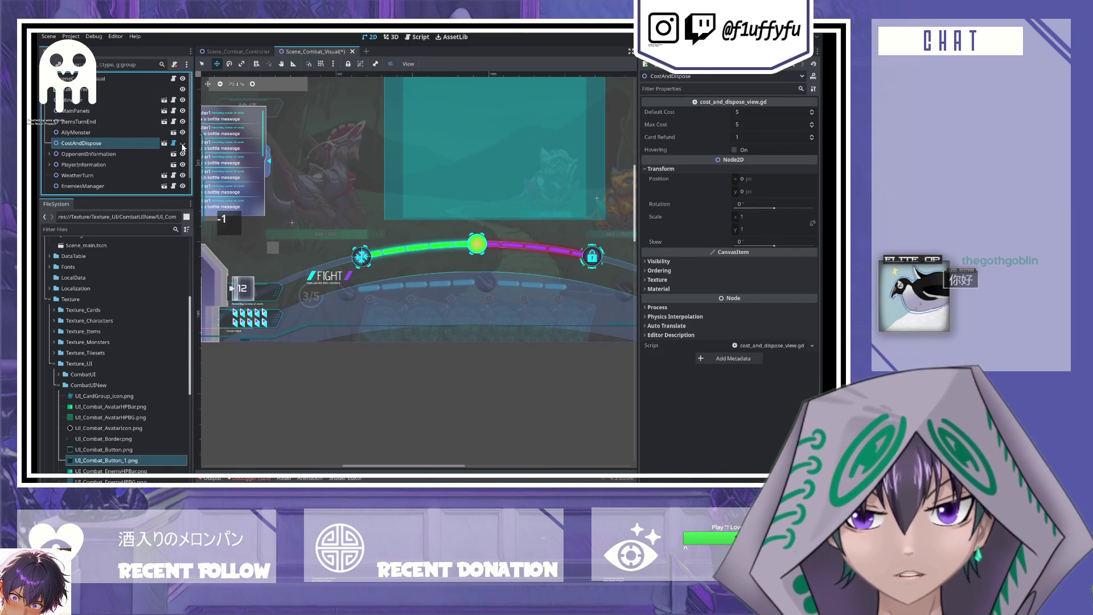
pyautogui.click(163, 143)
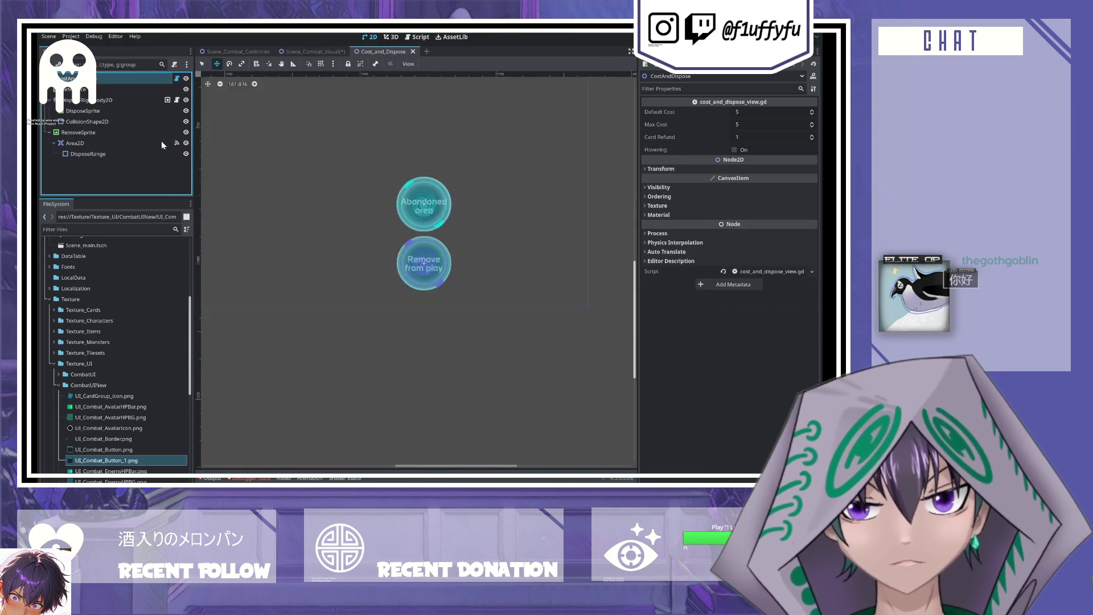
# - Give the reference image the UI_Combat_Energy_Indicator.png texture and reset its size to fit
pyautogui.click(159, 89)
pyautogui.scroll(-5, 341, 205)
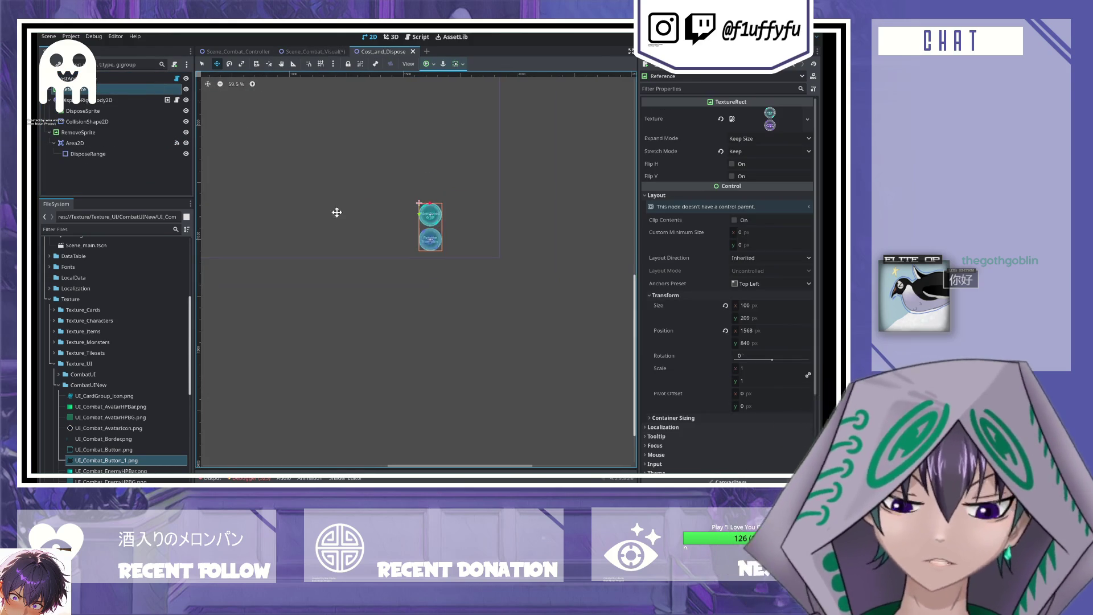
pyautogui.moveTo(335, 207); pyautogui.dragTo(426, 283)
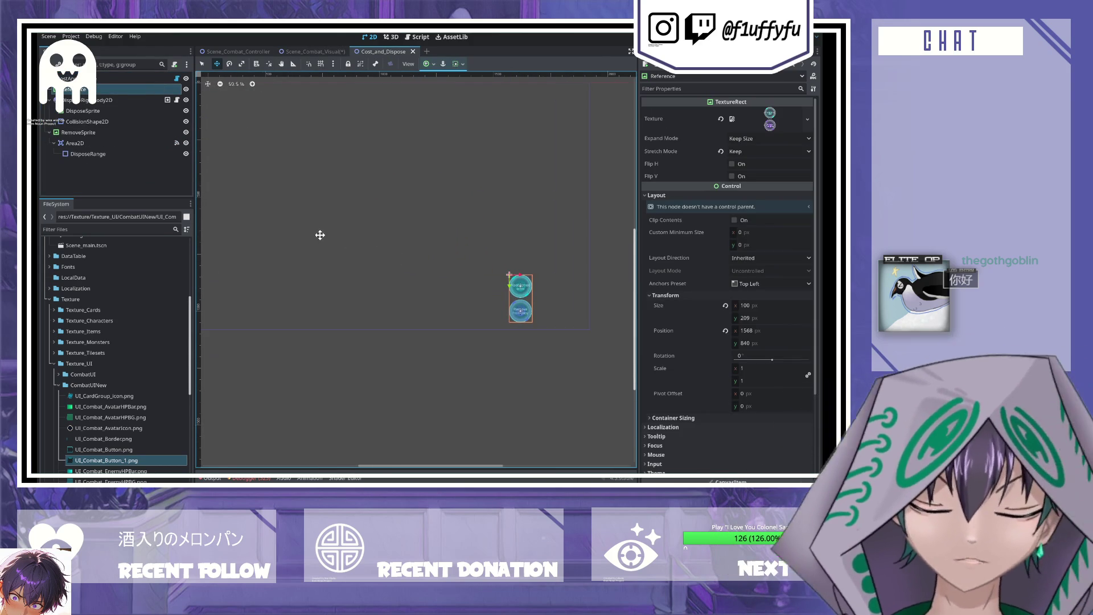
pyautogui.moveTo(320, 236); pyautogui.dragTo(322, 239)
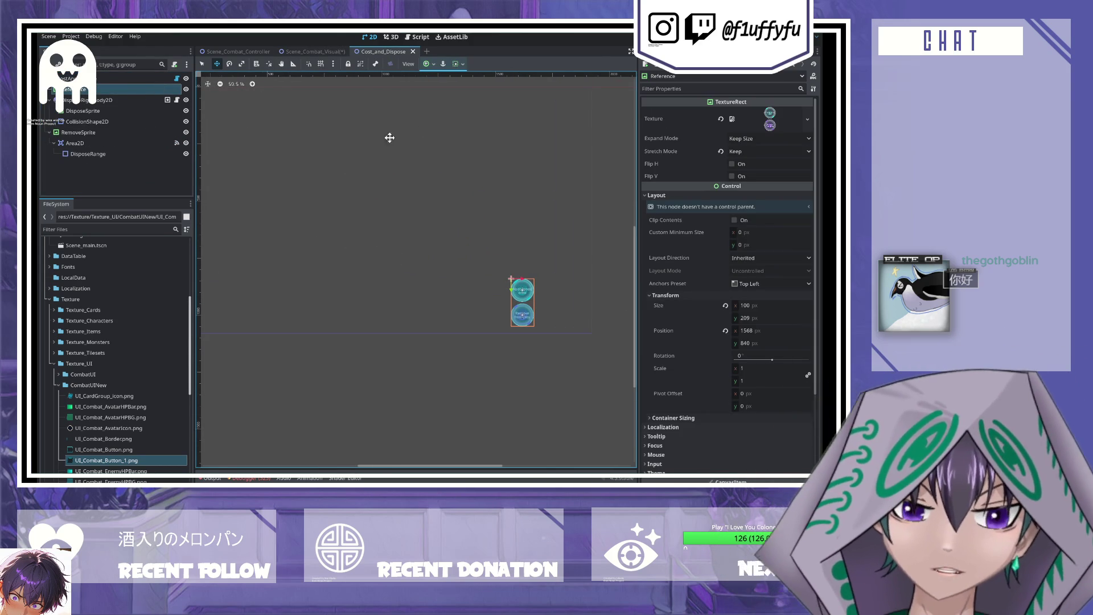
pyautogui.scroll(-5, 123, 301)
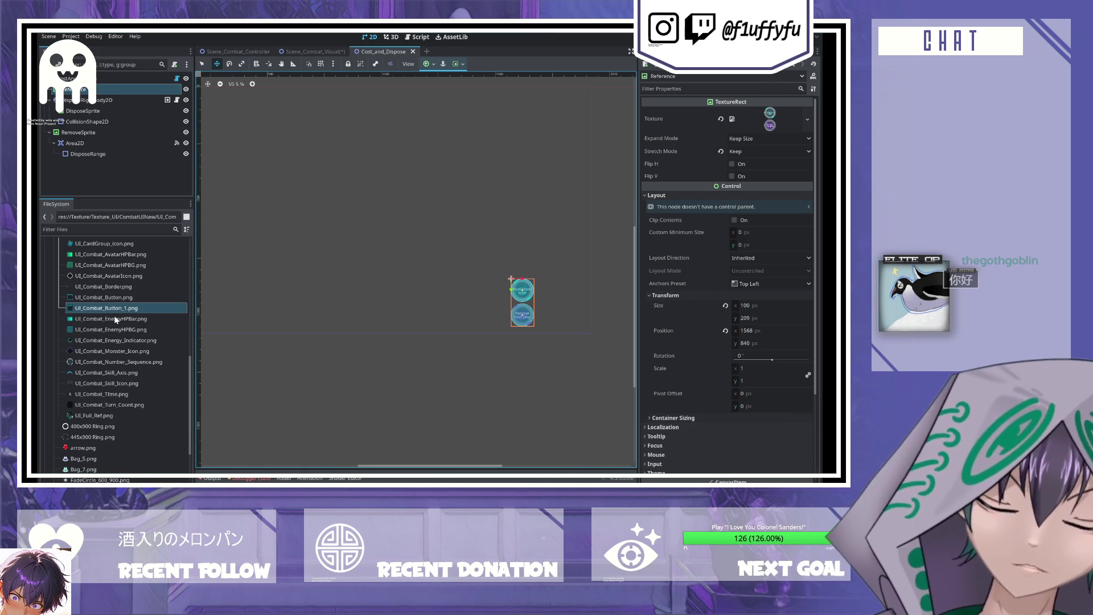
pyautogui.moveTo(114, 340)
pyautogui.mouseDown()
pyautogui.moveTo(683, 188)
pyautogui.moveTo(772, 122)
pyautogui.mouseUp()
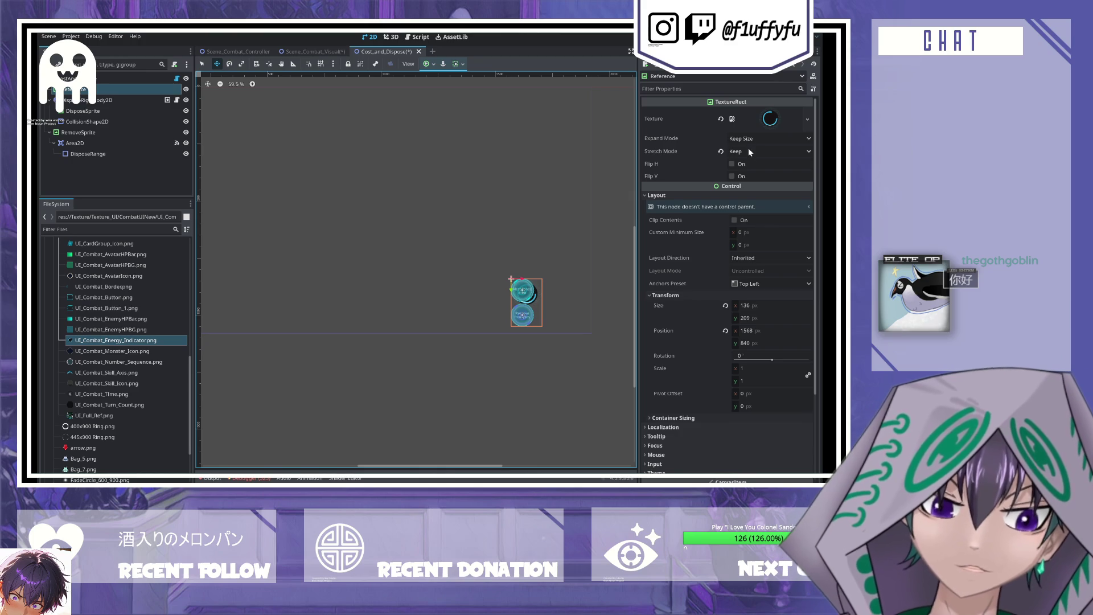
pyautogui.click(725, 151)
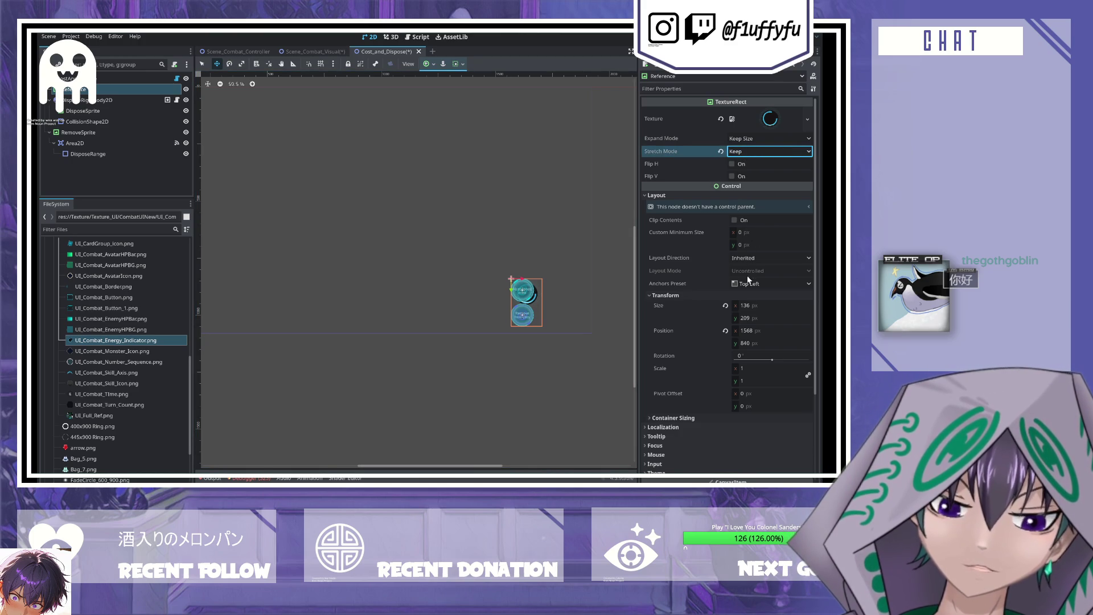
pyautogui.click(725, 306)
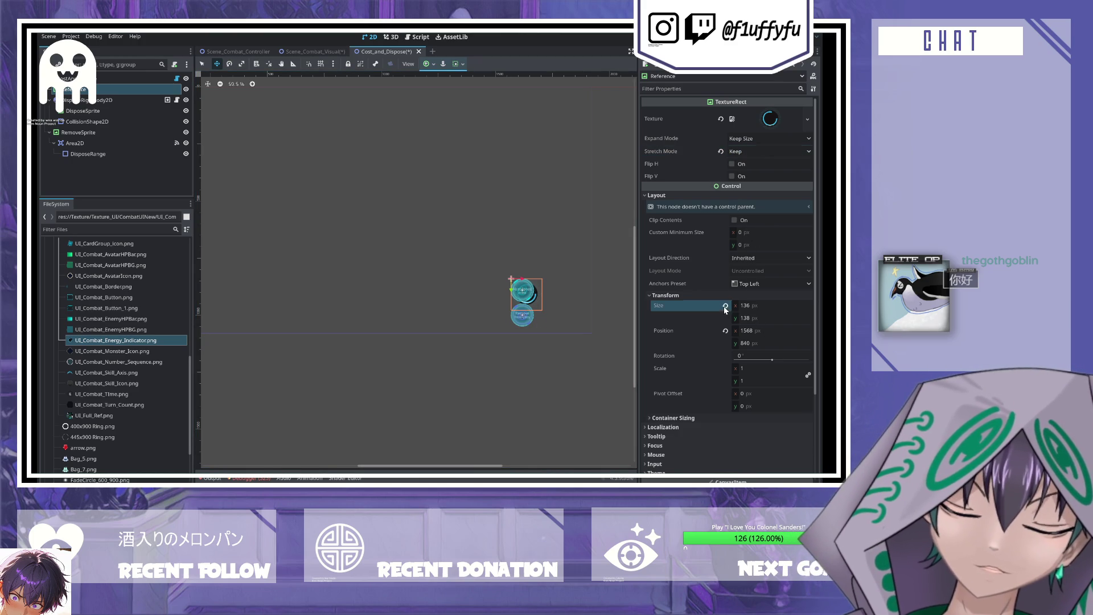
# - Move the reference image to position 353, 862
pyautogui.click(758, 333)
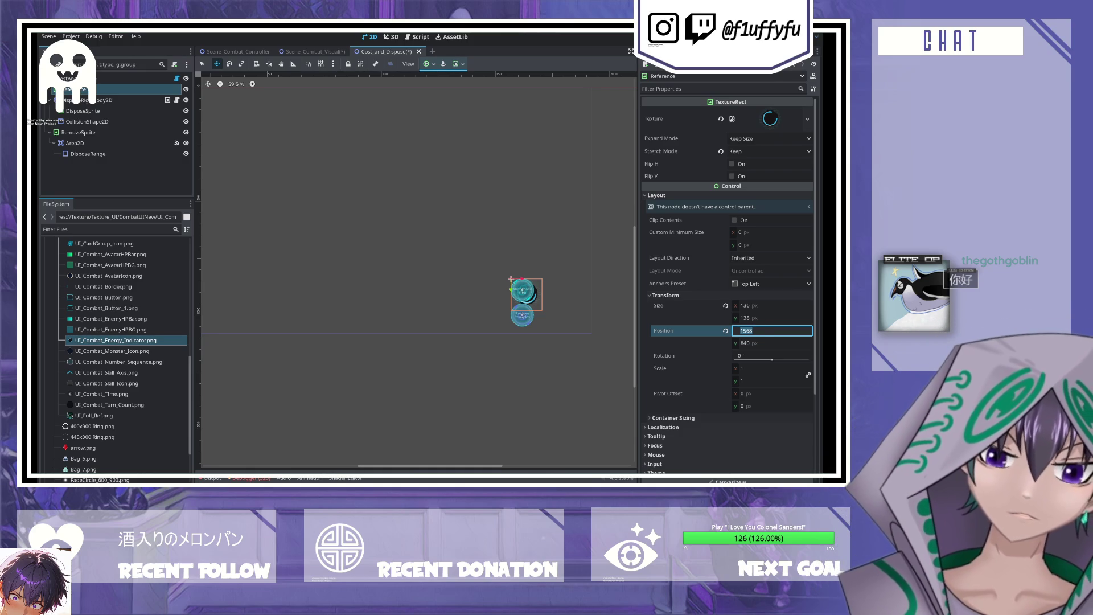
pyautogui.click(764, 328)
pyautogui.press('BackSpace')
pyautogui.press('Tab')
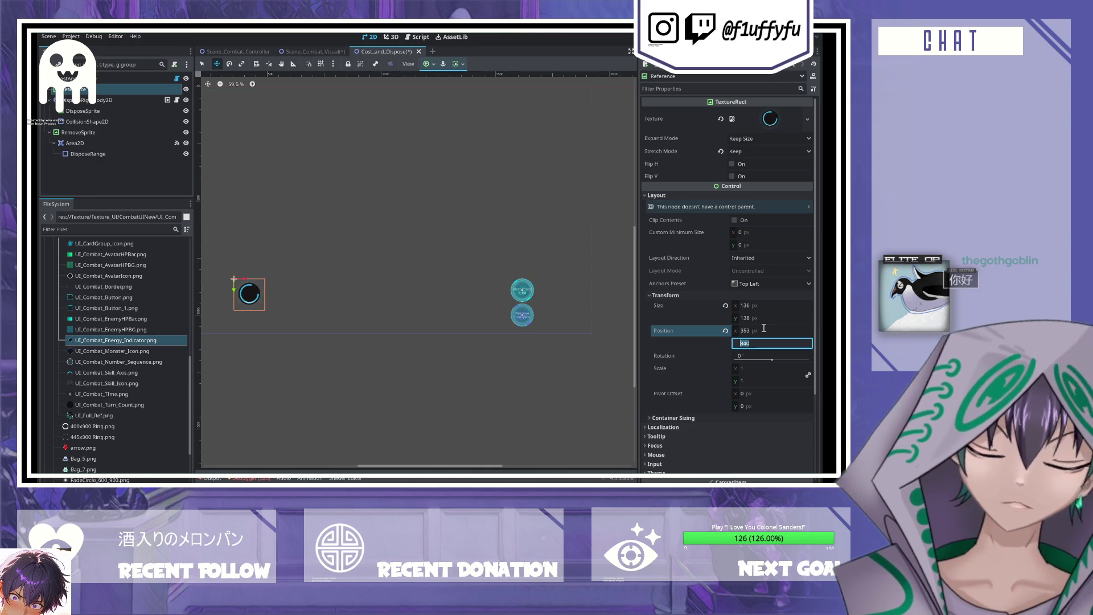
pyautogui.write('6')
pyautogui.press('BackSpace')
pyautogui.write('2')
pyautogui.press('Return')
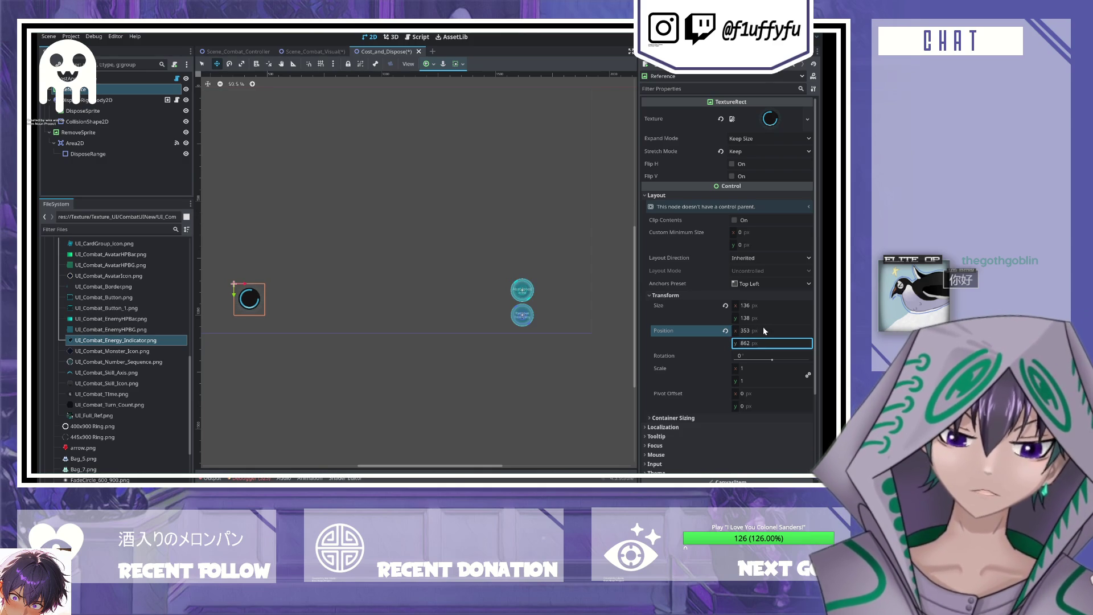
# - Set the reference's Modulate alpha to 0 and close the Cost_and_Dispose scene
pyautogui.scroll(-1, 383, 271)
pyautogui.hscroll(-1, 383, 272)
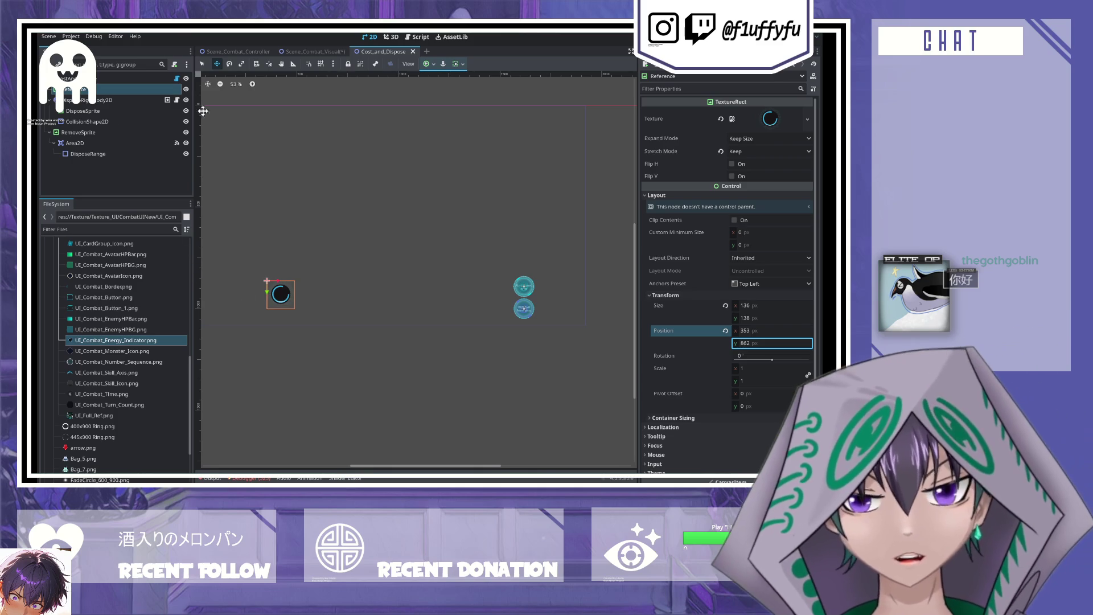
pyautogui.scroll(-5, 729, 274)
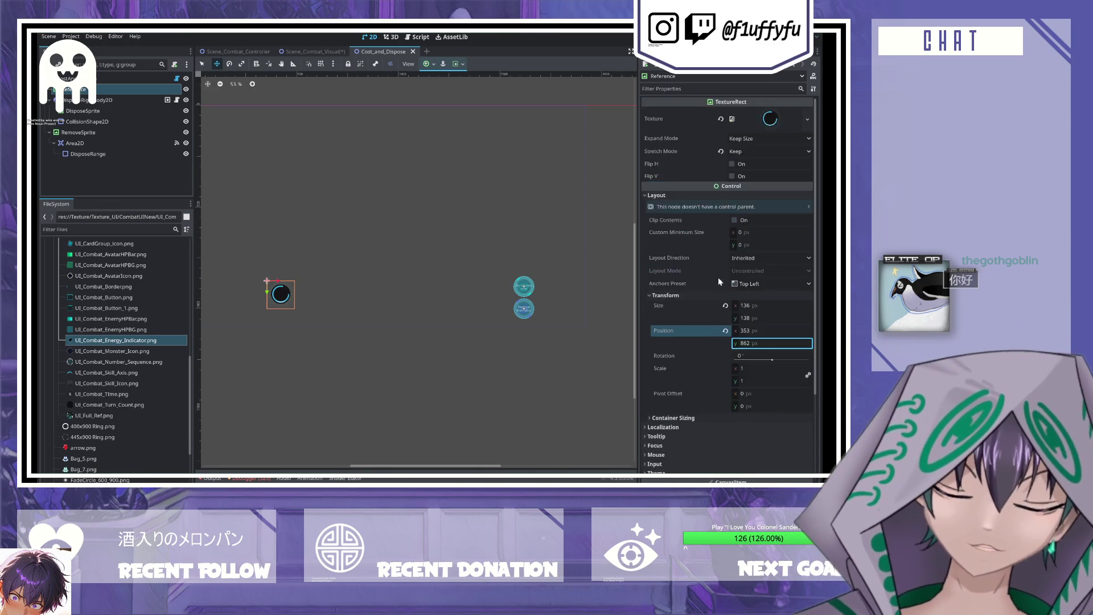
pyautogui.click(659, 379)
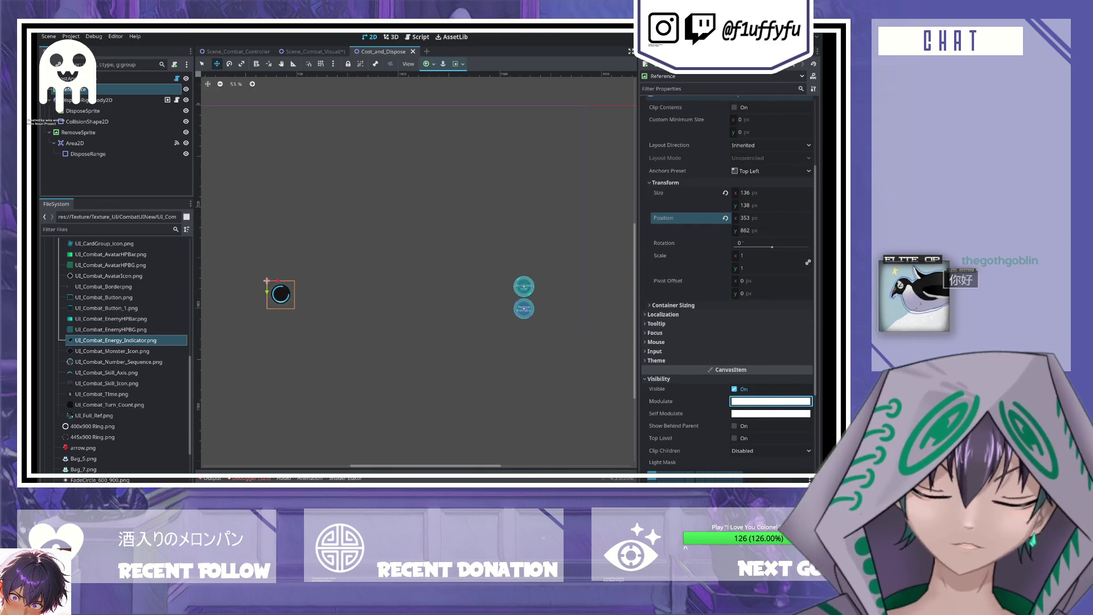
pyautogui.click(407, 268)
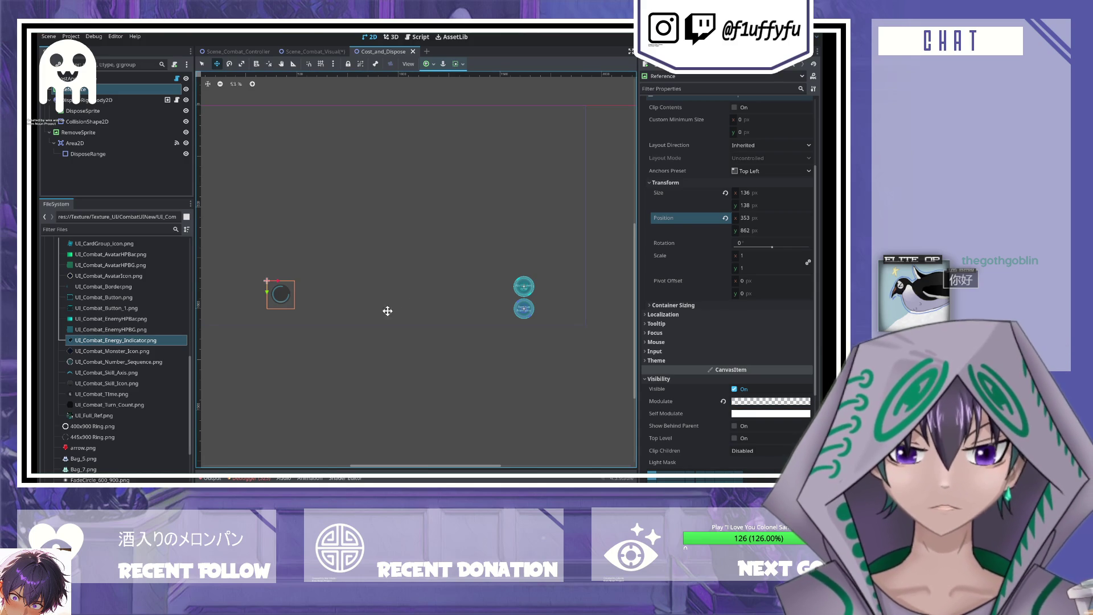
pyautogui.click(413, 52)
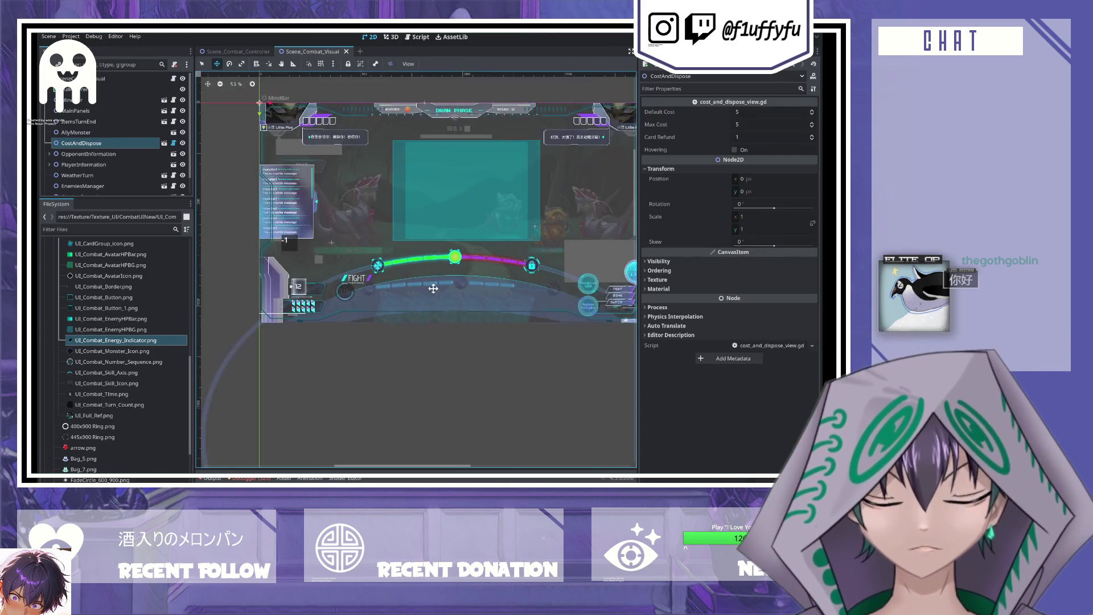
# - Toggle CostAndDispose's visibility off in the Scene dock
pyautogui.scroll(3, 429, 285)
pyautogui.hscroll(2, 442, 313)
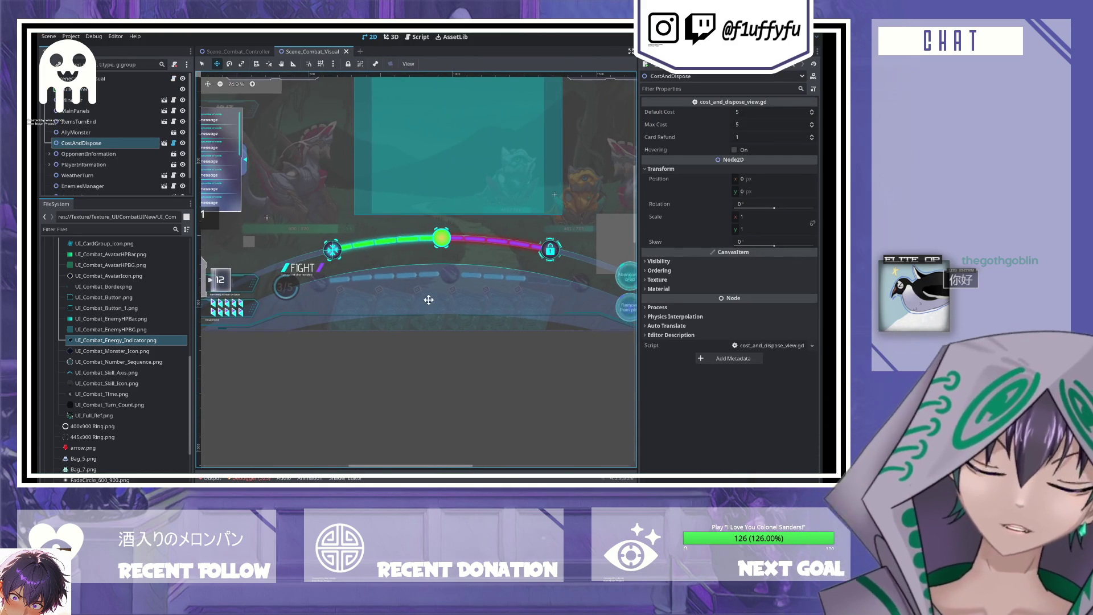
pyautogui.click(180, 145)
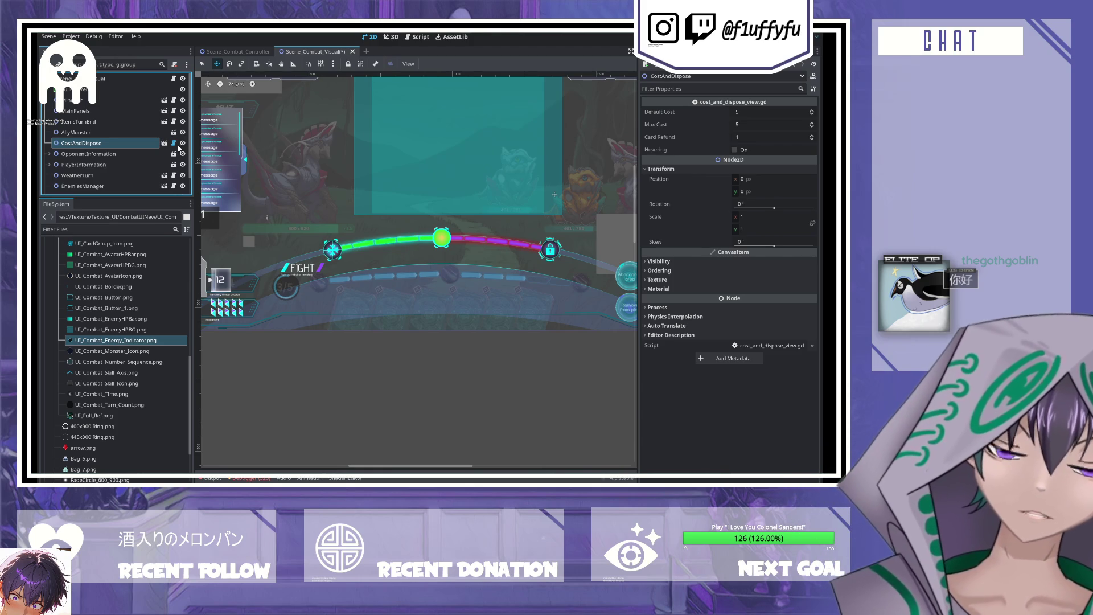
# - Select OpponentInformation, frame it, and open the Opponent_Information scene
pyautogui.hscroll(2, 377, 255)
pyautogui.scroll(1, 377, 255)
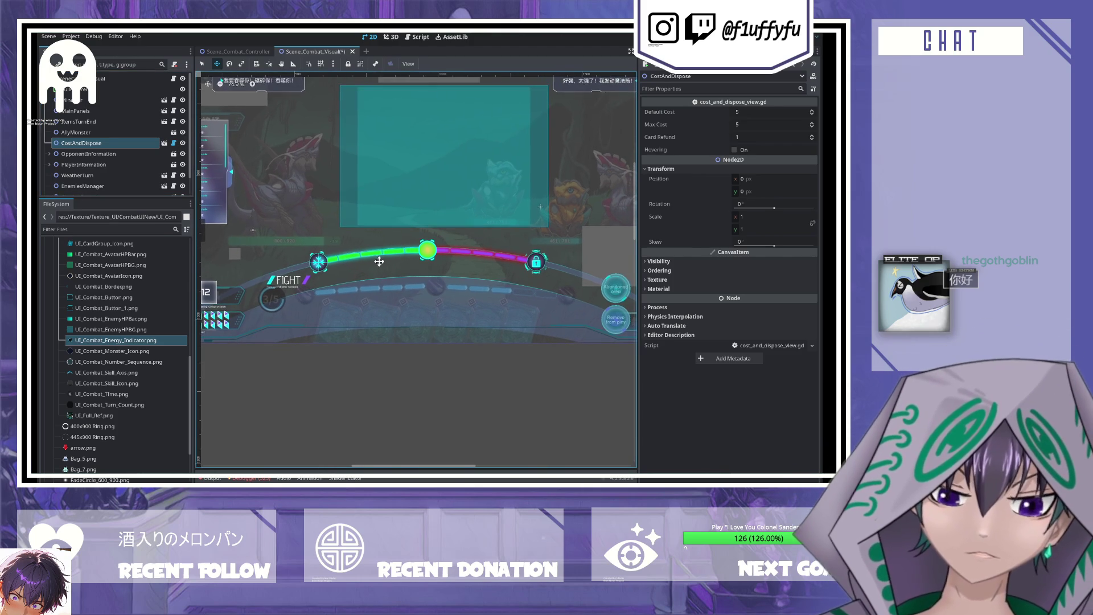
pyautogui.hscroll(-7, 379, 262)
pyautogui.scroll(3, 379, 263)
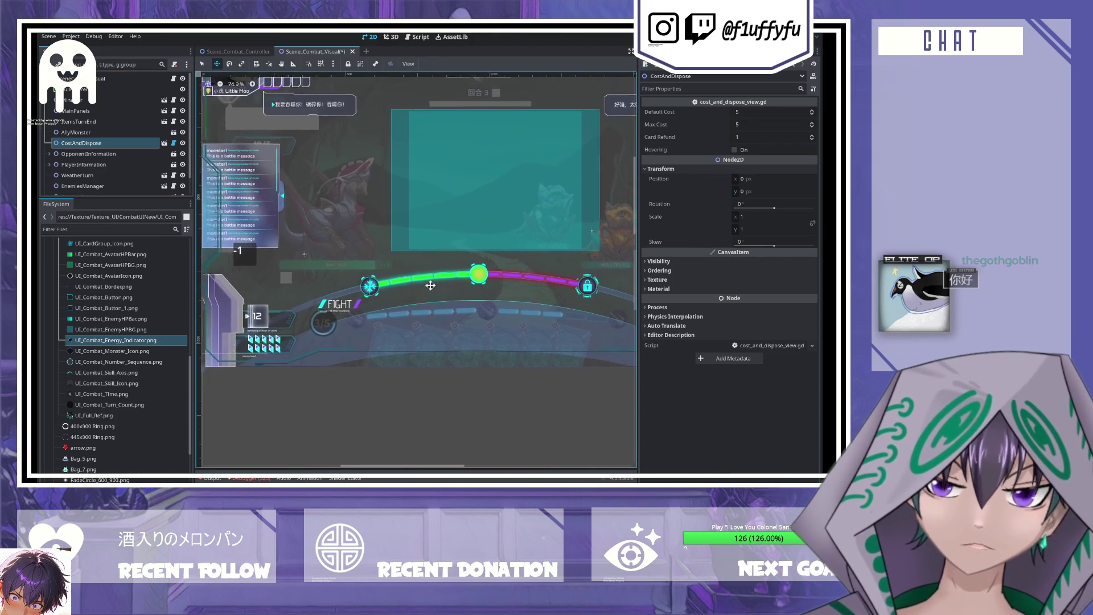
pyautogui.click(127, 153)
pyautogui.press('f')
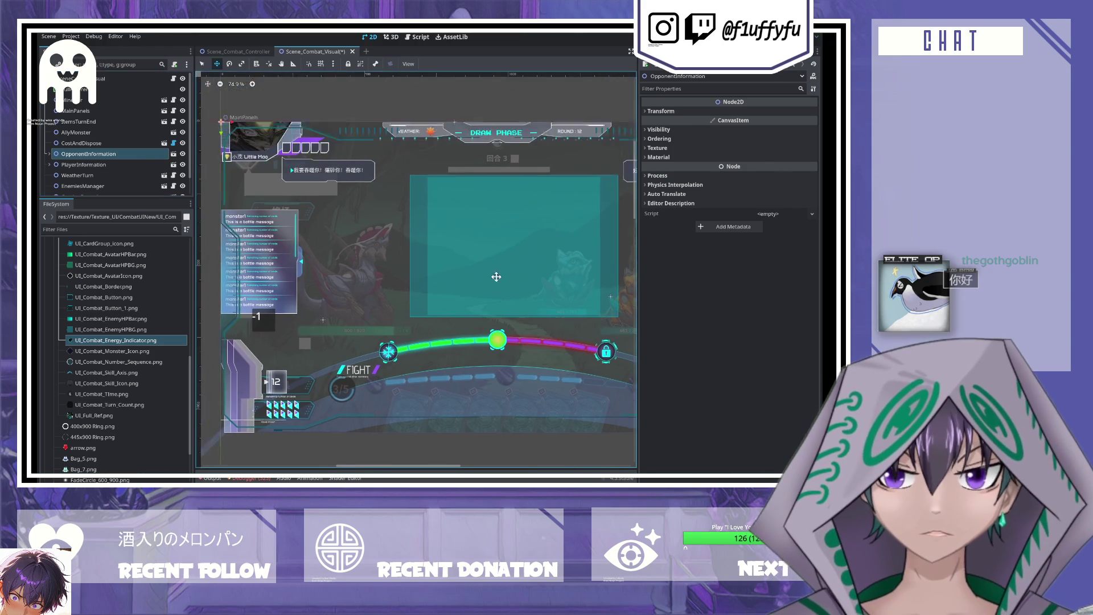
pyautogui.click(174, 154)
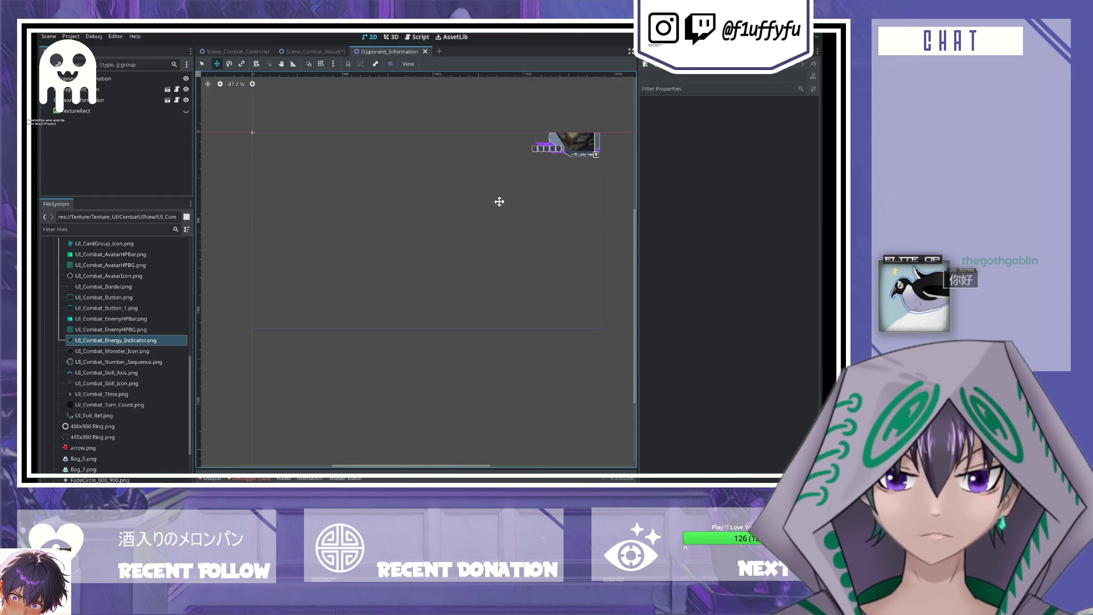
pyautogui.scroll(2, 466, 185)
pyautogui.scroll(2, 370, 184)
pyautogui.click(111, 111)
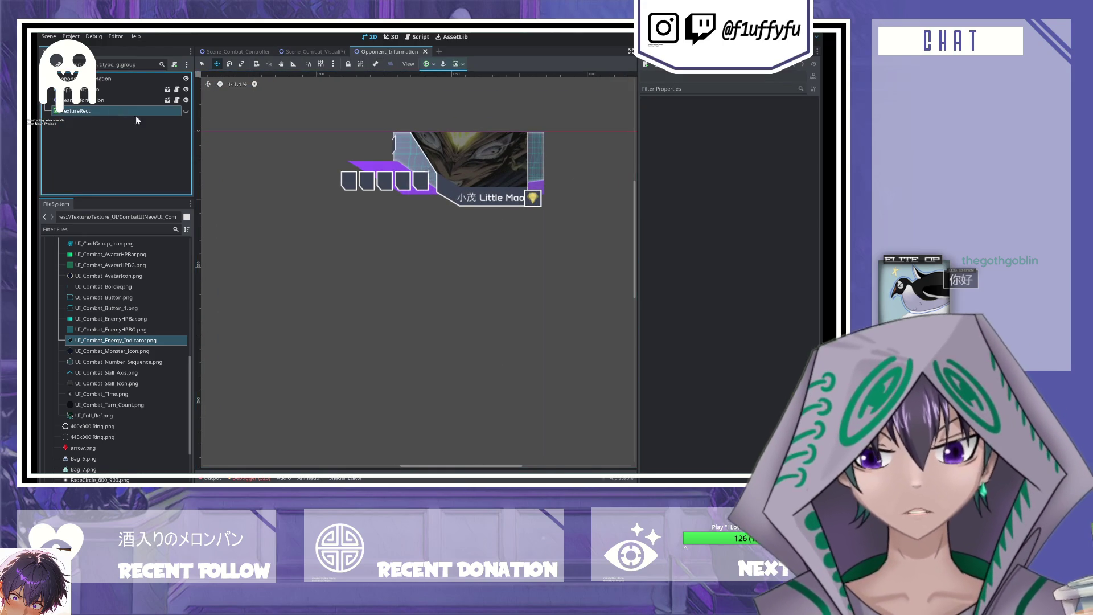
pyautogui.click(186, 111)
pyautogui.click(186, 111)
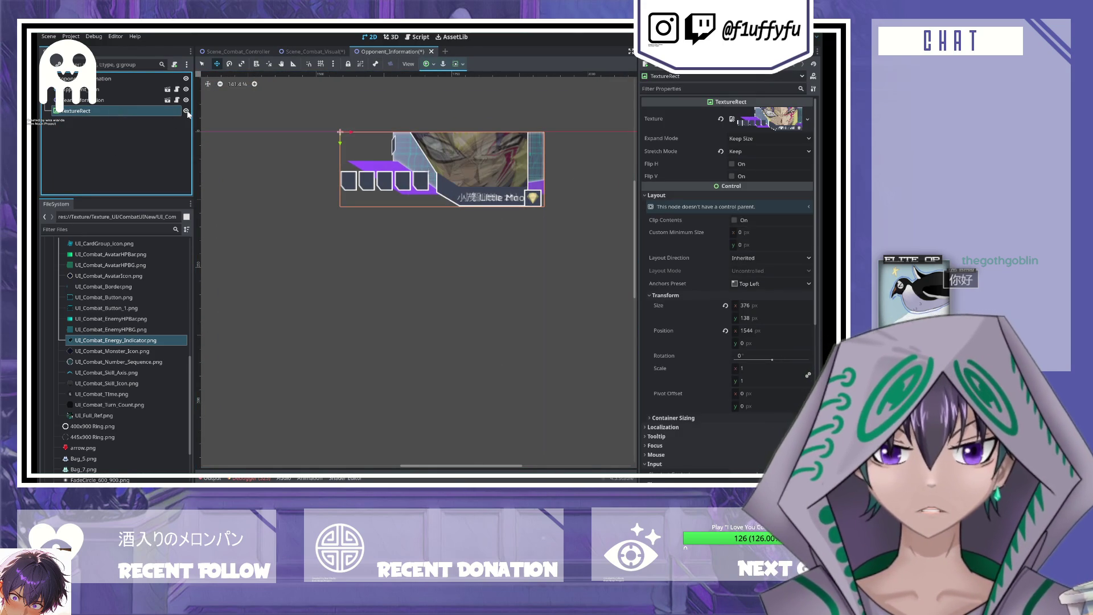
pyautogui.click(186, 111)
pyautogui.click(187, 110)
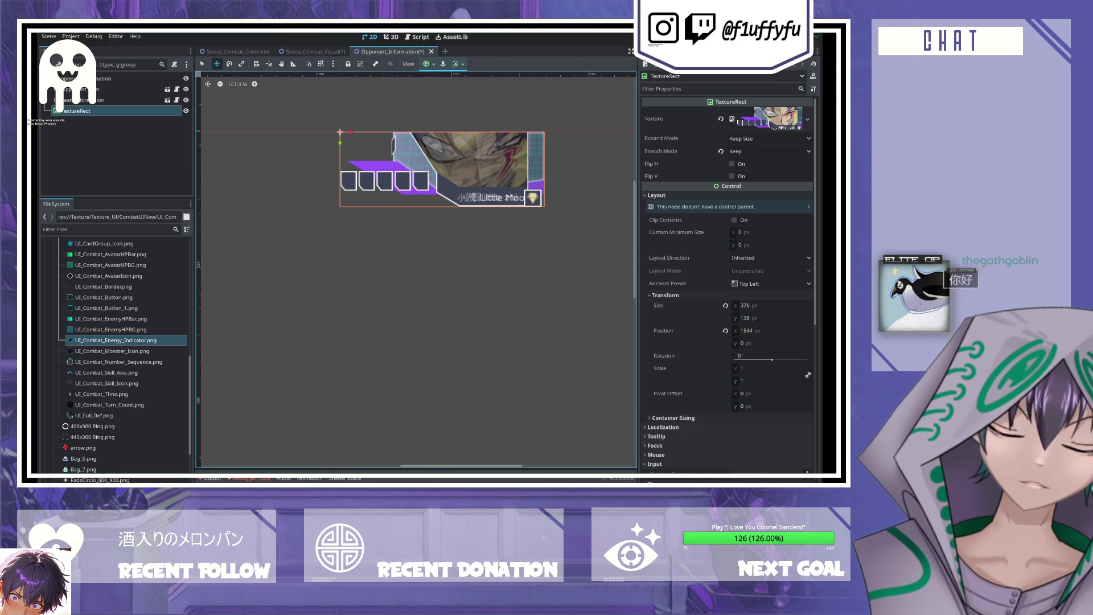
pyautogui.scroll(-1, 123, 353)
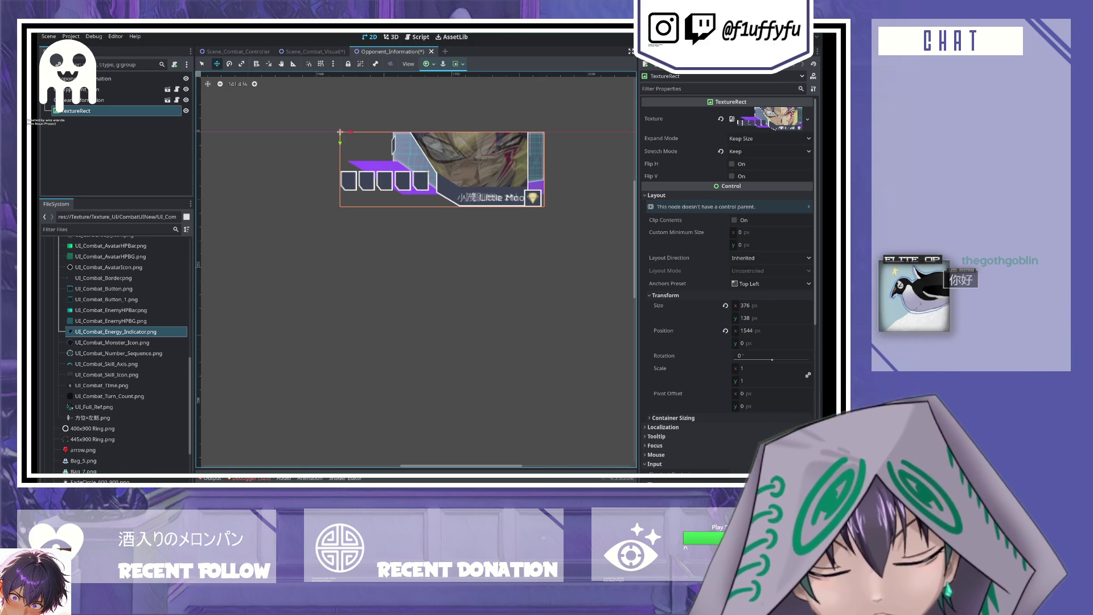
pyautogui.click(89, 418)
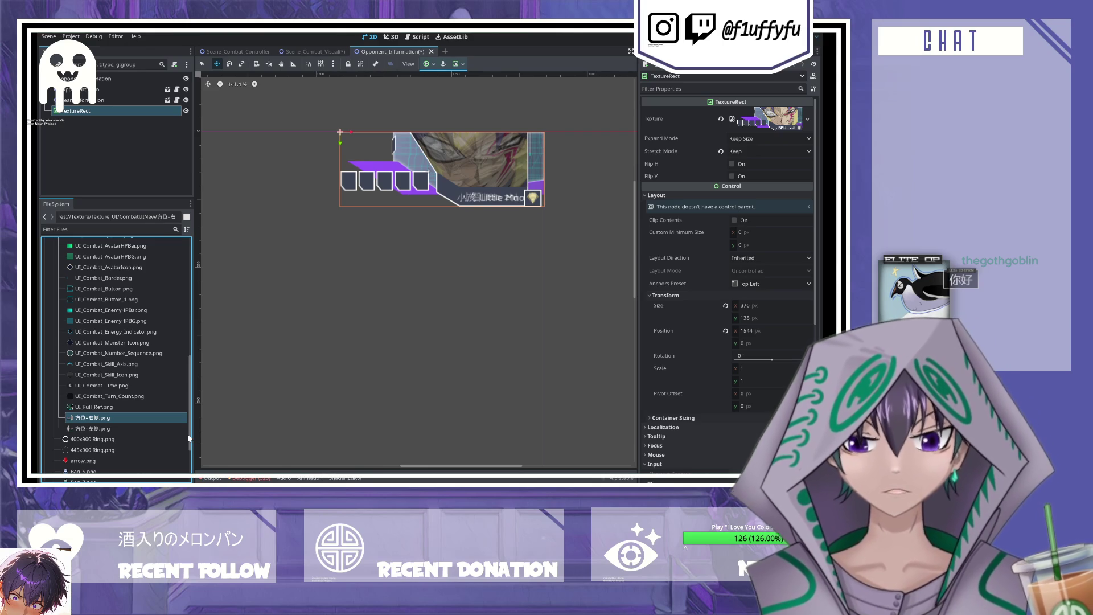
# - Assign UI_PlayerInfo_Right_Ref.png as the reference texture and reset its size to 332 × 145
pyautogui.click(117, 427)
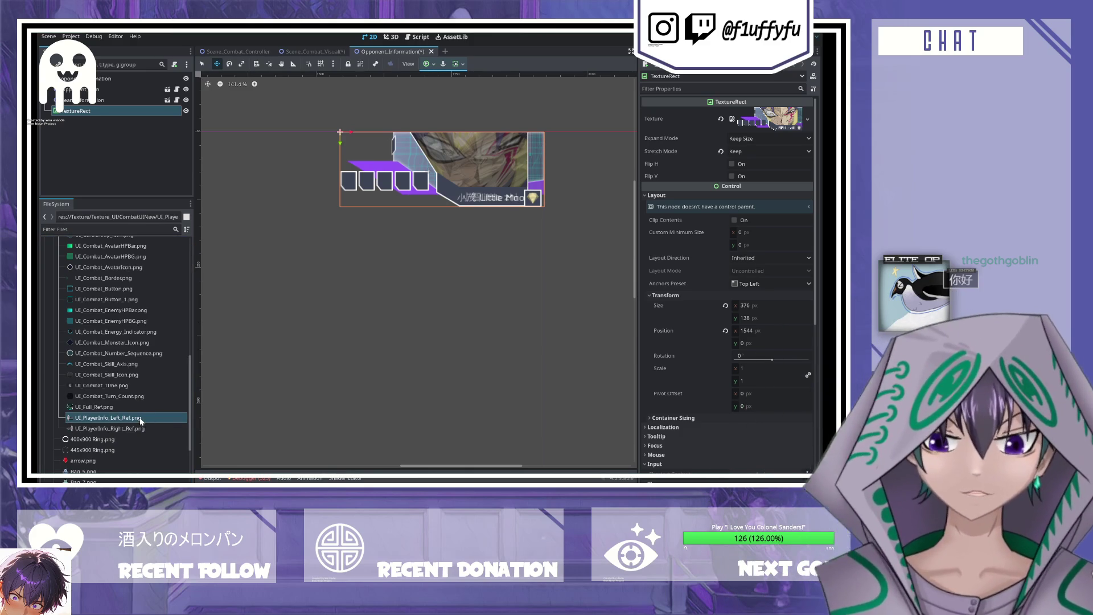
pyautogui.moveTo(150, 431)
pyautogui.mouseDown()
pyautogui.moveTo(455, 257)
pyautogui.moveTo(756, 111)
pyautogui.mouseUp()
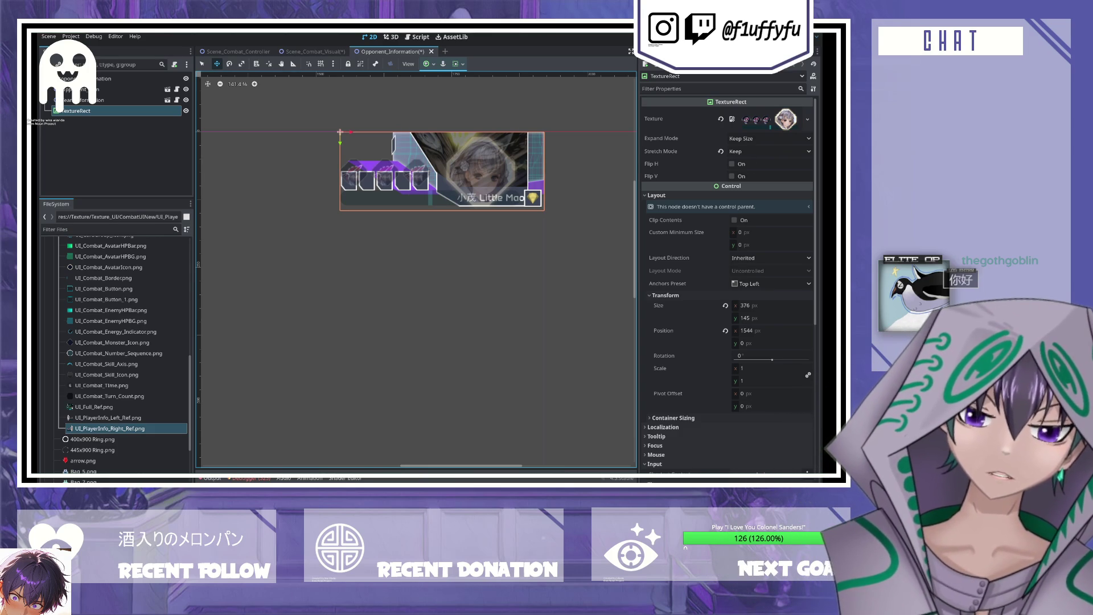
pyautogui.click(725, 305)
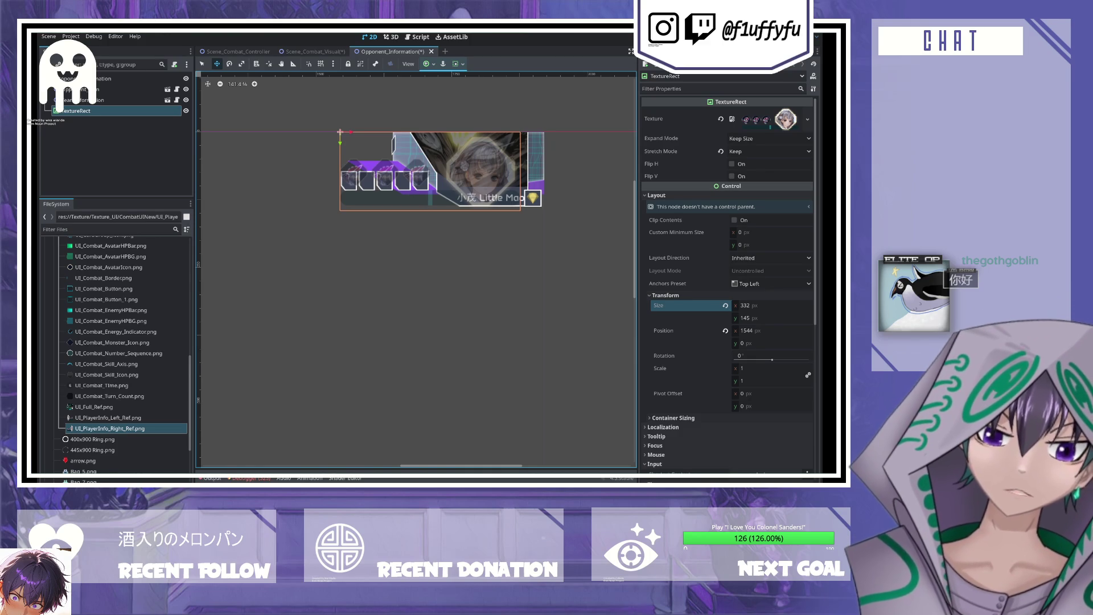
# - Set the reference position to 1524, 81 and save Opponent_Information
pyautogui.click(757, 343)
pyautogui.write('1')
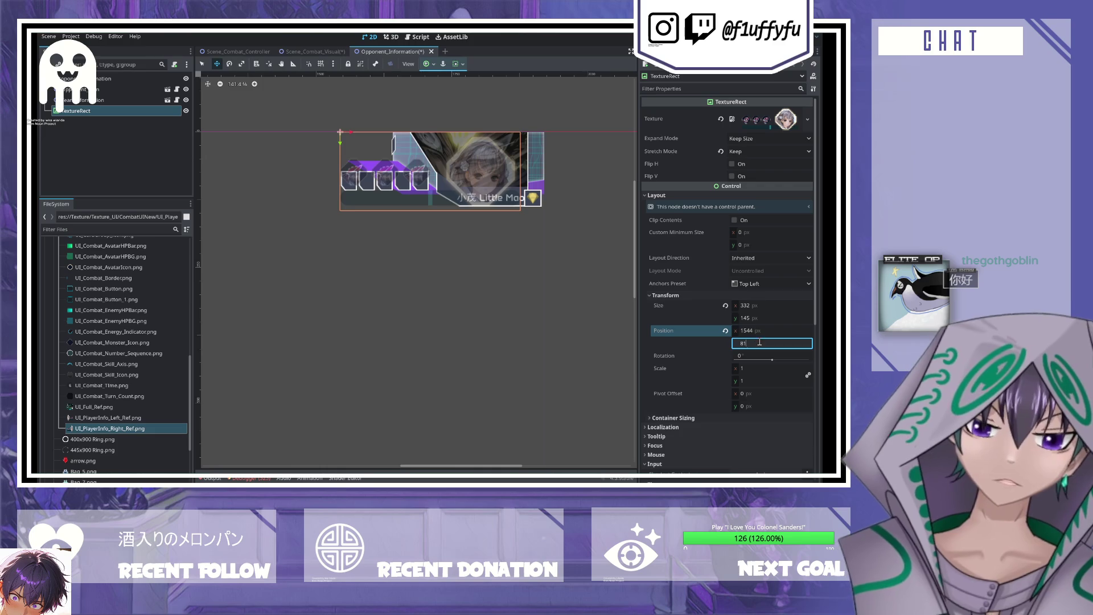
pyautogui.click(759, 329)
pyautogui.write('1524')
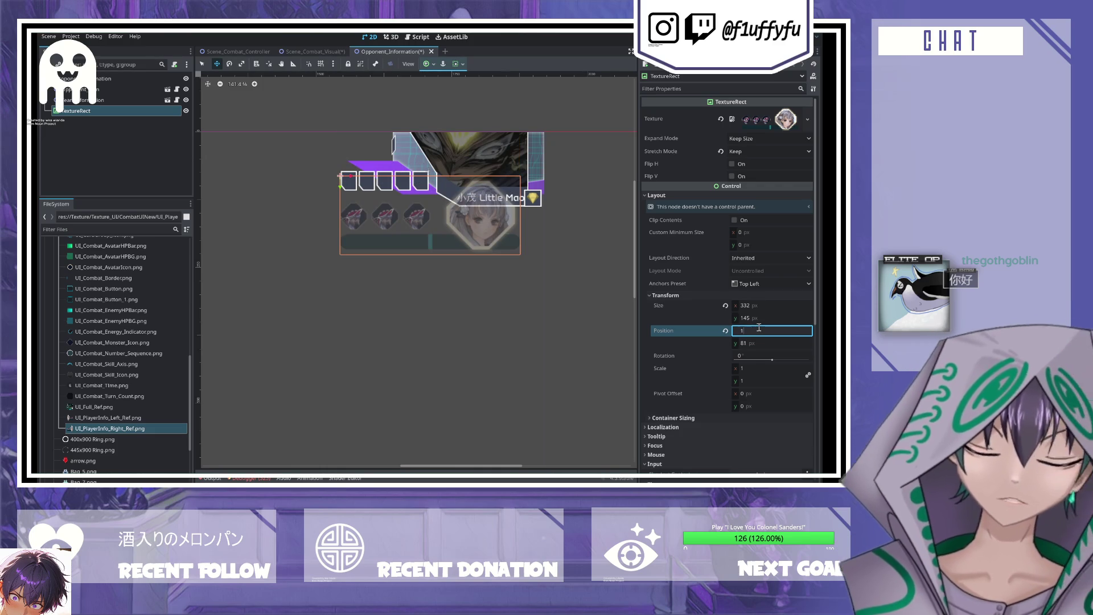
pyautogui.press('Return')
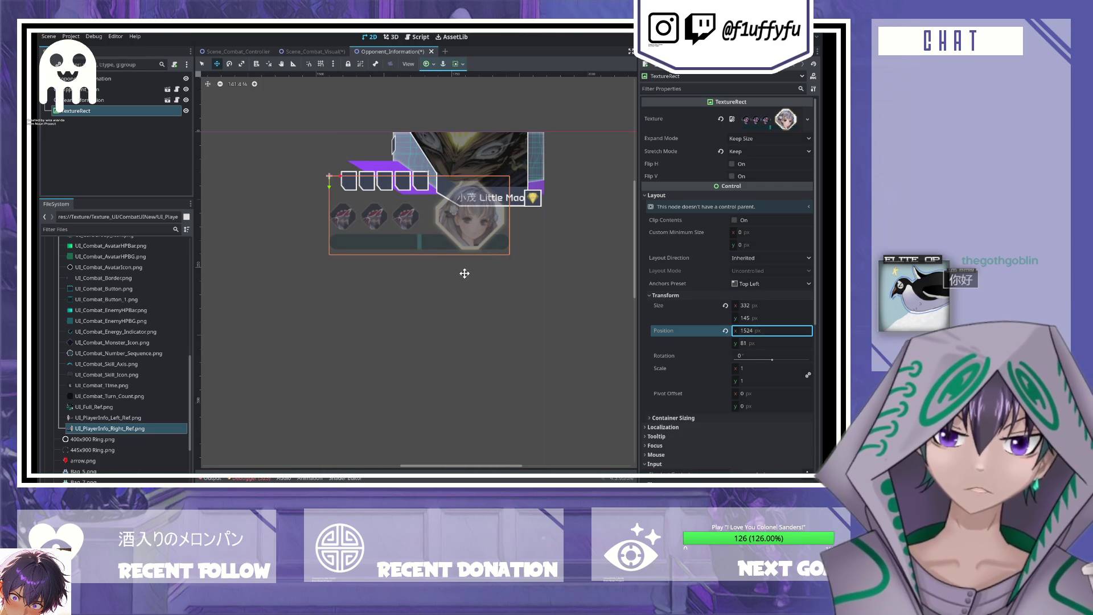
pyautogui.hotkey('ctrl', 's')
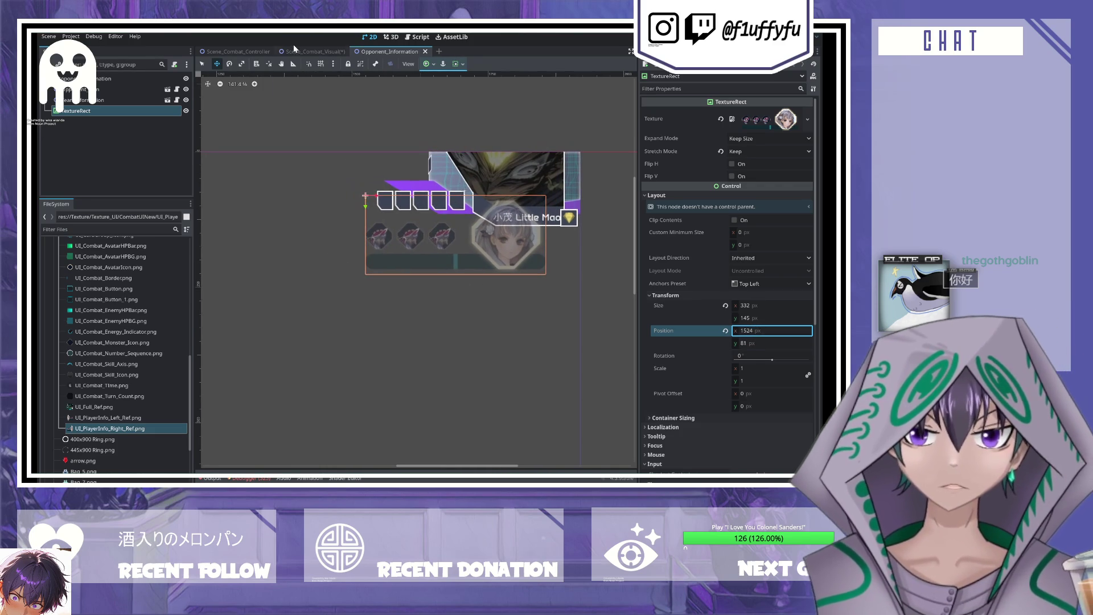
# - Compare with the combat visual scene and drag the reference up and right
pyautogui.click(295, 50)
pyautogui.scroll(5, 556, 239)
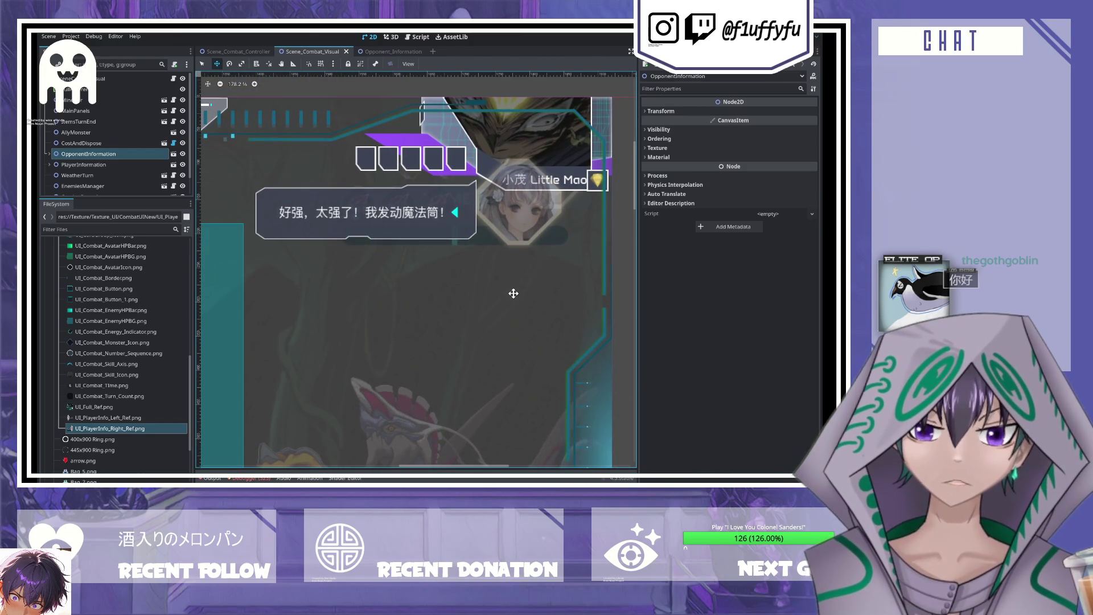
pyautogui.click(374, 52)
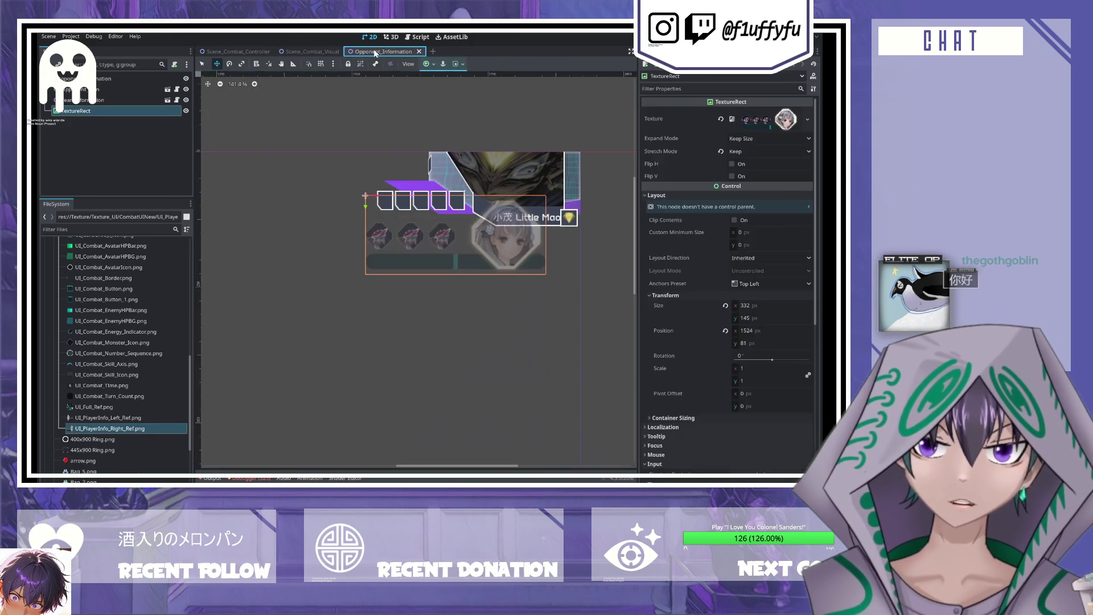
pyautogui.click(312, 51)
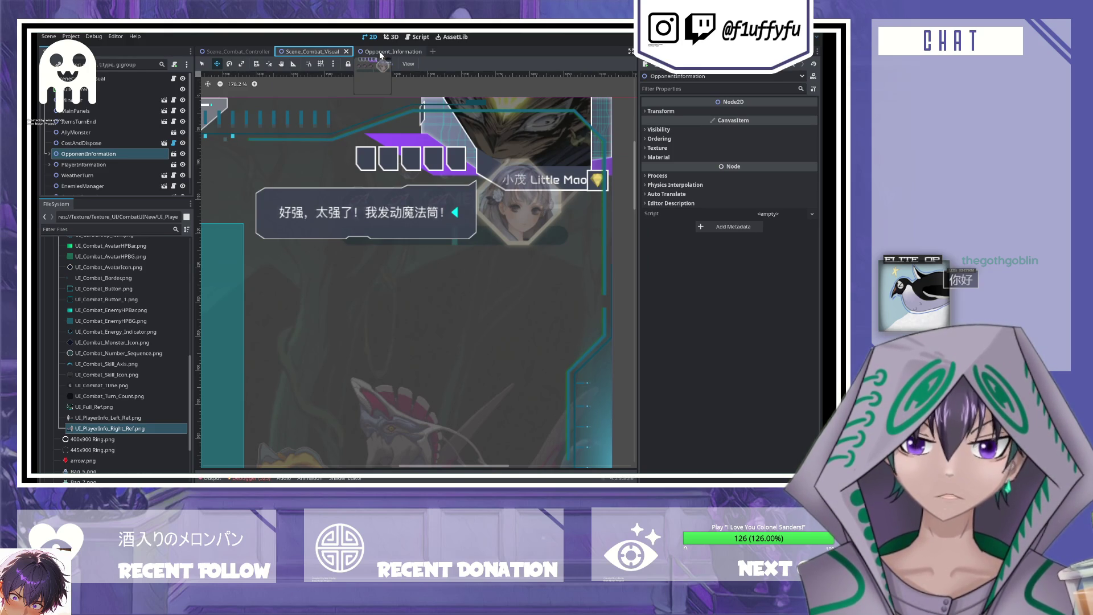
pyautogui.click(380, 55)
pyautogui.moveTo(365, 199); pyautogui.dragTo(388, 150)
# - Fine-tune the reference by dragging to about 1568, 18, checking against the combat scene
pyautogui.click(315, 55)
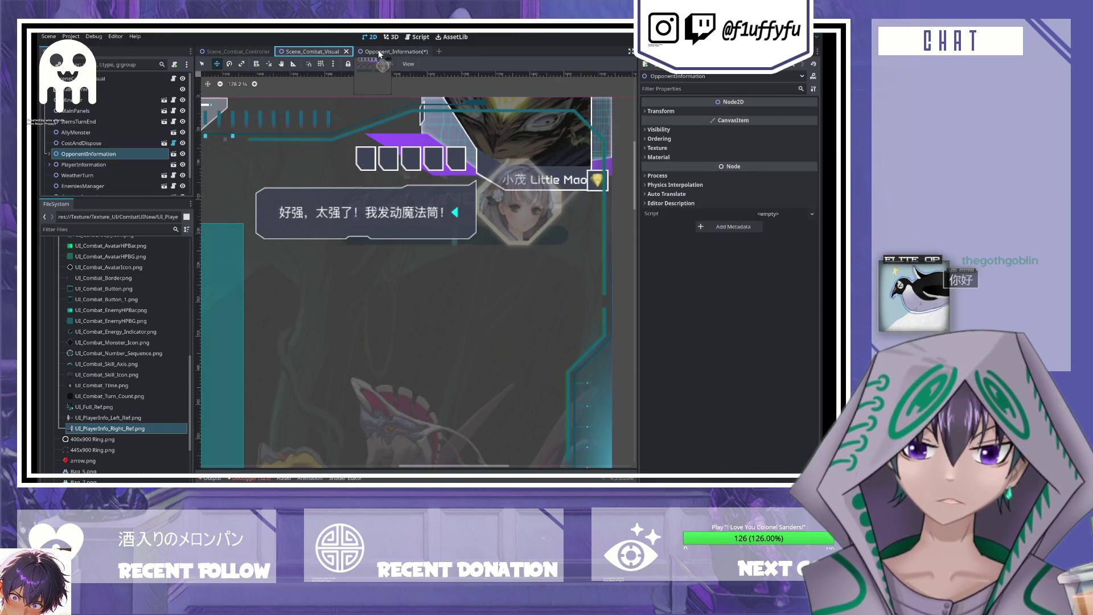
pyautogui.hscroll(2, 329, 92)
pyautogui.scroll(1, 329, 92)
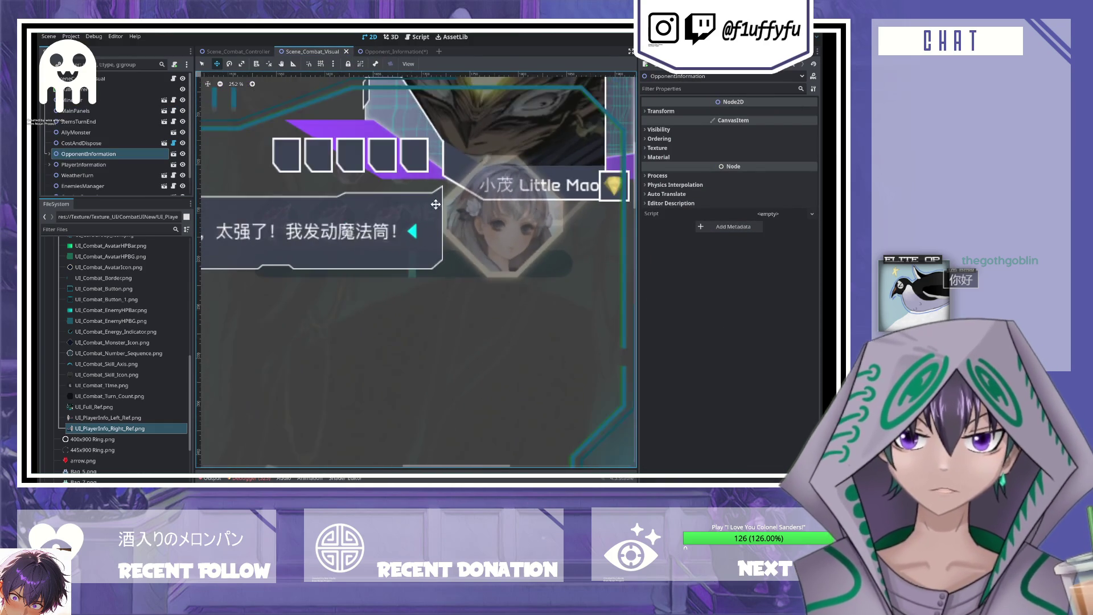
pyautogui.click(387, 52)
pyautogui.moveTo(403, 166)
pyautogui.mouseDown()
pyautogui.moveTo(406, 190)
pyautogui.moveTo(406, 168)
pyautogui.mouseUp()
pyautogui.click(312, 51)
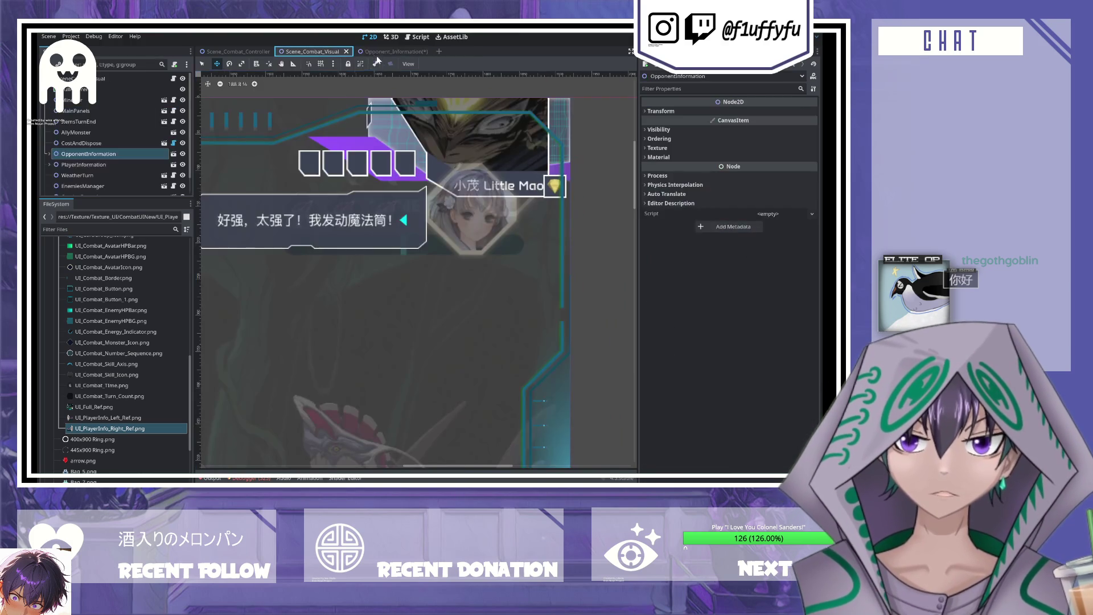
pyautogui.click(373, 51)
pyautogui.moveTo(442, 201)
pyautogui.mouseDown()
pyautogui.moveTo(450, 204)
pyautogui.moveTo(410, 182)
pyautogui.moveTo(468, 206)
pyautogui.mouseUp()
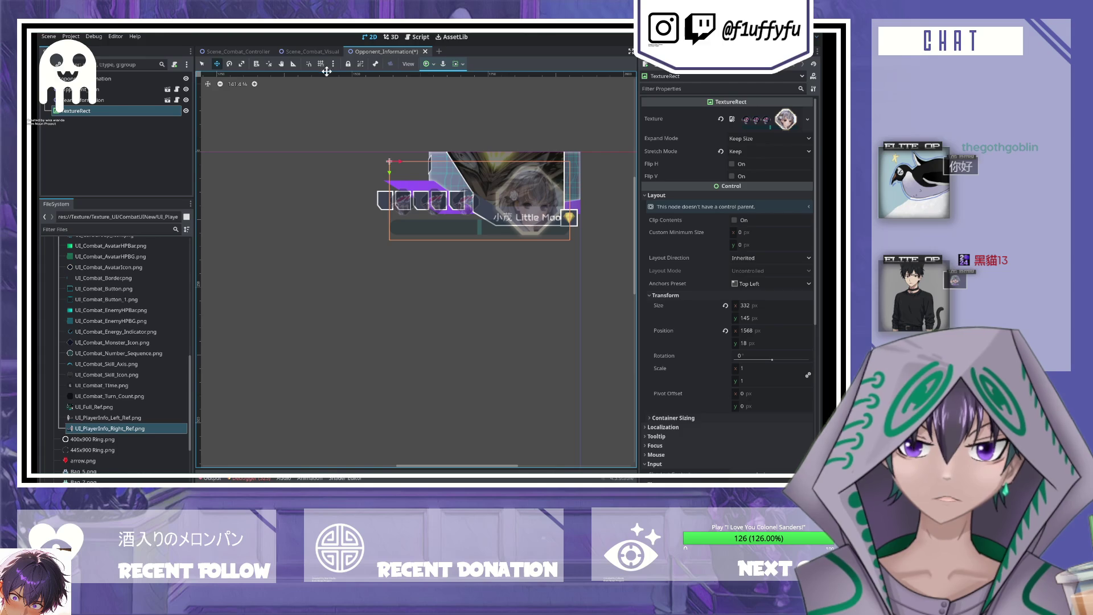
# - Save, then toggle OpponentInformation's visibility in Scene_Combat_Visual to compare alignment
pyautogui.hotkey('ctrl', 's')
pyautogui.click(296, 50)
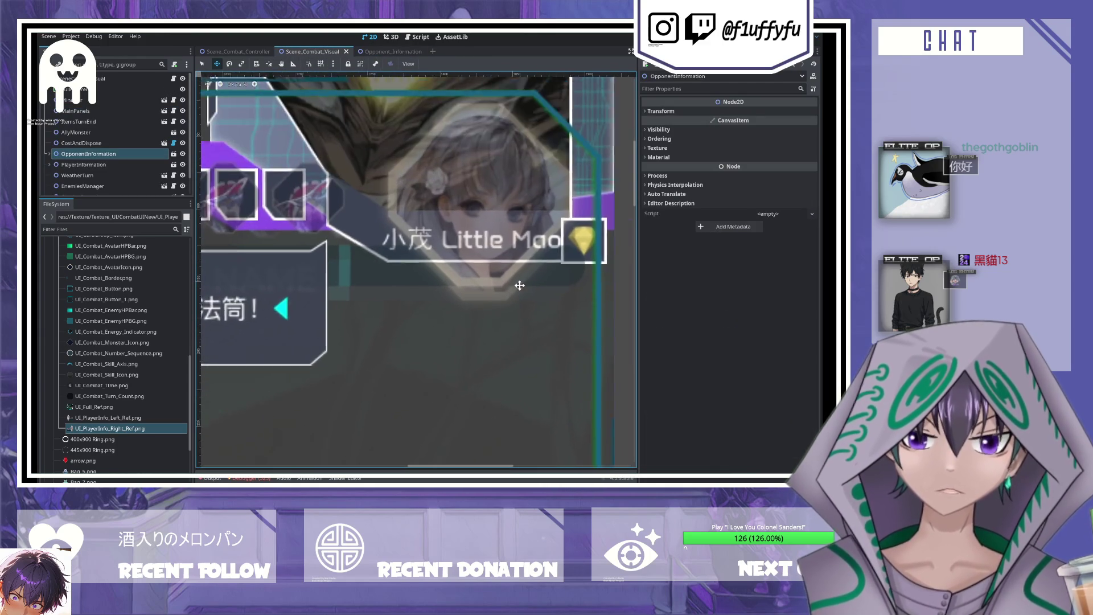
pyautogui.click(182, 154)
pyautogui.click(182, 153)
pyautogui.click(183, 153)
pyautogui.click(183, 153)
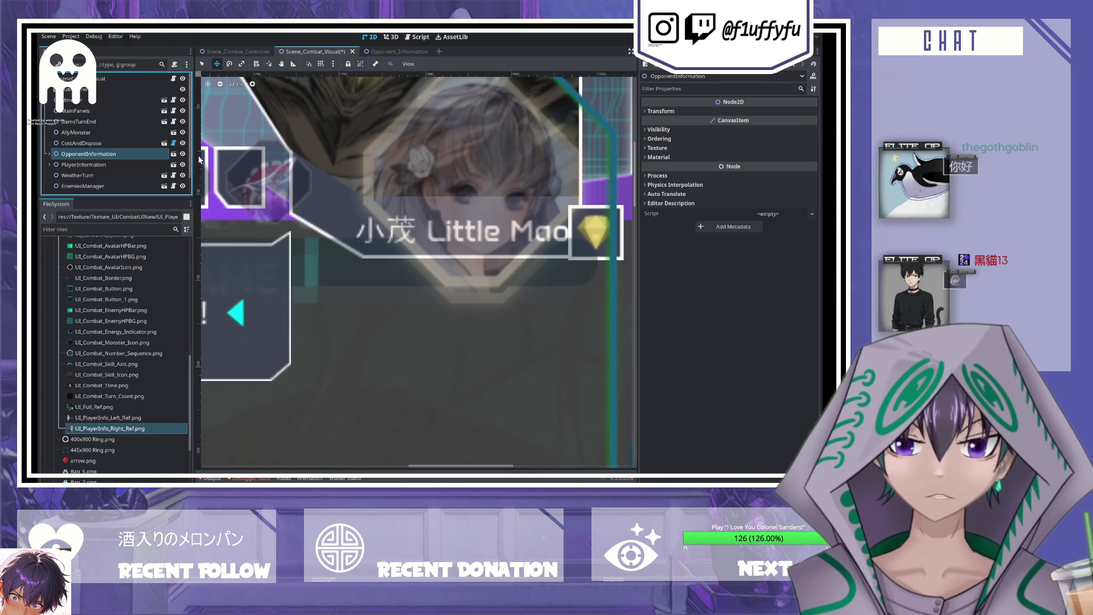
# - Nudge the reference, set its x position to 1572, and save
pyautogui.click(393, 51)
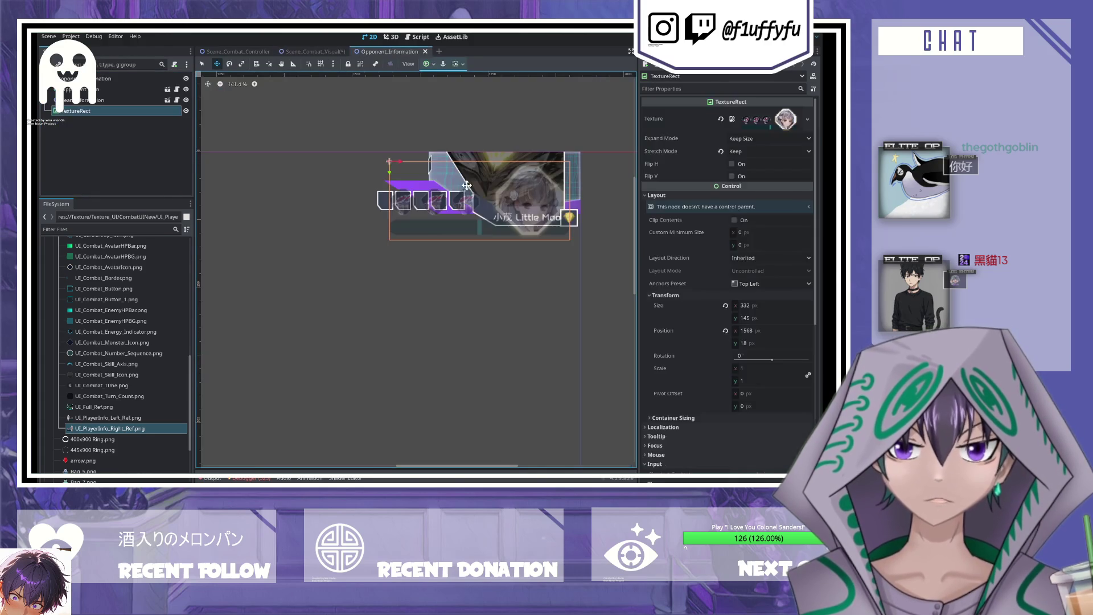
pyautogui.moveTo(398, 161); pyautogui.dragTo(401, 163)
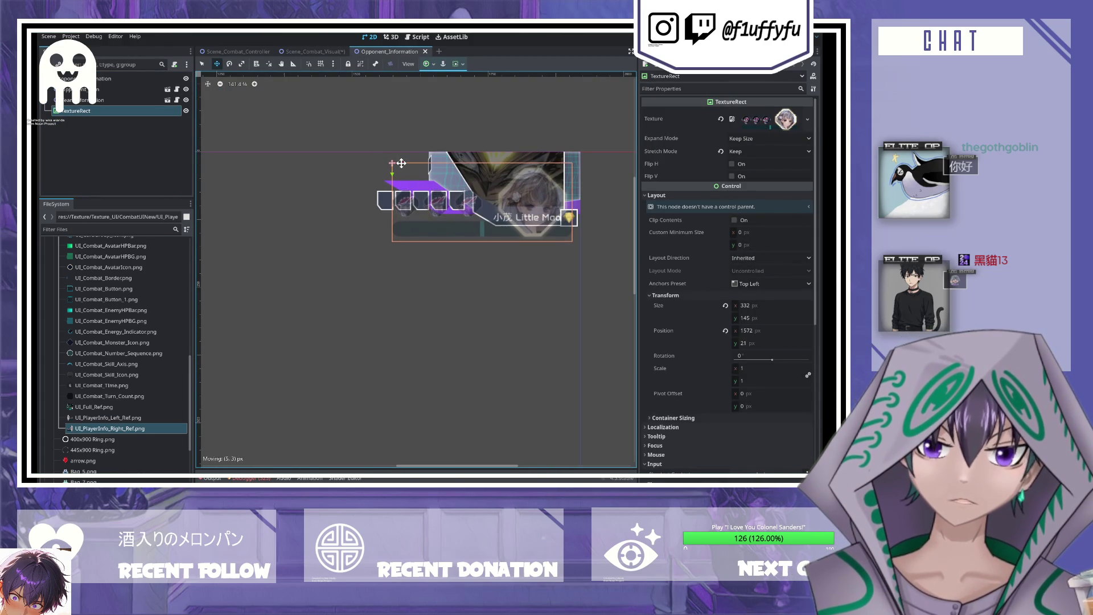
pyautogui.click(315, 50)
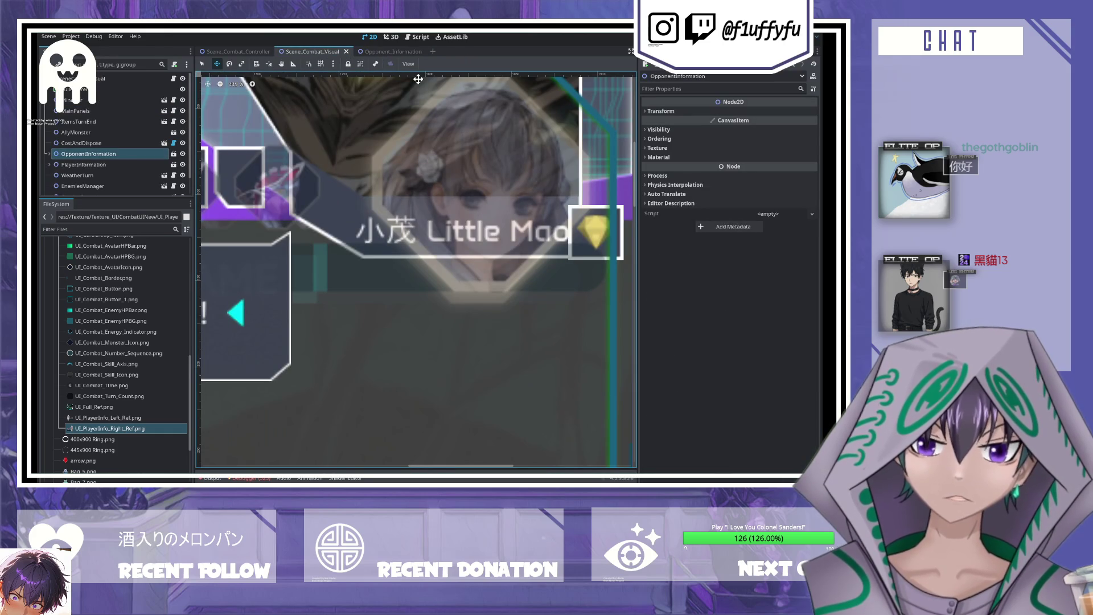
pyautogui.click(367, 52)
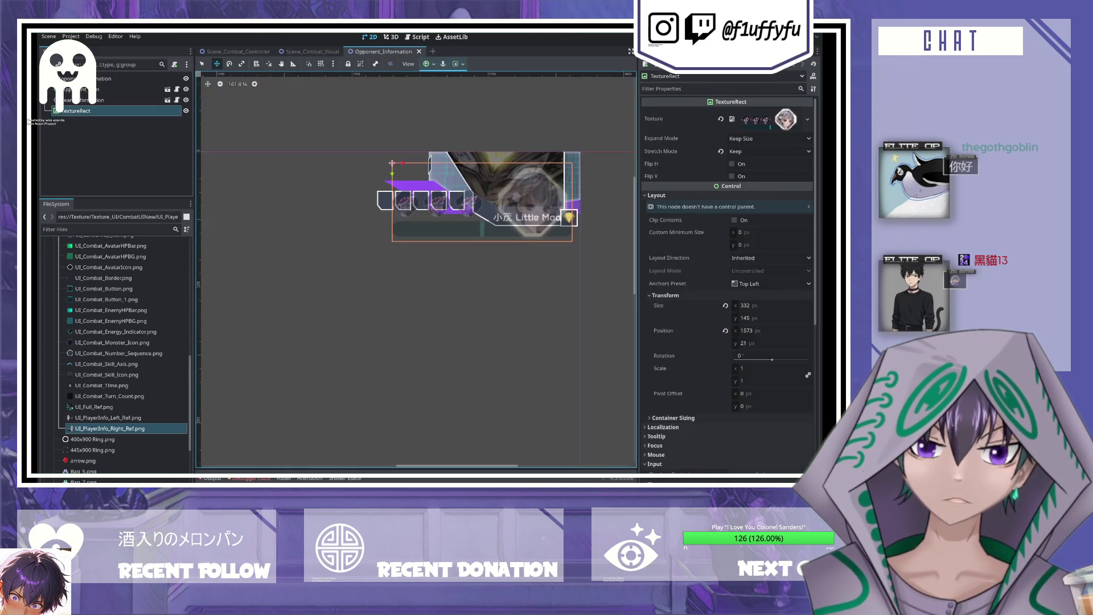
pyautogui.click(758, 333)
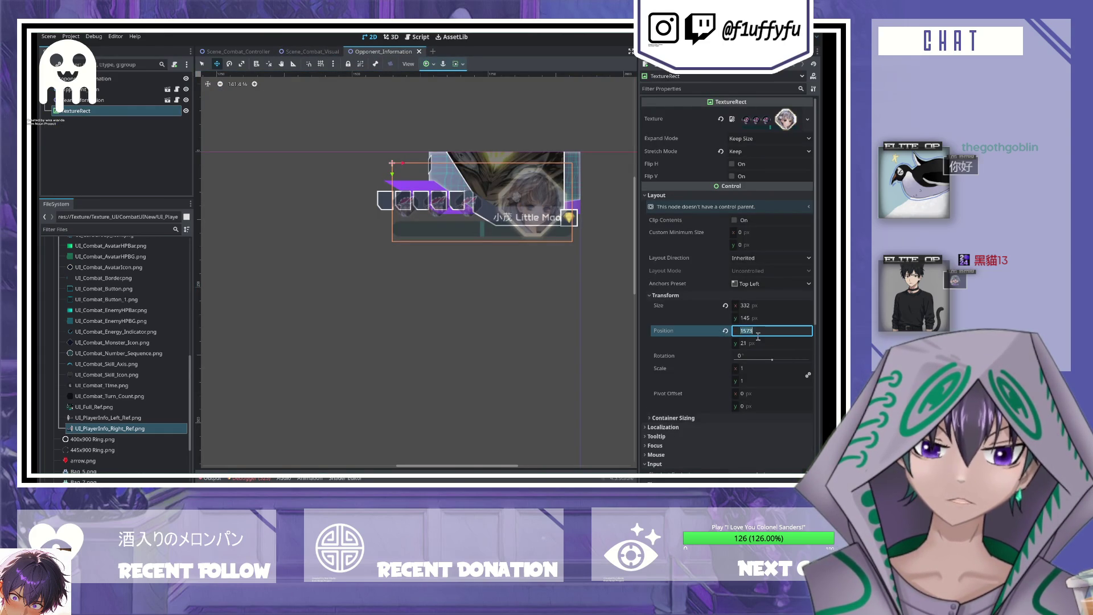
pyautogui.press('BackSpace')
pyautogui.write('2')
pyautogui.press('Return')
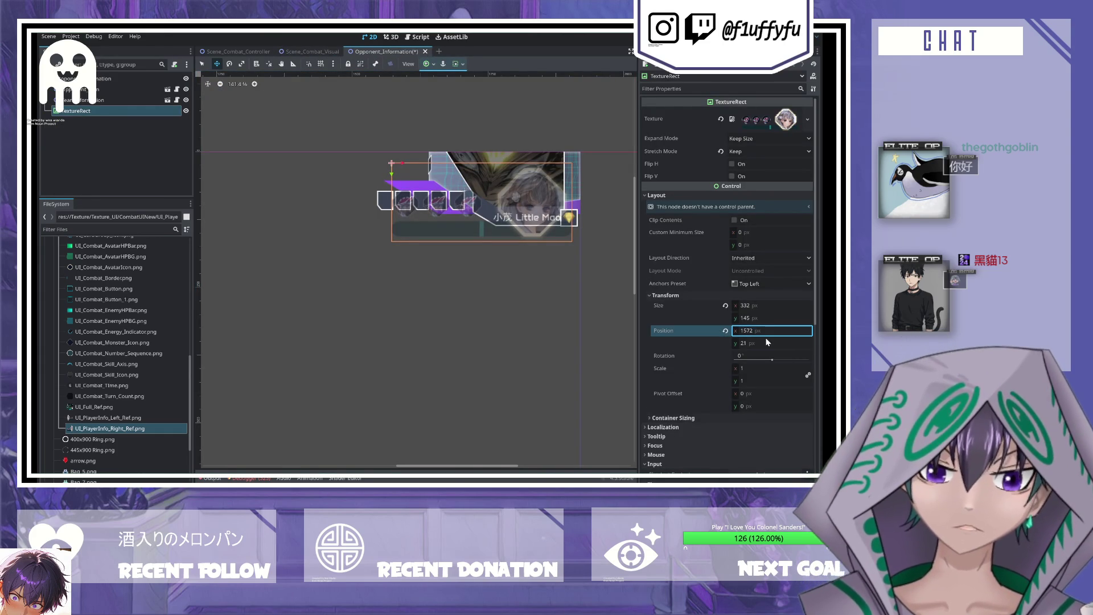
pyautogui.hotkey('ctrl', 's')
# - After comparing scenes, drag the reference to y 32 and save
pyautogui.hotkey('ctrl', 'shift', 'Tab')
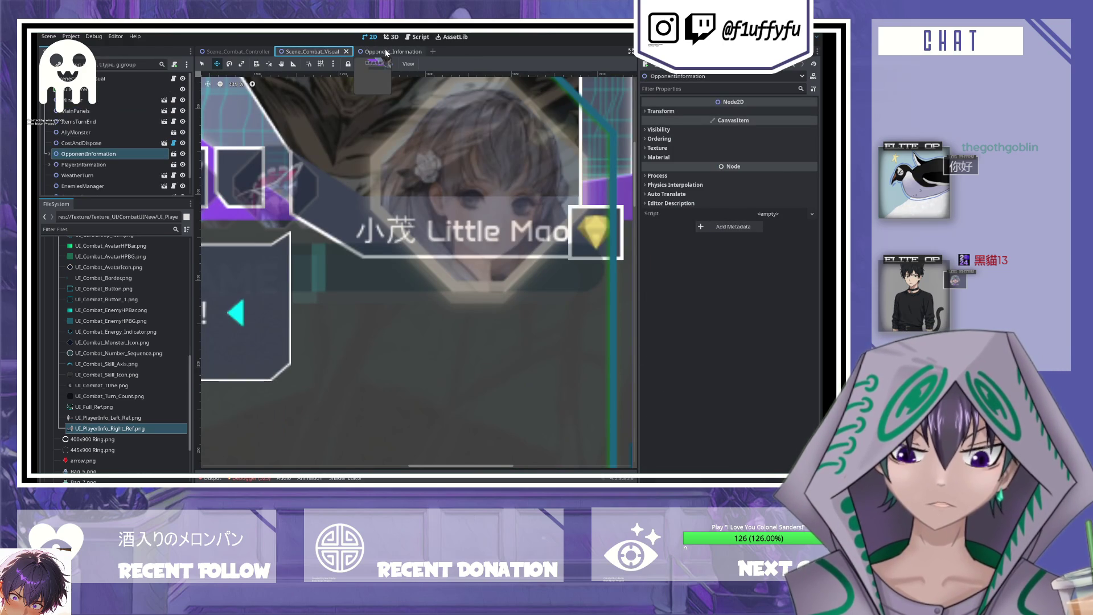
pyautogui.click(386, 52)
pyautogui.click(313, 51)
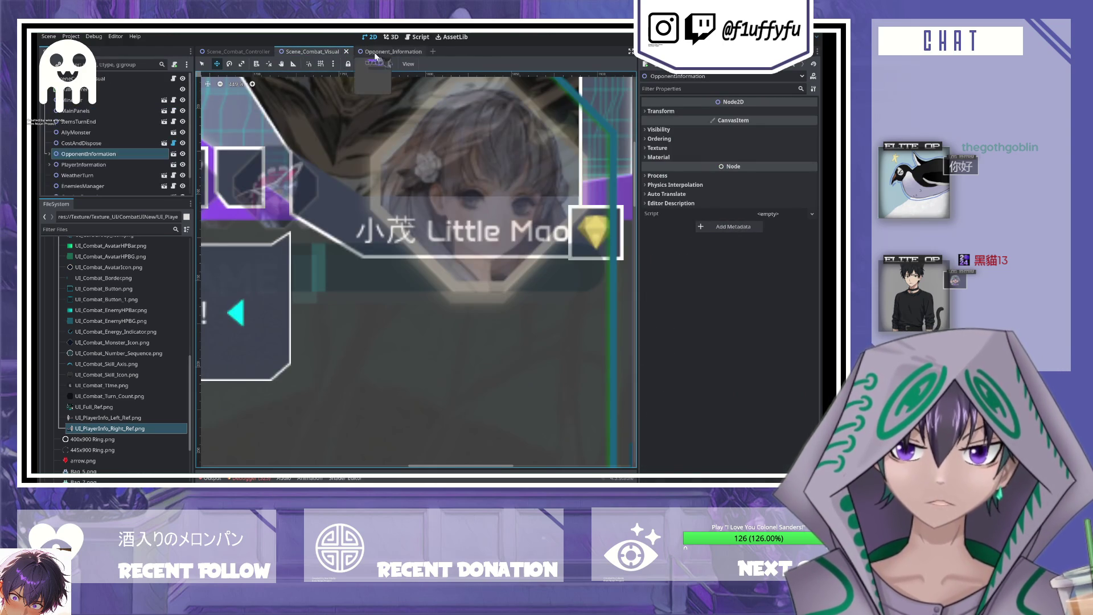
pyautogui.click(407, 51)
pyautogui.moveTo(391, 173); pyautogui.dragTo(391, 167)
pyautogui.hotkey('ctrl', 's')
# - Recheck alignment in the combat scene and raise the reference 2 px to y 30
pyautogui.click(313, 52)
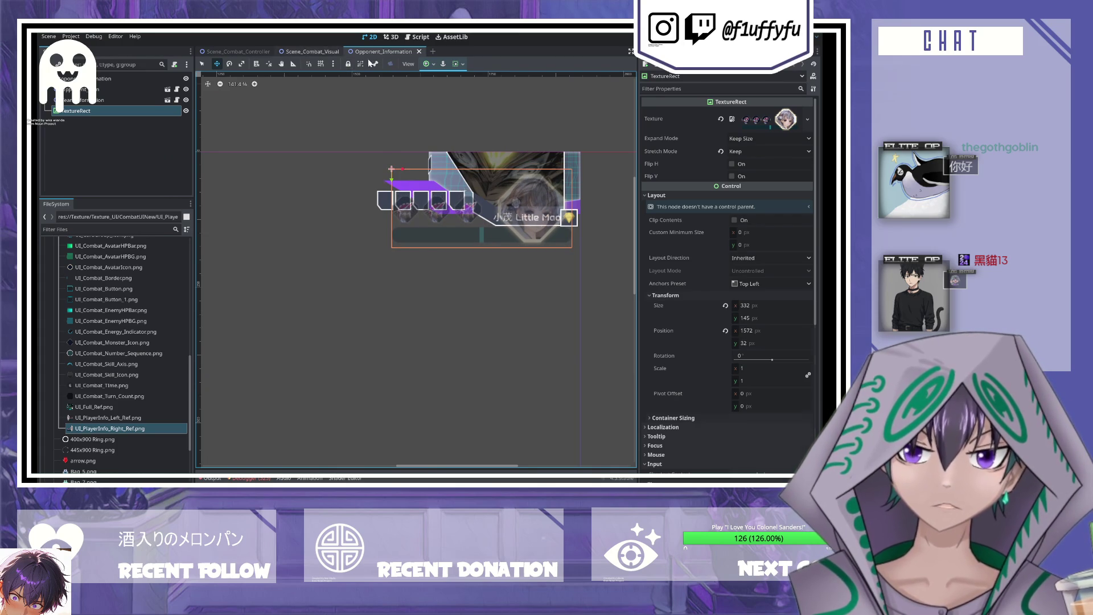
pyautogui.scroll(1, 432, 239)
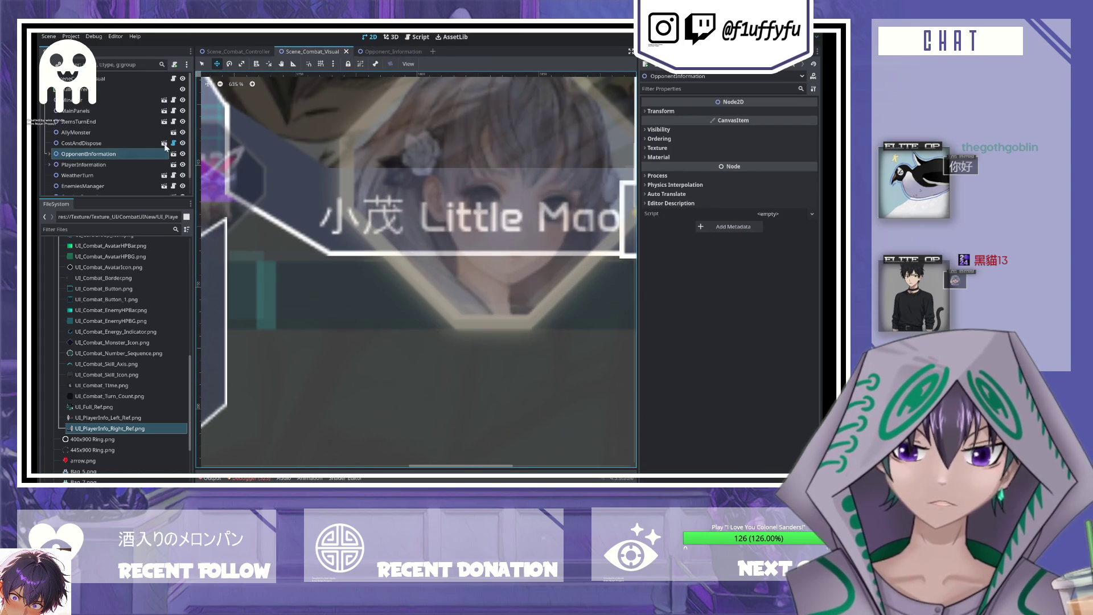
pyautogui.click(182, 155)
pyautogui.click(182, 155)
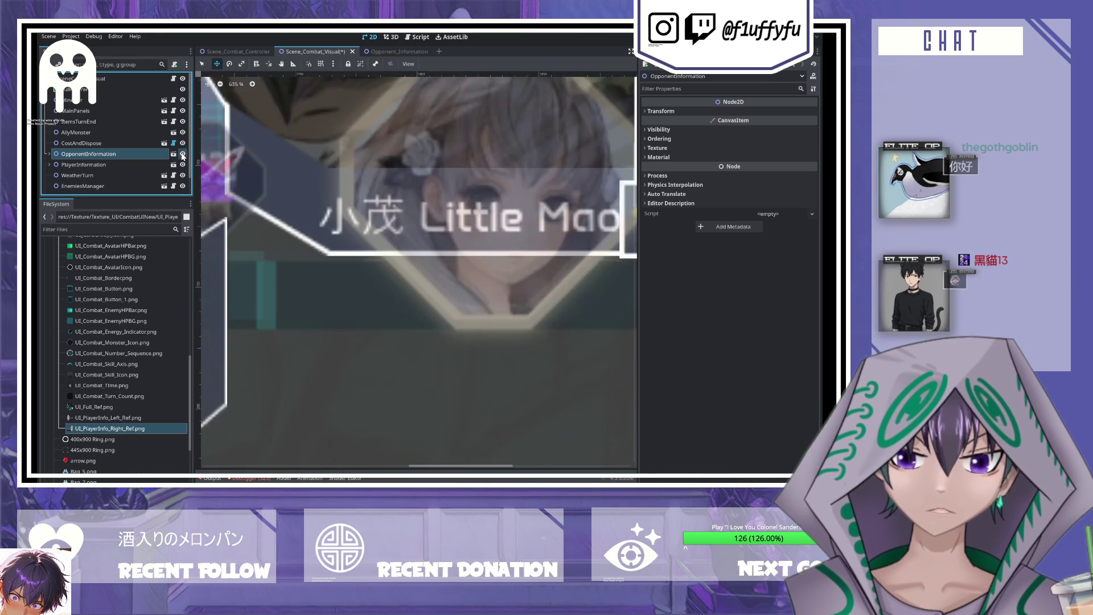
pyautogui.click(182, 154)
pyautogui.click(384, 53)
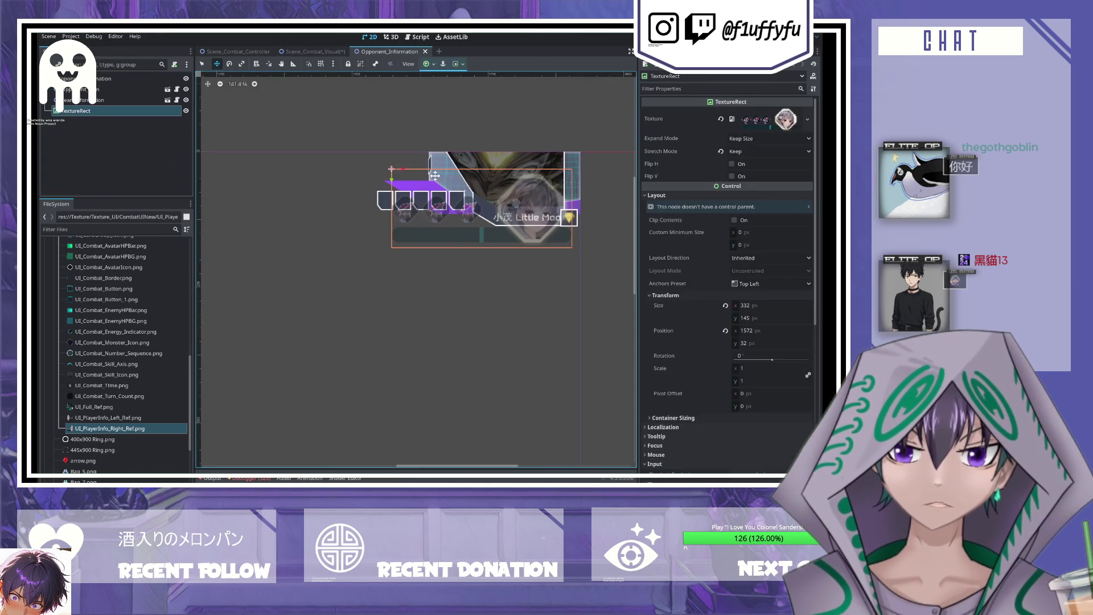
pyautogui.moveTo(391, 177); pyautogui.dragTo(391, 176)
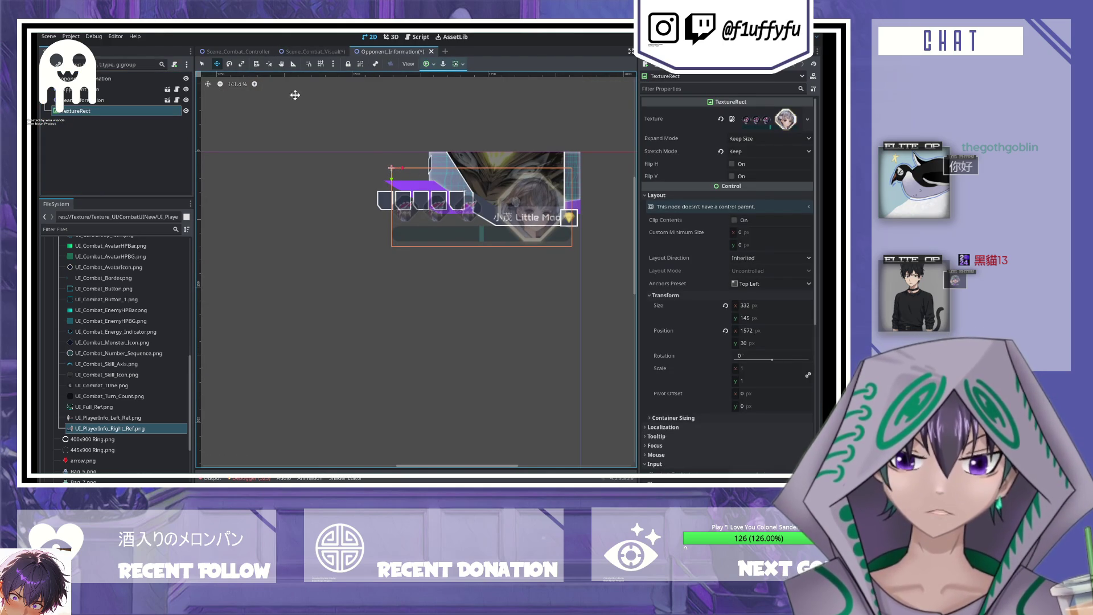
pyautogui.click(296, 52)
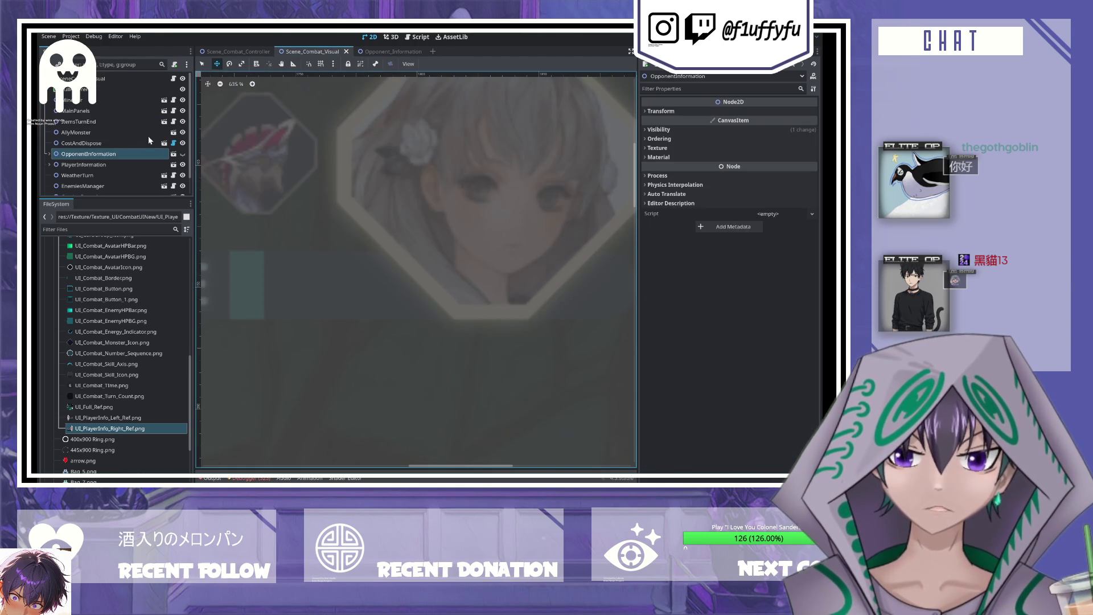
pyautogui.click(173, 154)
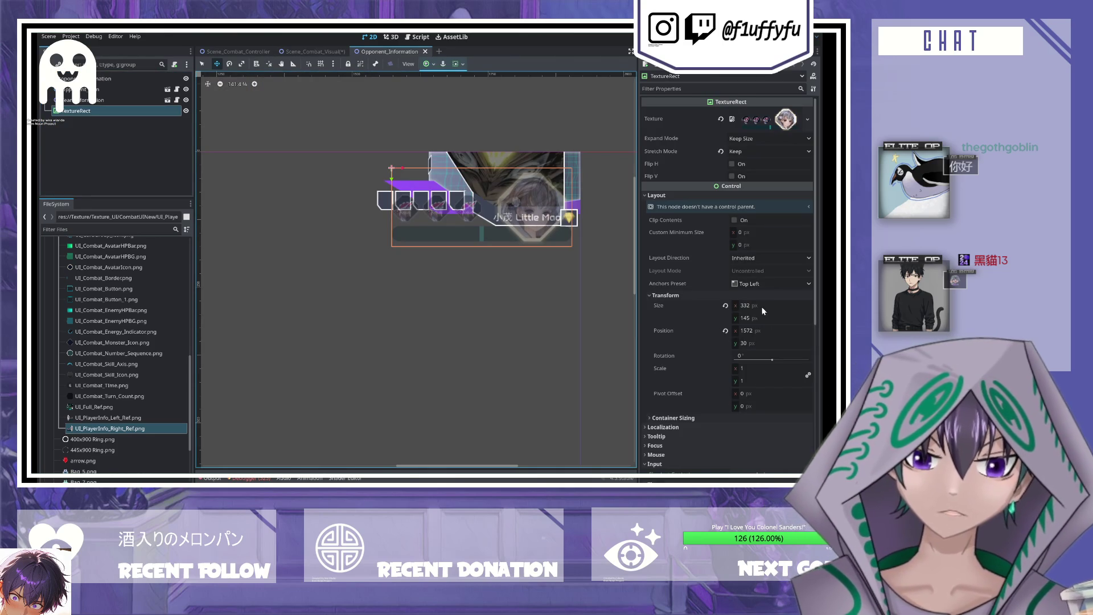
# - Set the opponent reference image's y position to 28
pyautogui.click(772, 344)
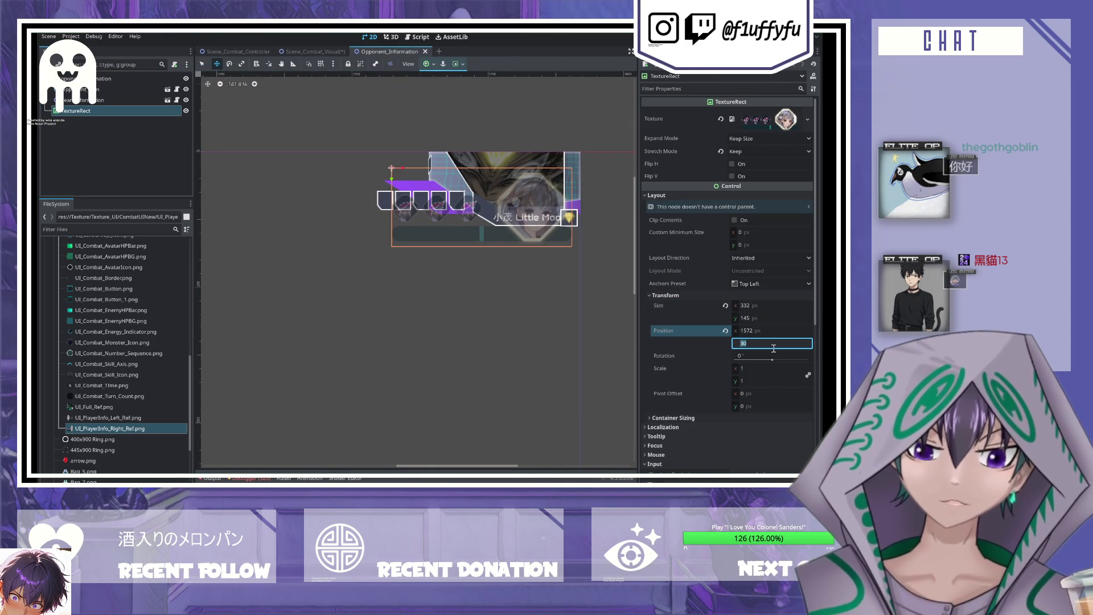
pyautogui.write('3')
pyautogui.press('BackSpace')
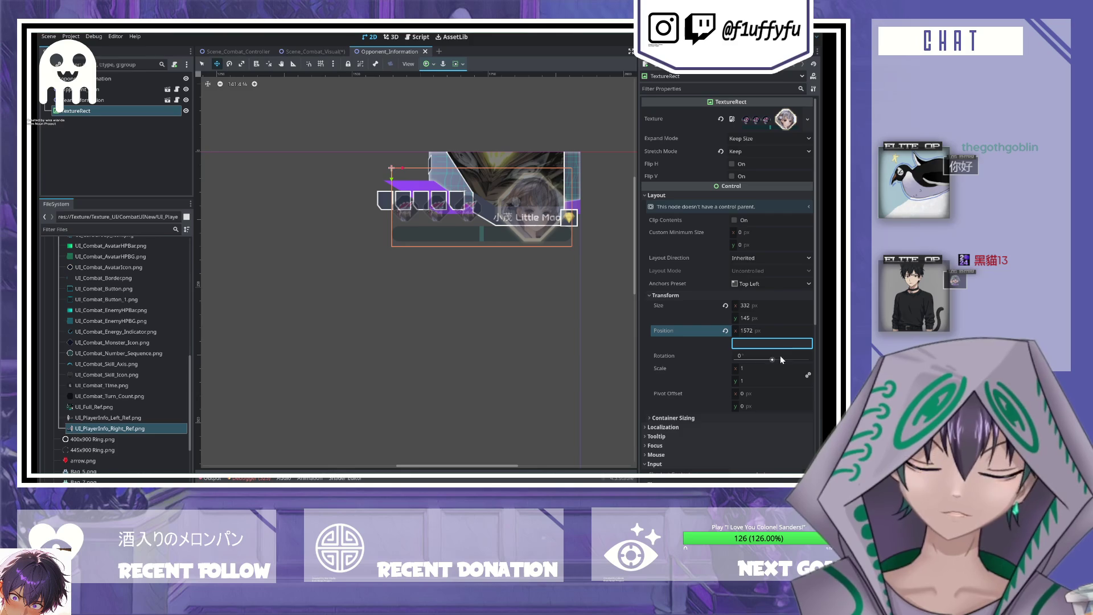
pyautogui.write('29')
pyautogui.press('Return')
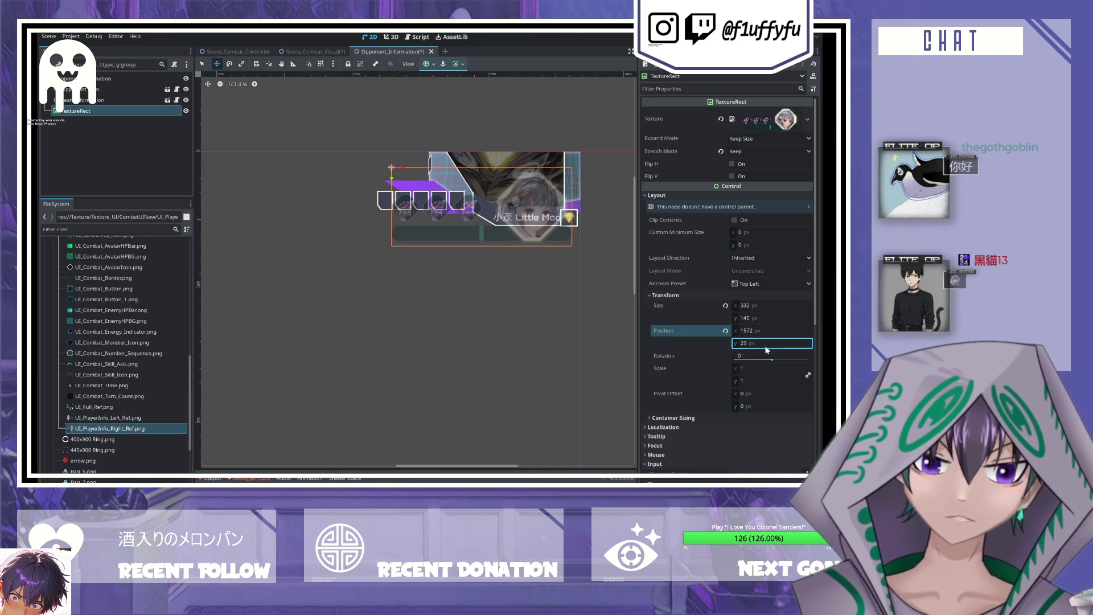
pyautogui.write('28')
pyautogui.press('Return')
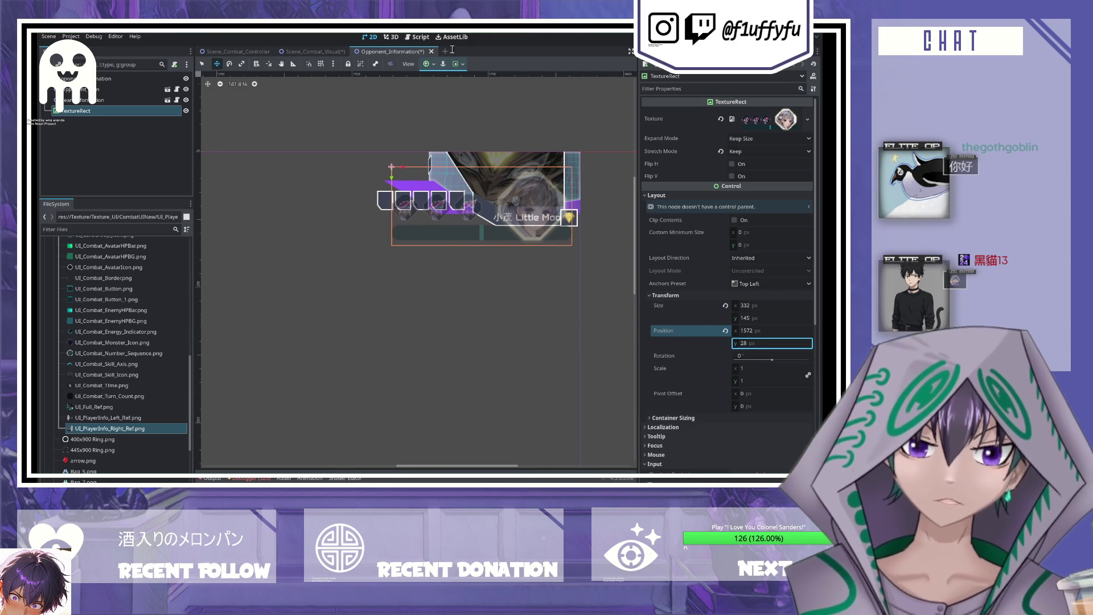
# - In Scene_Combat_Visual, toggle OpponentInformation's visibility repeatedly to check the reference alignment
pyautogui.click(293, 51)
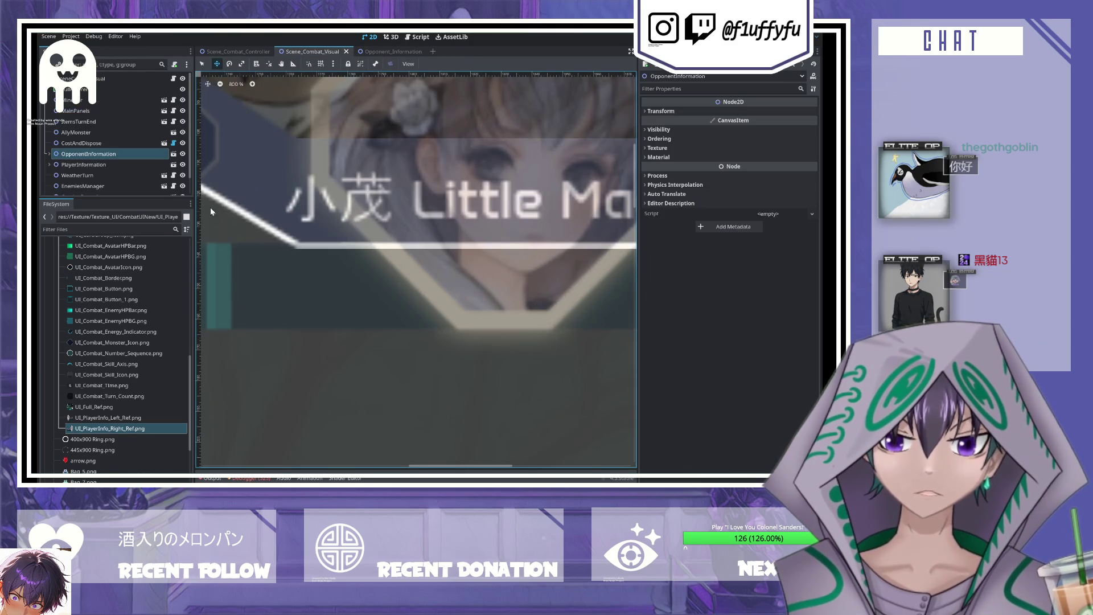
pyautogui.click(182, 154)
pyautogui.click(181, 155)
pyautogui.click(181, 154)
pyautogui.click(182, 154)
pyautogui.click(181, 154)
pyautogui.click(182, 154)
pyautogui.click(181, 154)
pyautogui.click(181, 154)
pyautogui.click(181, 154)
pyautogui.click(181, 154)
pyautogui.click(182, 154)
pyautogui.click(181, 154)
pyautogui.click(182, 154)
pyautogui.click(182, 154)
pyautogui.click(181, 154)
pyautogui.click(182, 155)
pyautogui.scroll(-3, 401, 214)
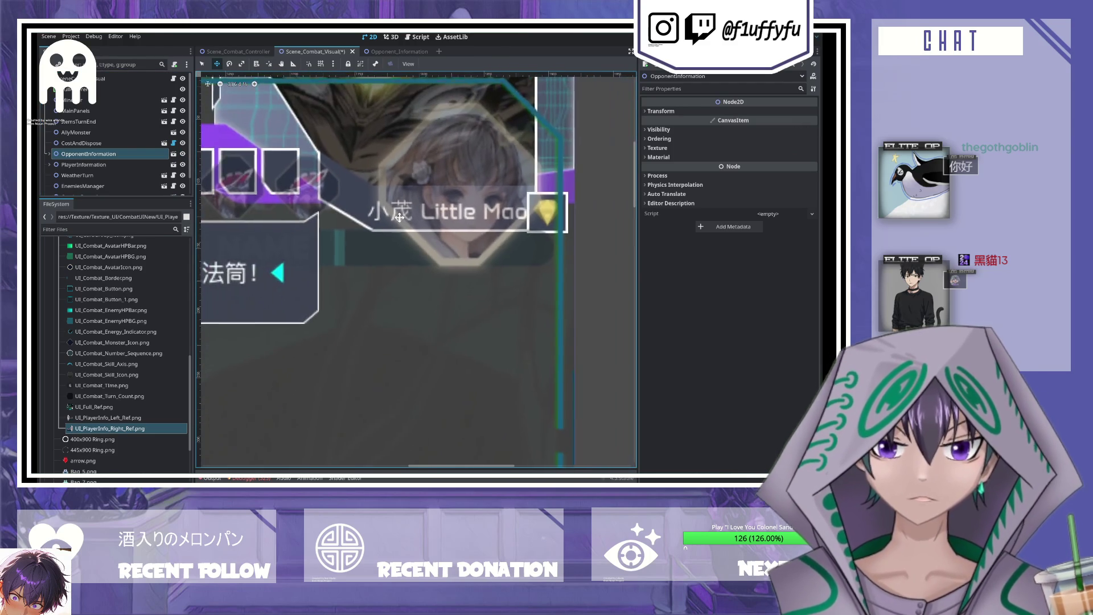
pyautogui.click(183, 154)
pyautogui.click(182, 155)
pyautogui.click(182, 155)
pyautogui.click(182, 154)
pyautogui.click(183, 154)
pyautogui.click(183, 155)
pyautogui.click(183, 154)
pyautogui.click(183, 155)
pyautogui.click(183, 154)
pyautogui.click(183, 154)
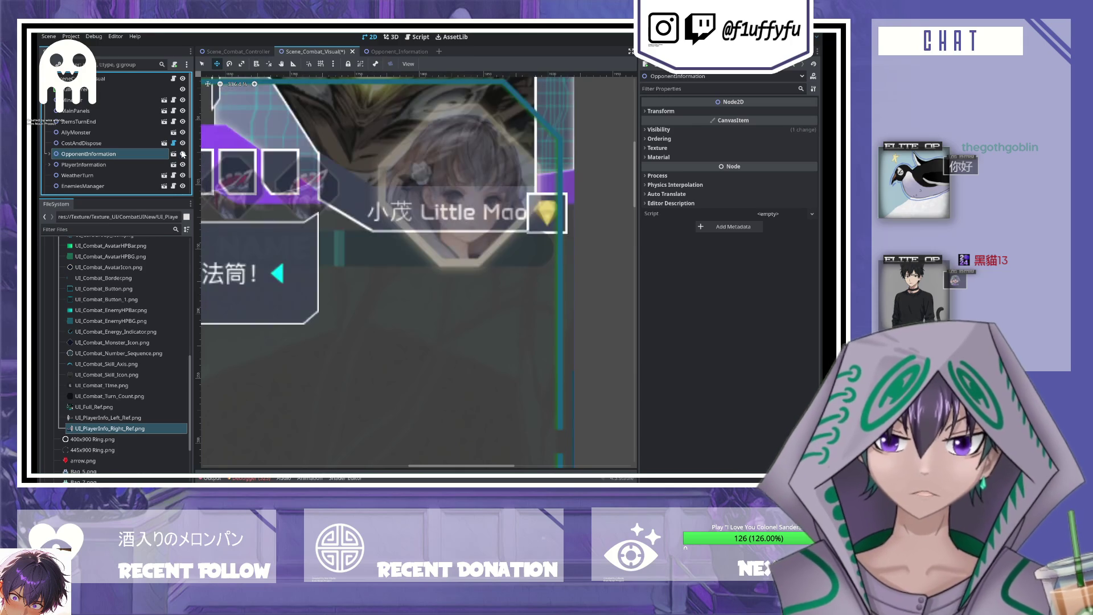
pyautogui.click(182, 154)
pyautogui.click(183, 154)
pyautogui.click(183, 154)
pyautogui.click(183, 154)
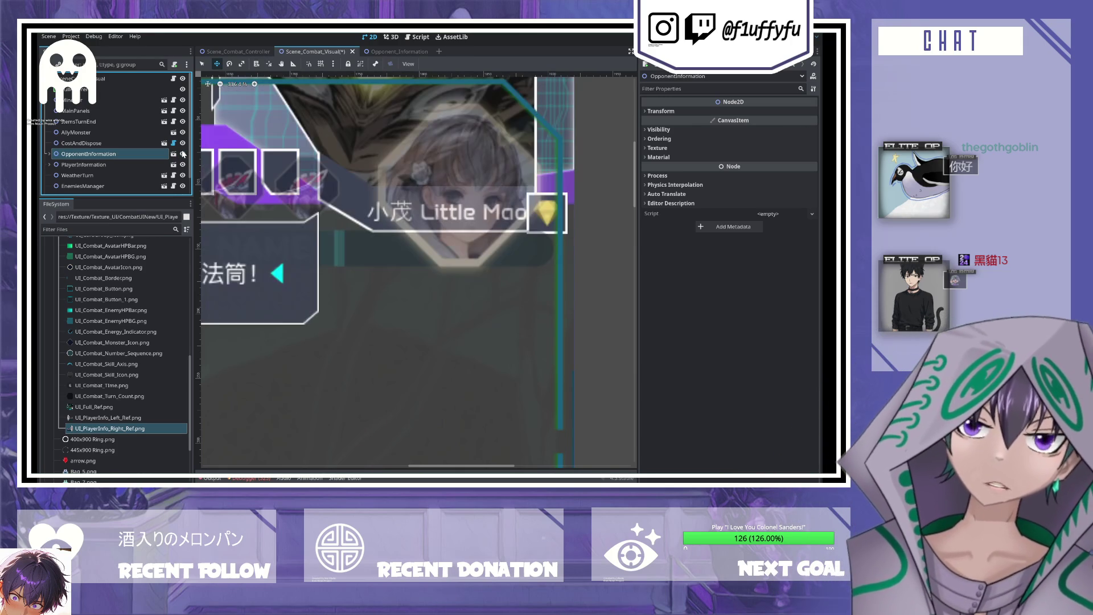
pyautogui.click(182, 154)
pyautogui.click(183, 154)
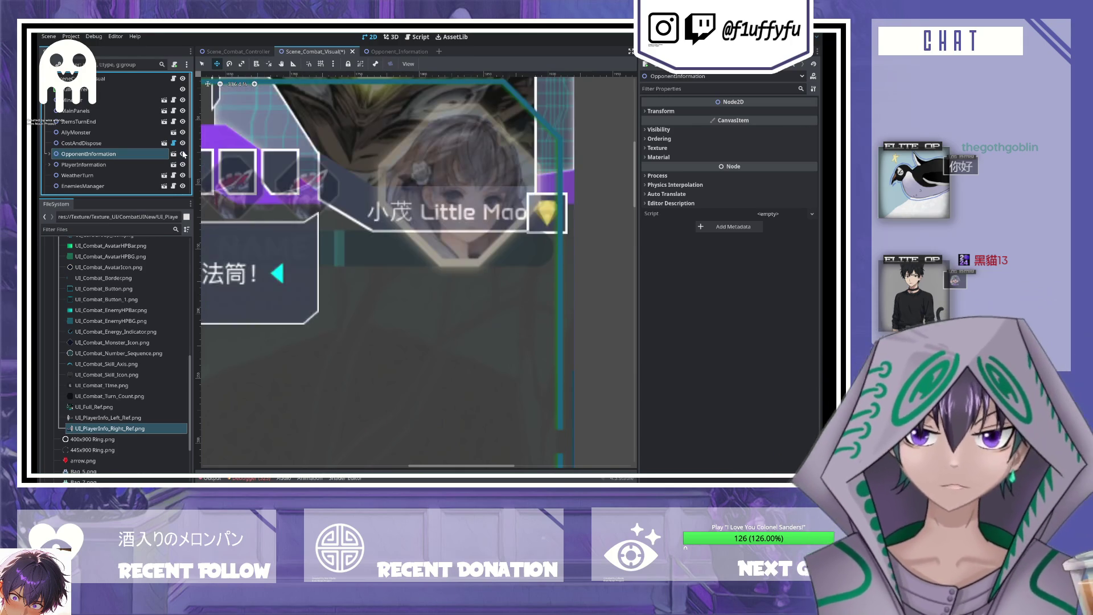
pyautogui.click(183, 154)
pyautogui.click(183, 154)
pyautogui.scroll(-5, 447, 227)
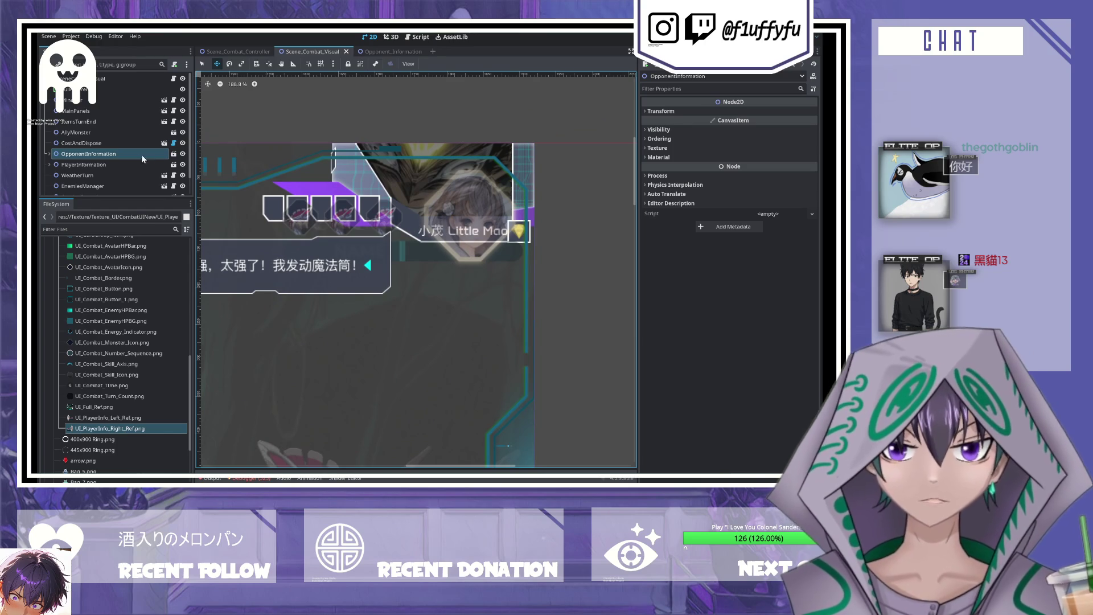
# - Back in Opponent_Information, hide and show the purple banner layer to compare against the reference
pyautogui.click(392, 52)
pyautogui.scroll(3, 458, 216)
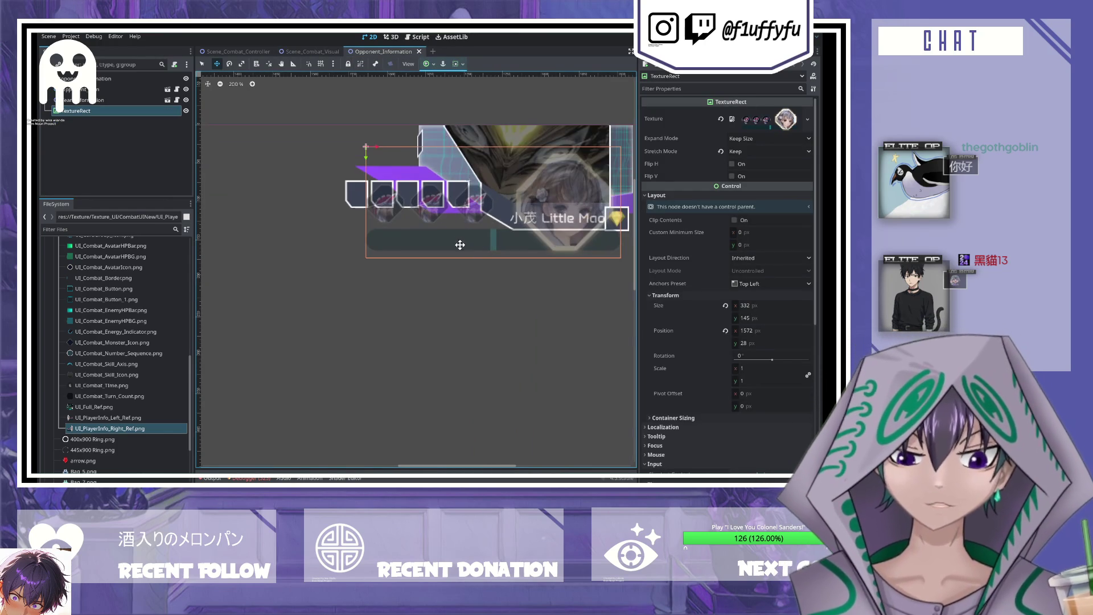
pyautogui.scroll(-3, 438, 259)
pyautogui.scroll(2, 591, 259)
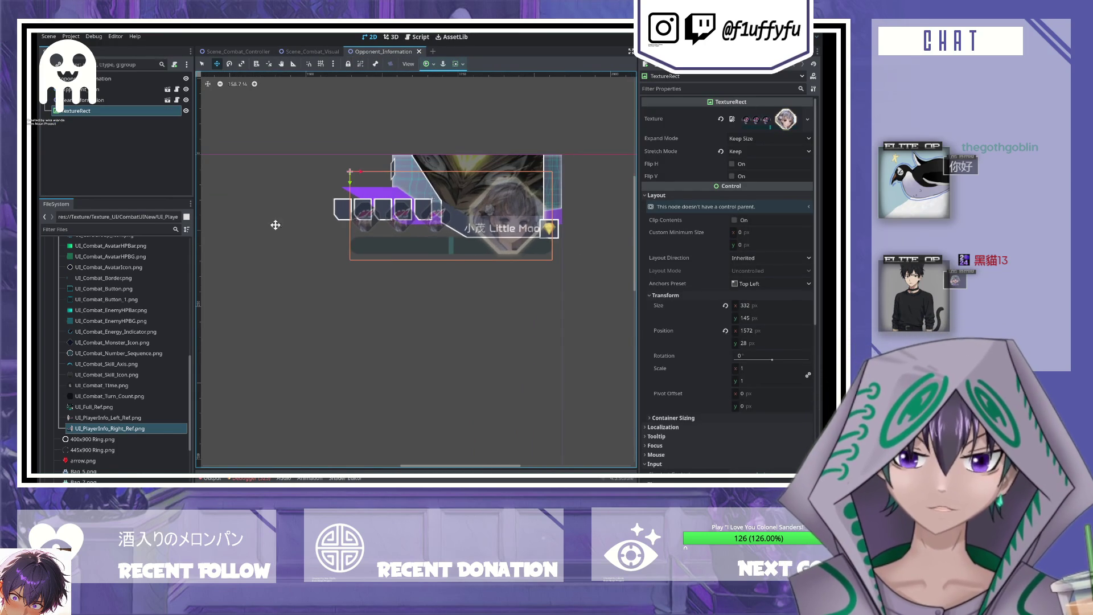
pyautogui.click(186, 100)
pyautogui.click(186, 90)
pyautogui.click(186, 100)
pyautogui.click(186, 100)
pyautogui.click(185, 99)
pyautogui.click(185, 89)
pyautogui.click(186, 100)
# - Save and close the Opponent_Information scene, then open Player_Information.tscn
pyautogui.hotkey('ctrl', 's')
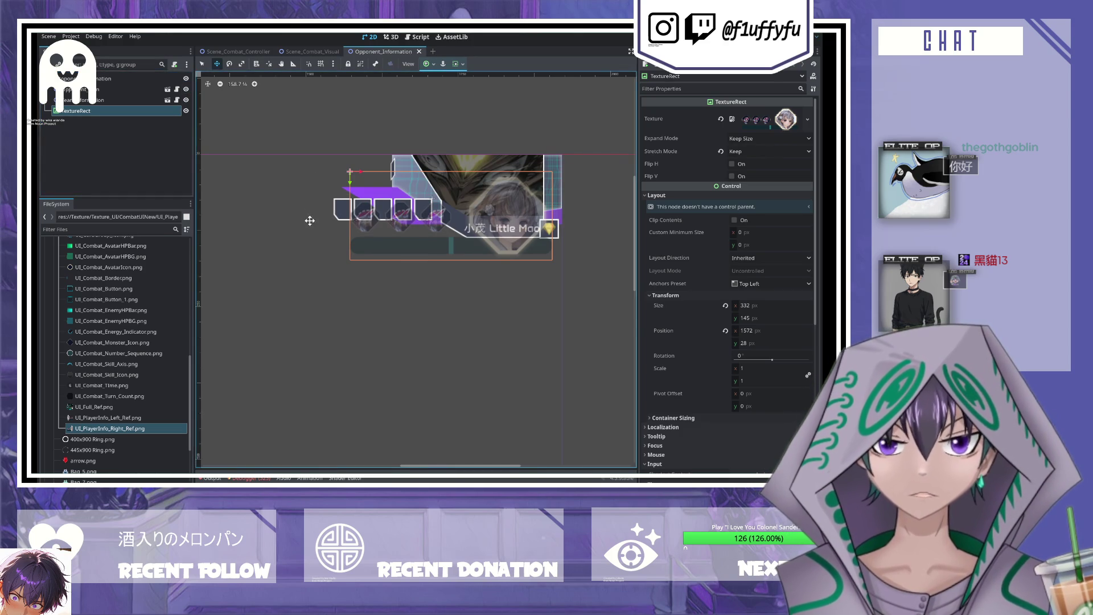
pyautogui.scroll(-5, 324, 237)
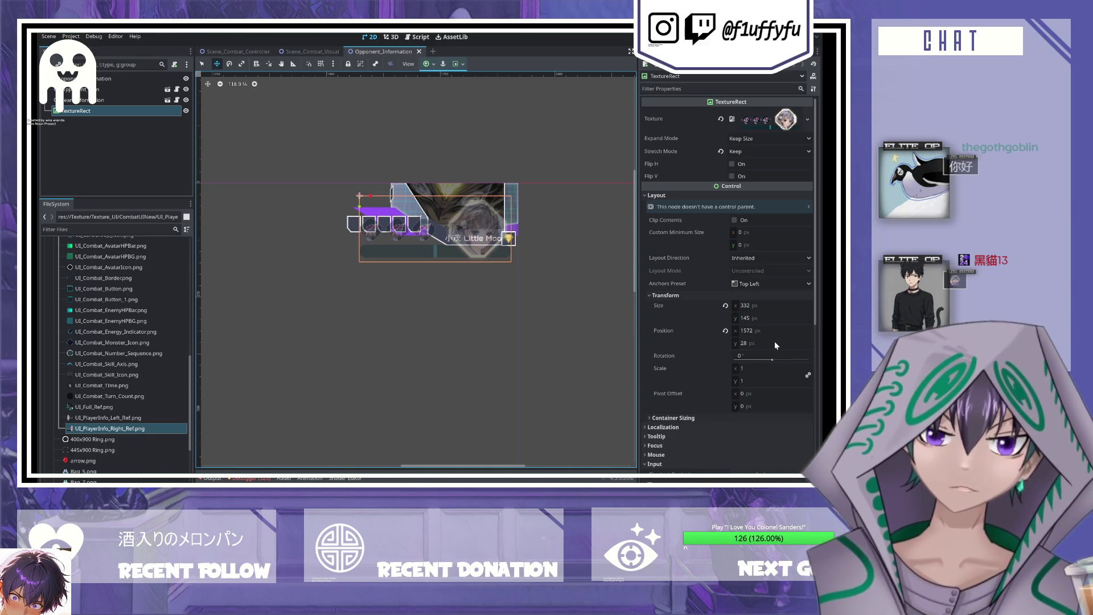
pyautogui.click(419, 51)
pyautogui.click(169, 171)
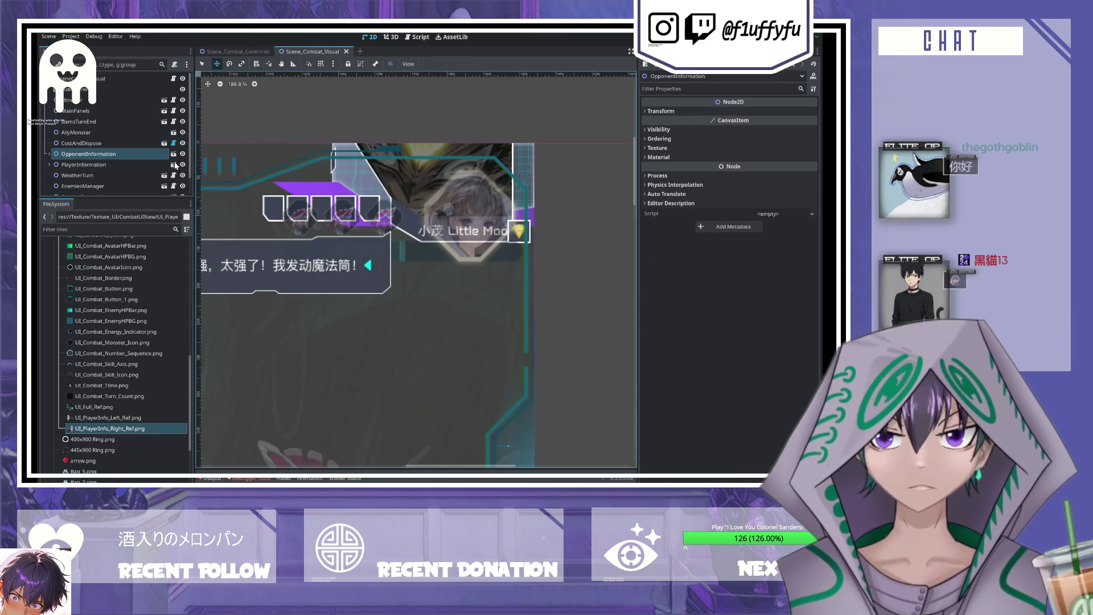
pyautogui.scroll(-1, 513, 188)
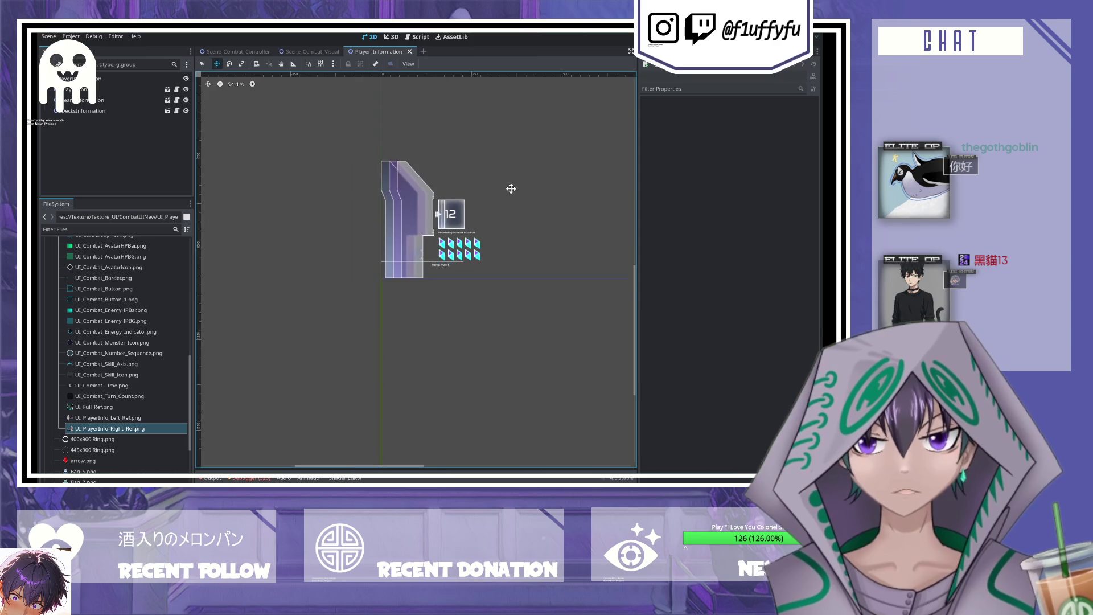
pyautogui.scroll(5, 367, 245)
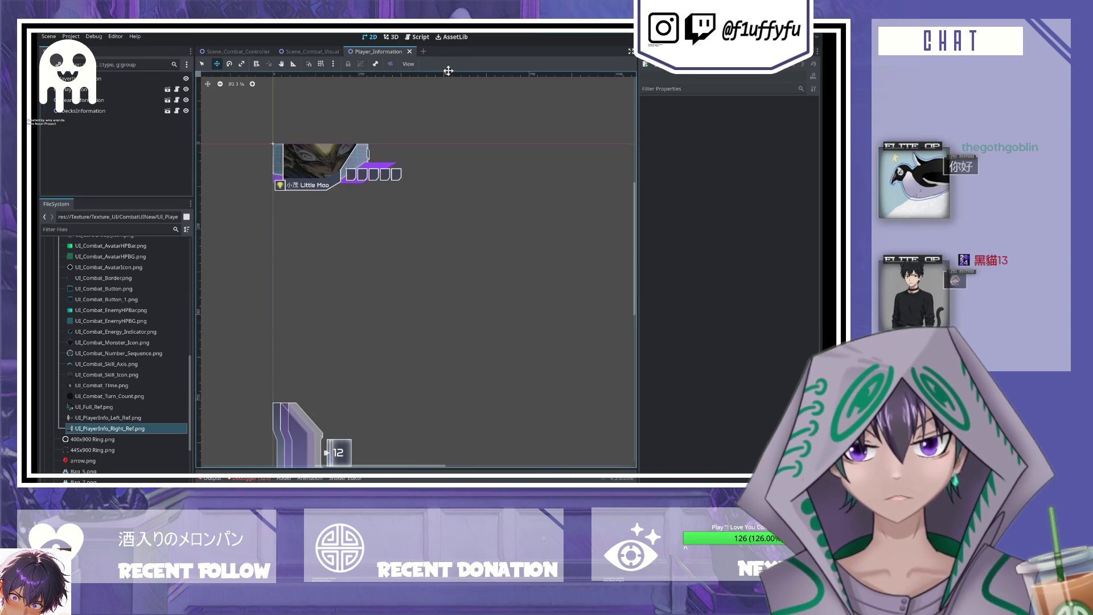
# - Give the Player_Information TextureRect the UI_PlayerInfo_Left_Ref.png texture
pyautogui.click(303, 52)
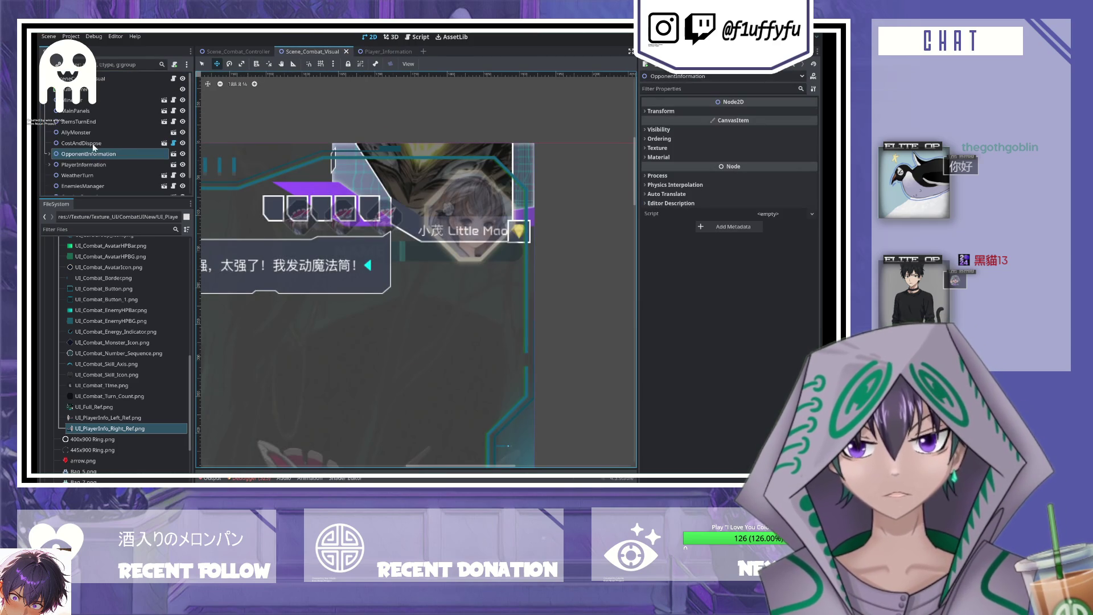
pyautogui.click(174, 154)
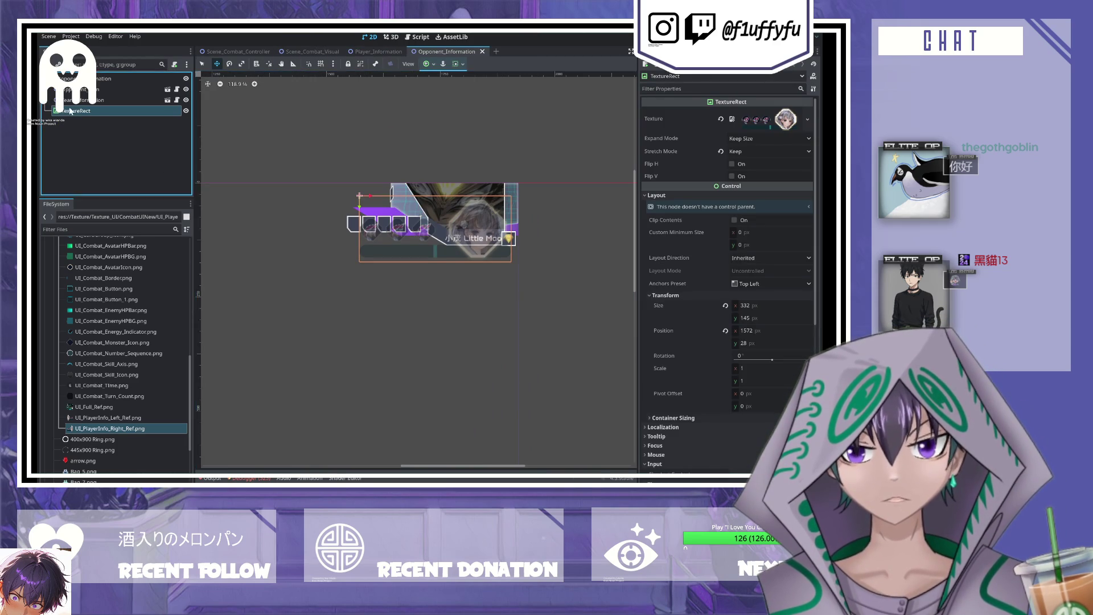
pyautogui.click(378, 52)
pyautogui.click(110, 121)
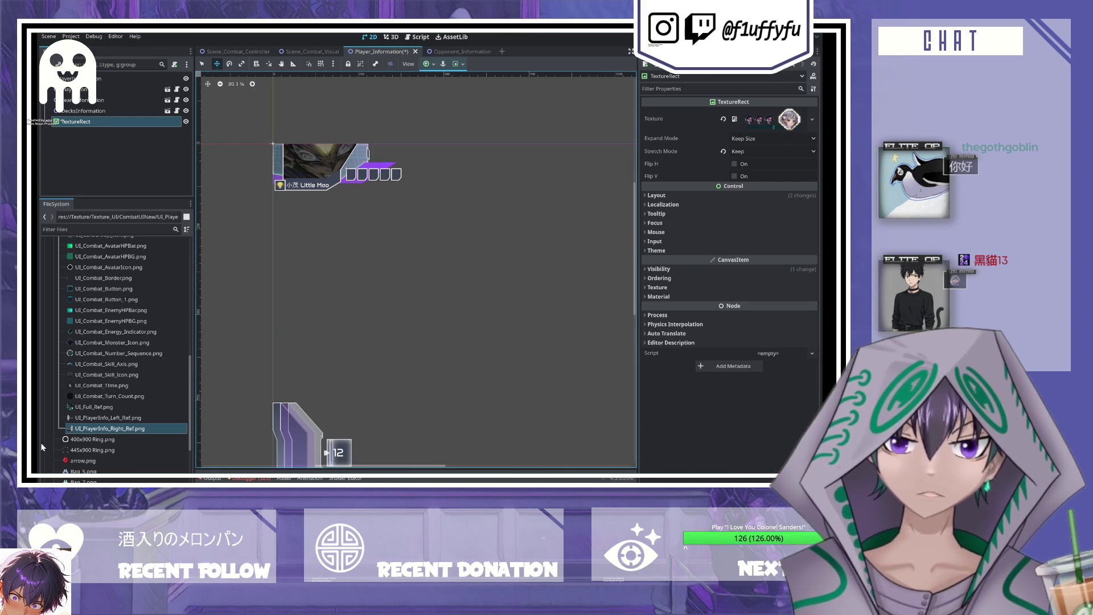
pyautogui.moveTo(105, 418)
pyautogui.mouseDown()
pyautogui.moveTo(612, 251)
pyautogui.moveTo(765, 120)
pyautogui.mouseUp()
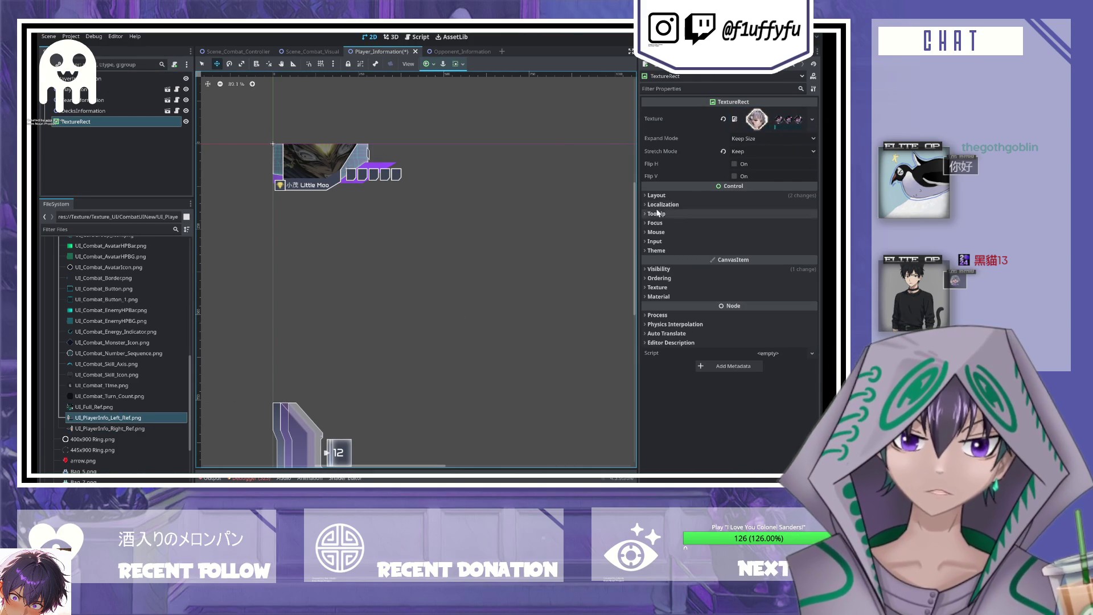
# - Set the reference's Layout > Transform x position to 0 and save the scene
pyautogui.click(643, 203)
pyautogui.click(645, 196)
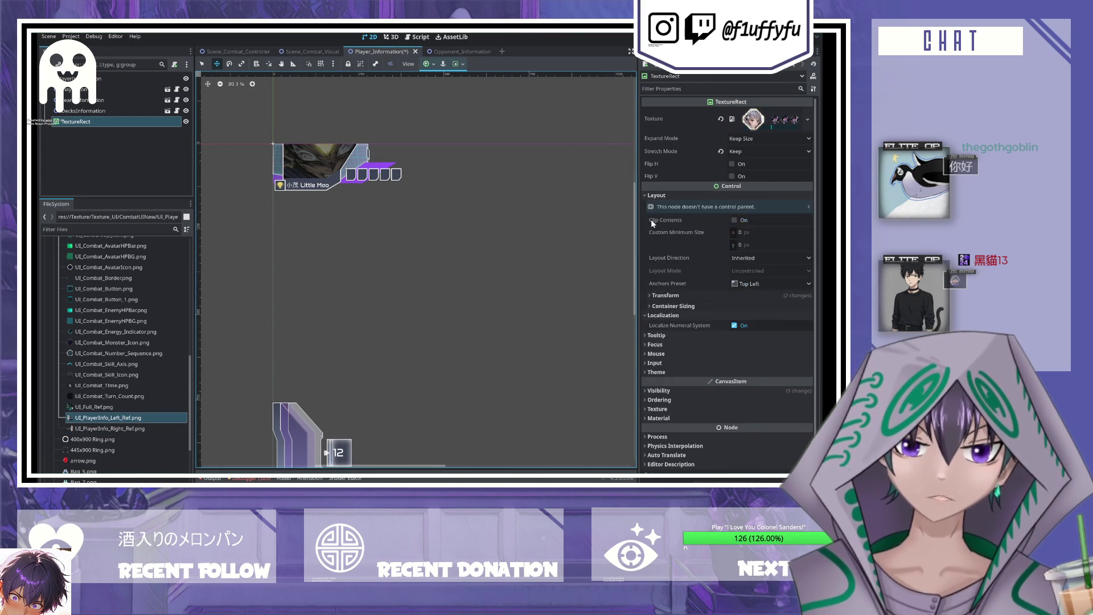
pyautogui.click(664, 295)
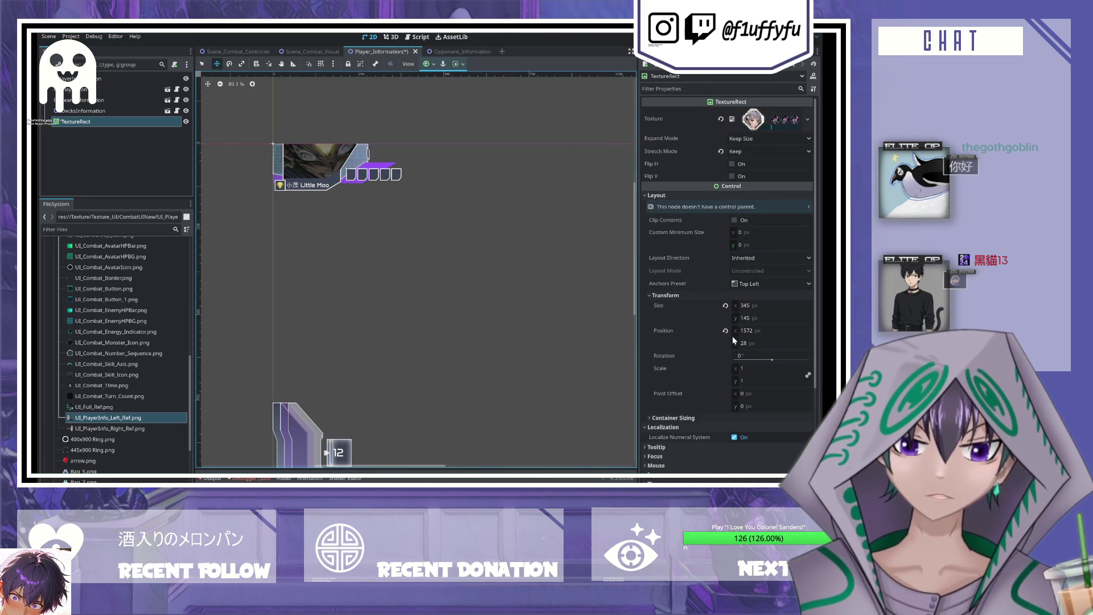
pyautogui.click(761, 335)
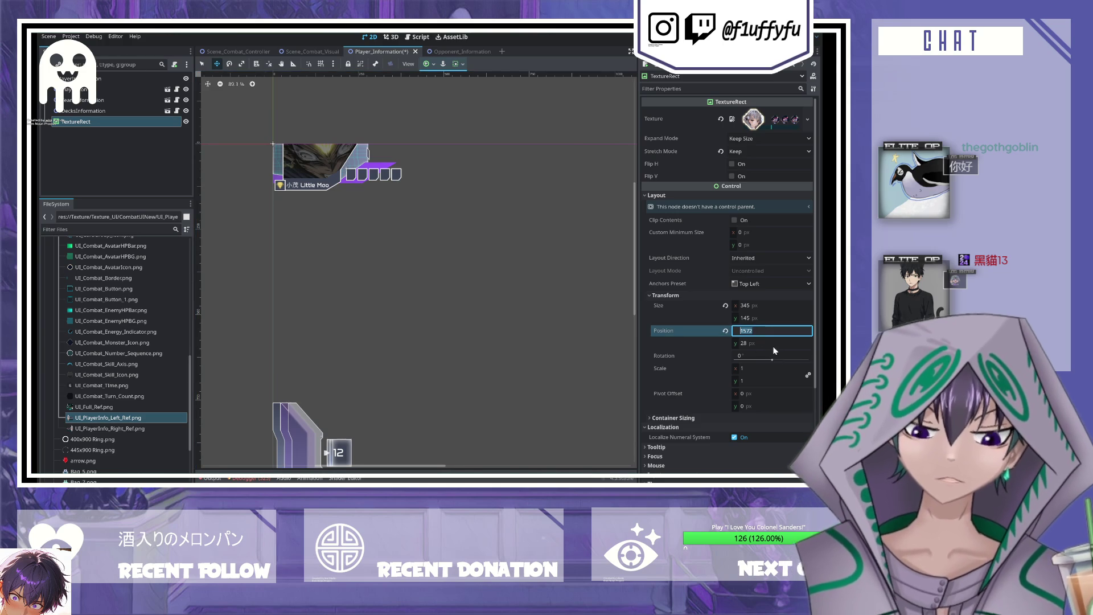
pyautogui.write('0')
pyautogui.press('Return')
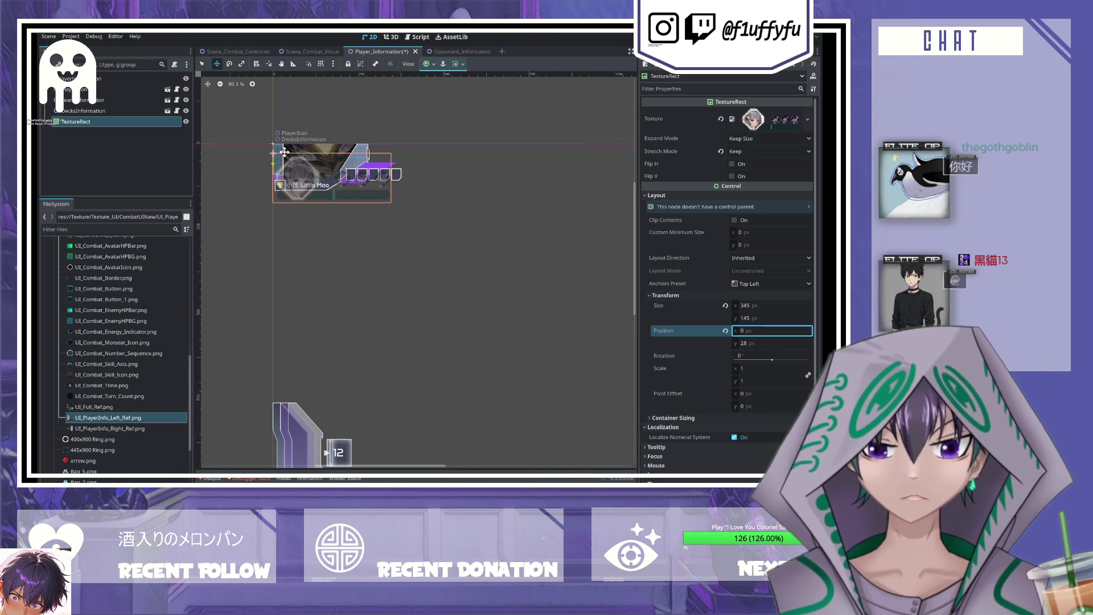
pyautogui.hotkey('ctrl', 's')
# - Check the combat scene's player panel, then drag the player reference right and save
pyautogui.click(312, 51)
pyautogui.scroll(5, 511, 220)
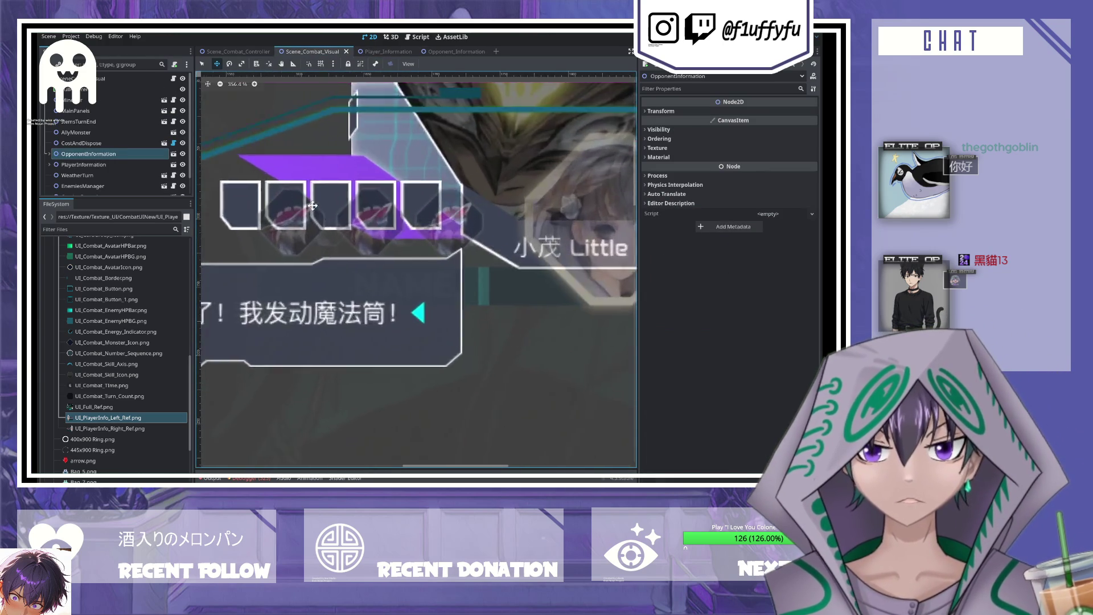
pyautogui.hscroll(-15, 510, 220)
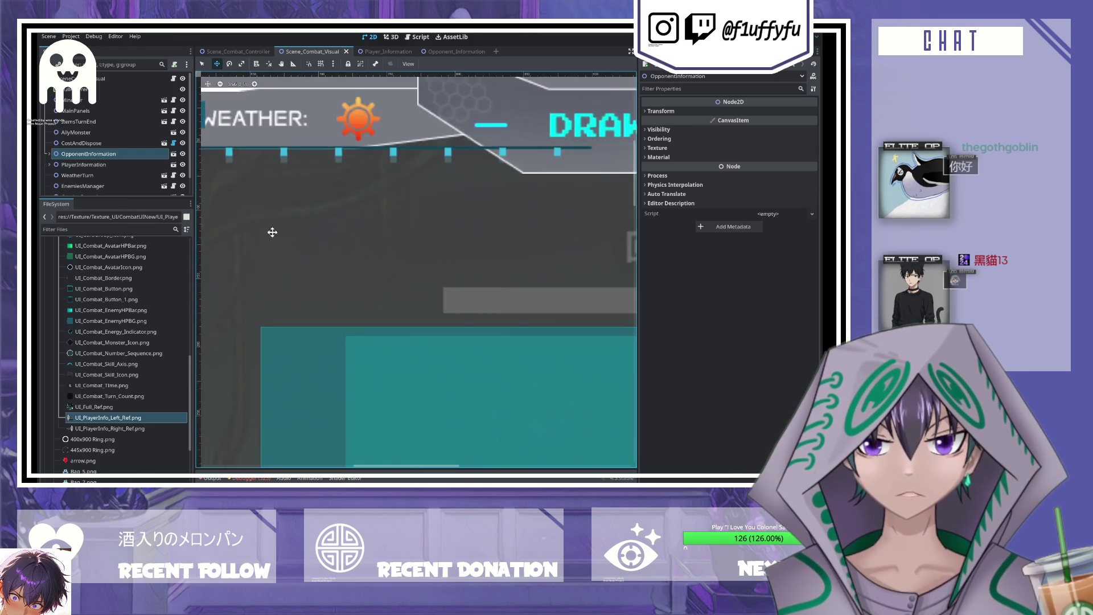
pyautogui.hscroll(-15, 353, 188)
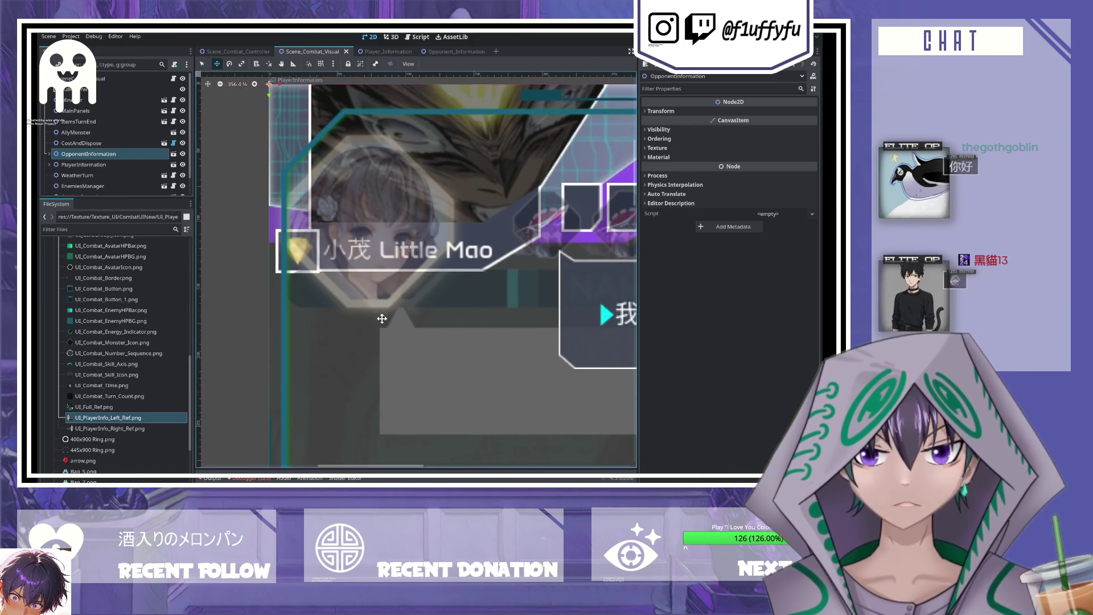
pyautogui.scroll(2, 430, 324)
pyautogui.scroll(2, 433, 330)
pyautogui.scroll(-1, 481, 188)
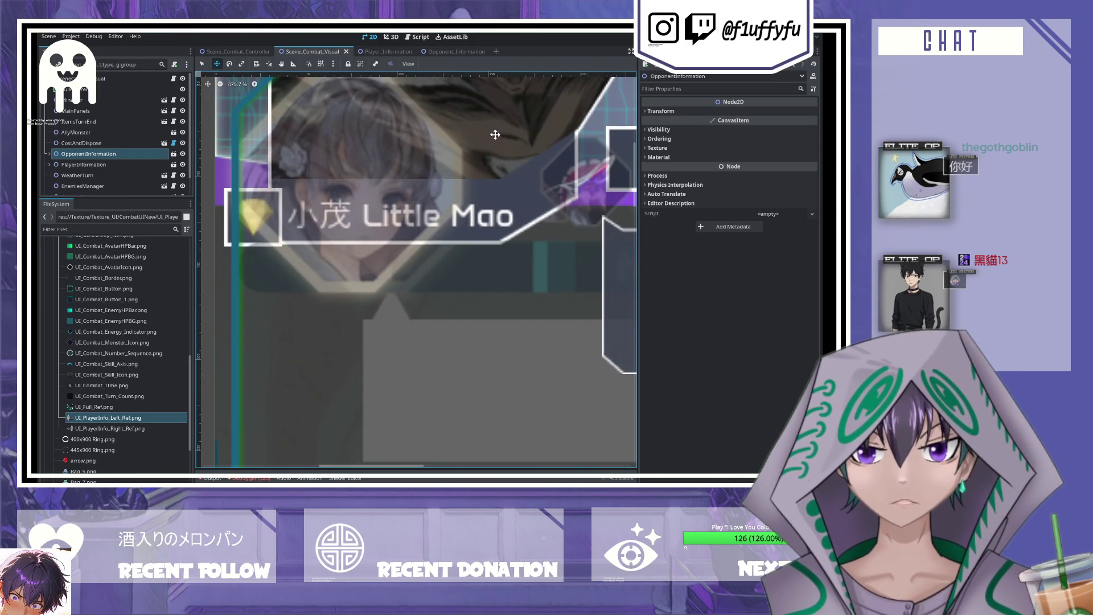
pyautogui.click(431, 51)
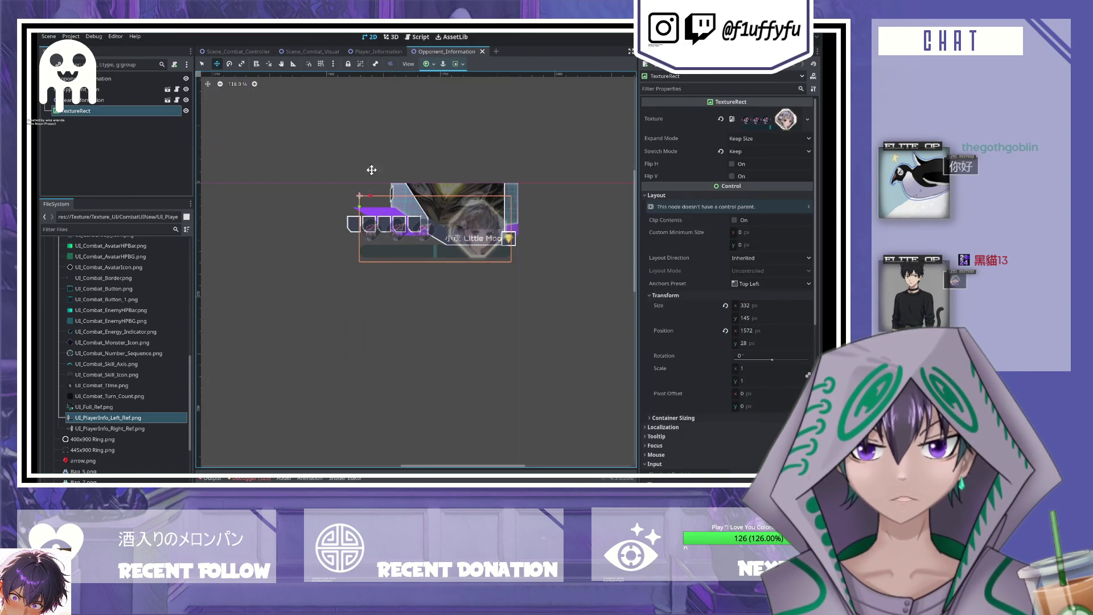
pyautogui.click(371, 52)
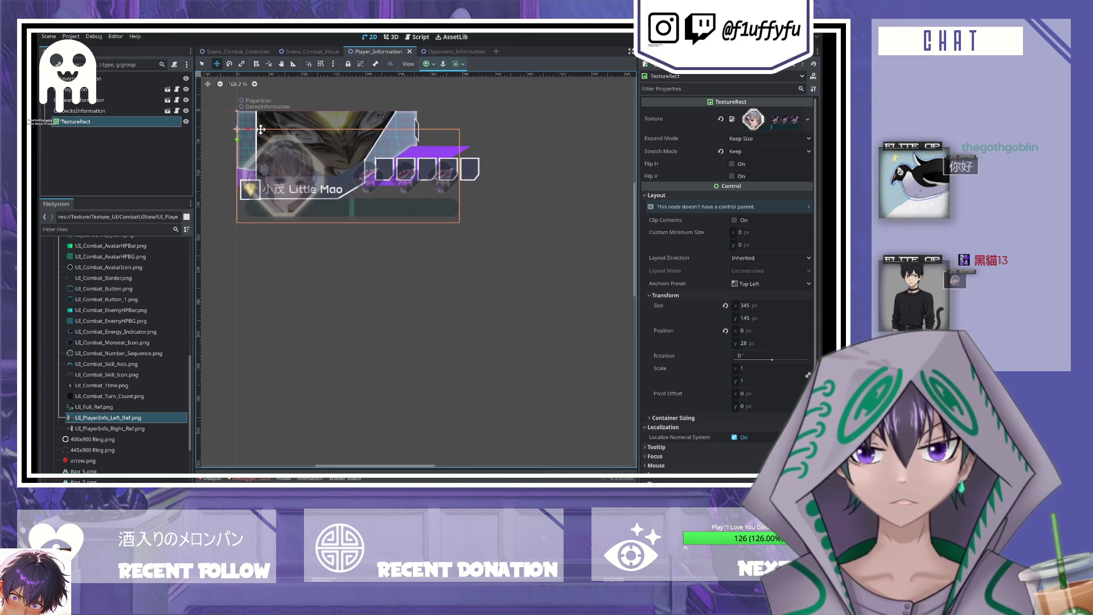
pyautogui.moveTo(249, 128); pyautogui.dragTo(277, 135)
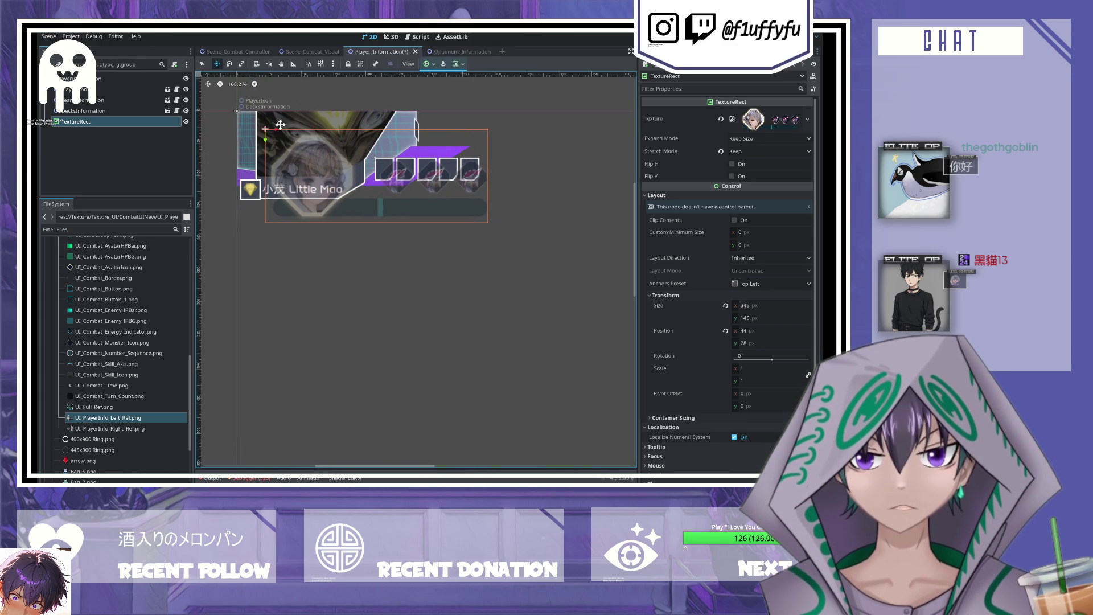
pyautogui.hotkey('ctrl', 's')
# - Shift the reference slightly left and toggle PlayerInformation's visibility in Scene_Combat_Visual to compare
pyautogui.click(309, 51)
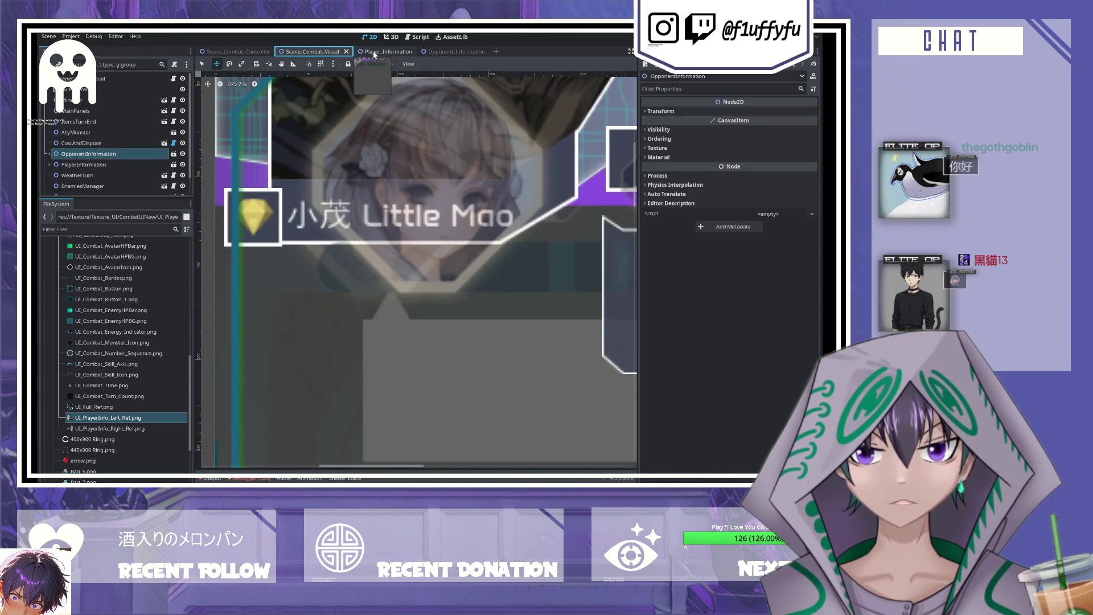
pyautogui.click(374, 51)
pyautogui.moveTo(277, 128); pyautogui.dragTo(256, 128)
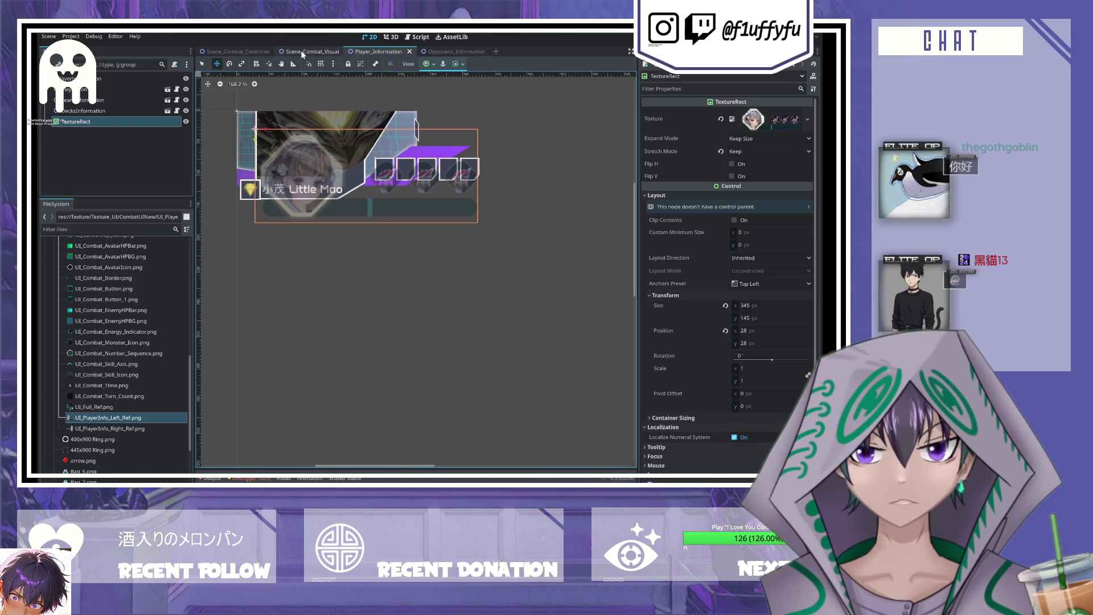
pyautogui.click(303, 53)
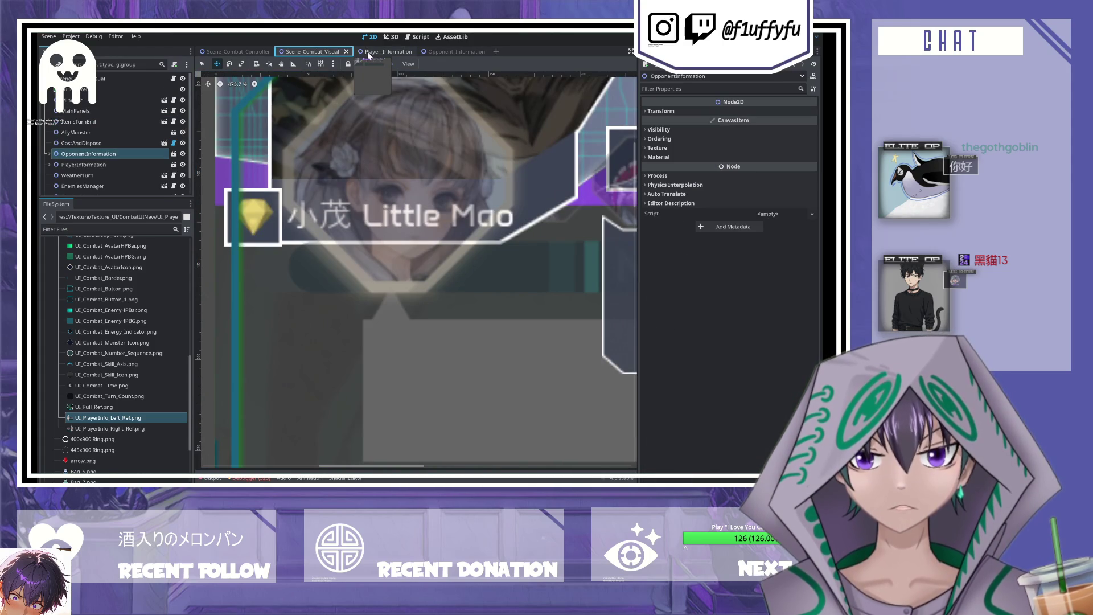
pyautogui.click(182, 154)
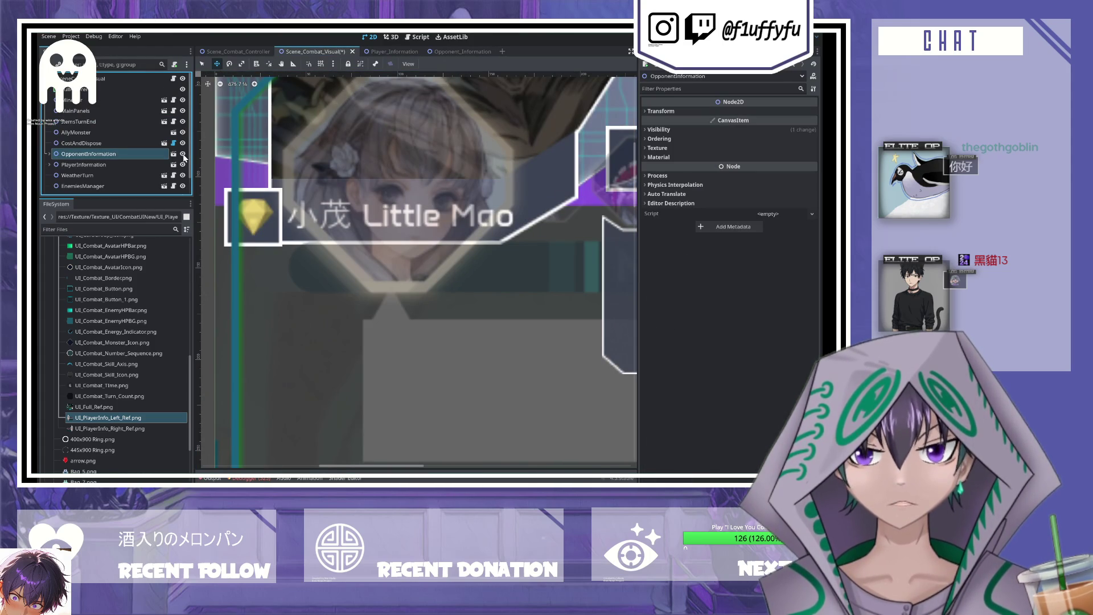
pyautogui.click(183, 165)
pyautogui.click(183, 164)
pyautogui.click(183, 164)
pyautogui.click(182, 165)
pyautogui.click(183, 164)
pyautogui.click(183, 165)
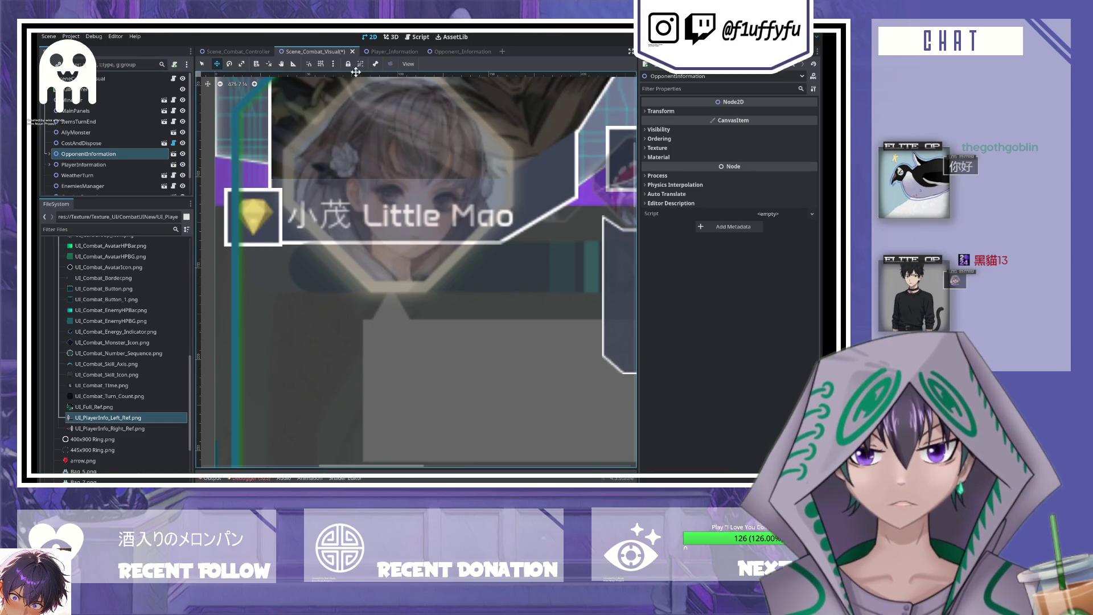
pyautogui.click(388, 52)
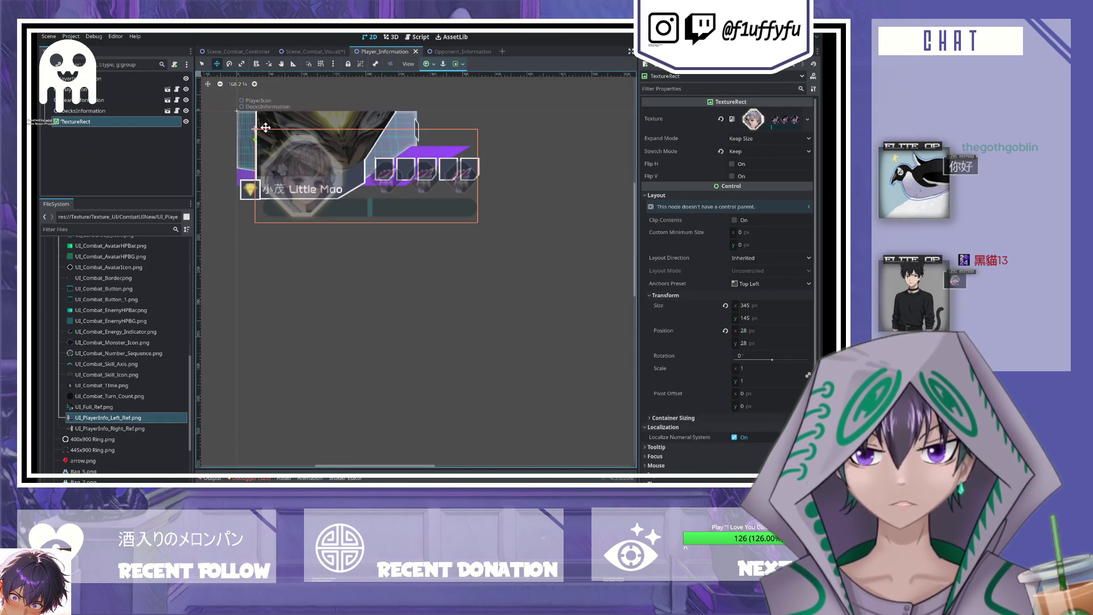
# - Move the reference to x 19, y 28 and recheck alignment against the combat scene
pyautogui.moveTo(265, 128); pyautogui.dragTo(260, 128)
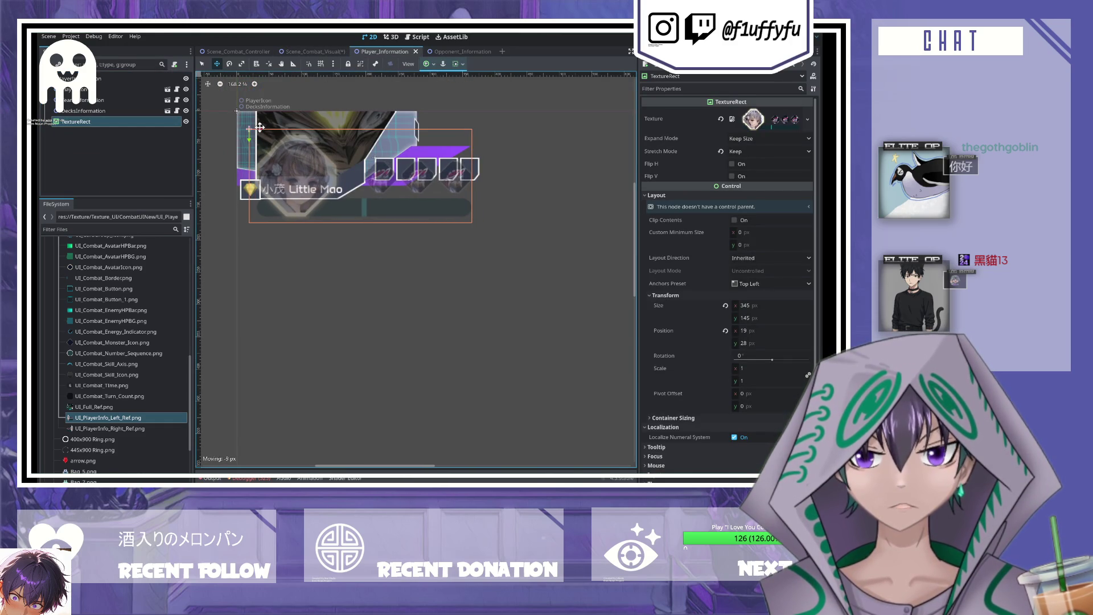
pyautogui.click(314, 51)
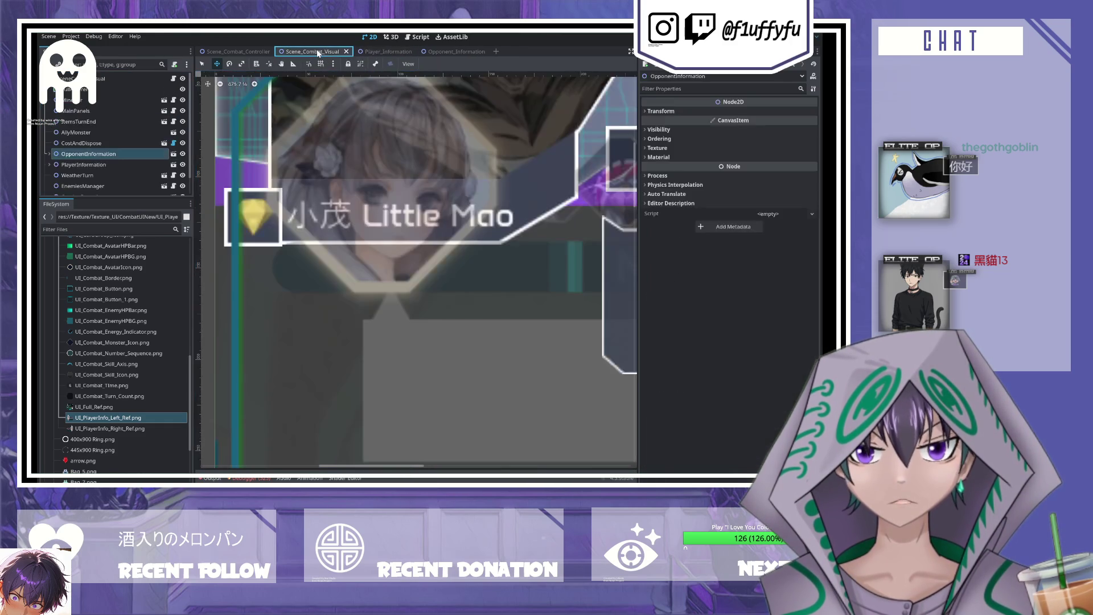
pyautogui.click(183, 165)
pyautogui.click(183, 165)
pyautogui.click(182, 165)
pyautogui.click(183, 164)
pyautogui.click(183, 165)
pyautogui.click(183, 165)
pyautogui.click(183, 164)
pyautogui.click(183, 165)
pyautogui.click(182, 164)
pyautogui.click(183, 165)
pyautogui.click(404, 52)
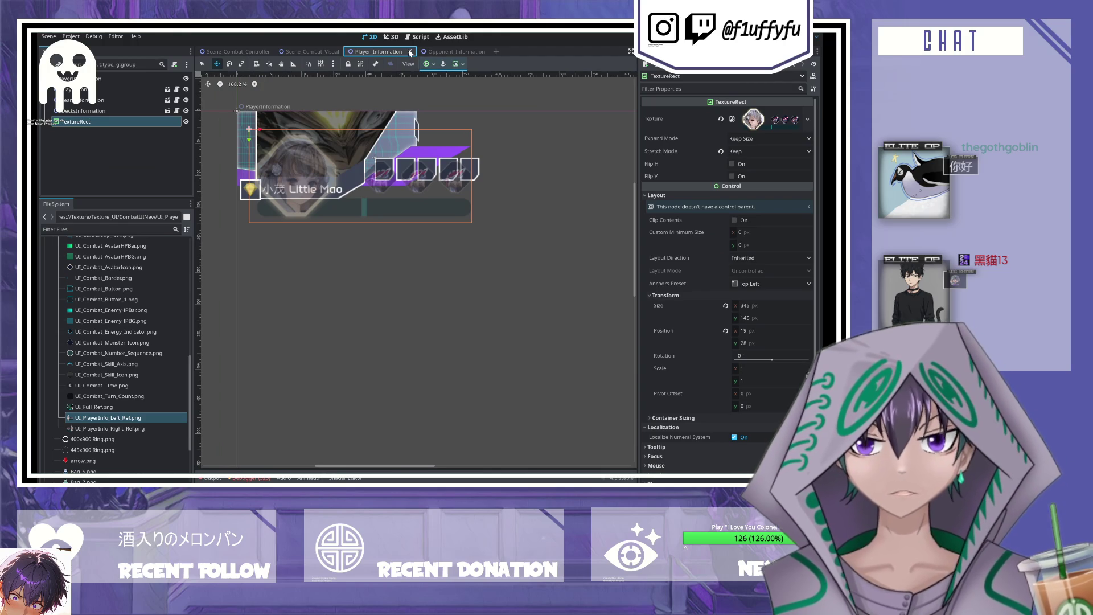
pyautogui.scroll(-3, 407, 234)
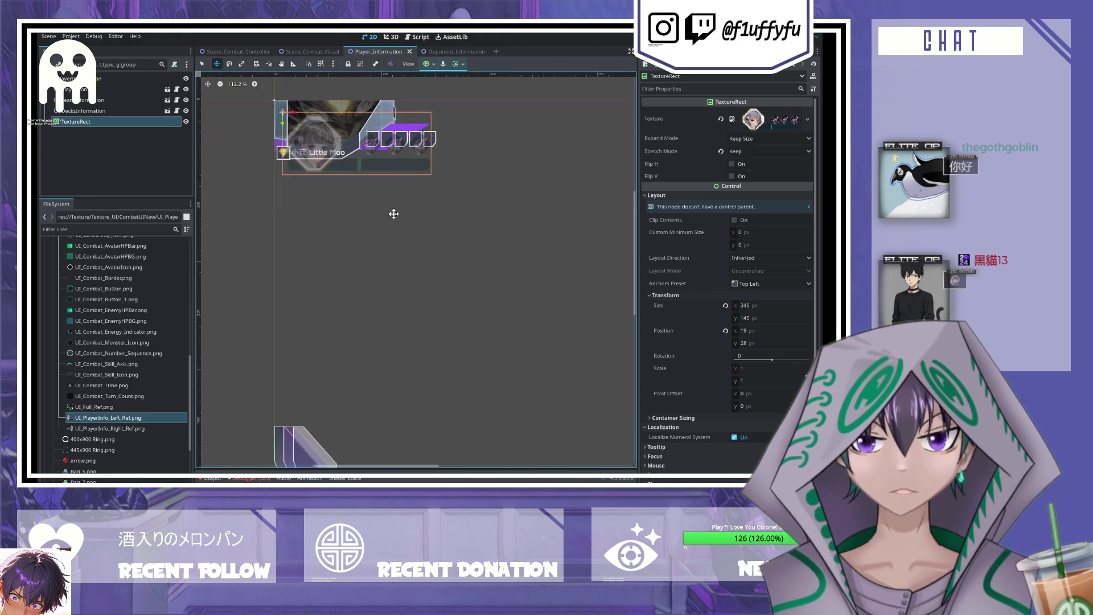
# - Pan to the full player panel, flip between scene tabs, and close the Opponent_Information tab
pyautogui.moveTo(408, 234); pyautogui.dragTo(391, 166)
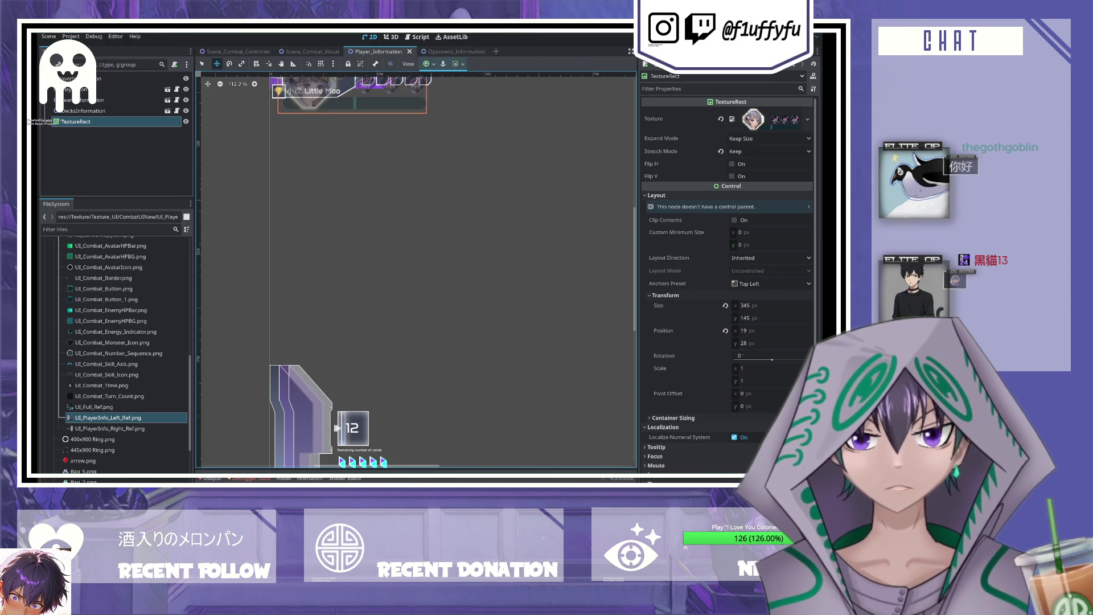
pyautogui.click(453, 37)
pyautogui.click(449, 51)
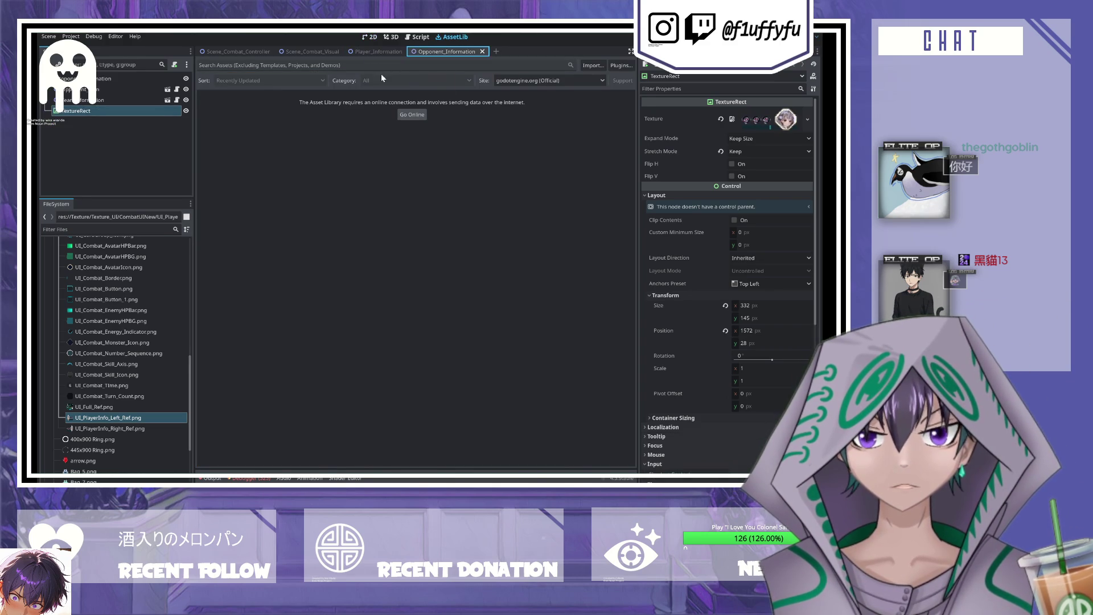
pyautogui.click(376, 52)
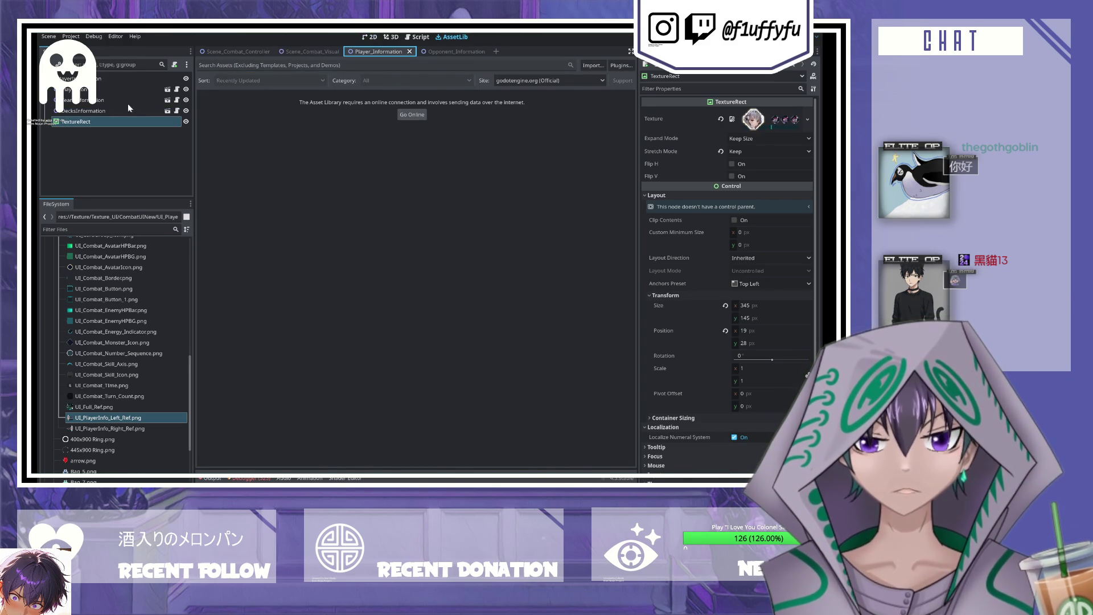
pyautogui.click(421, 36)
pyautogui.hotkey('ctrl', 'Tab')
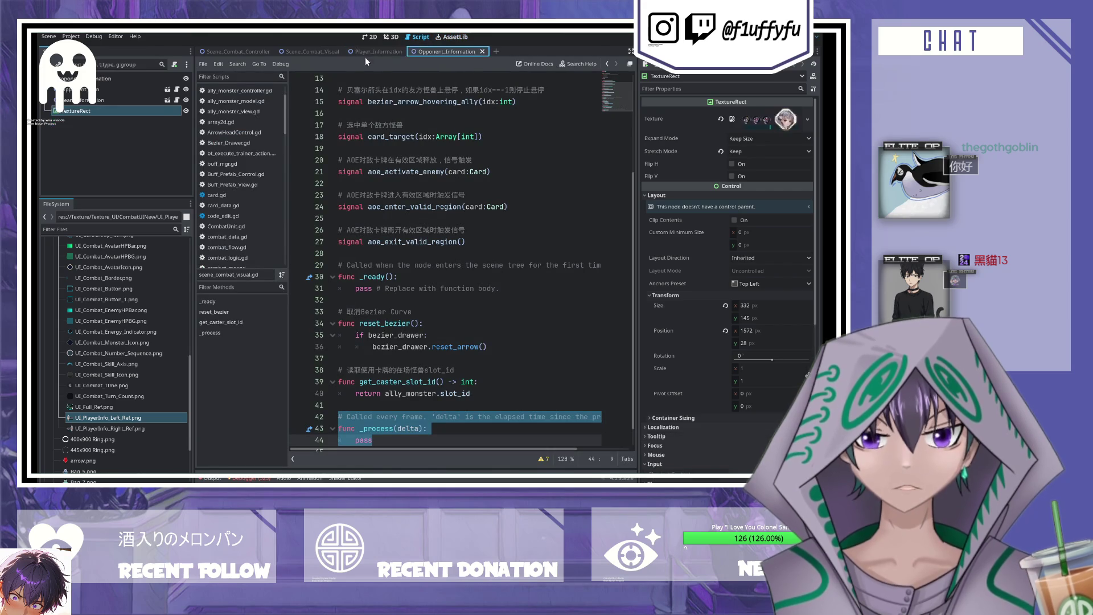
pyautogui.click(361, 53)
pyautogui.click(371, 37)
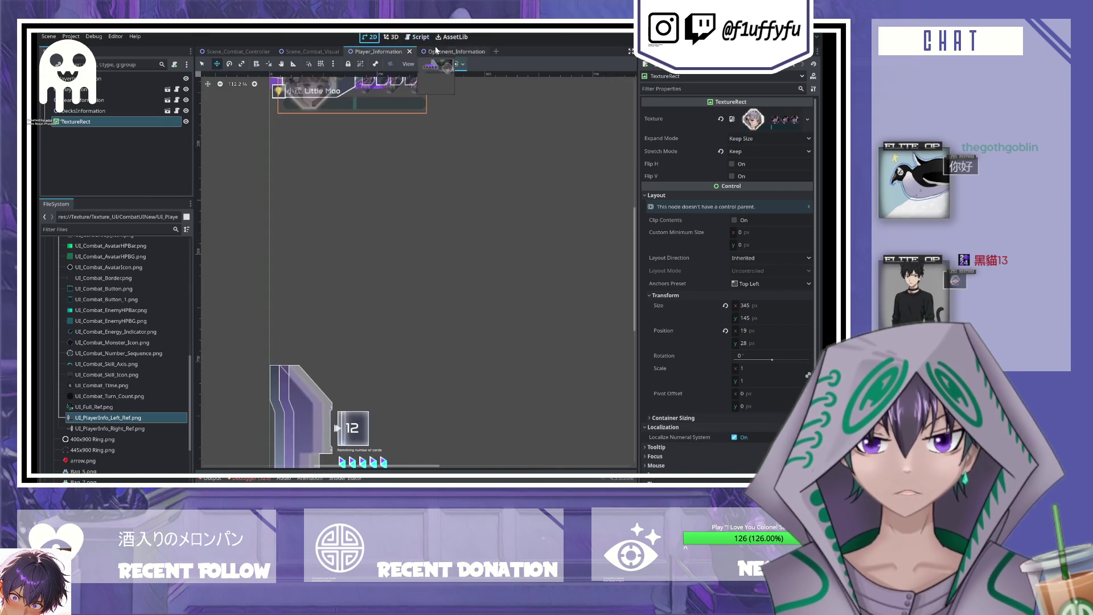
pyautogui.click(476, 52)
pyautogui.click(483, 53)
pyautogui.scroll(-5, 352, 188)
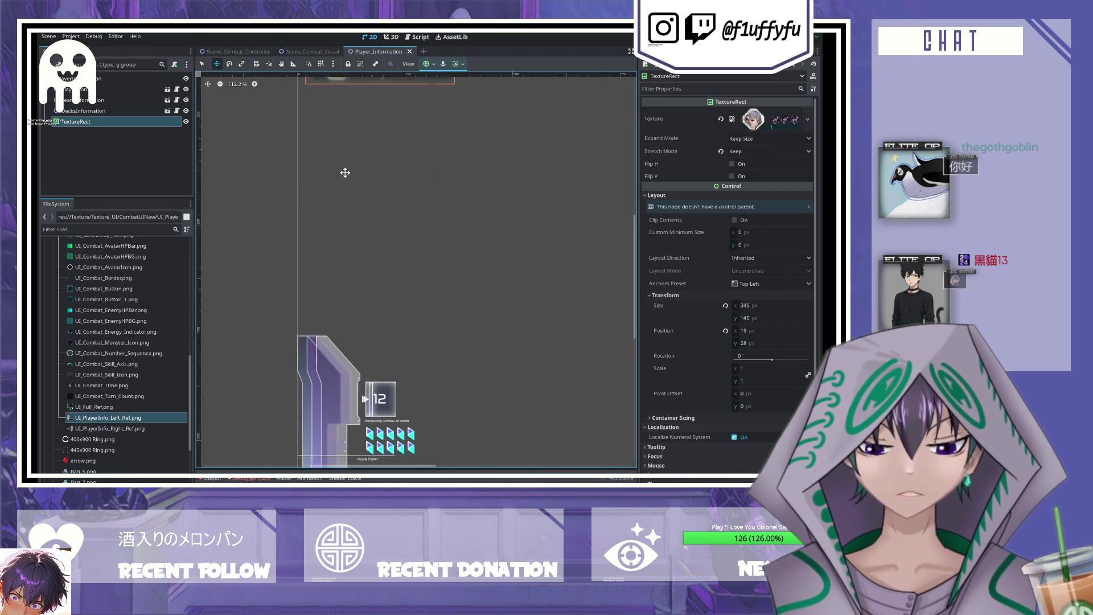
pyautogui.scroll(2, 324, 173)
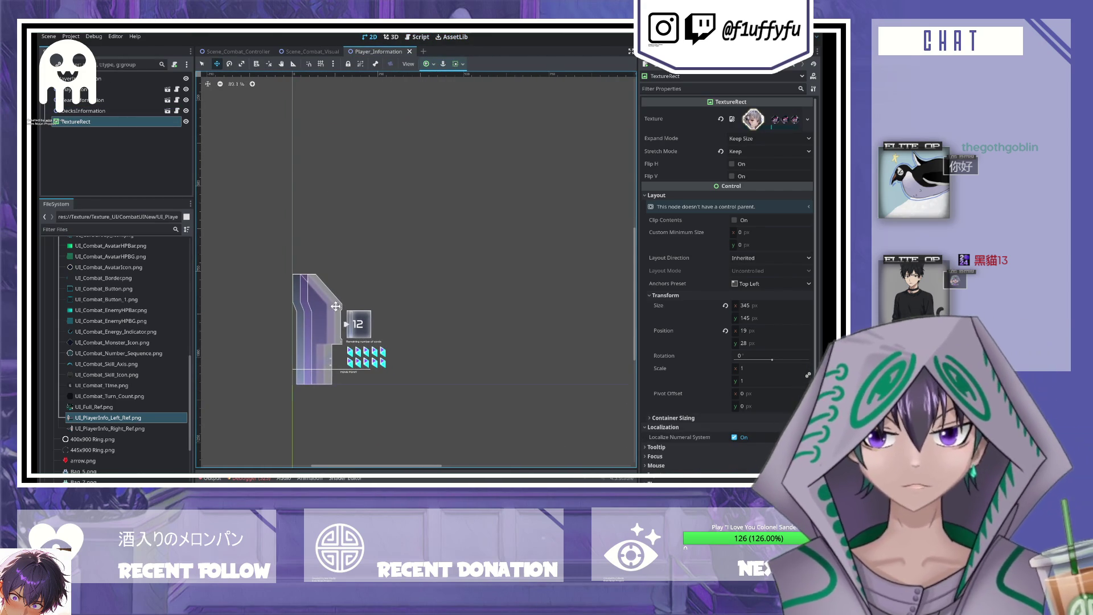
# - Rename the reference TextureRect node to PlayerIcon_Ref
pyautogui.click(69, 121)
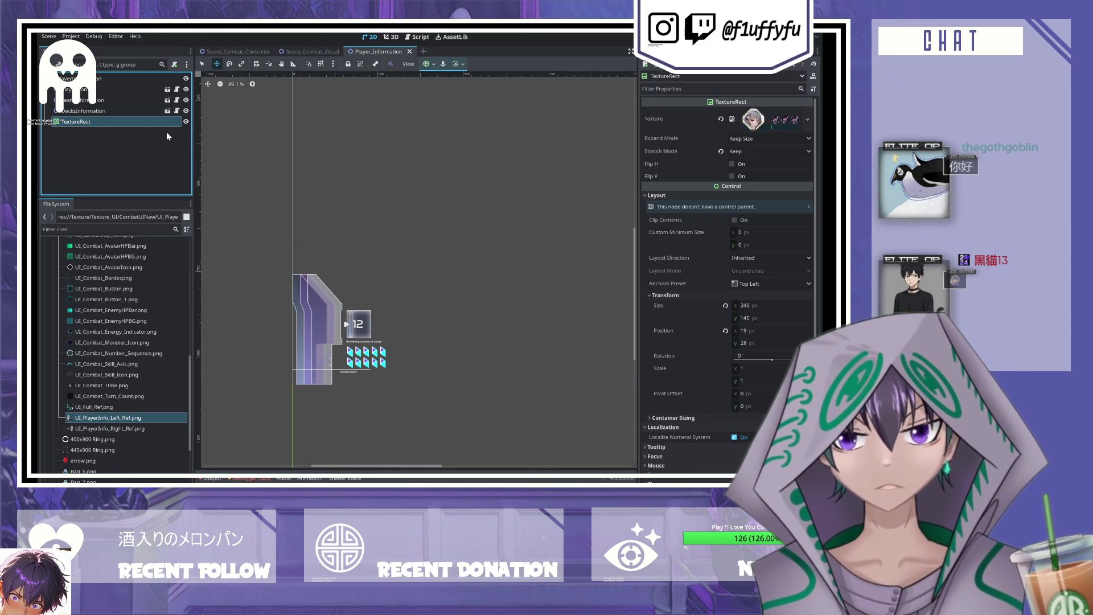
pyautogui.write('PlayerIcon_Ref')
pyautogui.press('Return')
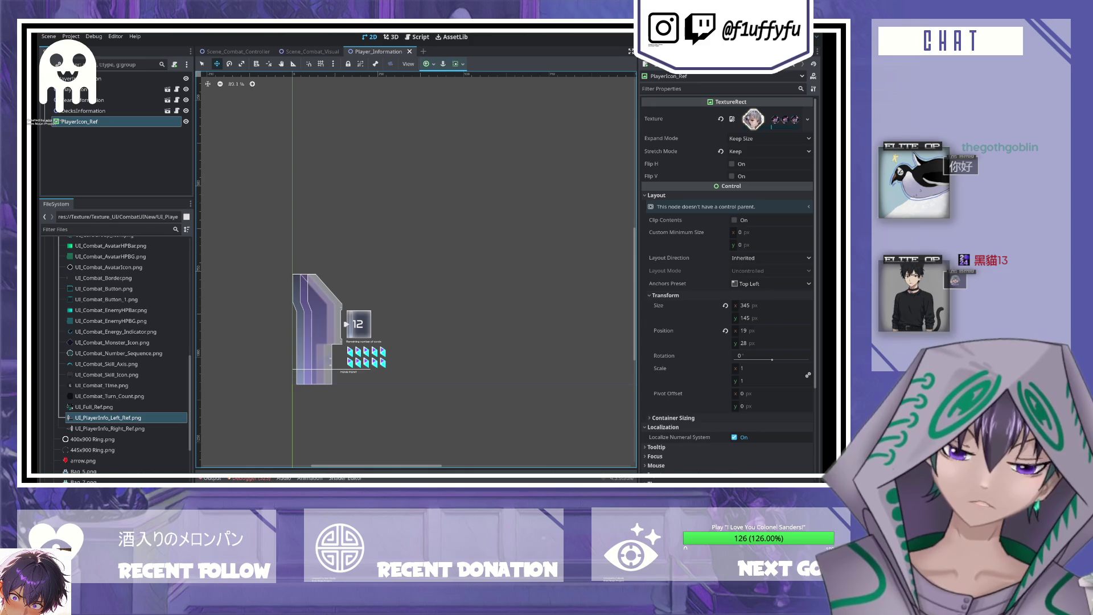
# - Preview combat UI textures in the FileSystem dock, moving up from UI_Combat_Turn_Count
pyautogui.scroll(3, 419, 281)
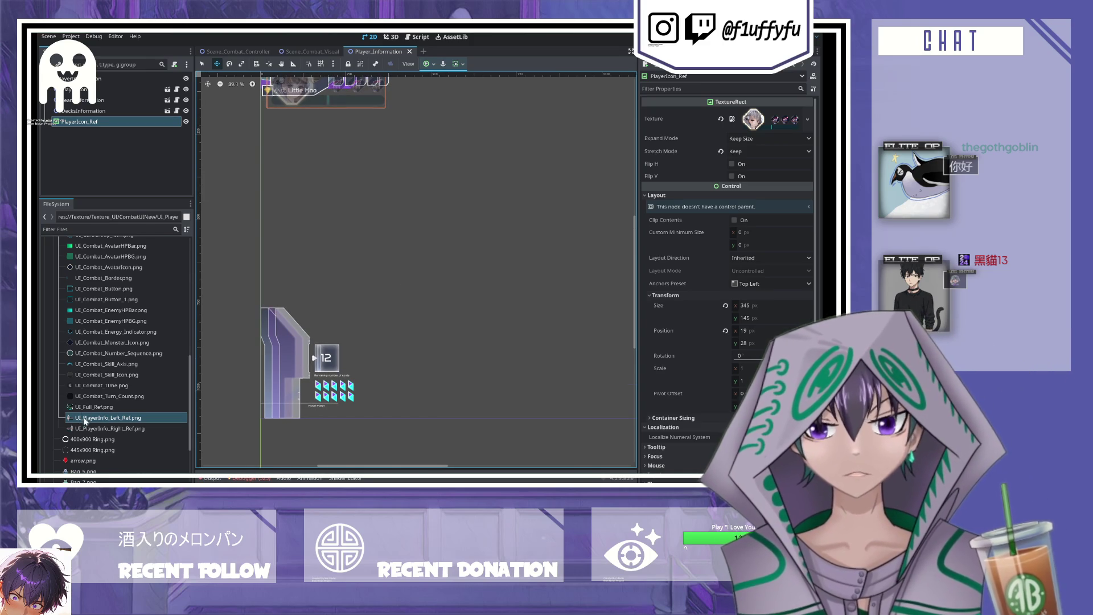
pyautogui.click(81, 397)
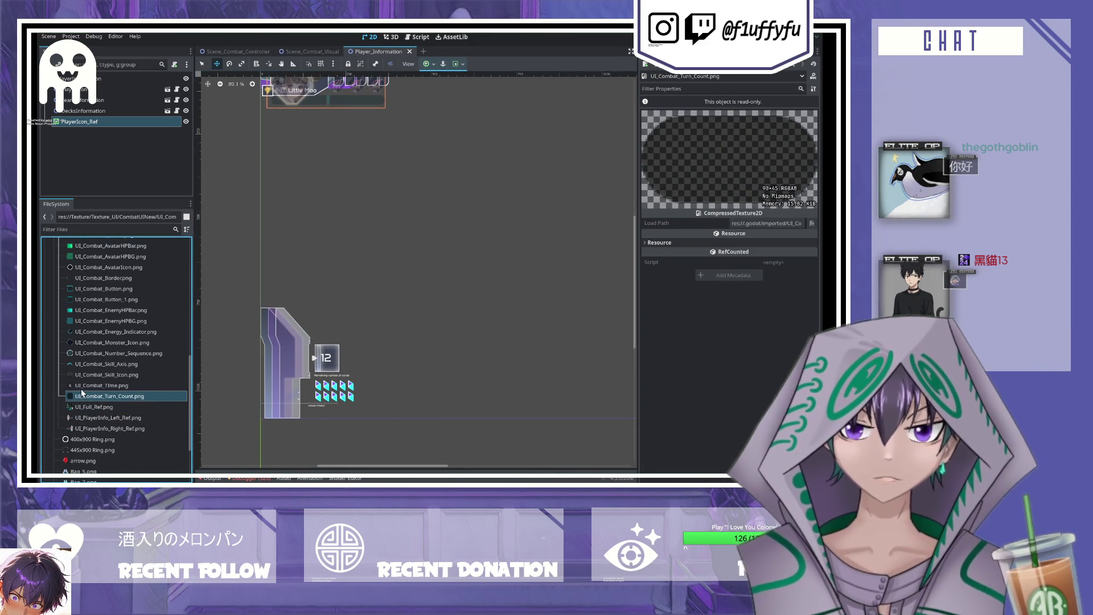
pyautogui.click(83, 385)
pyautogui.click(89, 375)
pyautogui.click(97, 364)
pyautogui.click(105, 353)
pyautogui.click(112, 342)
pyautogui.click(117, 332)
pyautogui.click(120, 321)
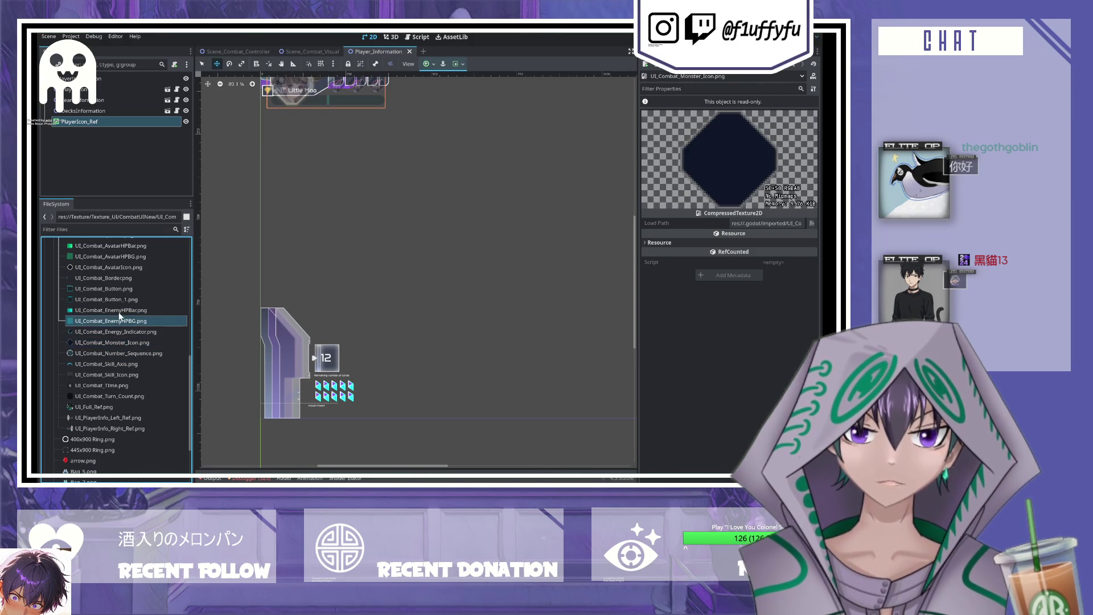
pyautogui.click(118, 310)
pyautogui.click(113, 299)
# - Select the UI_CardGroup_Icon.png texture, then right-click the PlayerIcon_Ref node
pyautogui.click(116, 310)
pyautogui.click(112, 300)
pyautogui.click(107, 289)
pyautogui.click(104, 278)
pyautogui.scroll(1, 105, 288)
pyautogui.click(87, 268)
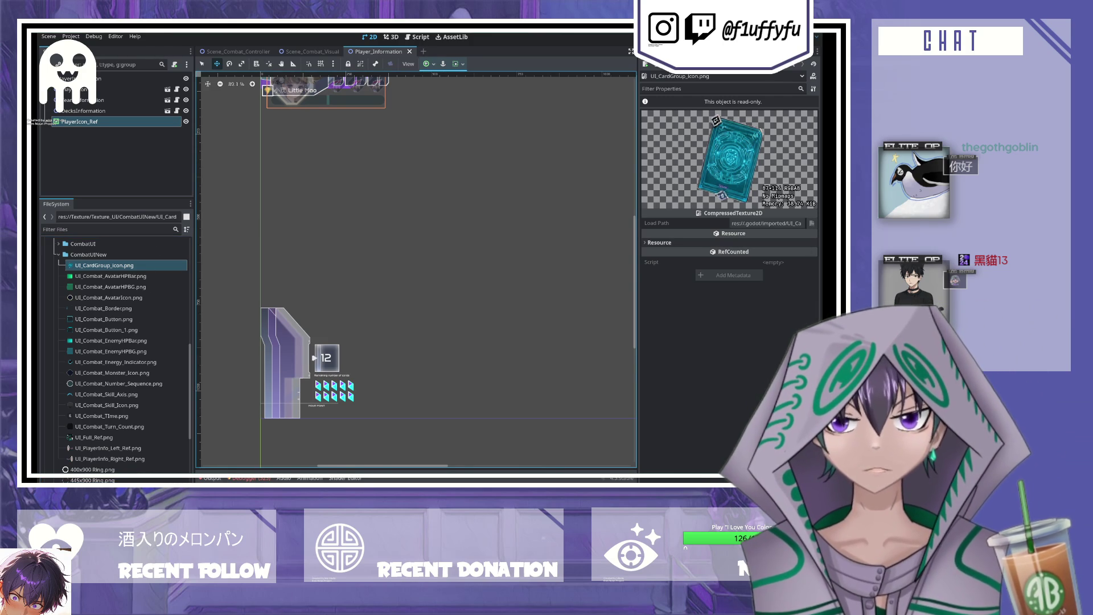
pyautogui.rightClick(77, 123)
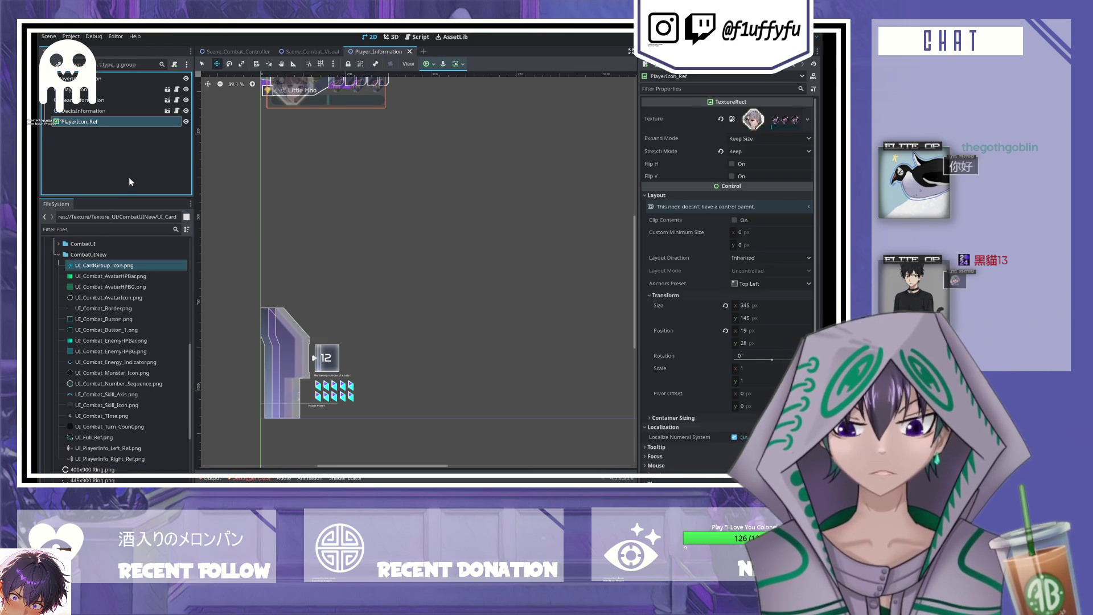
# - Duplicate PlayerIcon_Ref, give the copy UI_CardGroup_Icon.png, and place it at position 36, 484
pyautogui.click(129, 177)
pyautogui.moveTo(89, 271)
pyautogui.mouseDown()
pyautogui.moveTo(609, 175)
pyautogui.moveTo(765, 120)
pyautogui.mouseUp()
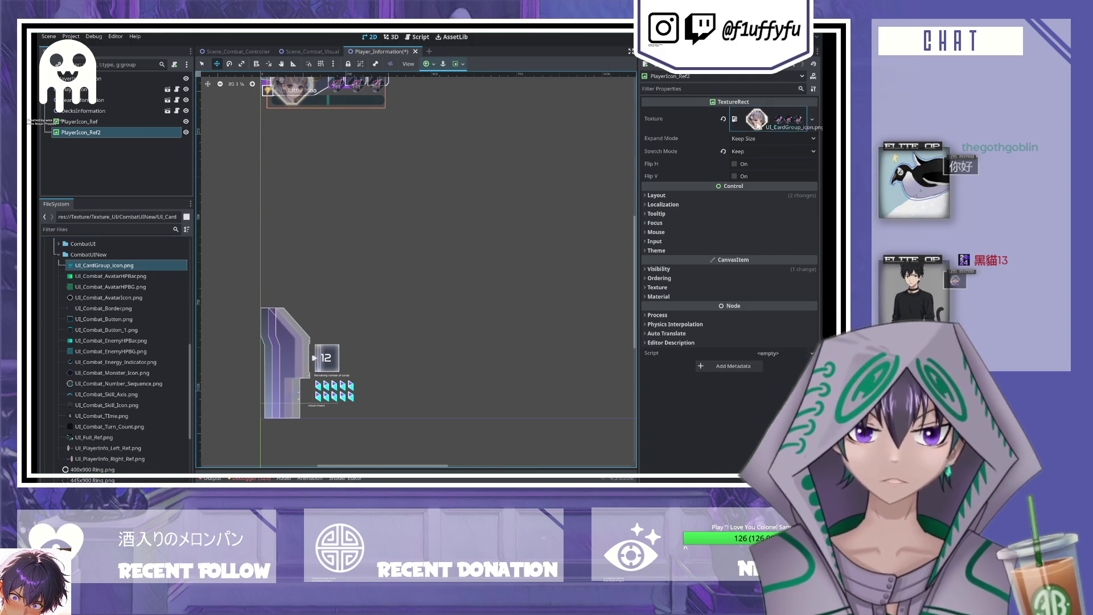
pyautogui.click(654, 195)
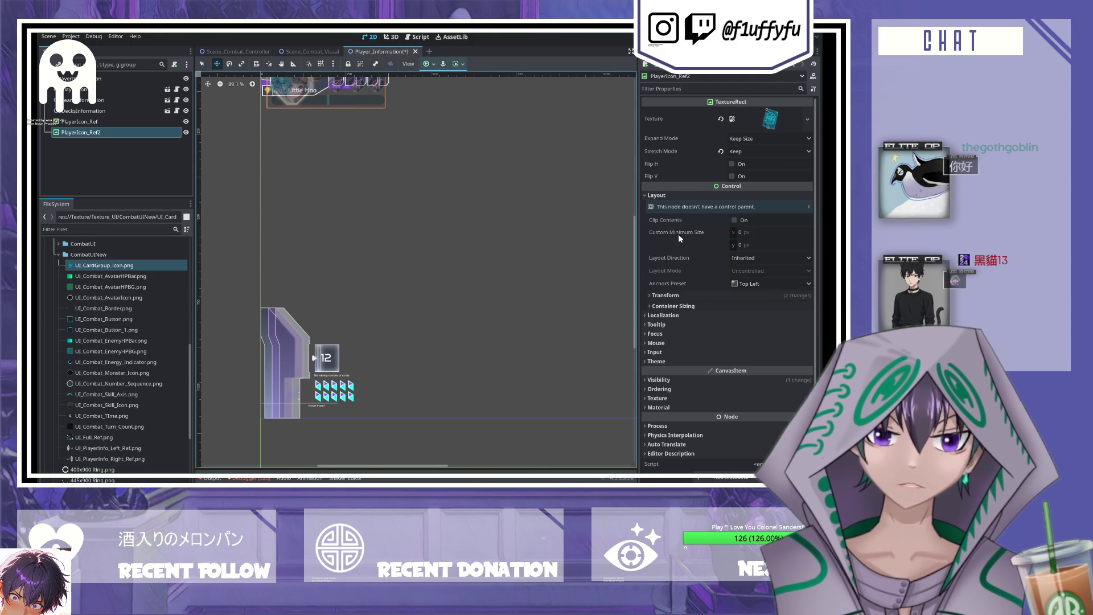
pyautogui.click(666, 295)
pyautogui.click(757, 330)
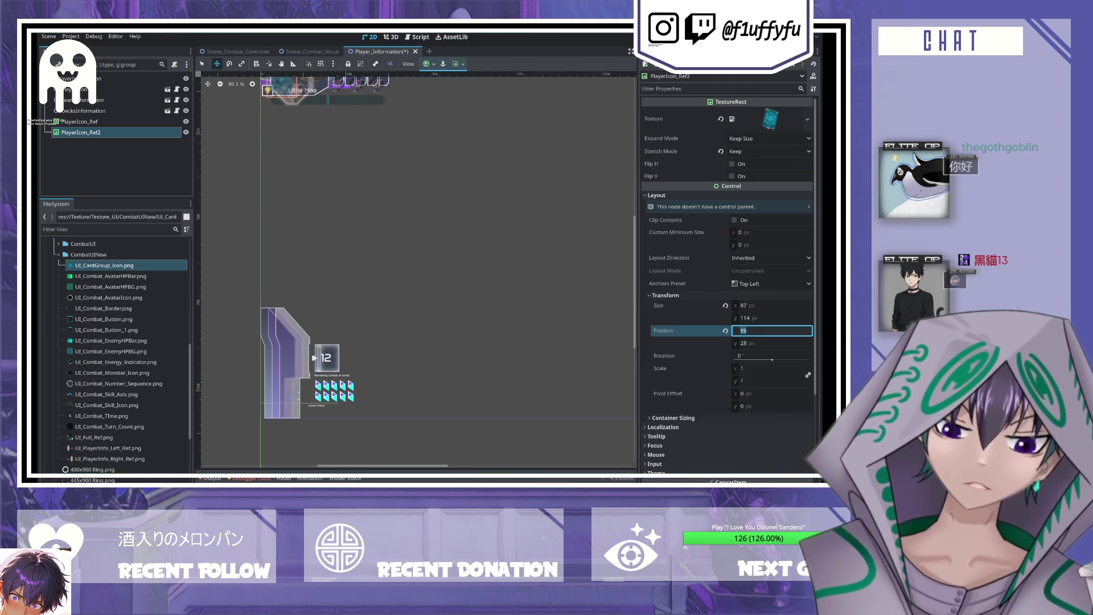
pyautogui.write('36')
pyautogui.press('Tab')
pyautogui.write('484')
pyautogui.press('Return')
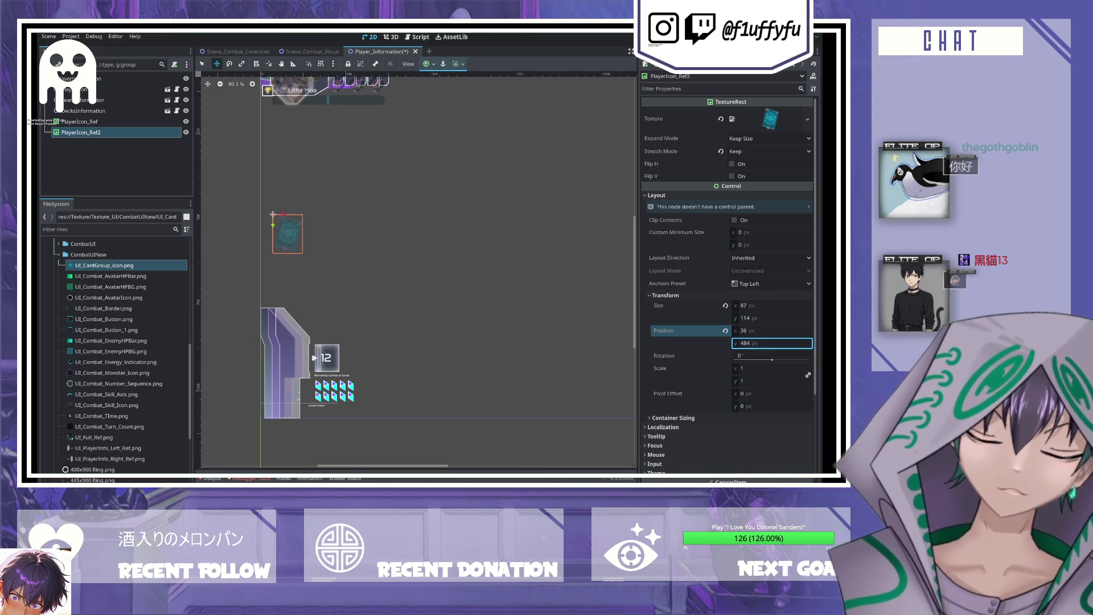
pyautogui.click(90, 133)
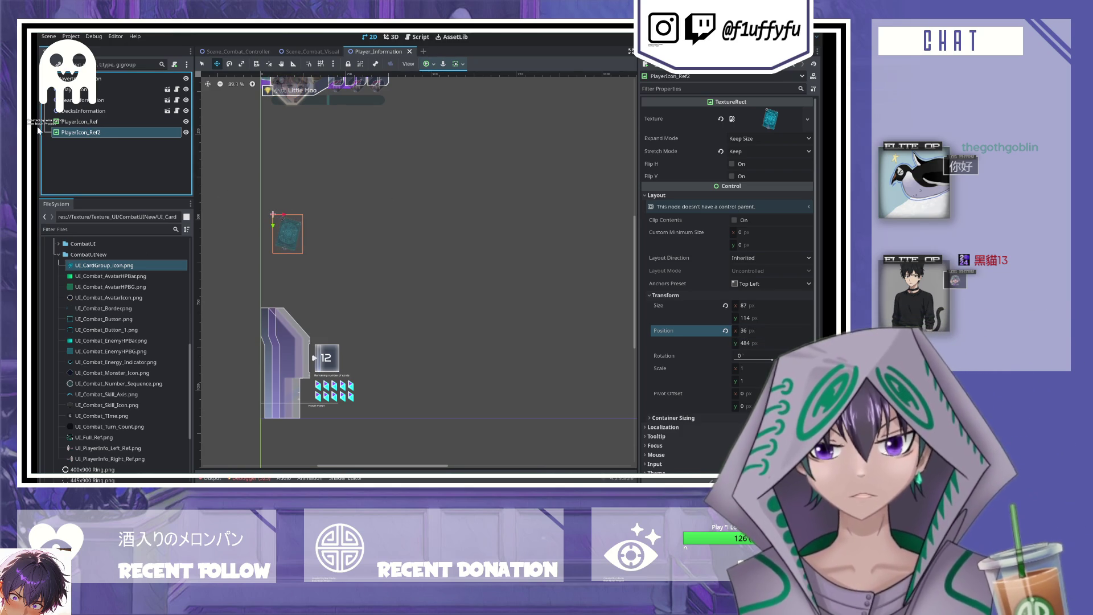
# - Rename the card-icon copy to Deck_Ref
pyautogui.press('F2')
pyautogui.write('Deck_Ref')
pyautogui.press('Return')
# - Paste a child copy under Deck_Ref named Count_Ref, save, and give it the ring texture
pyautogui.click(95, 160)
pyautogui.hotkey('ctrl', 'v')
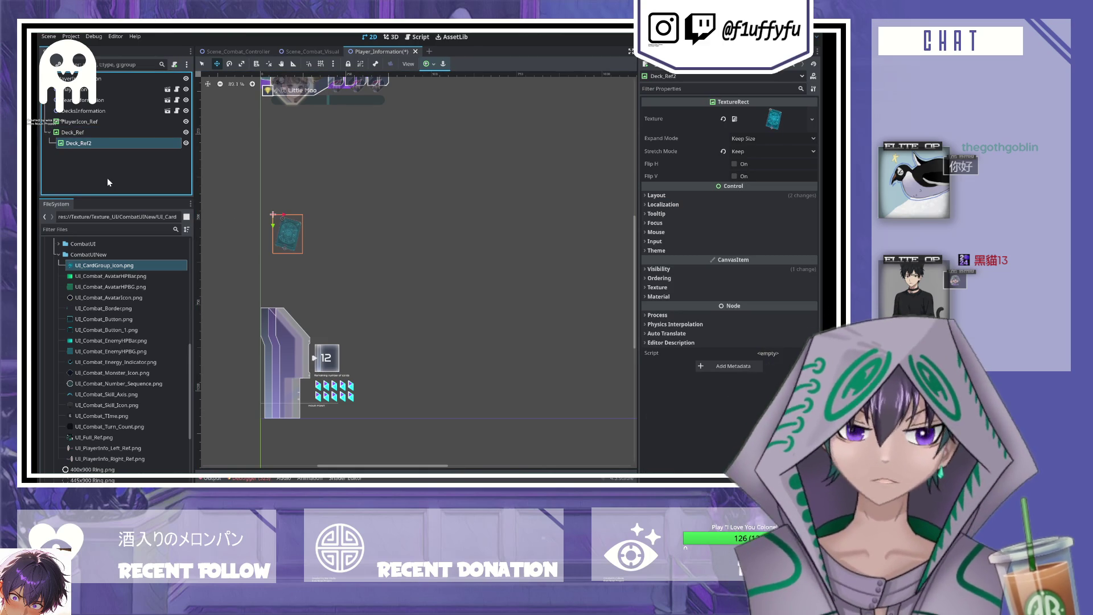
pyautogui.press('F2')
pyautogui.write('Count_Ref')
pyautogui.press('Return')
pyautogui.hotkey('ctrl', 's')
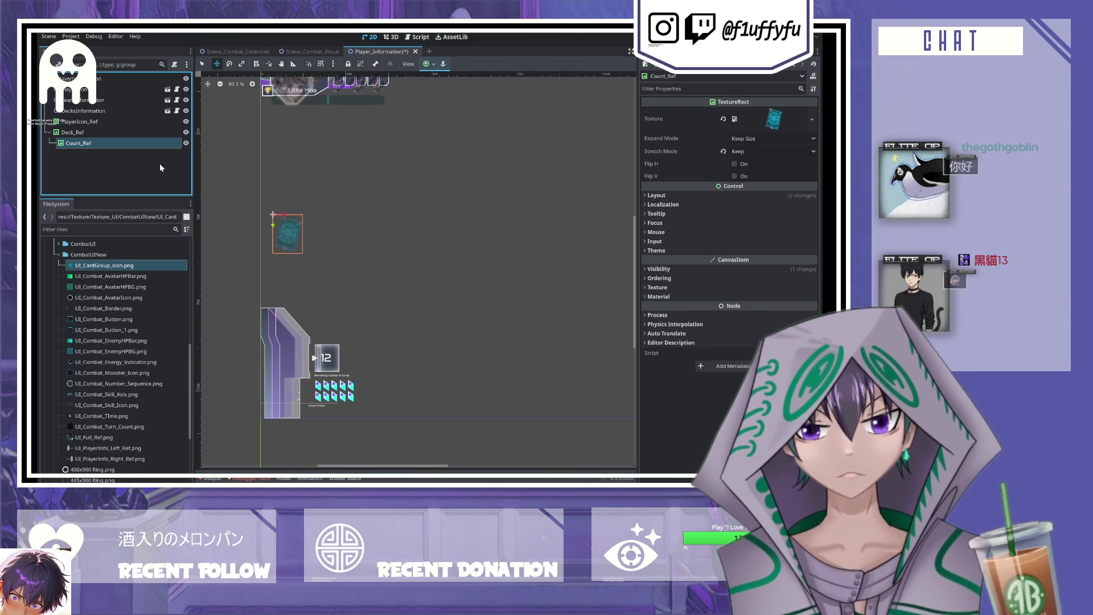
pyautogui.moveTo(78, 383)
pyautogui.mouseDown()
pyautogui.moveTo(710, 248)
pyautogui.moveTo(772, 120)
pyautogui.mouseUp()
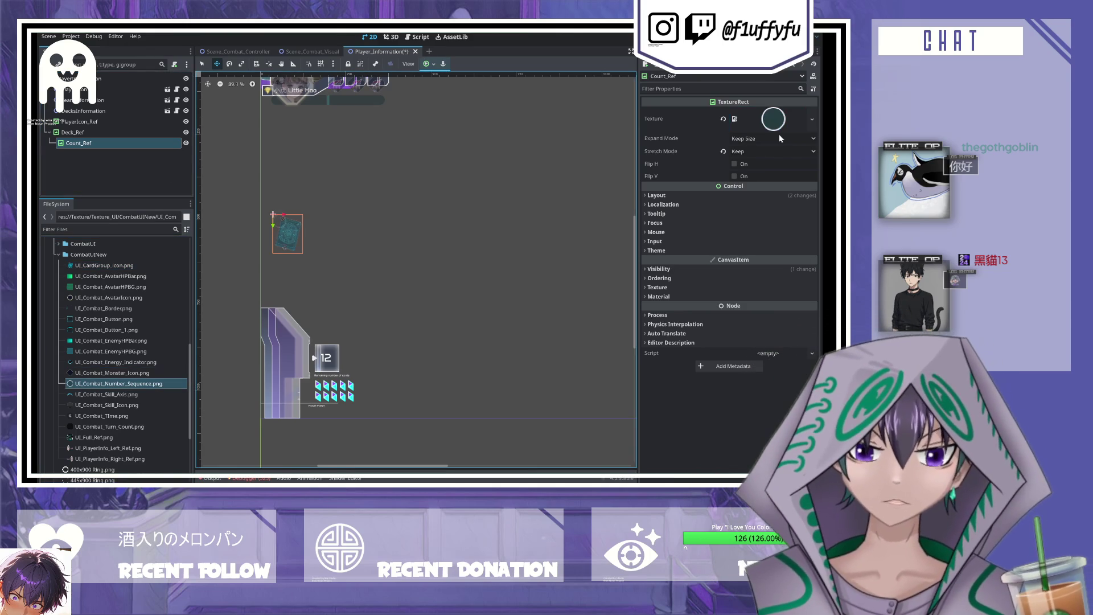
# - Apply UI_Combat_Number_Sequence.png to Count_Ref, keeping its size at 39 × 39 and position 0, 0
pyautogui.click(656, 196)
pyautogui.click(662, 295)
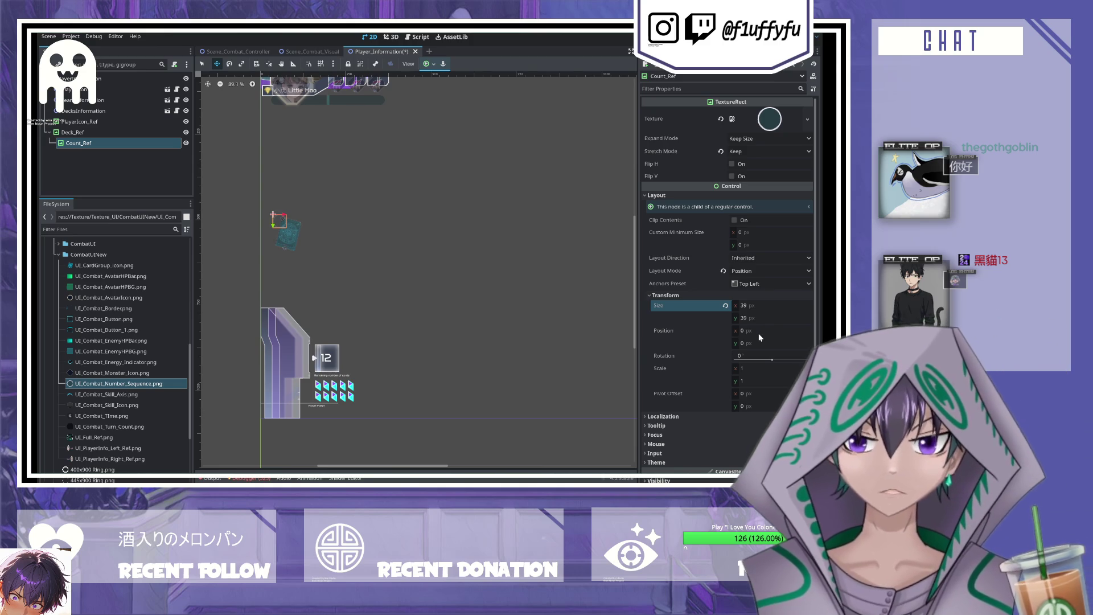
pyautogui.click(756, 311)
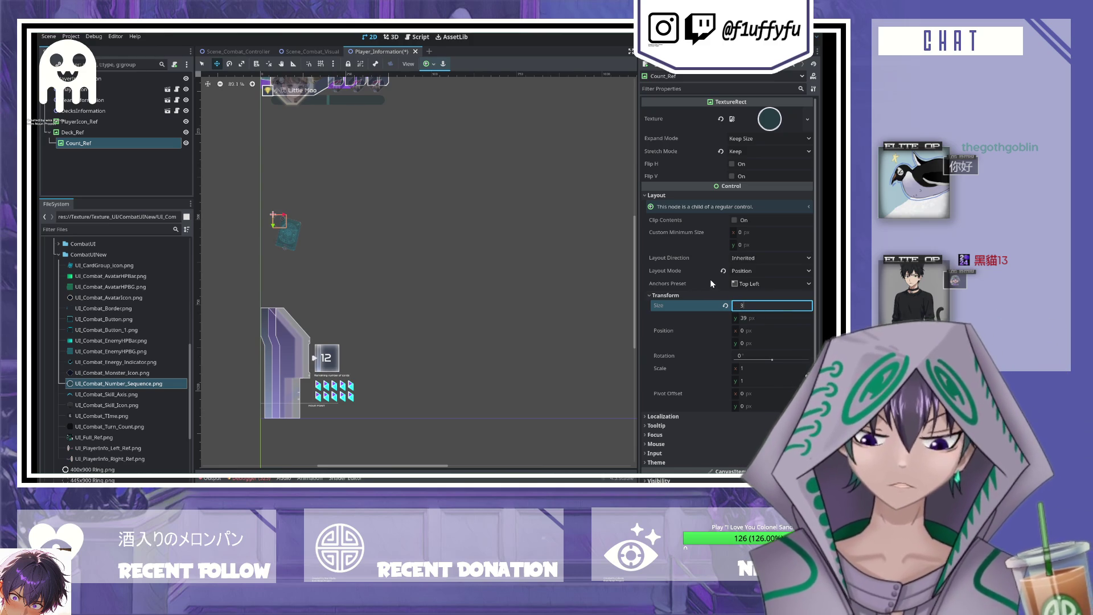
pyautogui.write('5')
pyautogui.write('39')
pyautogui.press('Return')
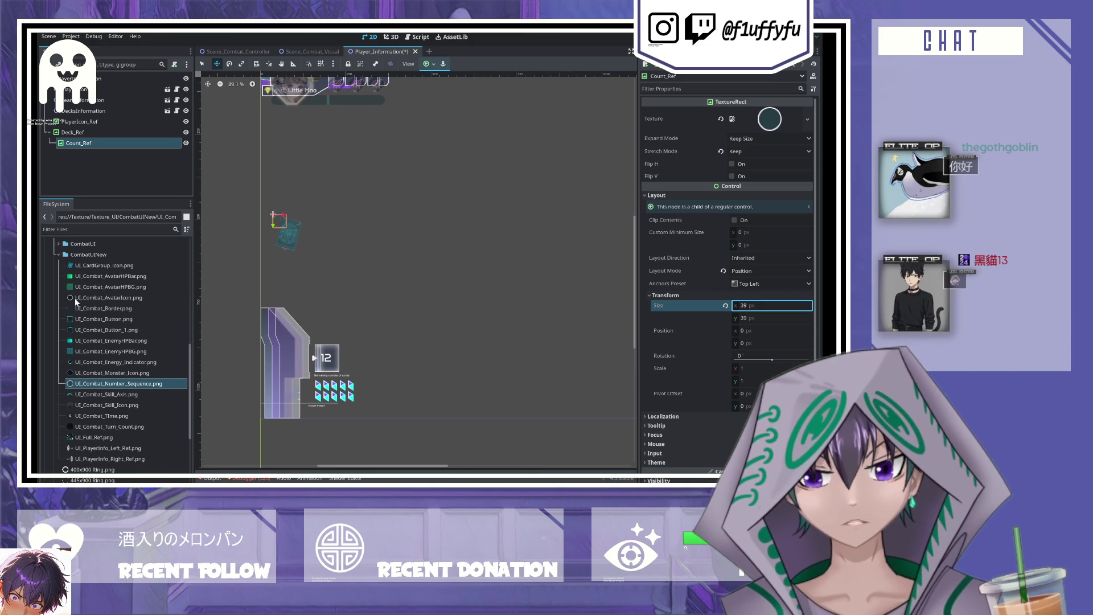
pyautogui.moveTo(94, 406)
pyautogui.mouseDown()
pyautogui.moveTo(131, 393)
pyautogui.moveTo(284, 223)
pyautogui.moveTo(771, 125)
pyautogui.mouseUp()
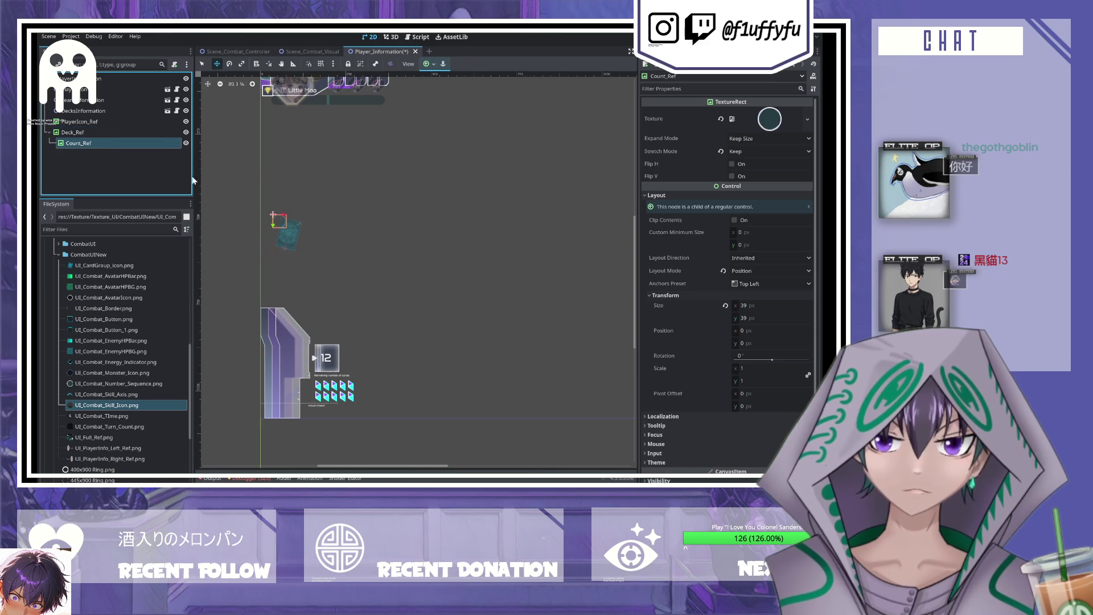
pyautogui.scroll(-3, 704, 340)
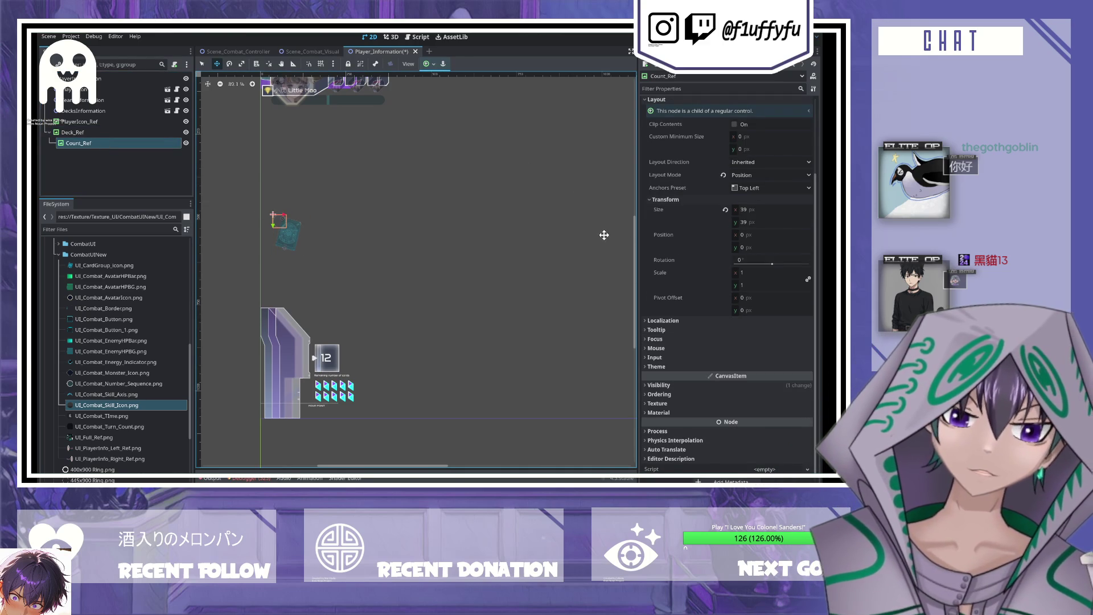
# - Set Count_Ref's Position y to 62.15 and save the Player_Information scene
pyautogui.click(660, 320)
pyautogui.click(653, 340)
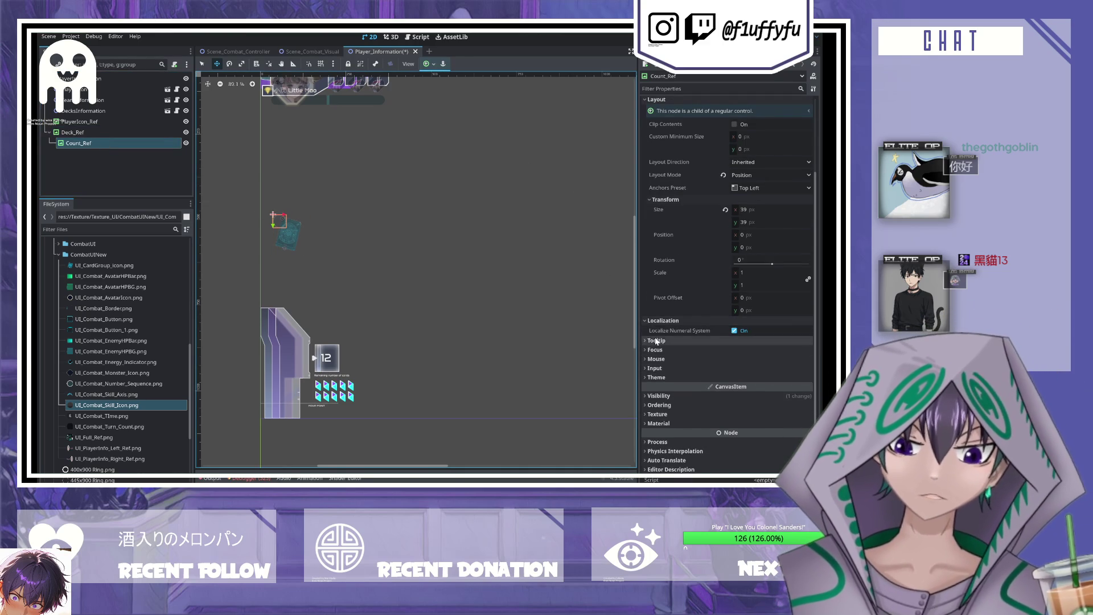
pyautogui.click(653, 340)
pyautogui.click(660, 320)
pyautogui.click(749, 247)
pyautogui.write('6')
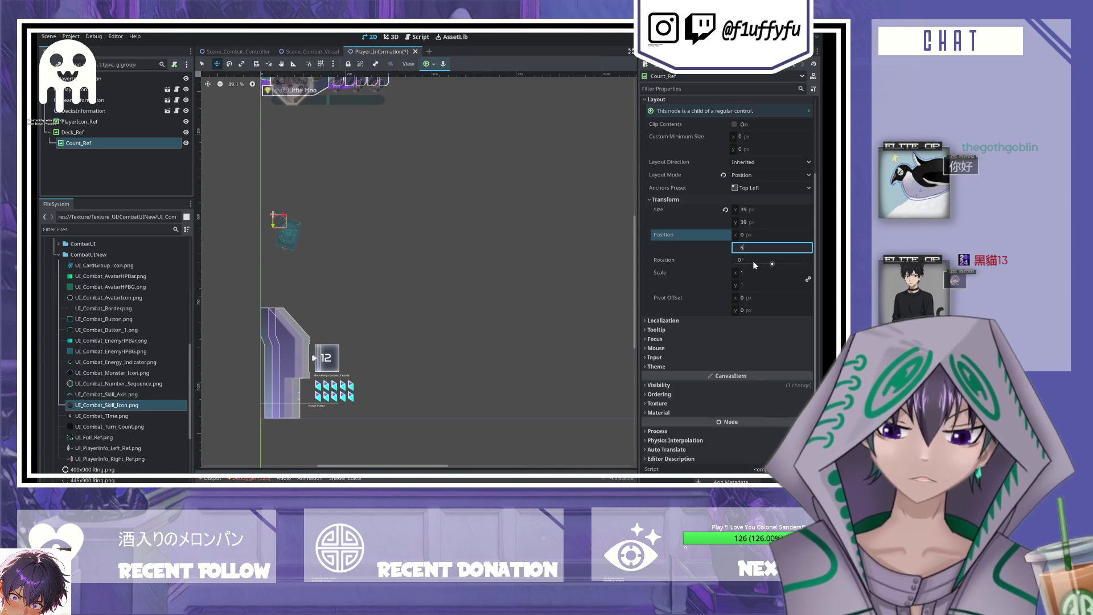
pyautogui.write('2.15')
pyautogui.press('Return')
pyautogui.hotkey('ctrl', 's')
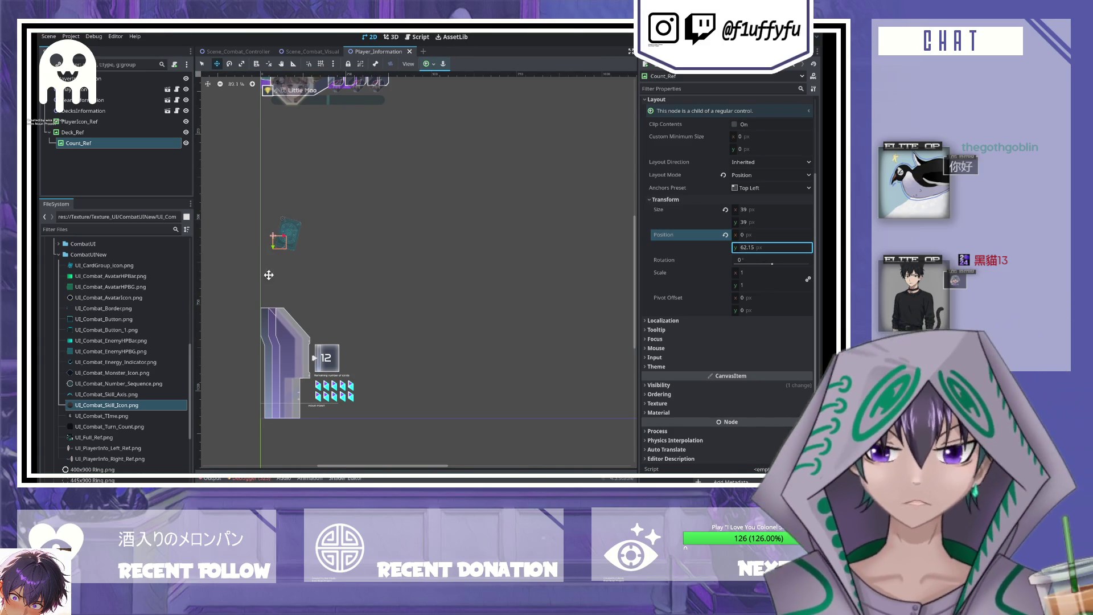
# - Drag the Count_Ref circle lower on the deck card to about y 70, then save
pyautogui.scroll(12, 261, 261)
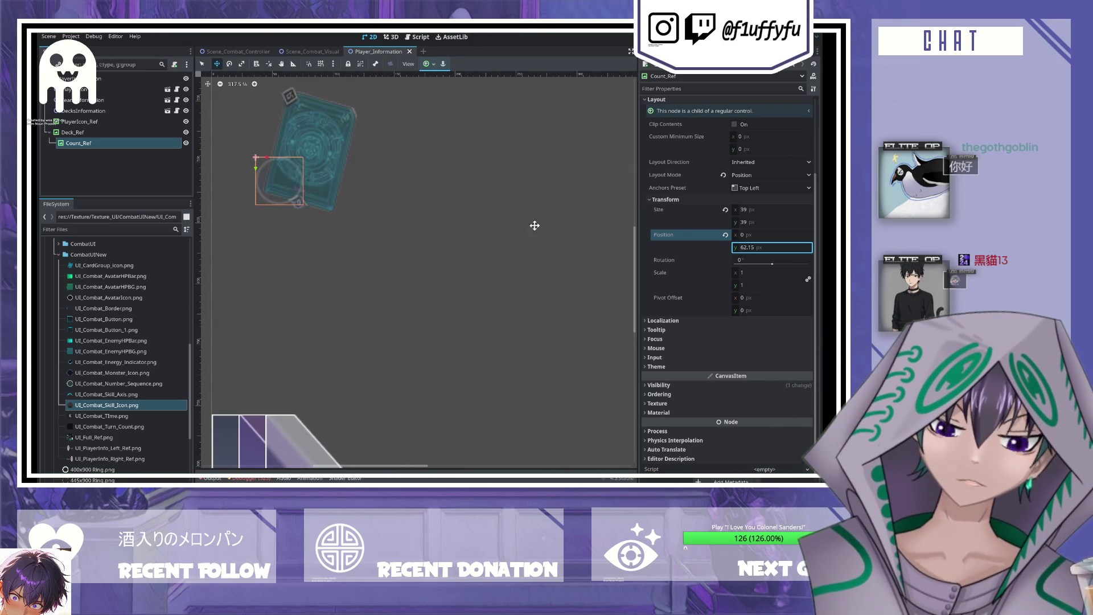
pyautogui.scroll(3, 716, 230)
pyautogui.click(106, 135)
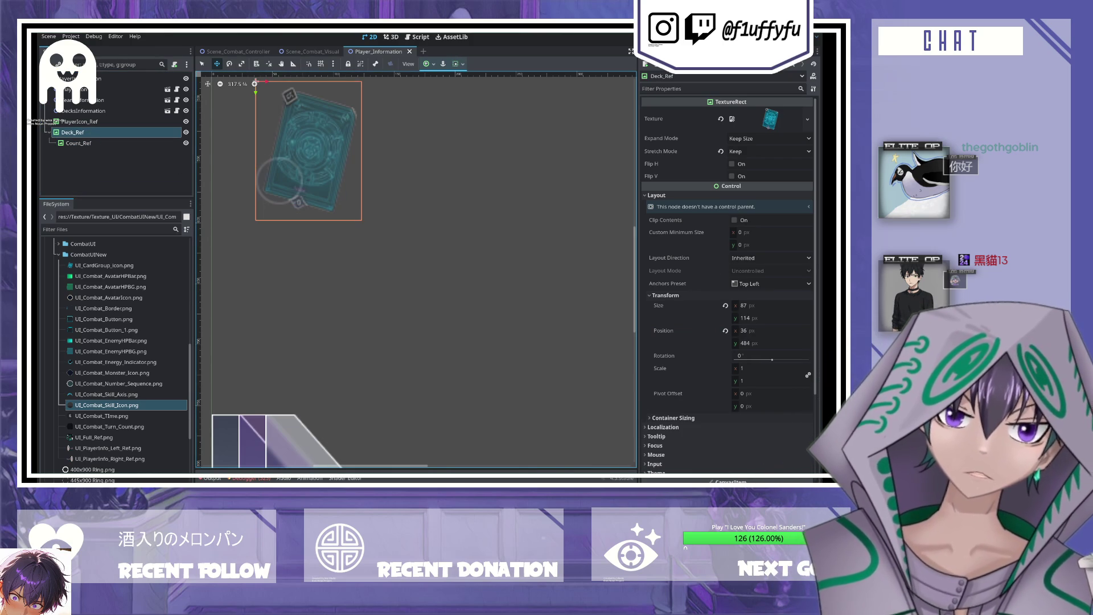
pyautogui.click(91, 143)
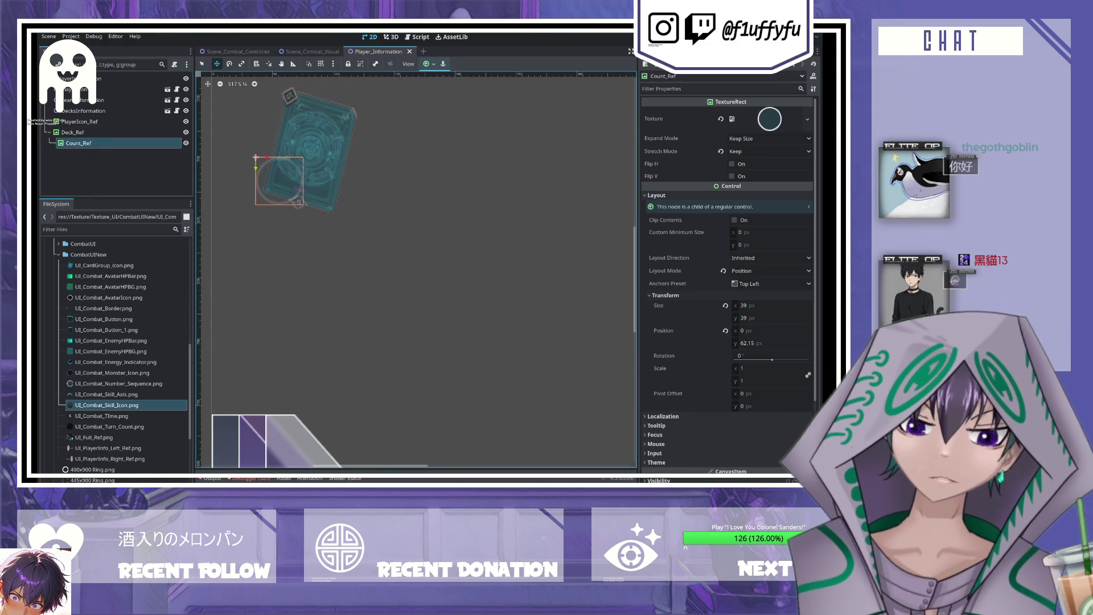
pyautogui.scroll(-1, 361, 273)
pyautogui.click(267, 224)
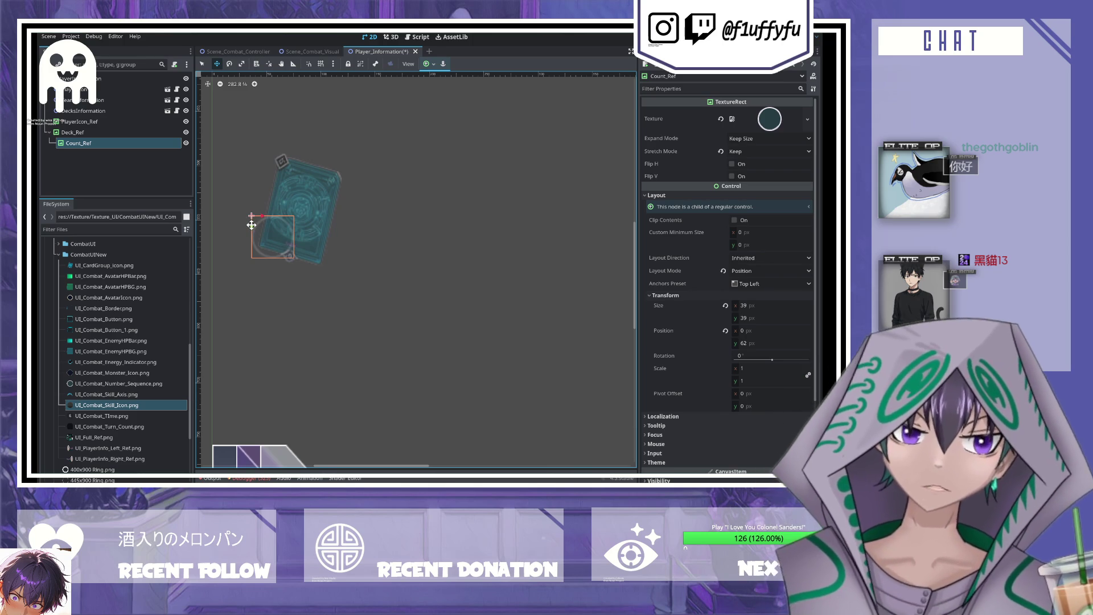
pyautogui.moveTo(251, 225); pyautogui.dragTo(250, 234)
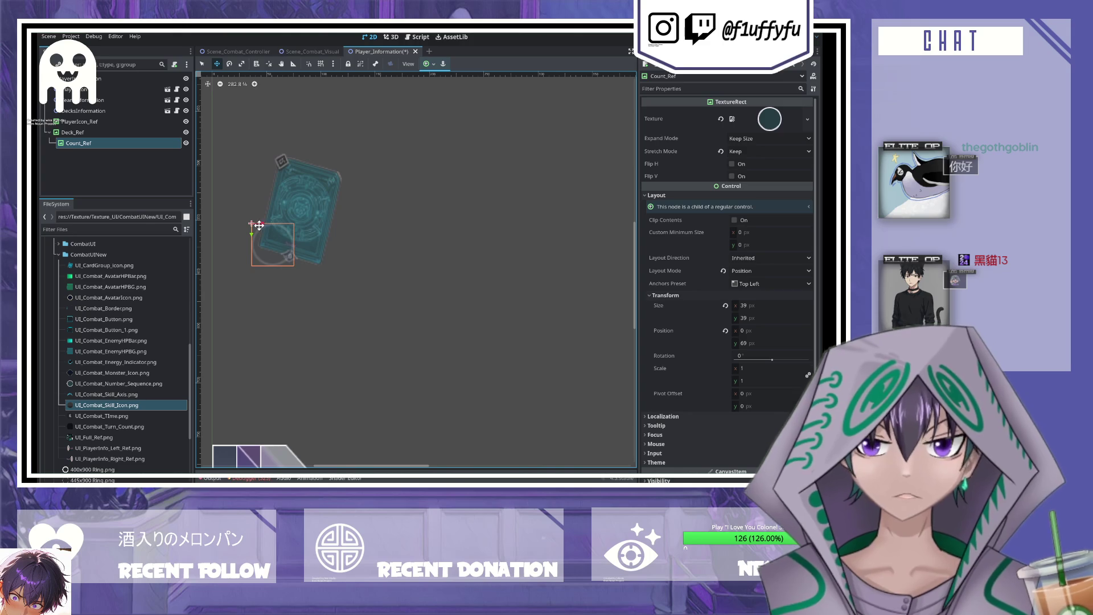
pyautogui.moveTo(261, 225); pyautogui.dragTo(261, 226)
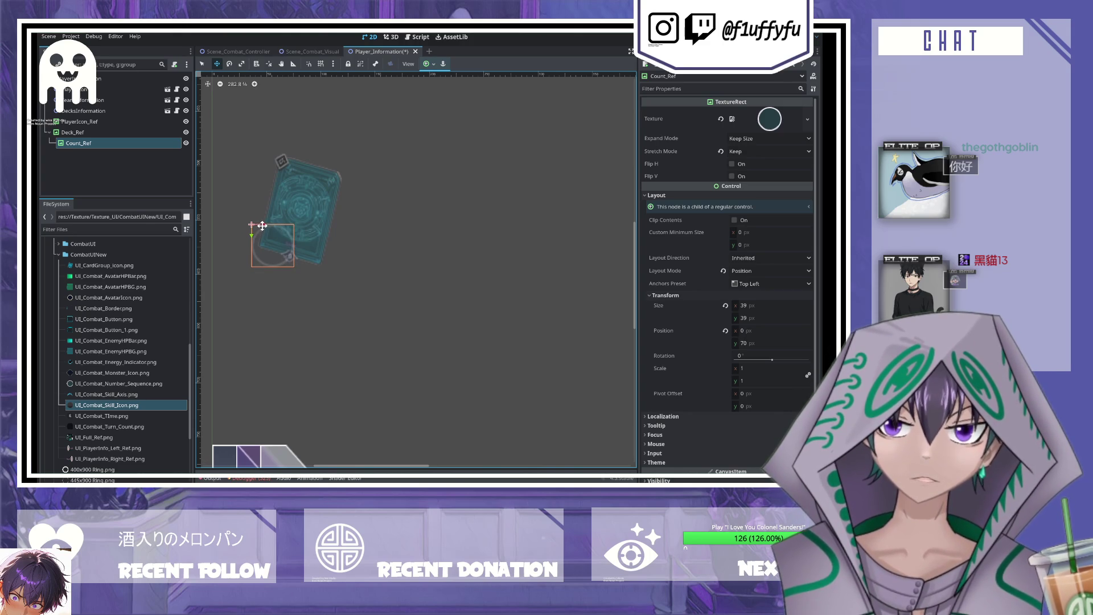
pyautogui.hotkey('ctrl', 's')
pyautogui.click(326, 216)
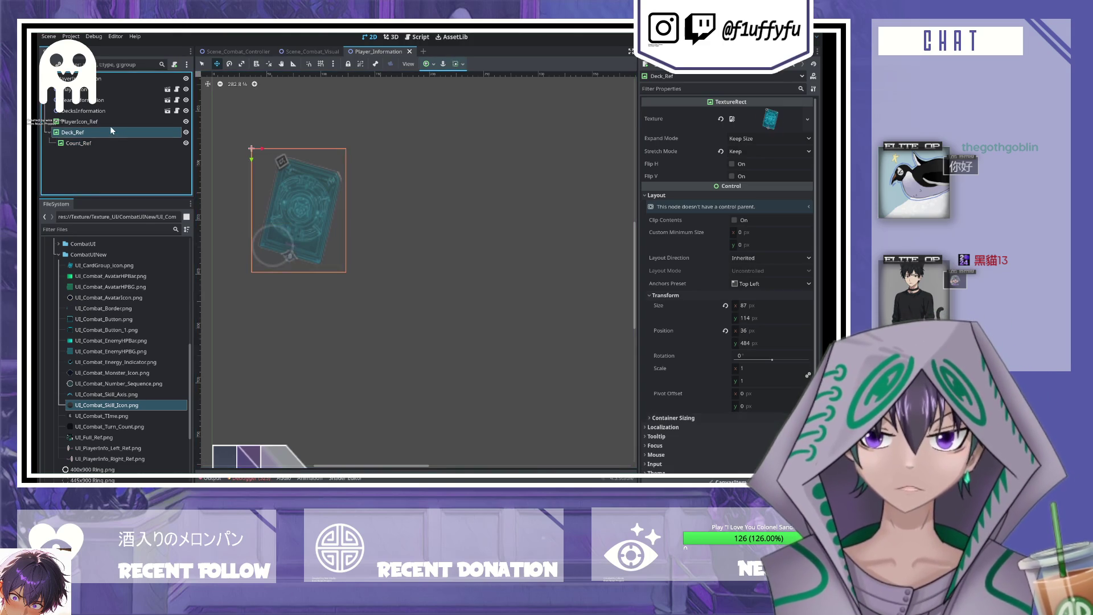
pyautogui.scroll(-5, 750, 308)
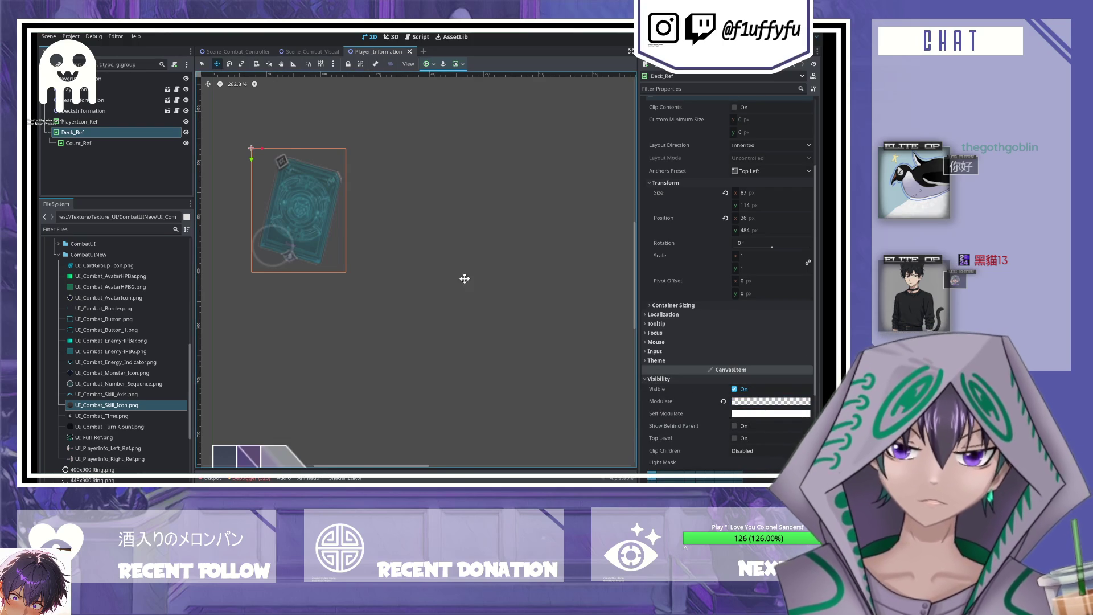
pyautogui.scroll(-8, 375, 242)
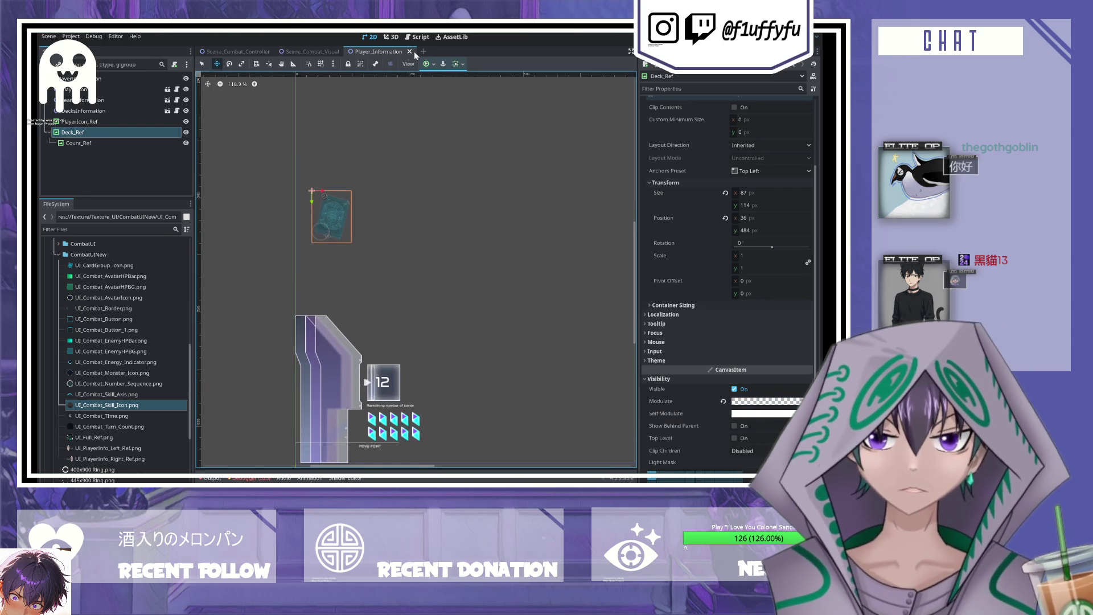
# - Close Player_Information and open the WeatherTurn instance's scene from Scene_Combat_Visual
pyautogui.click(410, 51)
pyautogui.click(410, 52)
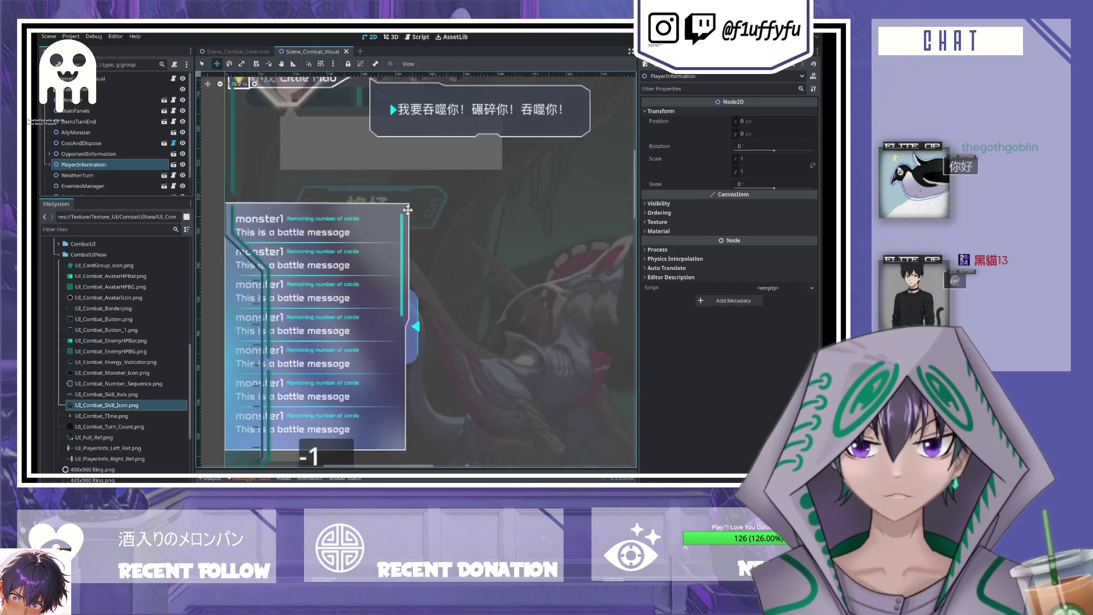
pyautogui.scroll(-5, 441, 271)
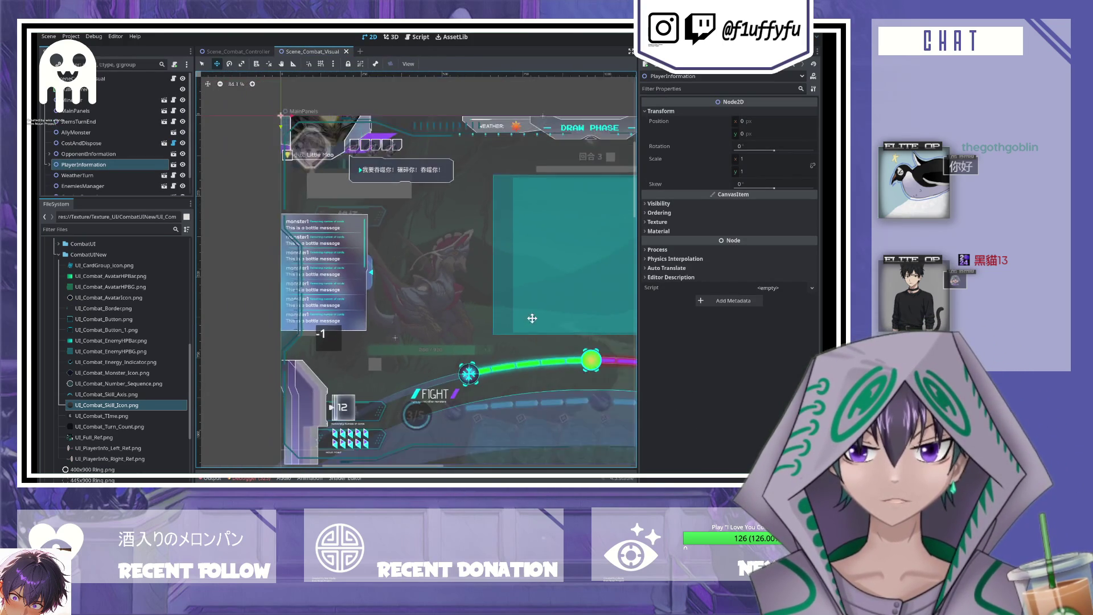
pyautogui.moveTo(393, 276); pyautogui.dragTo(424, 297)
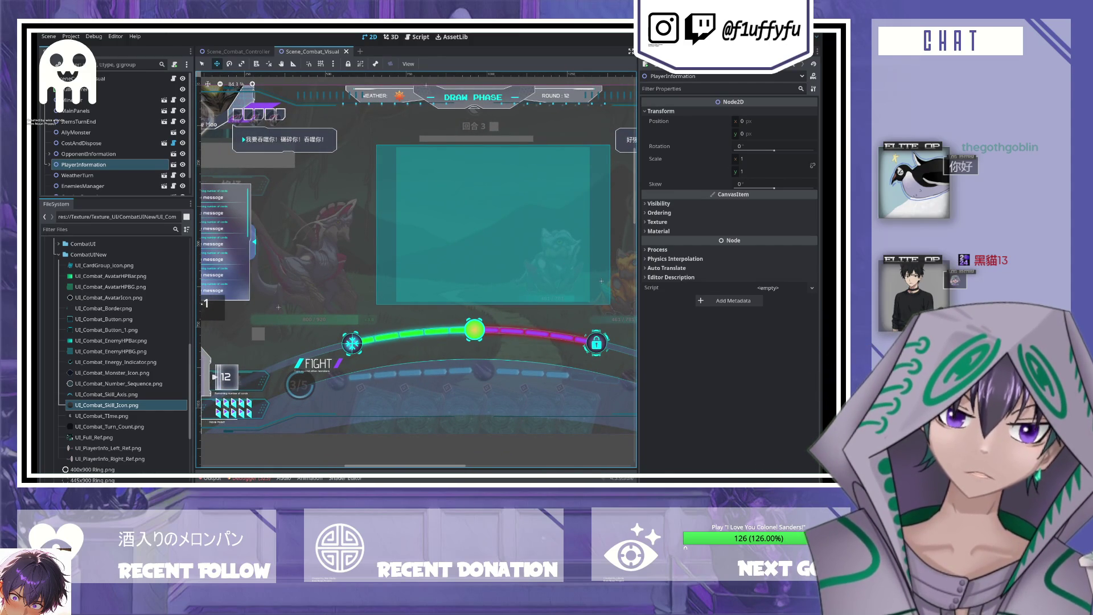
pyautogui.scroll(-1, 114, 131)
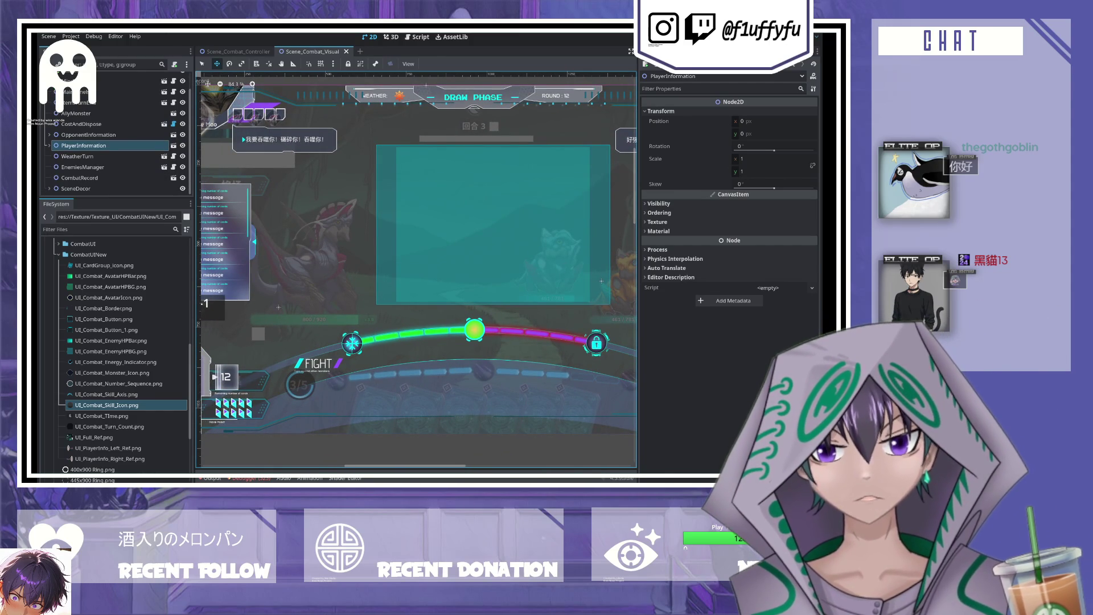
pyautogui.click(122, 159)
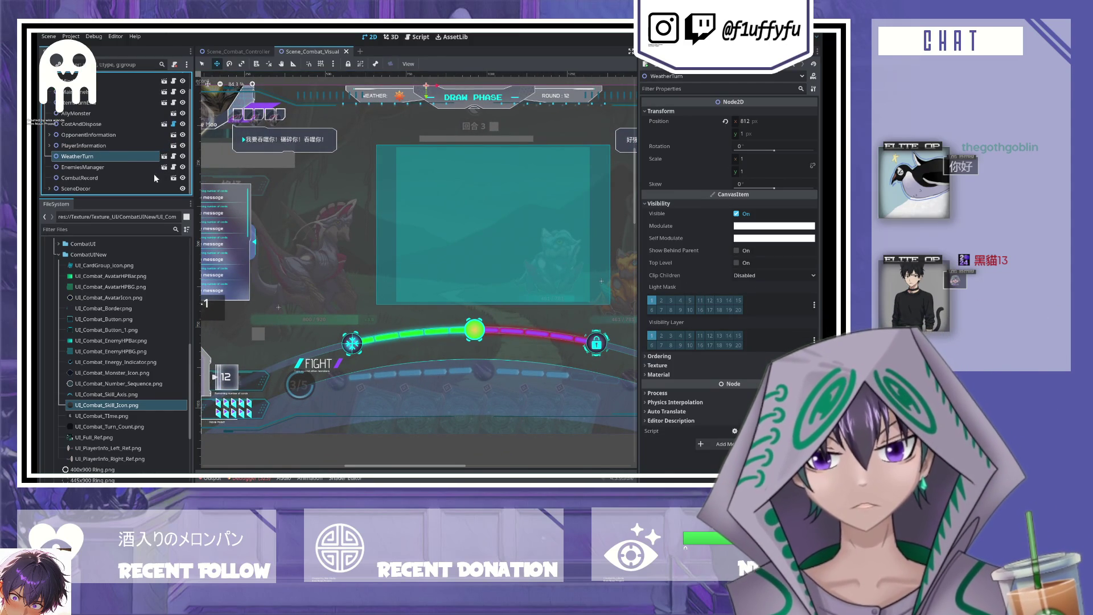
pyautogui.click(164, 156)
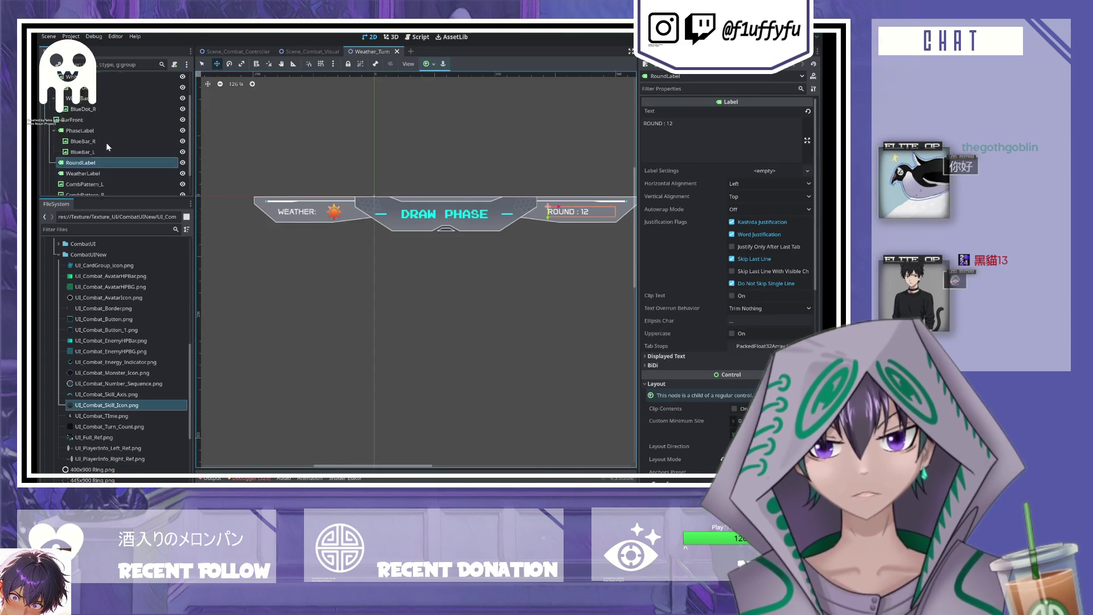
# - Collapse the BarBack and BarFront groups and select the WeatherPhaseRoundFull sprite
pyautogui.click(50, 101)
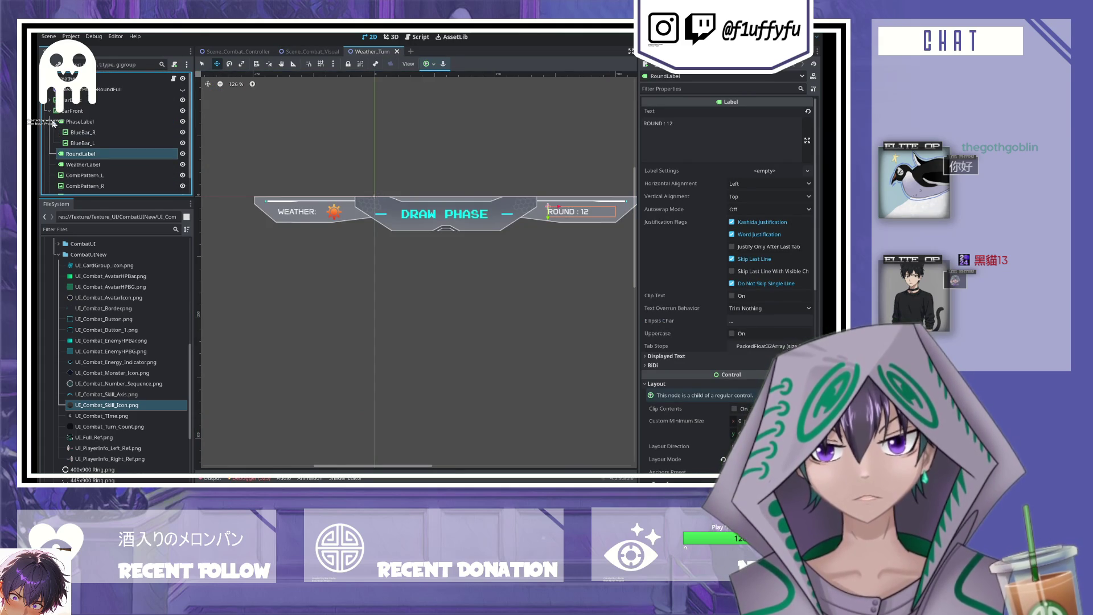
pyautogui.click(50, 110)
pyautogui.click(114, 89)
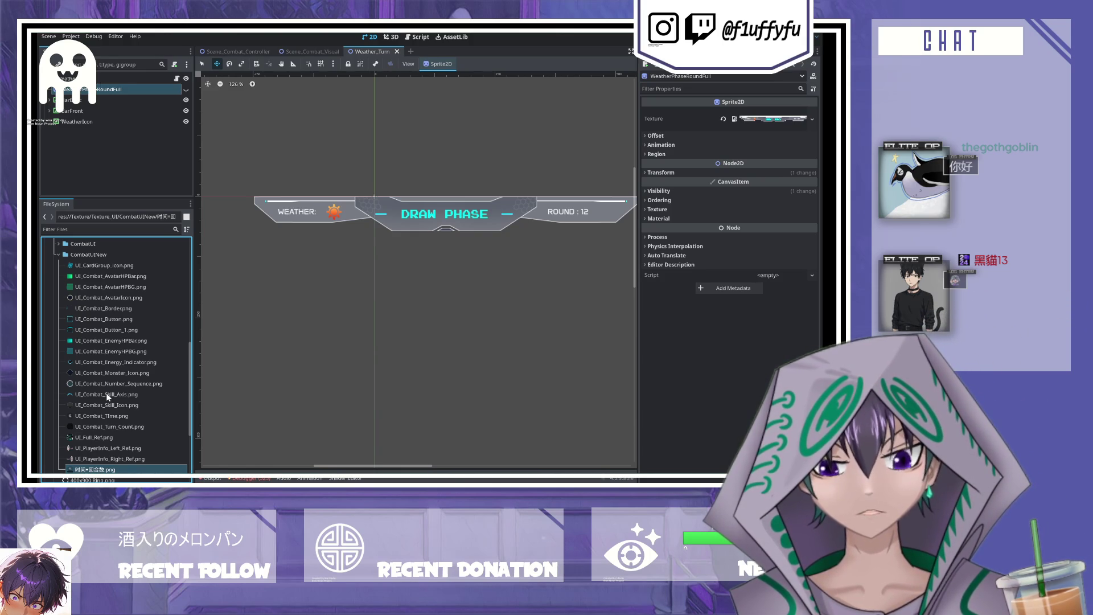
# - Rename the reference image to UI_Round&Weather_Ref and move the reference sprite above the bar
pyautogui.press('F2')
pyautogui.write('UI_Round&Weather_Ref')
pyautogui.press('Return')
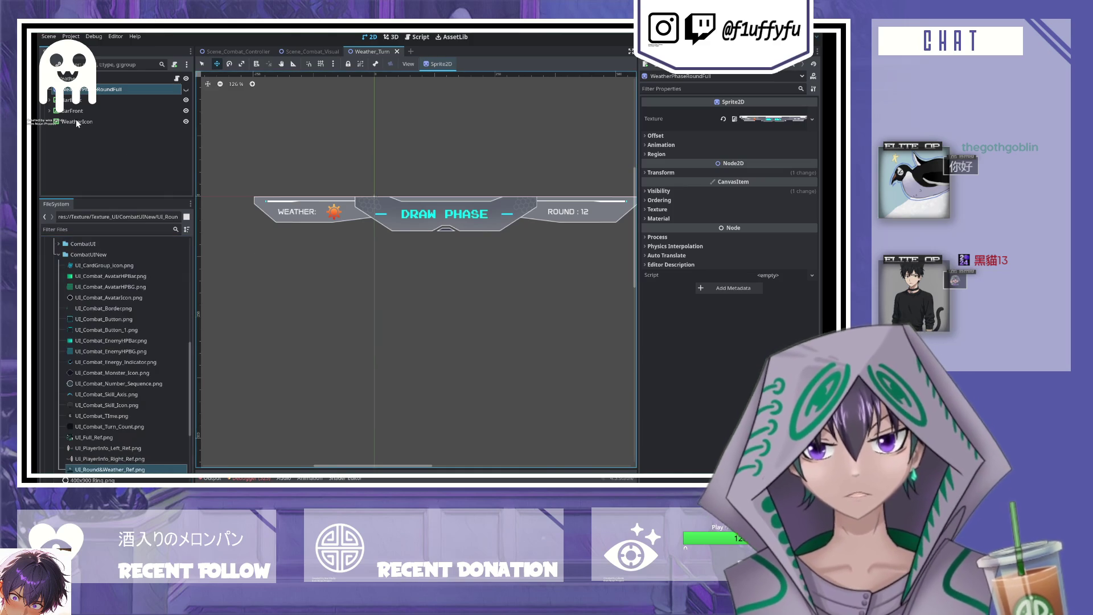
pyautogui.moveTo(462, 291); pyautogui.dragTo(463, 244)
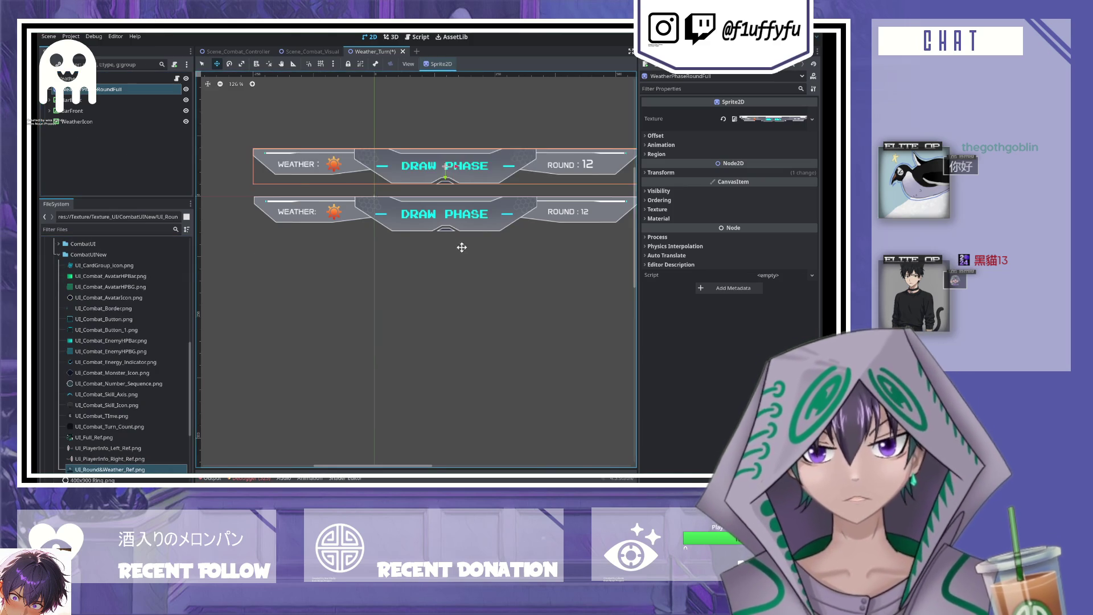
# - Give the WeatherPhaseRoundFull sprite the moon texture and set its position to 915, 10
pyautogui.scroll(-2, 462, 244)
pyautogui.moveTo(88, 467)
pyautogui.mouseDown()
pyautogui.moveTo(171, 398)
pyautogui.moveTo(762, 124)
pyautogui.mouseUp()
pyautogui.scroll(-2, 389, 209)
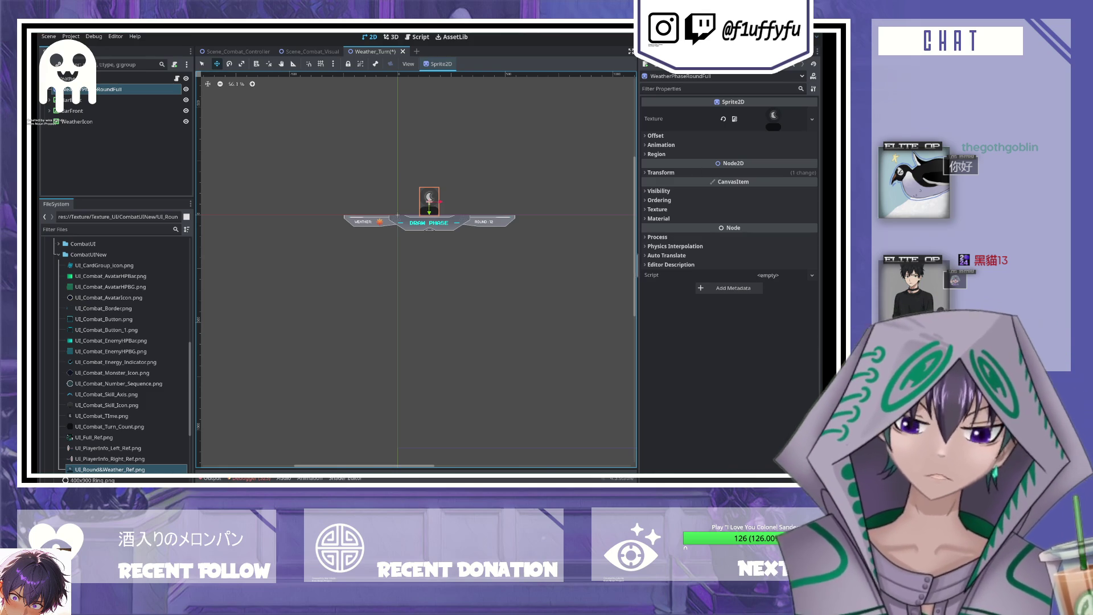
pyautogui.click(734, 171)
pyautogui.click(725, 183)
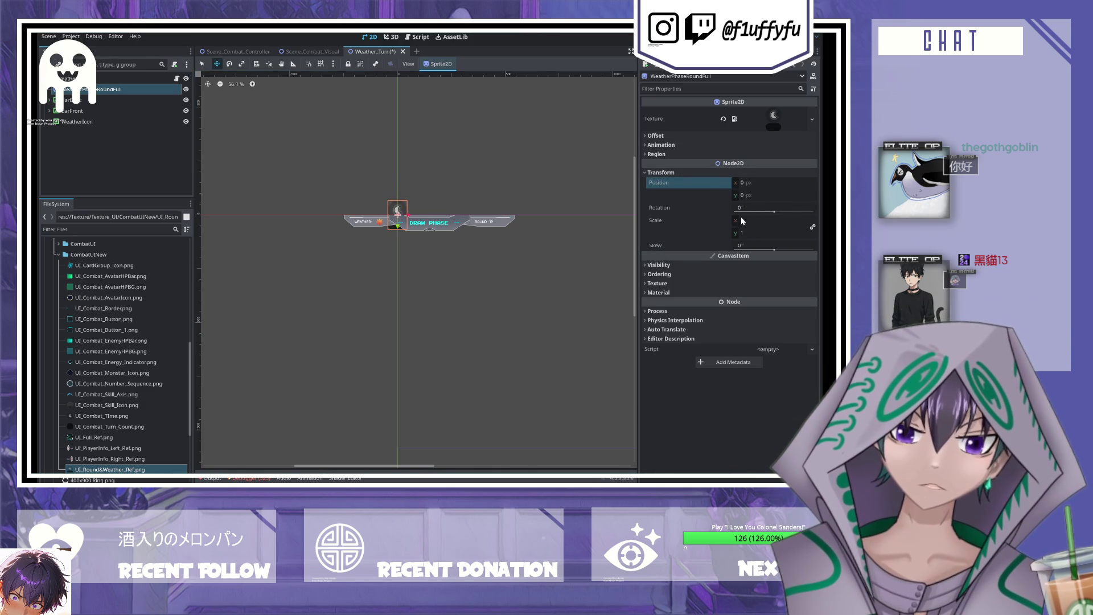
pyautogui.click(756, 182)
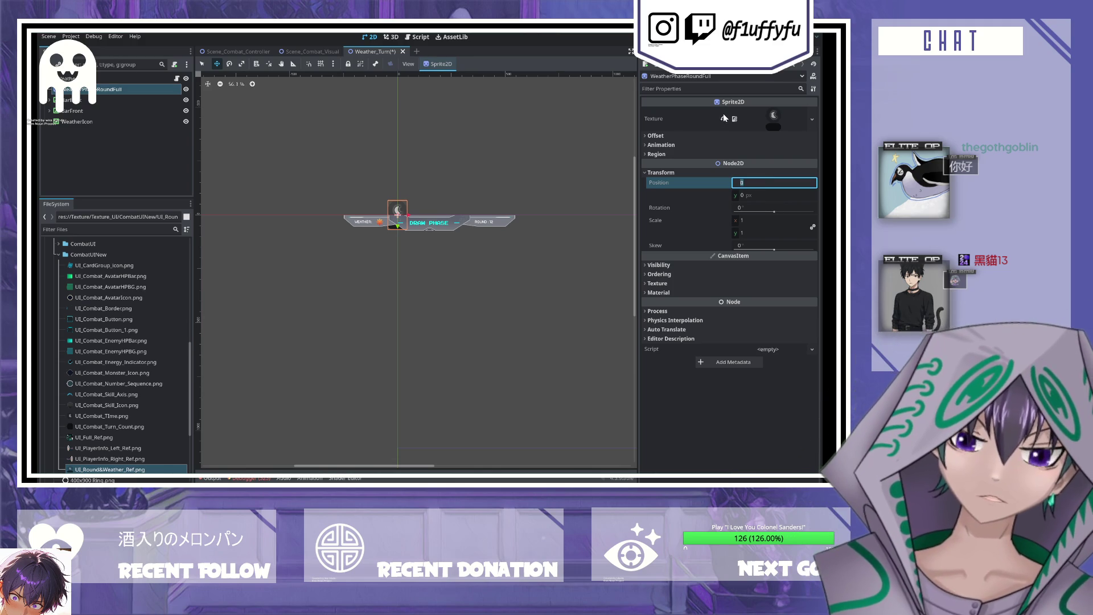
pyautogui.write('915')
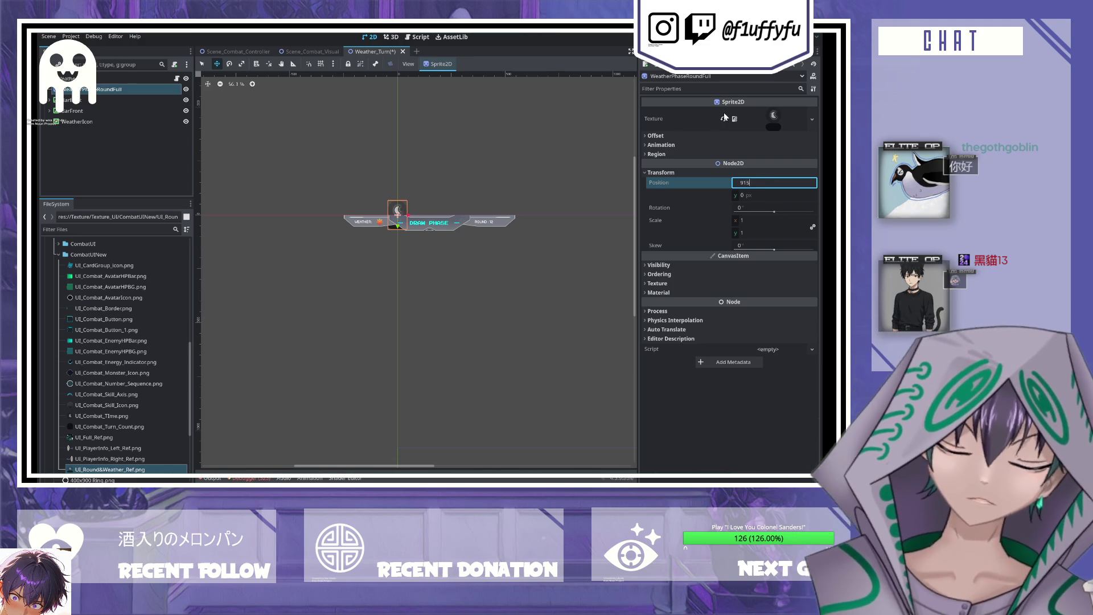
pyautogui.press('Tab')
pyautogui.write('10')
pyautogui.press('Tab')
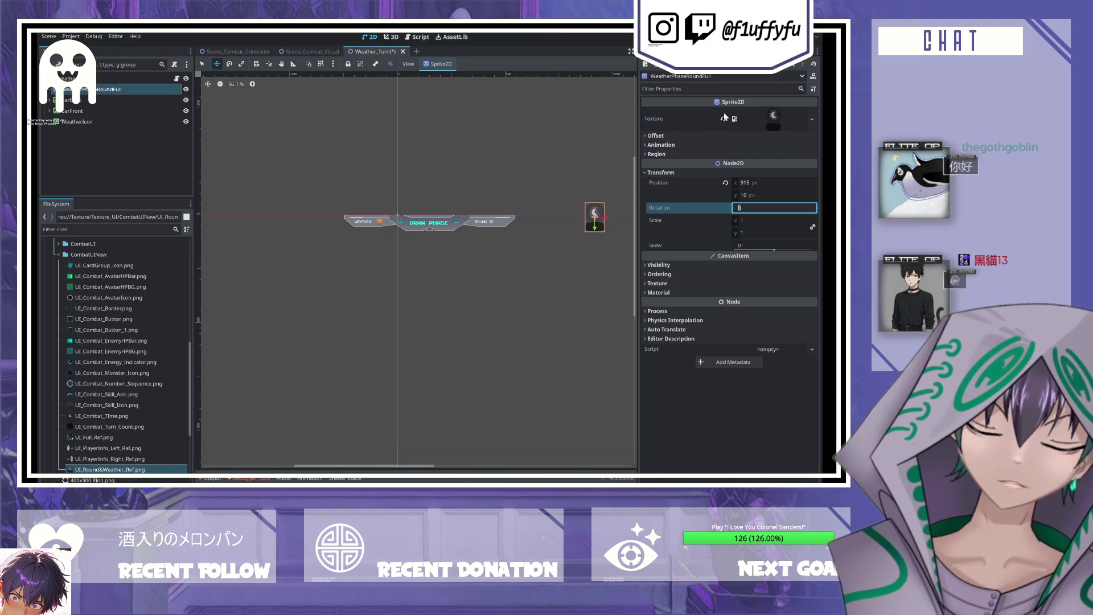
# - Save the Weather_Turn scene and return to Scene_Combat_Visual
pyautogui.scroll(5, 585, 213)
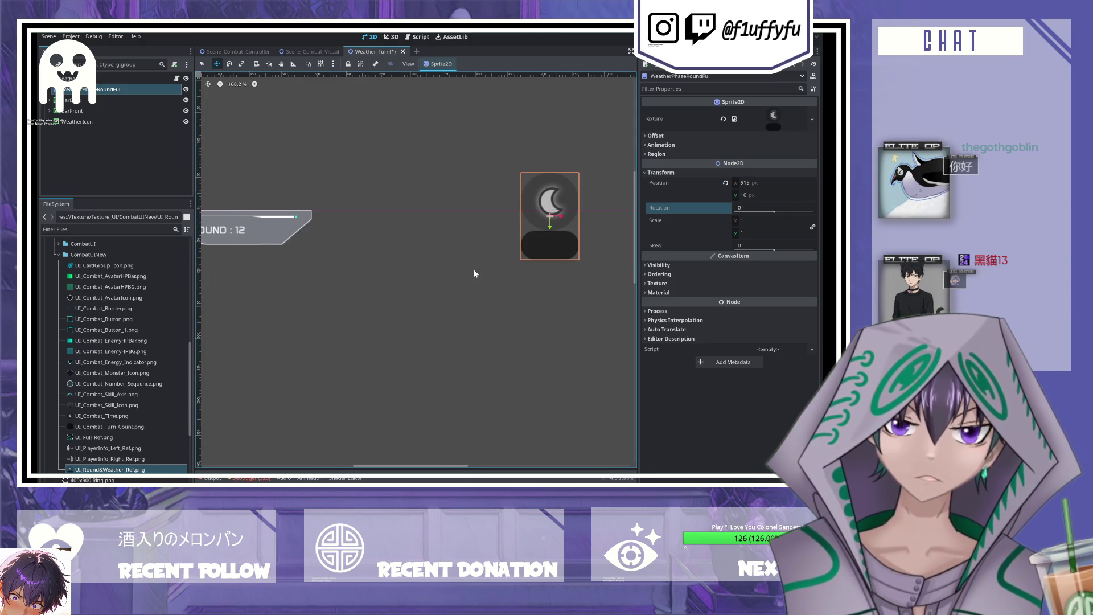
pyautogui.hotkey('ctrl', 's')
pyautogui.scroll(-6, 415, 237)
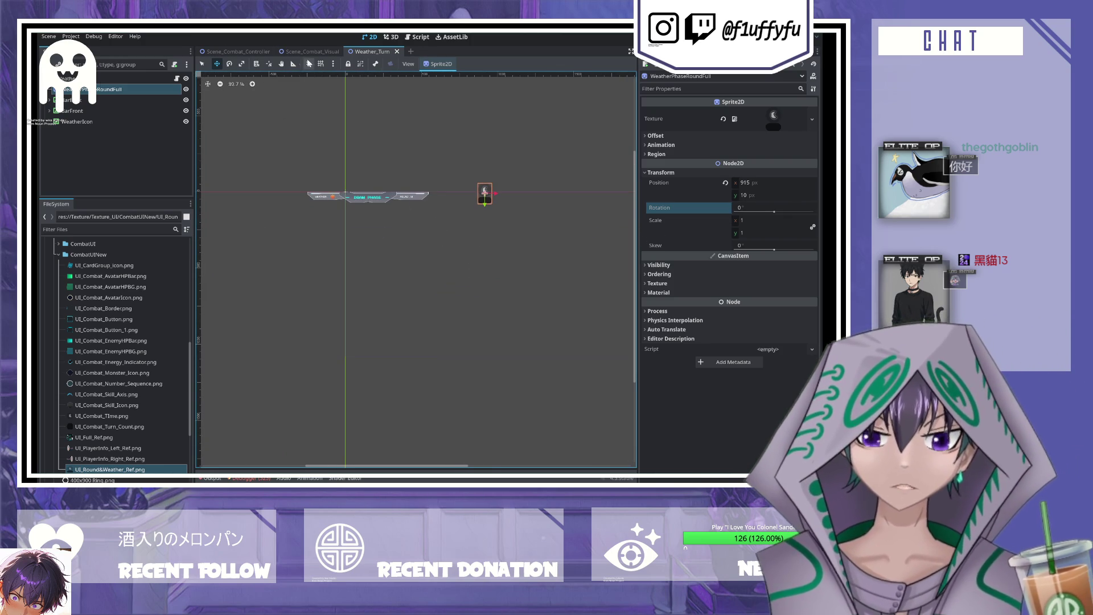
pyautogui.click(301, 52)
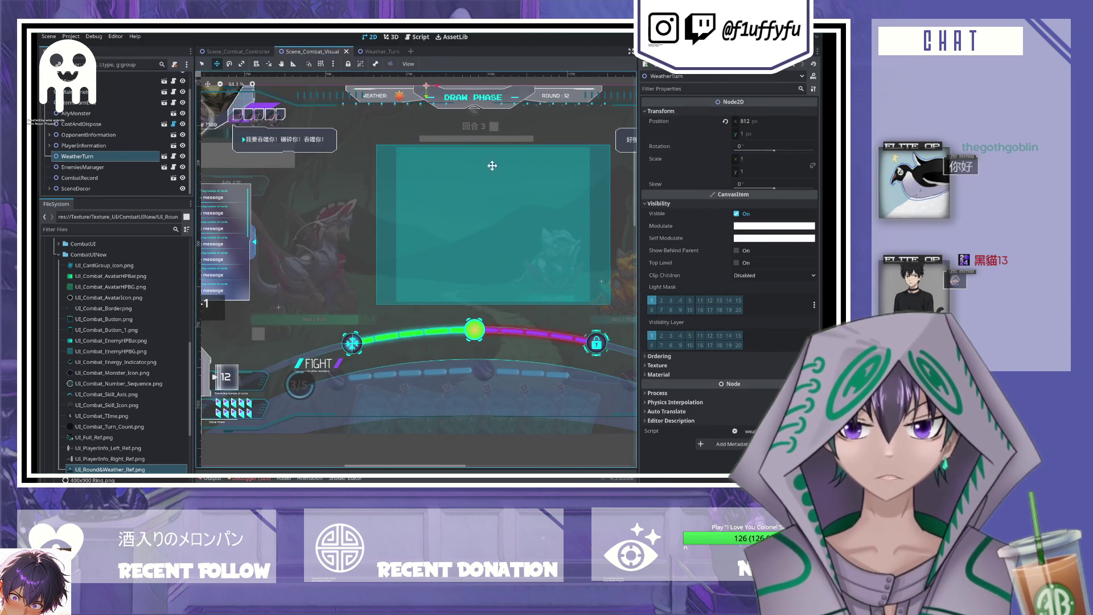
# - Revert the WeatherTurn instance's position to 0, 0 and save Scene_Combat_Visual
pyautogui.click(182, 156)
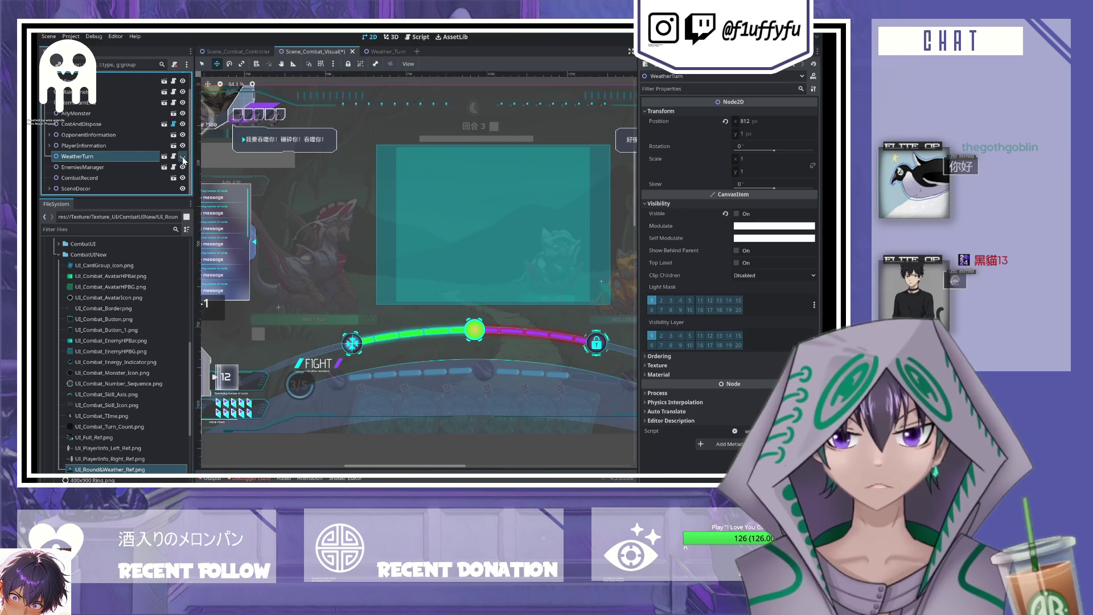
pyautogui.click(182, 156)
pyautogui.click(378, 52)
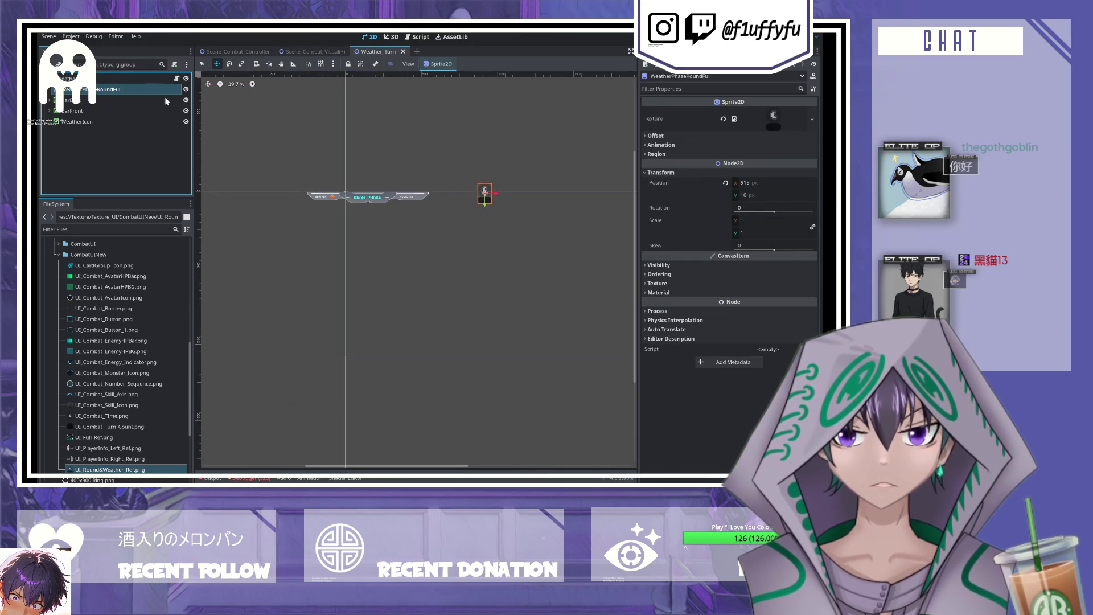
pyautogui.click(312, 52)
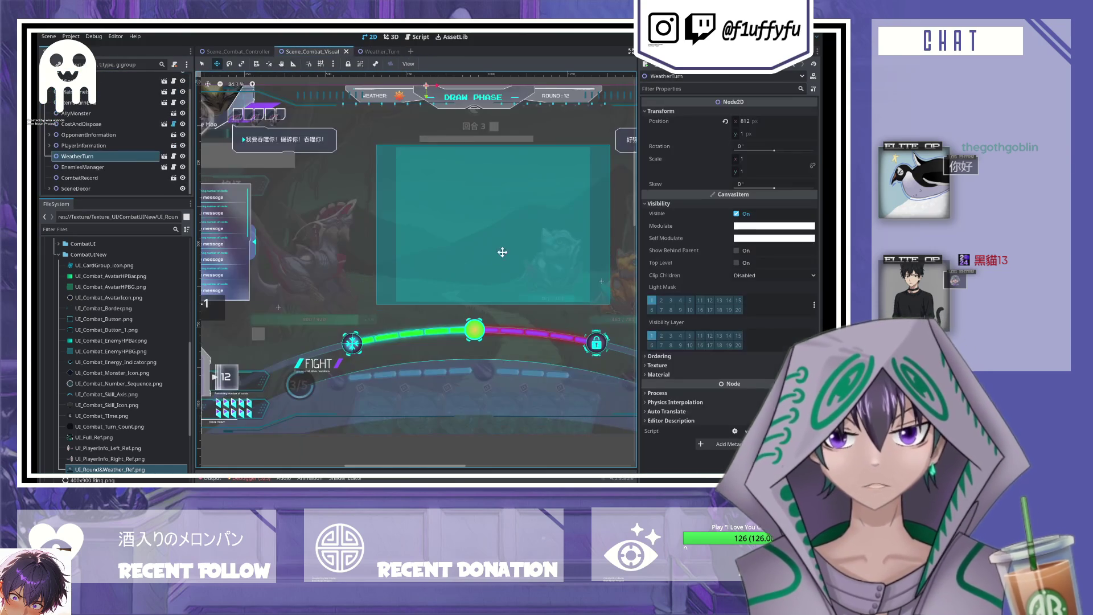
pyautogui.scroll(-1, 427, 204)
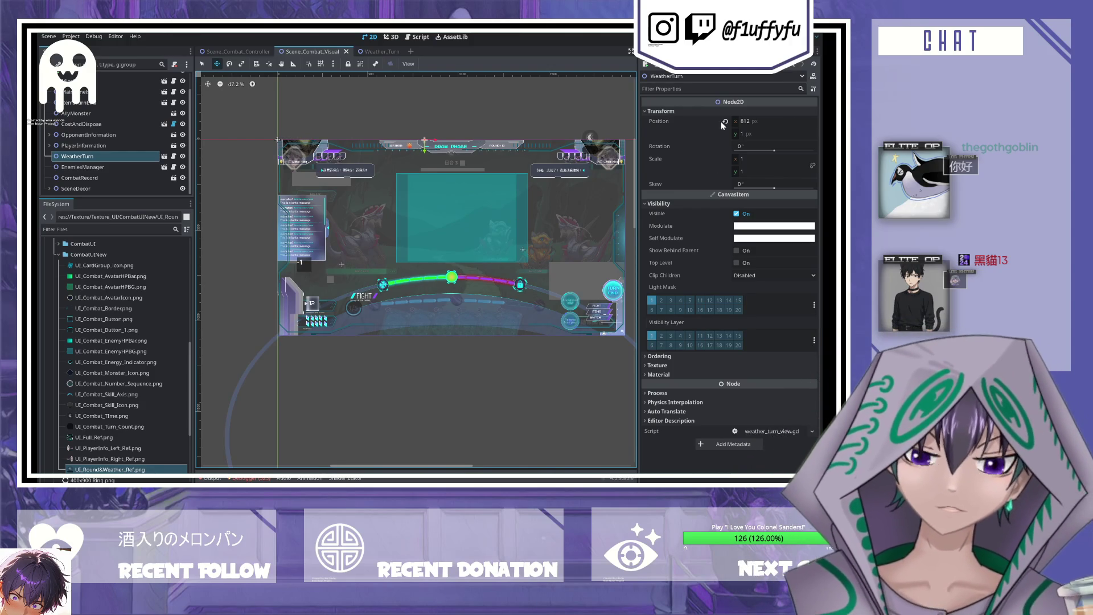
pyautogui.click(725, 121)
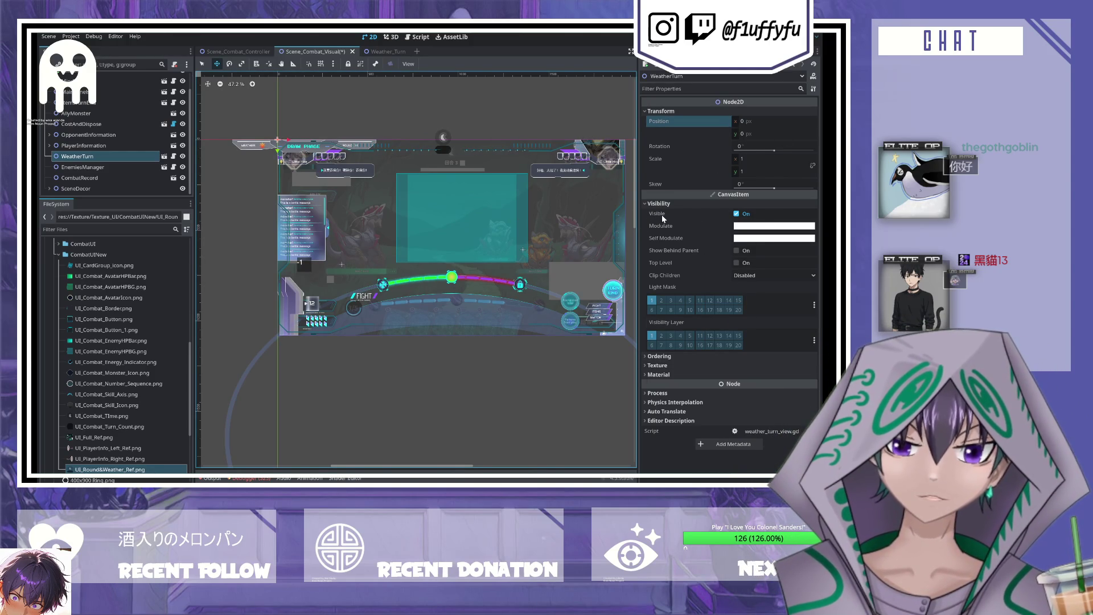
pyautogui.hotkey('ctrl', 's')
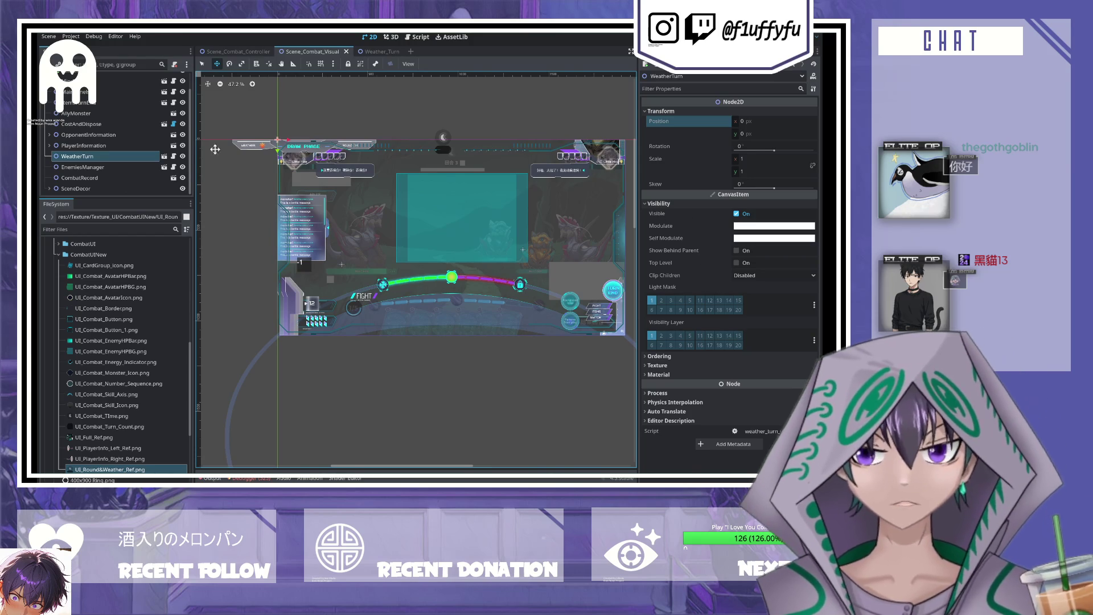
# - Hide BarBack, BarFront and WeatherIcon in the Weather_Turn scene and save it
pyautogui.click(376, 52)
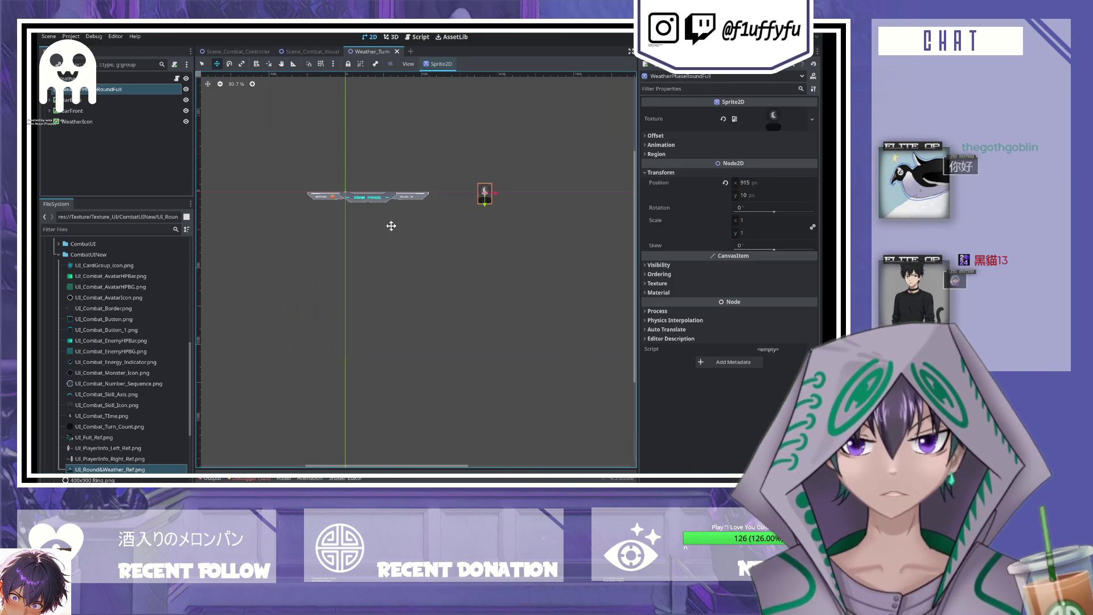
pyautogui.click(310, 51)
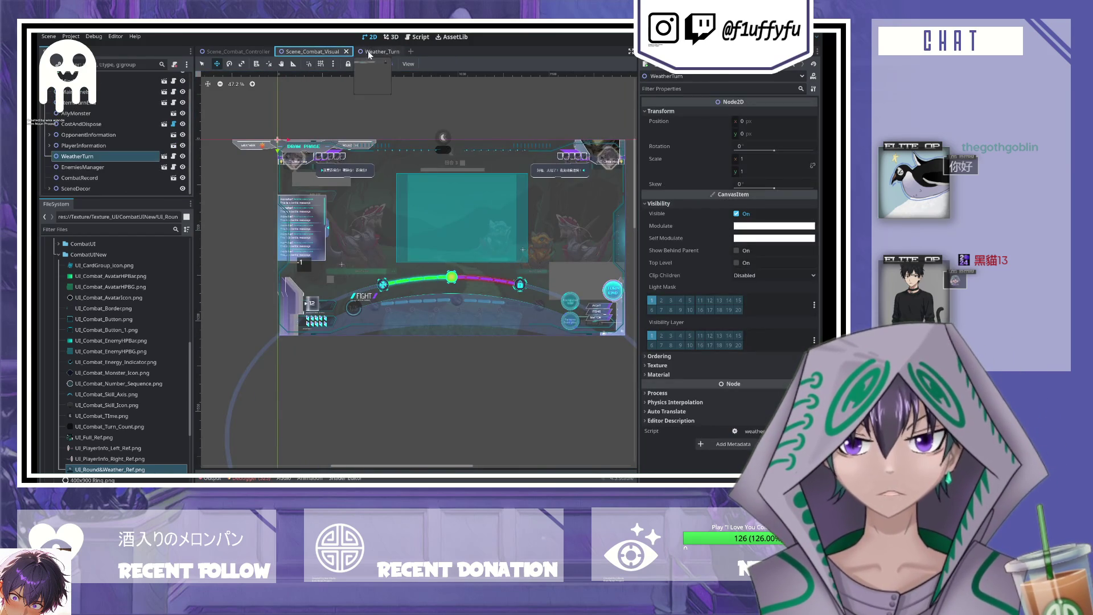
pyautogui.click(368, 51)
pyautogui.click(138, 100)
pyautogui.click(186, 101)
pyautogui.click(186, 111)
pyautogui.click(185, 122)
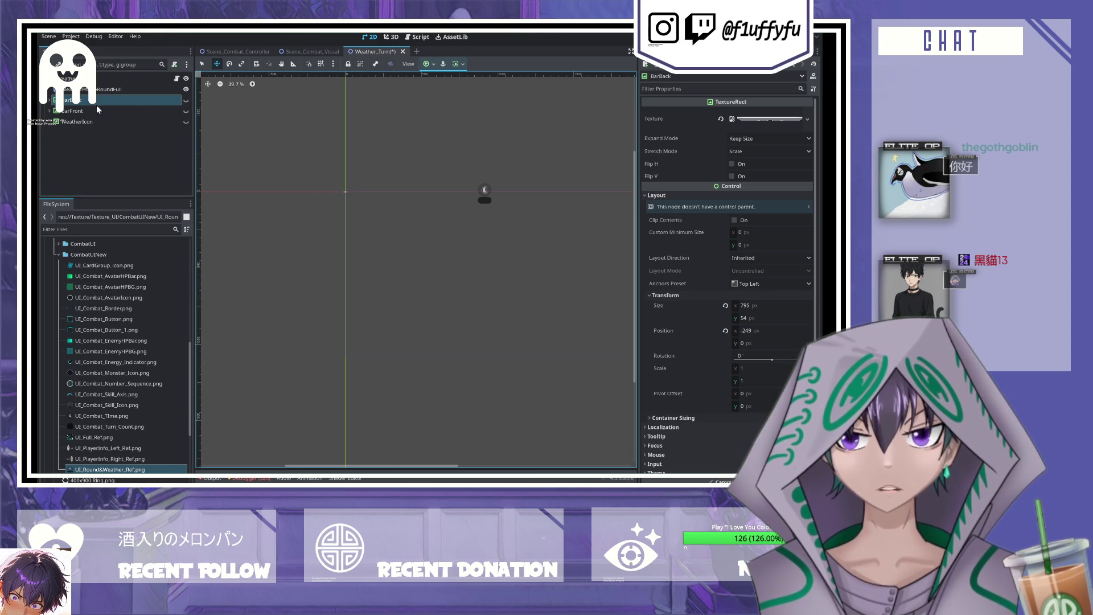
pyautogui.hotkey('ctrl', 's')
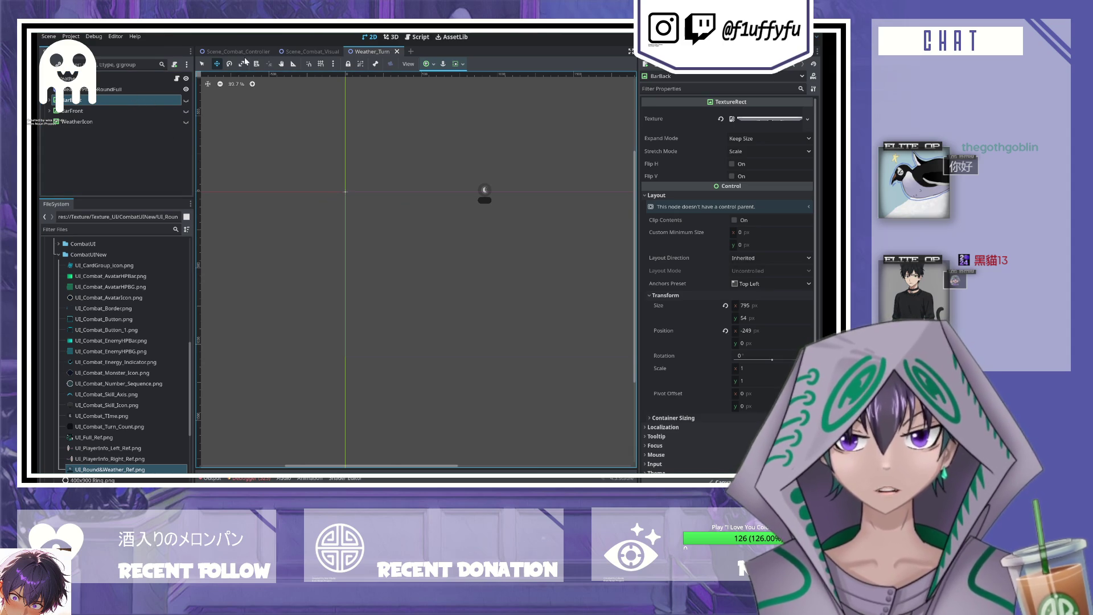
pyautogui.click(238, 52)
pyautogui.scroll(2, 435, 174)
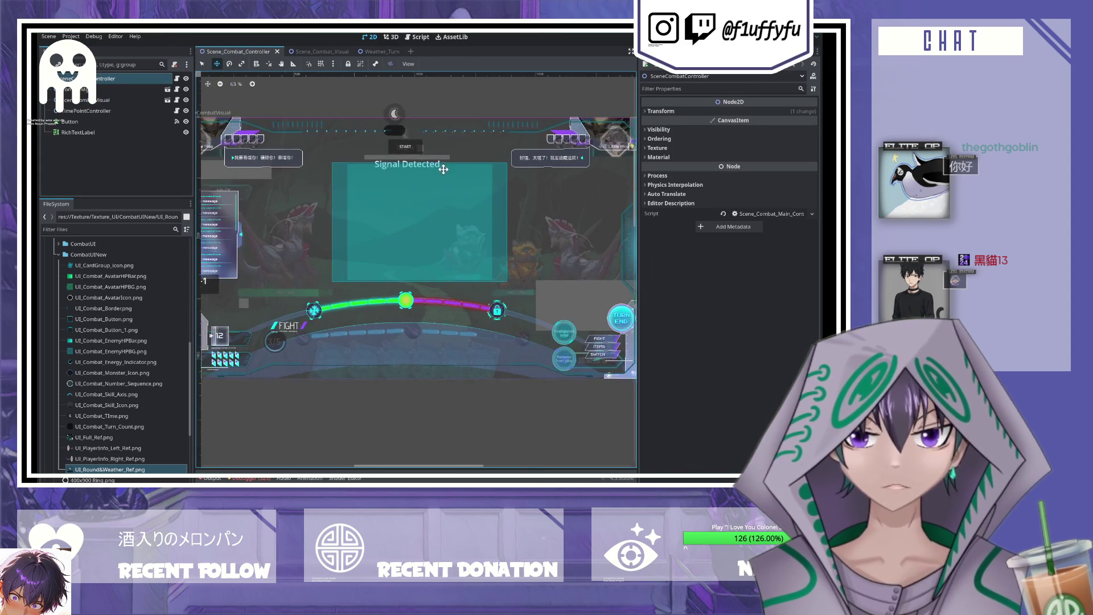
pyautogui.click(380, 52)
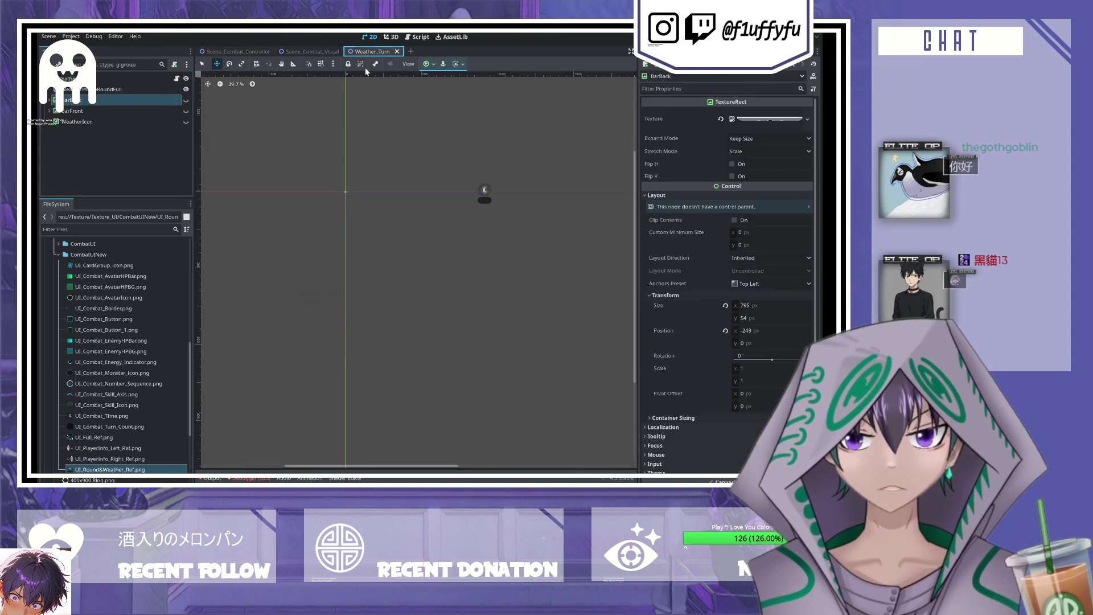
# - Uncheck Centered under Offset on the WeatherPhaseRoundFull moon sprite, save, and return to Scene_Combat_Visual
pyautogui.scroll(2, 524, 226)
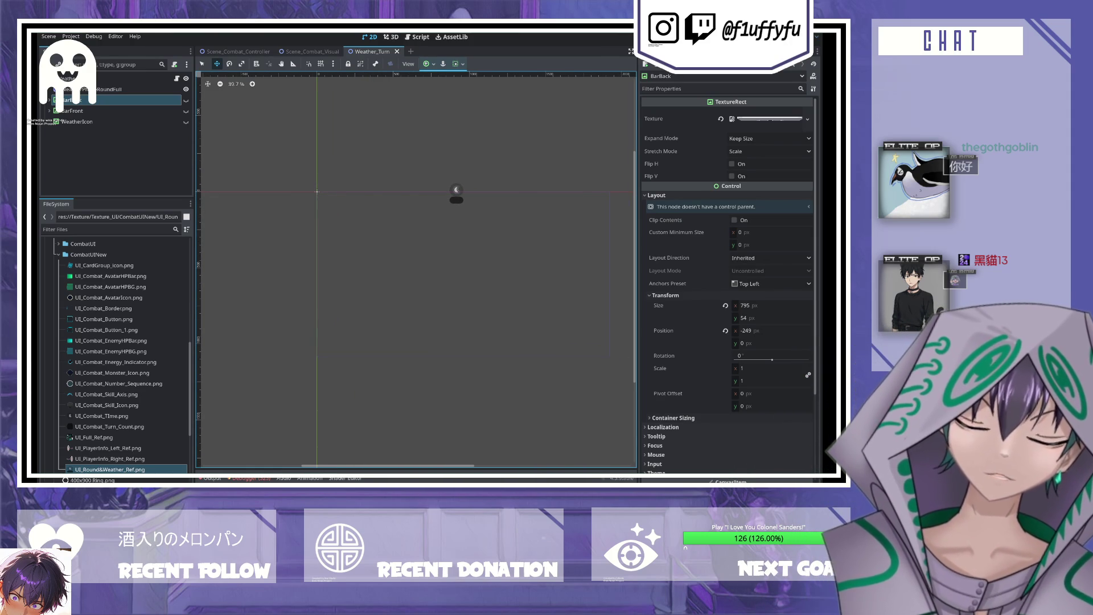
pyautogui.click(456, 194)
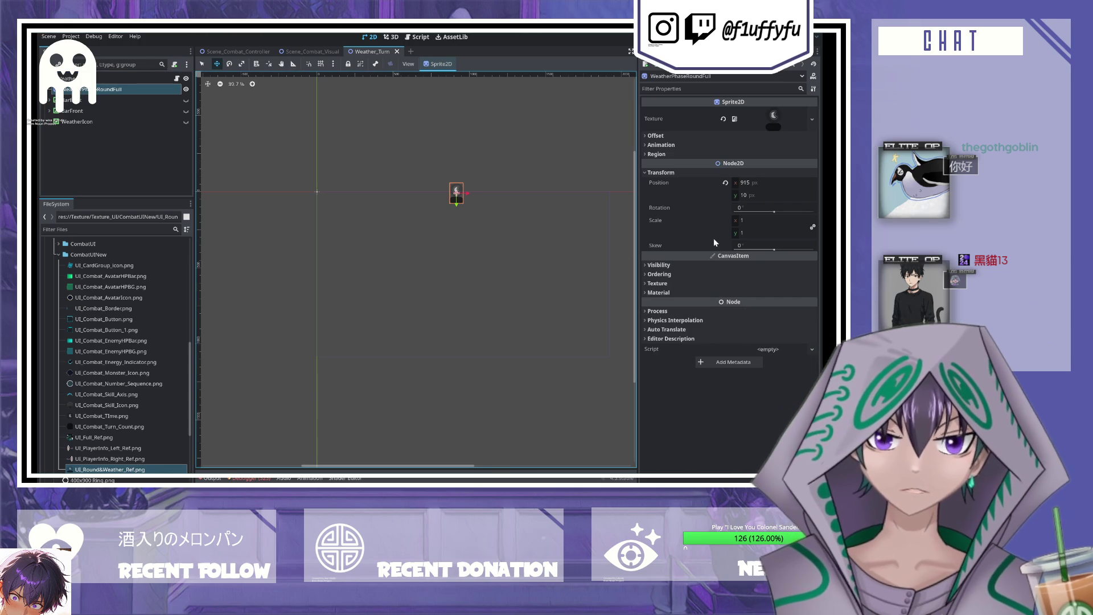
pyautogui.click(656, 135)
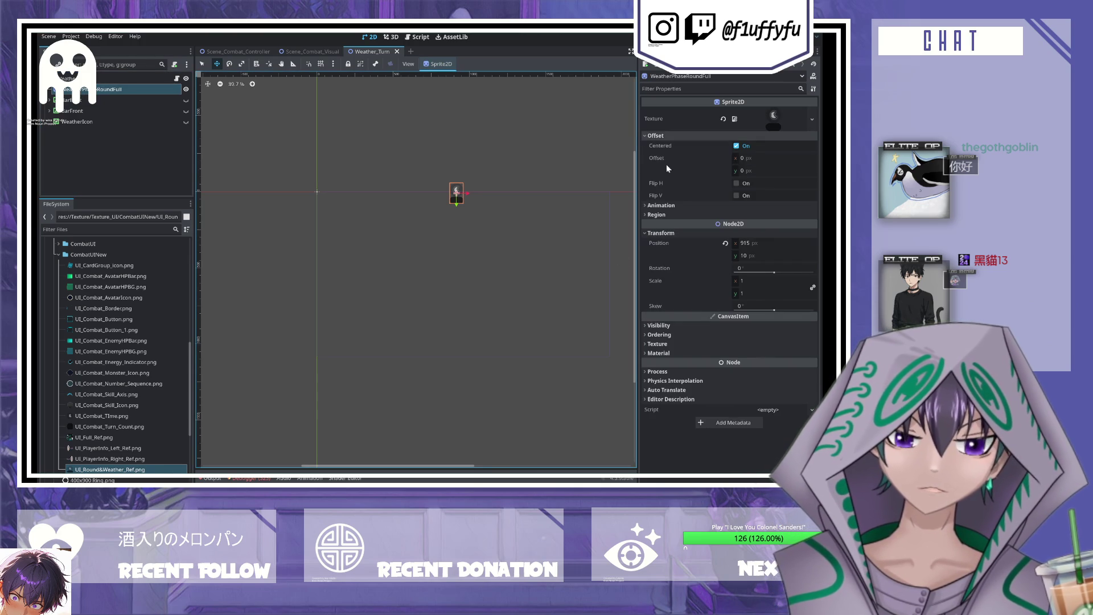
pyautogui.click(736, 146)
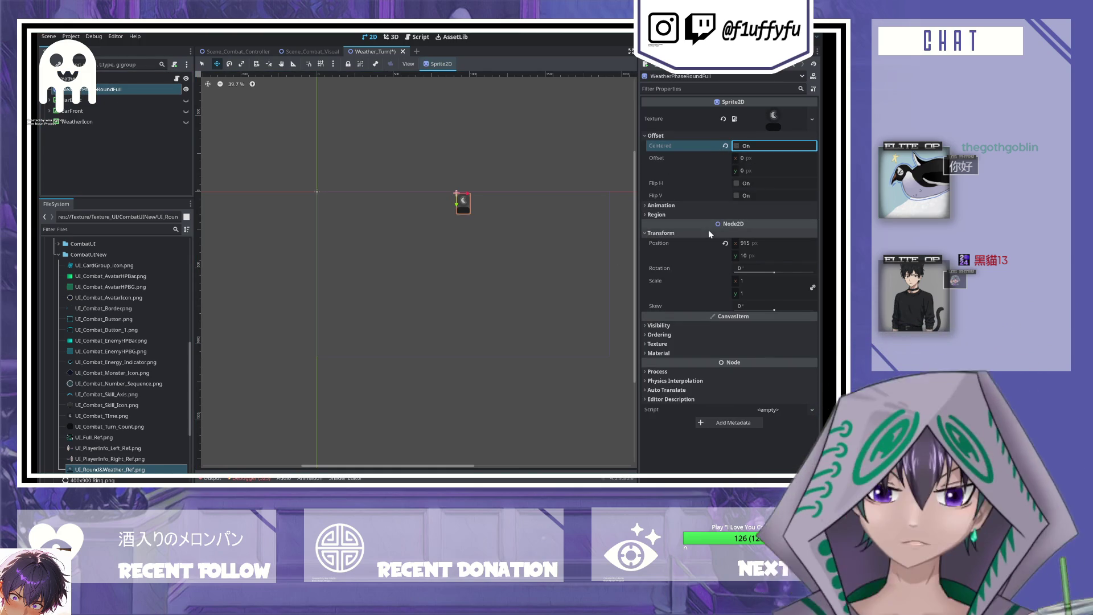
pyautogui.hotkey('ctrl', 's')
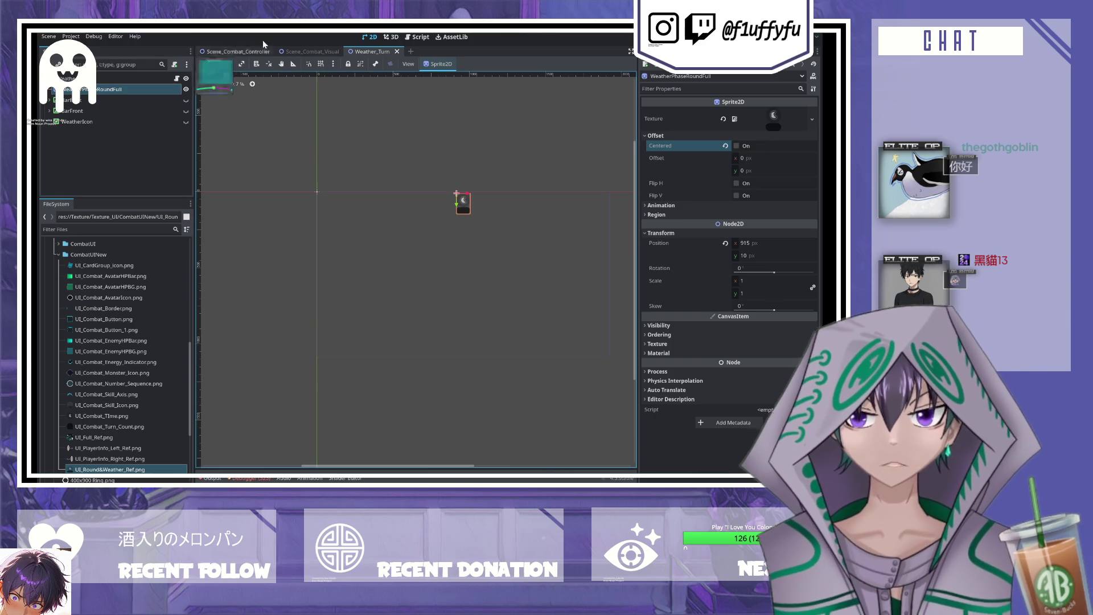
pyautogui.click(288, 52)
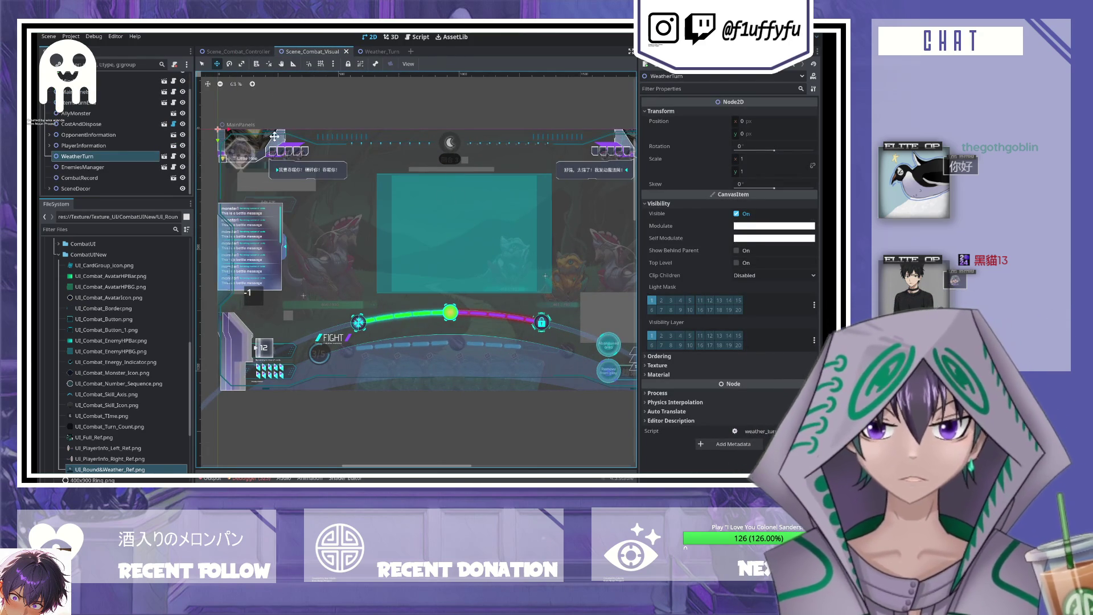
# - Reopen Weather_Turn and inspect the WeatherTurn root's visibility and transform and the WeatherPhaseRoundFull sprite
pyautogui.scroll(2, 419, 178)
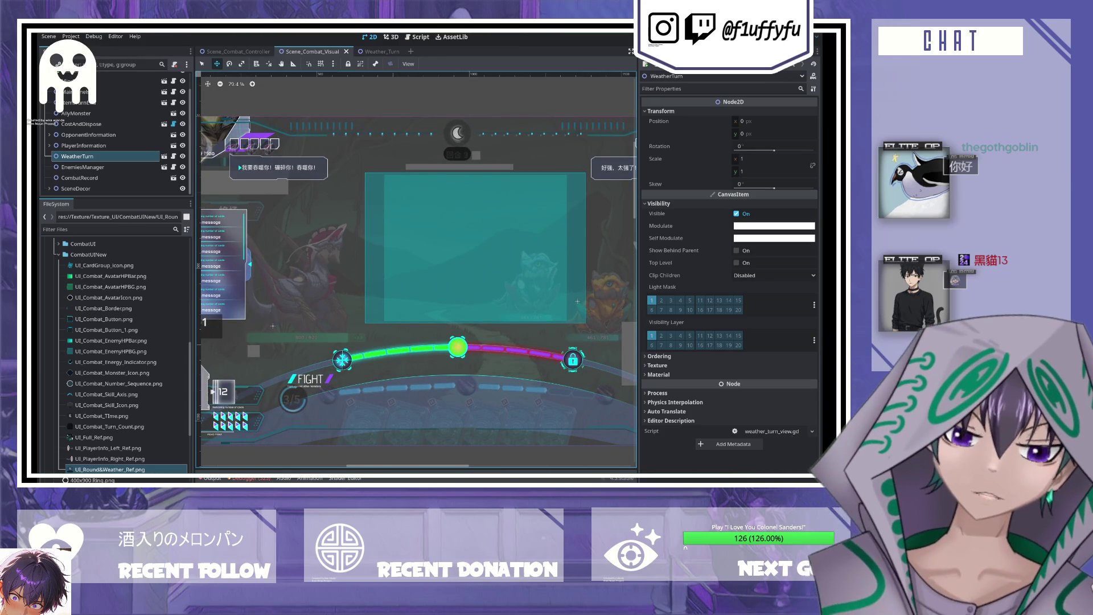
pyautogui.click(164, 156)
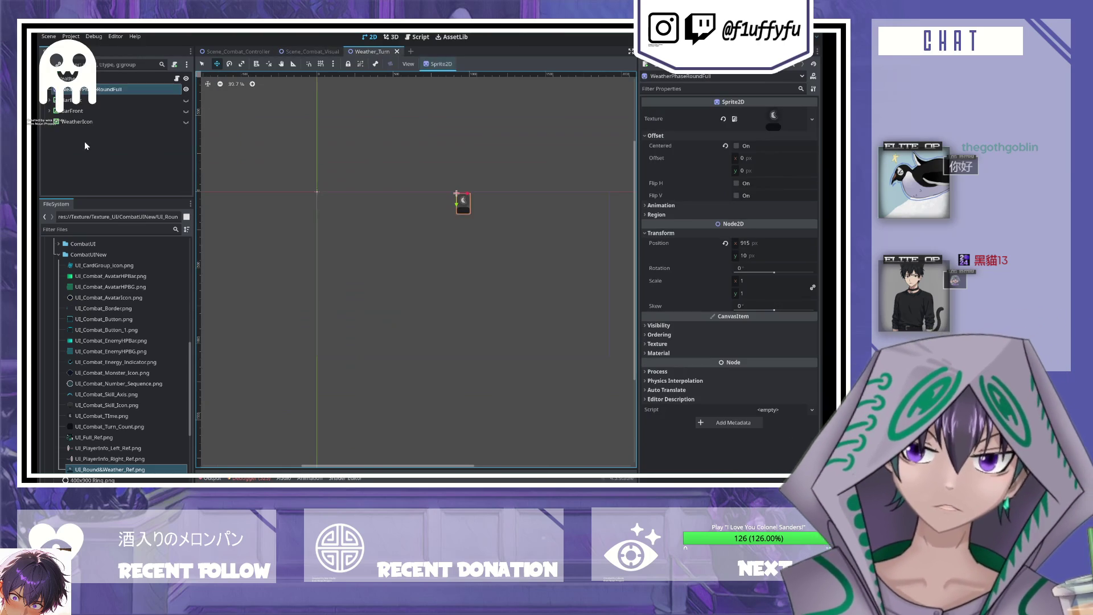
pyautogui.click(74, 78)
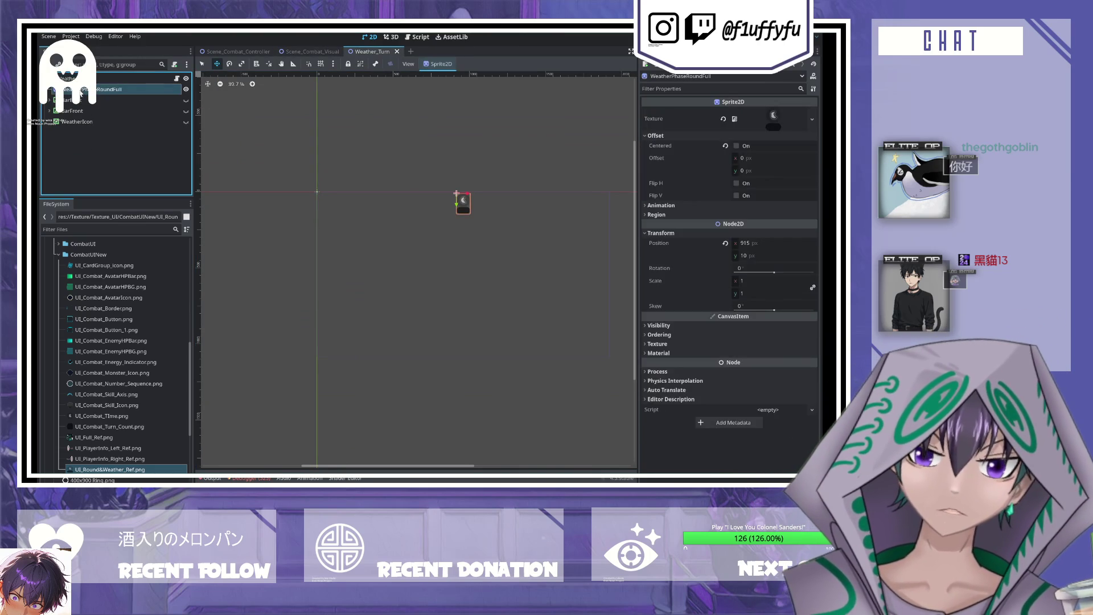
pyautogui.click(661, 130)
pyautogui.click(649, 110)
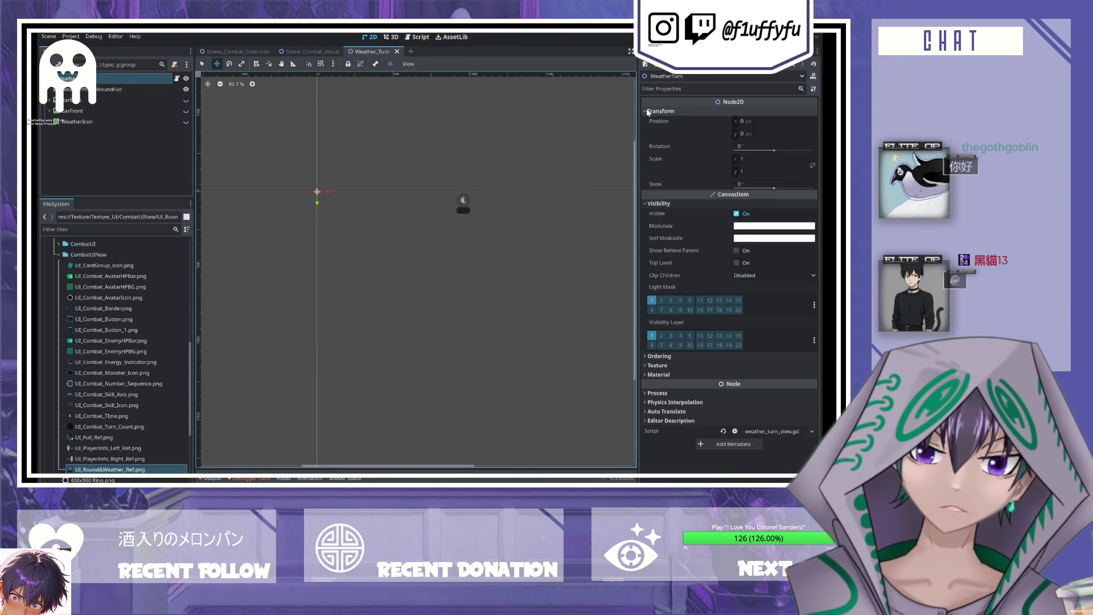
pyautogui.click(125, 91)
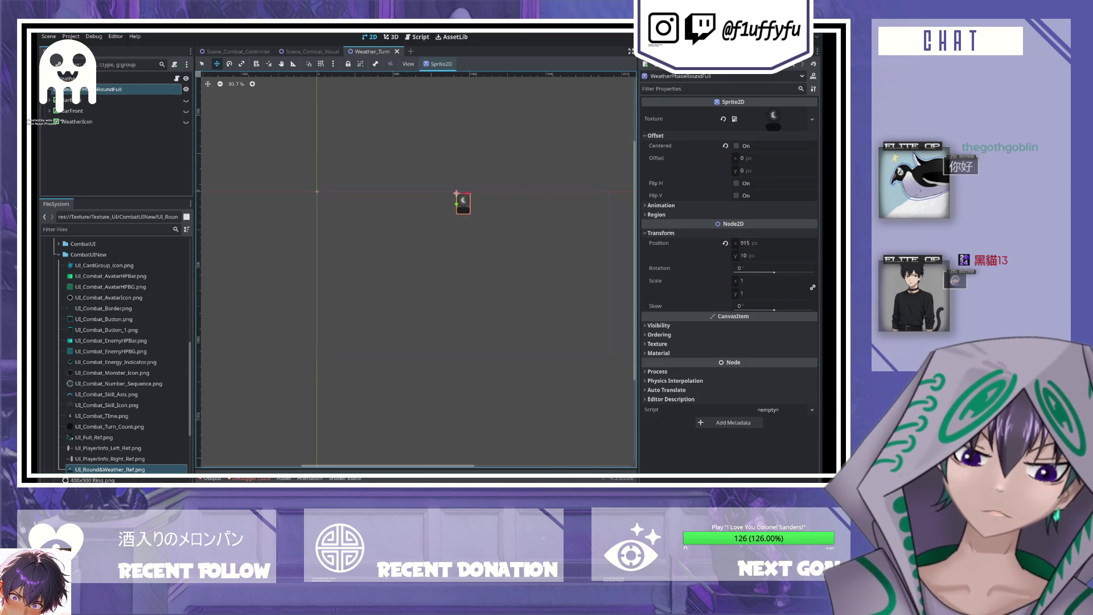
pyautogui.scroll(-3, 354, 292)
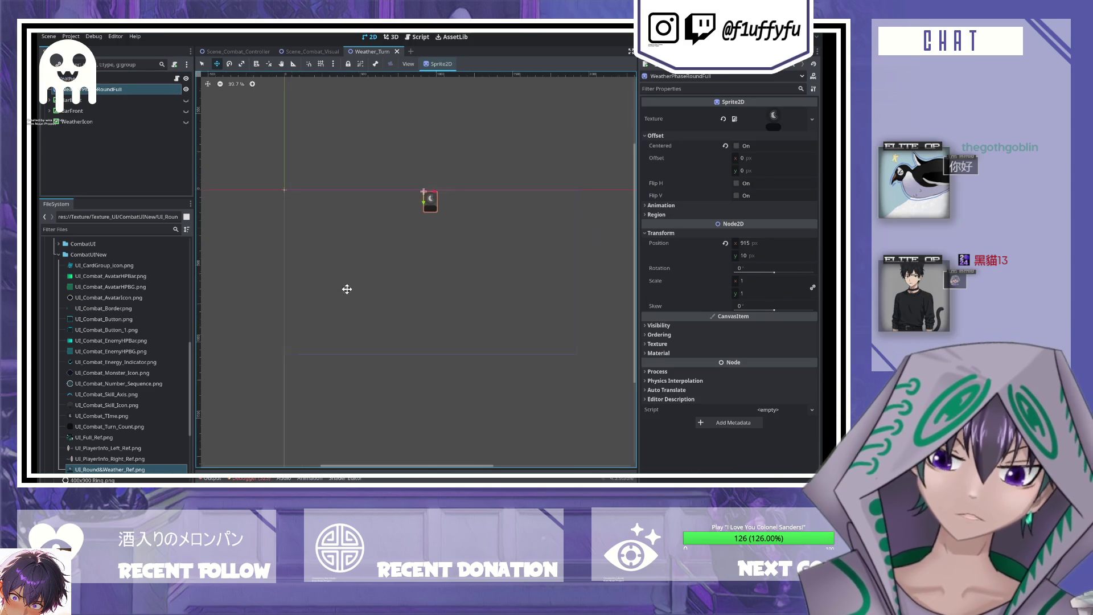
pyautogui.hscroll(-2, 202, 140)
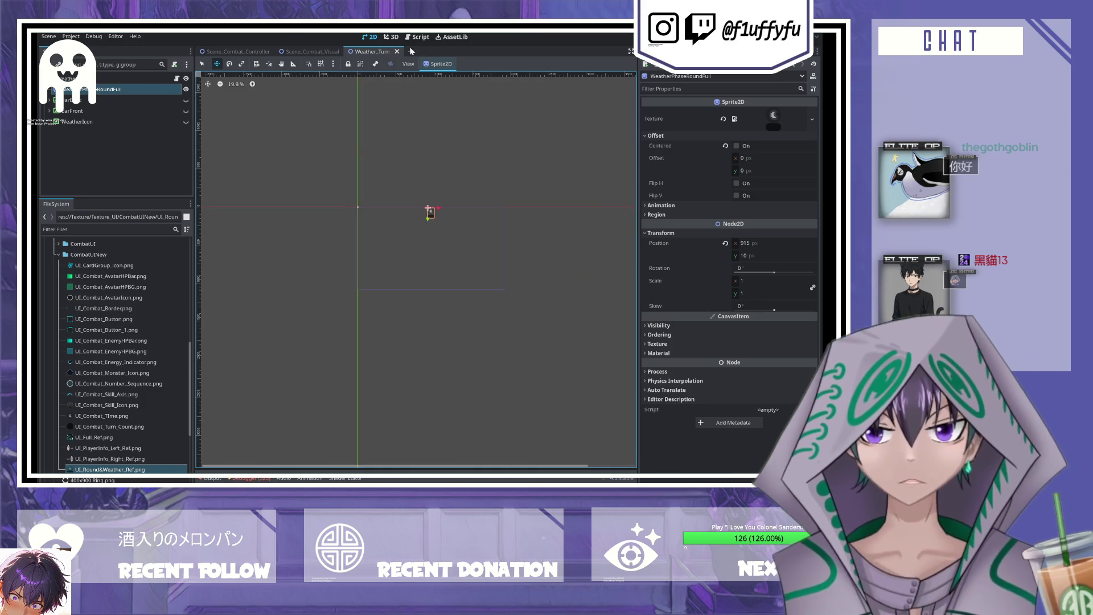
# - Close the Weather_Turn tab and select the UI_Combat_AvatarHPBar.png texture in the FileSystem
pyautogui.click(397, 52)
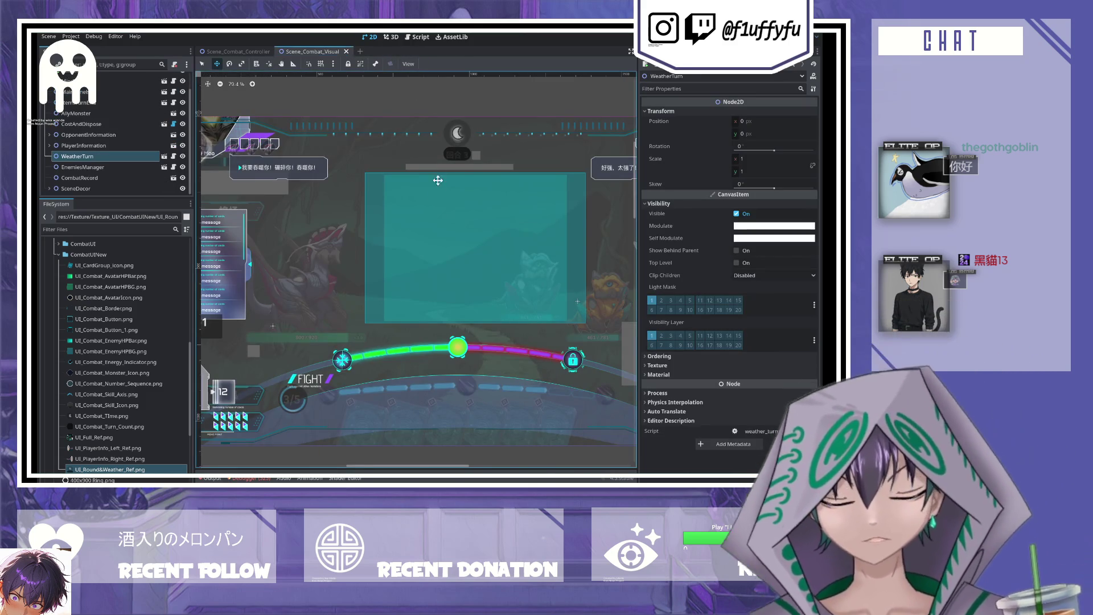
pyautogui.scroll(-2, 437, 221)
pyautogui.scroll(-1, 434, 215)
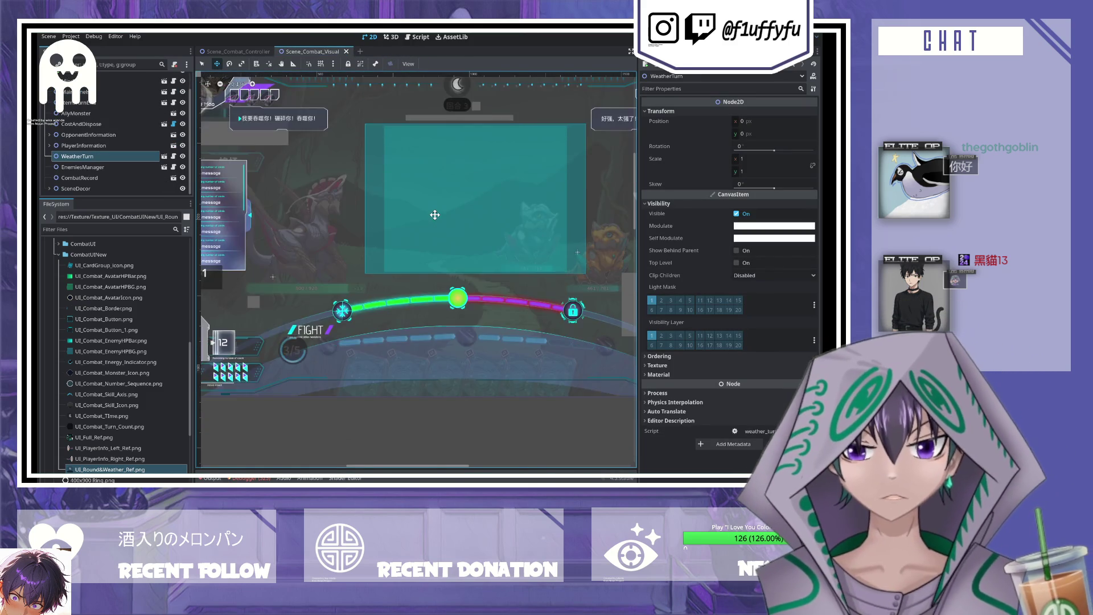
pyautogui.scroll(-5, 434, 214)
pyautogui.scroll(6, 421, 223)
pyautogui.scroll(-3, 387, 195)
pyautogui.scroll(2, 342, 208)
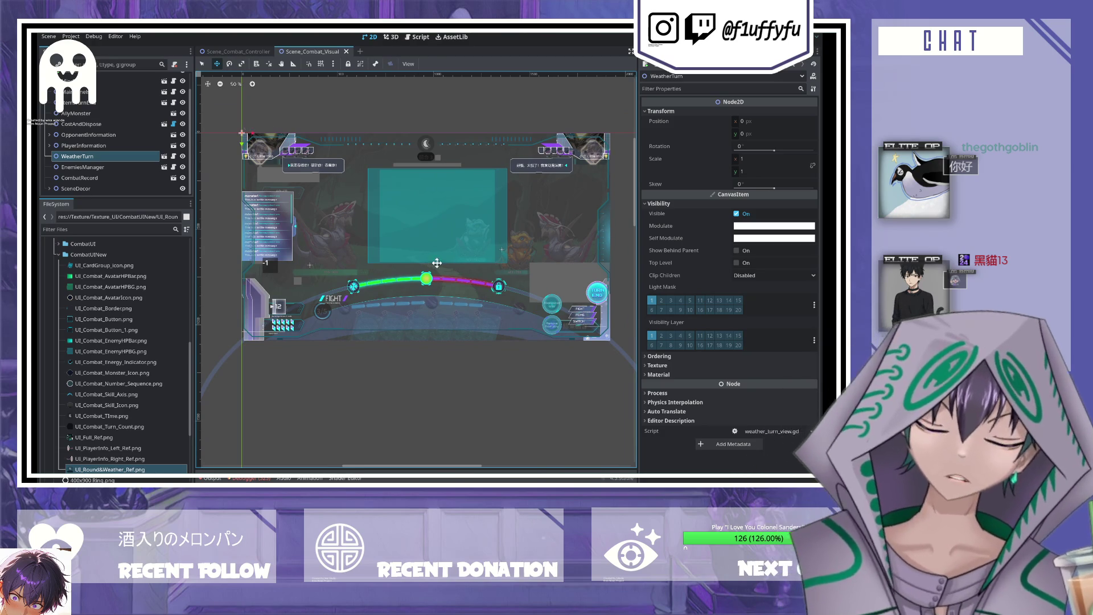
pyautogui.click(81, 278)
# - Preview the combat UI textures: avatar HP bar, avatar icon, button, energy indicator, number sequence, monster icon, skill axis
pyautogui.doubleClick(81, 278)
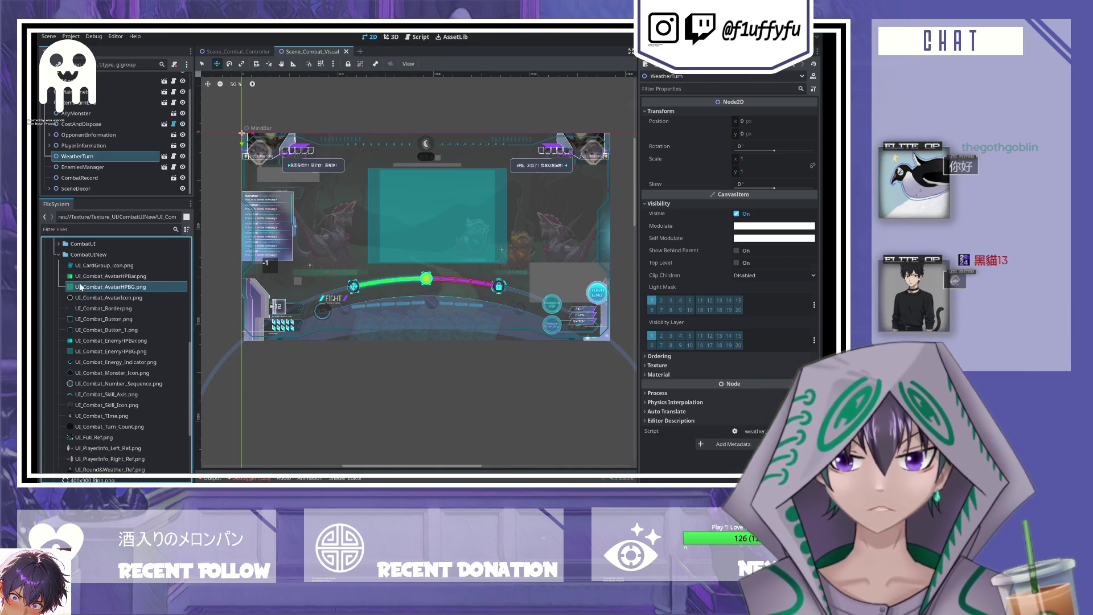
pyautogui.click(81, 298)
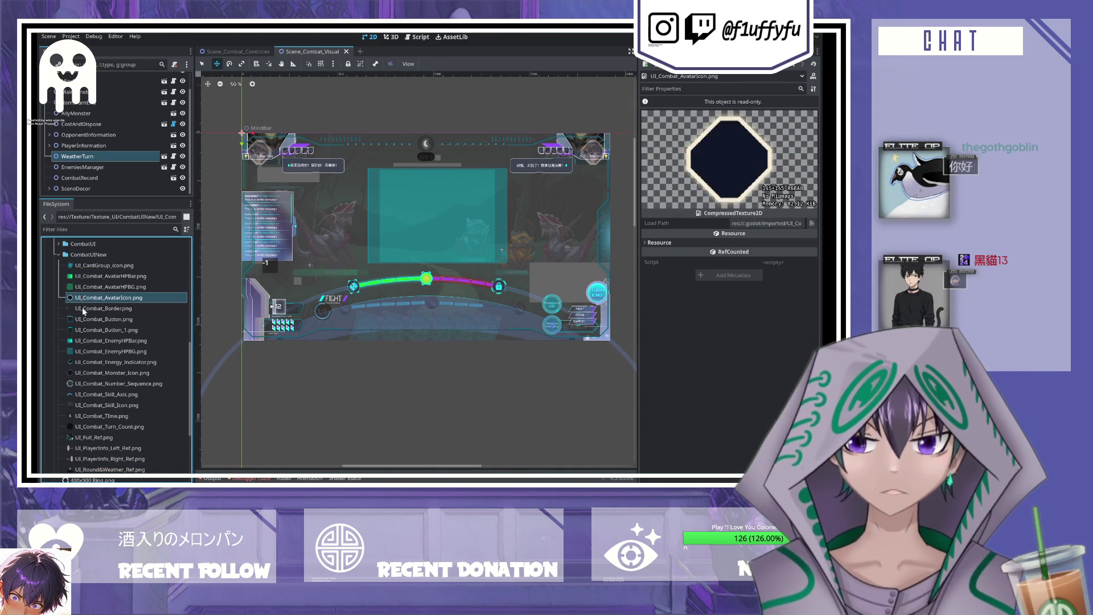
pyautogui.click(85, 319)
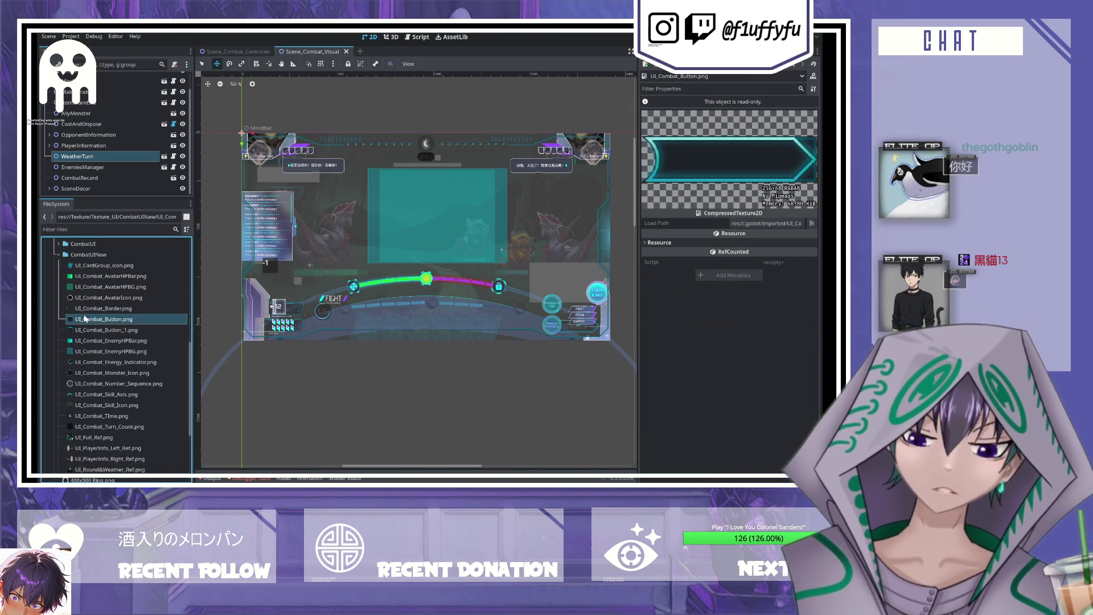
pyautogui.click(85, 330)
pyautogui.click(88, 341)
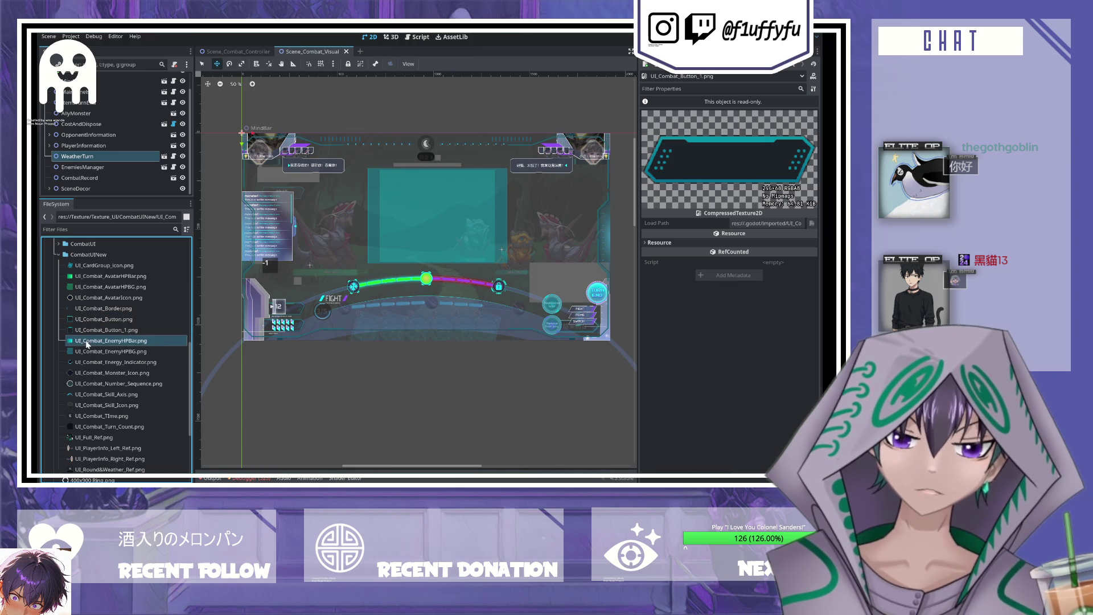
pyautogui.click(91, 362)
pyautogui.click(93, 381)
pyautogui.click(81, 372)
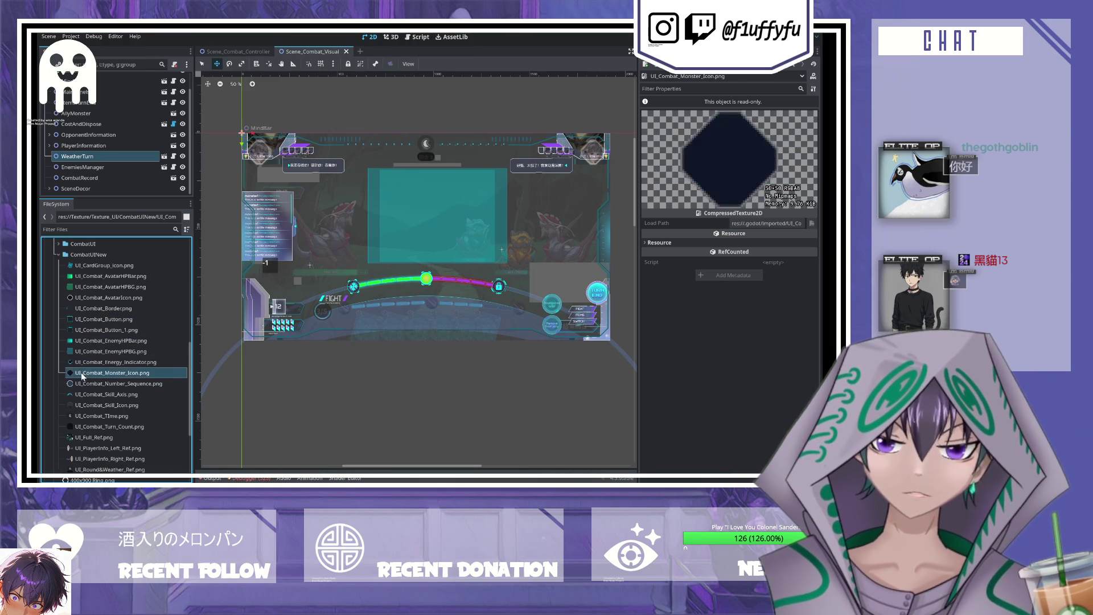
pyautogui.click(88, 395)
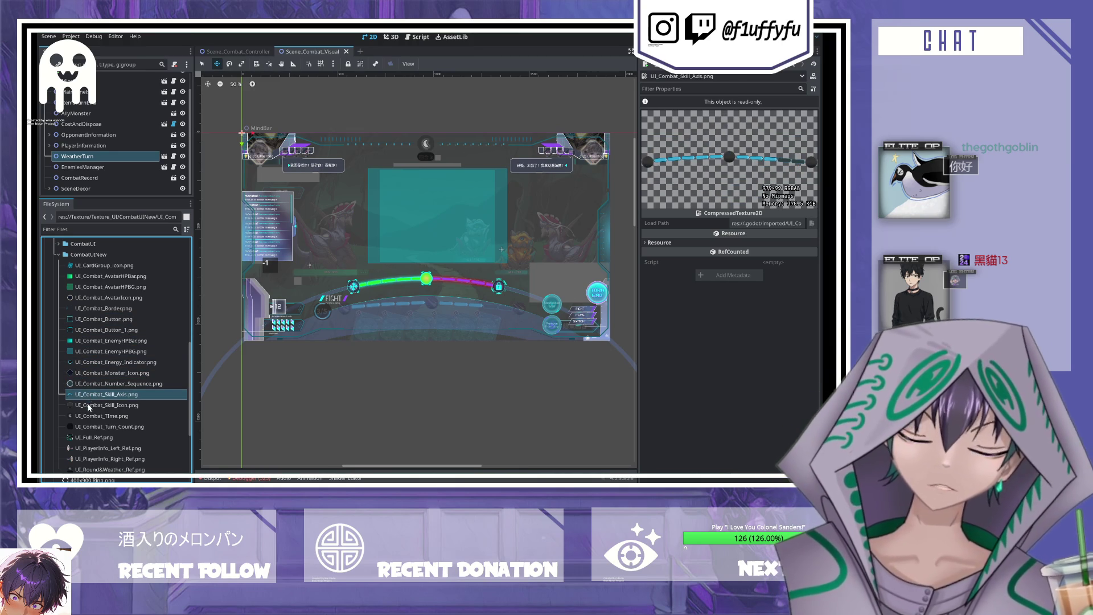
# - Preview the UI_Full_Ref and UI_Round&Weather_Ref reference images, then reopen the Opponent_Information scene
pyautogui.click(89, 406)
pyautogui.click(90, 417)
pyautogui.click(91, 427)
pyautogui.click(93, 437)
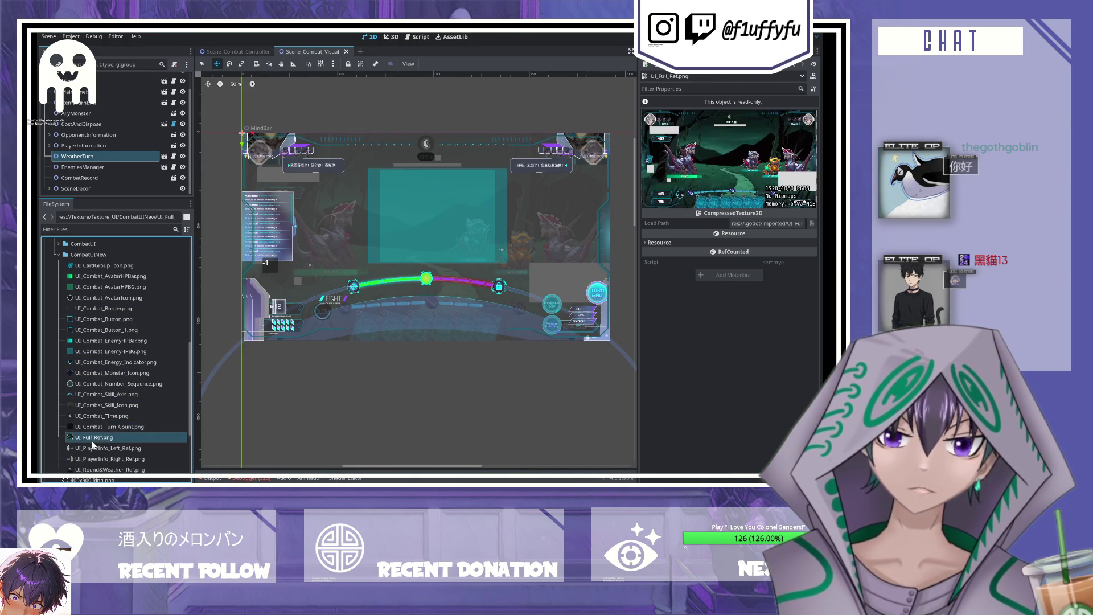
pyautogui.click(96, 459)
pyautogui.click(100, 469)
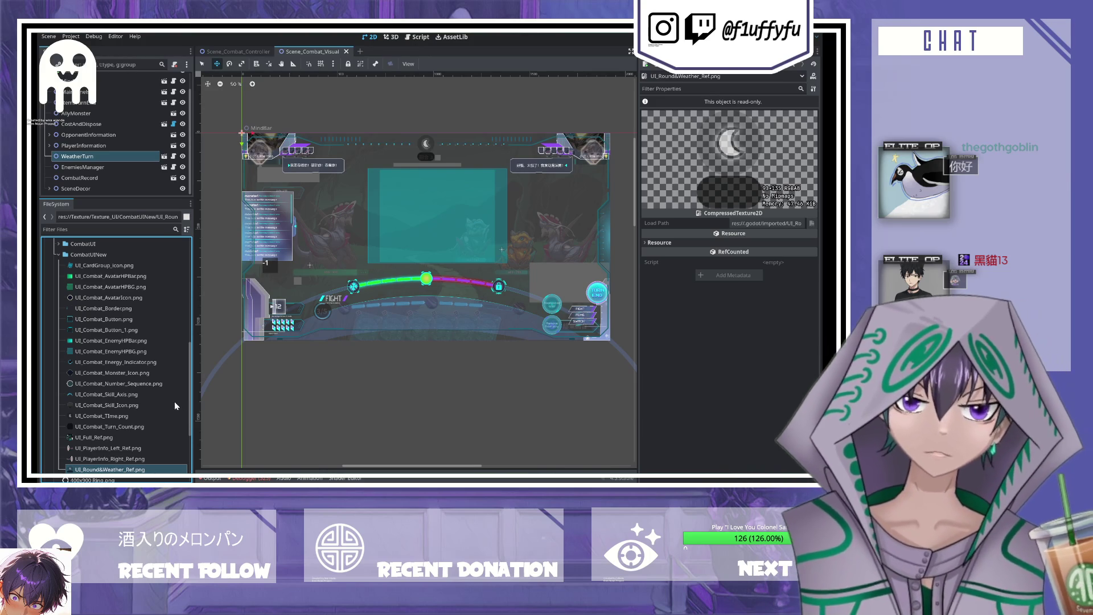
pyautogui.scroll(1, 155, 145)
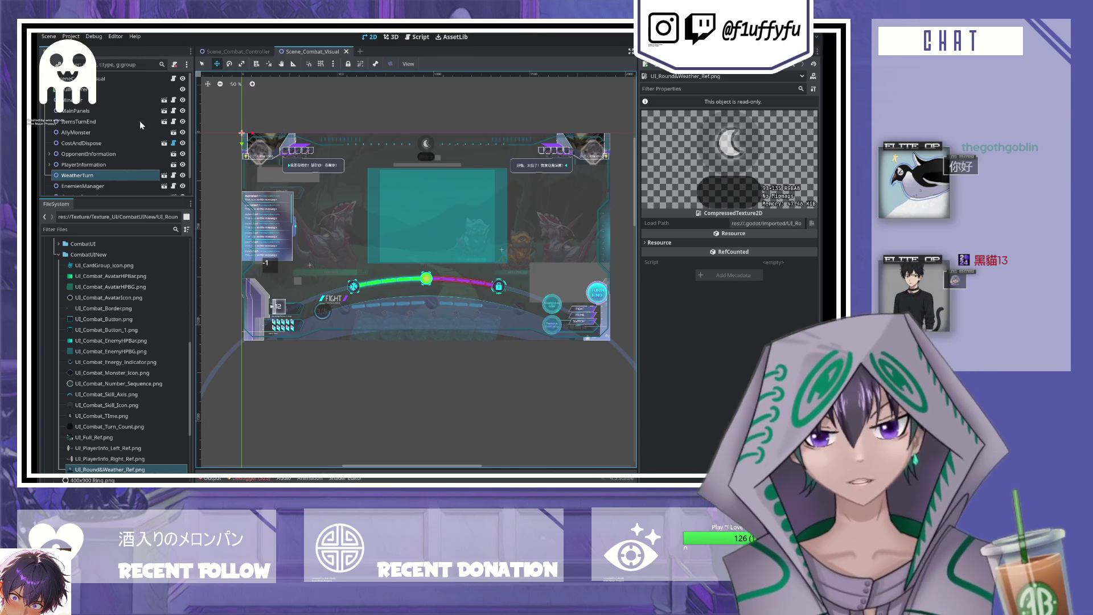
pyautogui.click(174, 155)
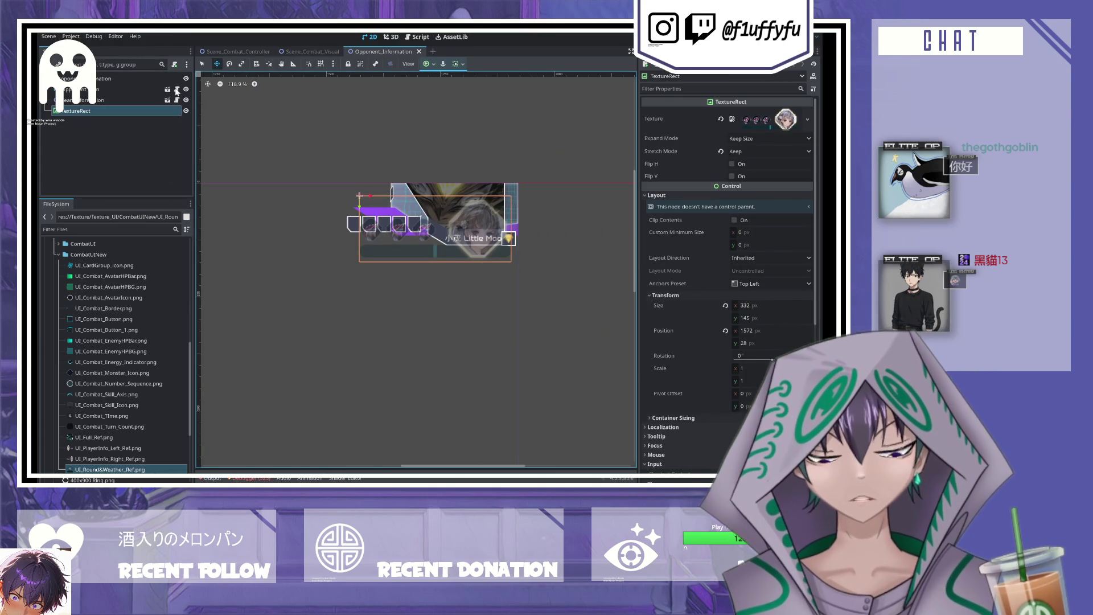
# - Hide the reference overlay nodes in Opponent_Information and close that scene
pyautogui.click(185, 90)
pyautogui.click(186, 99)
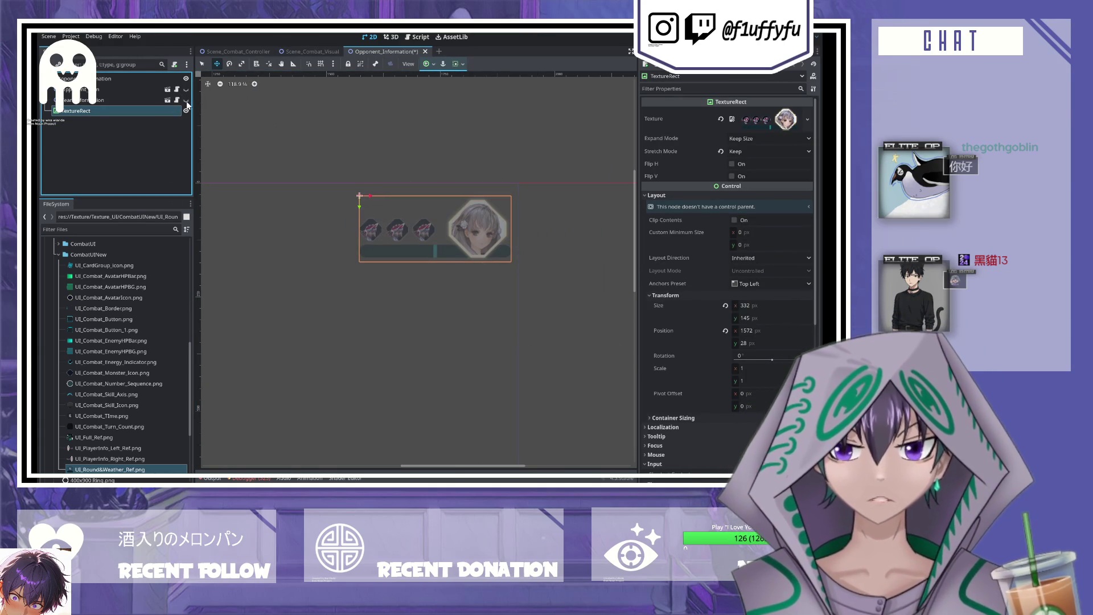
pyautogui.click(425, 51)
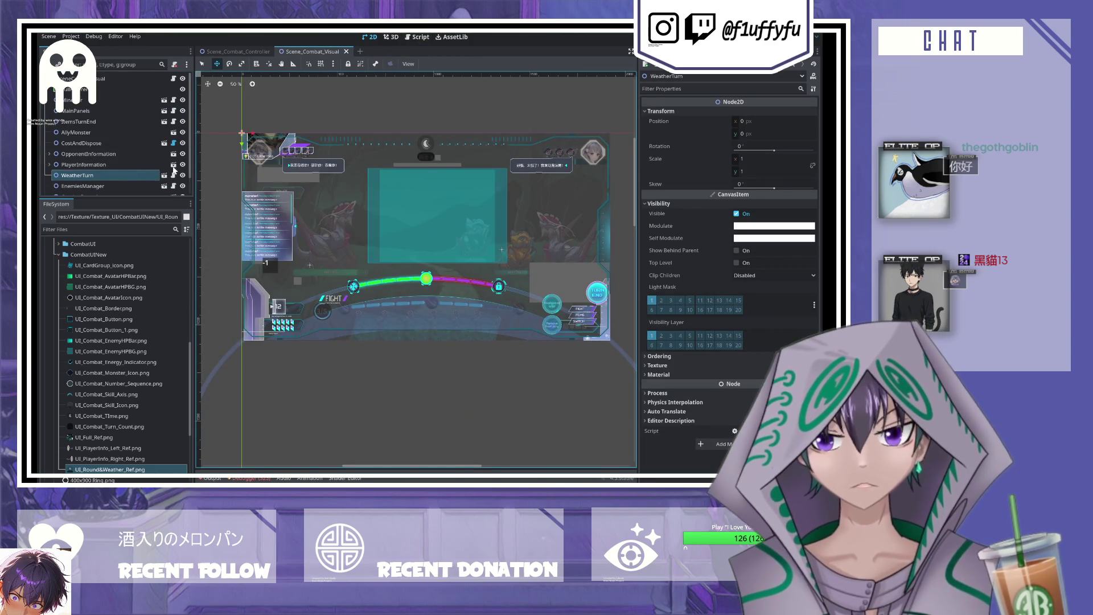
# - In Player_Information, hide the reference node and the deck panel, save, and close the scene
pyautogui.scroll(-1, 153, 169)
pyautogui.click(175, 149)
pyautogui.click(185, 89)
pyautogui.scroll(-6, 378, 161)
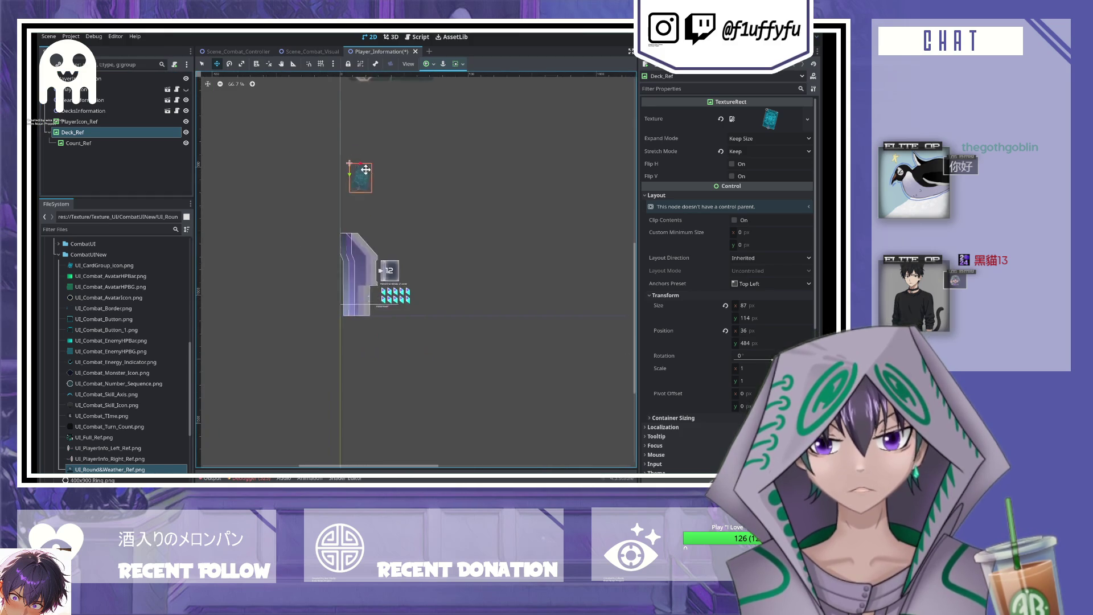
pyautogui.click(186, 111)
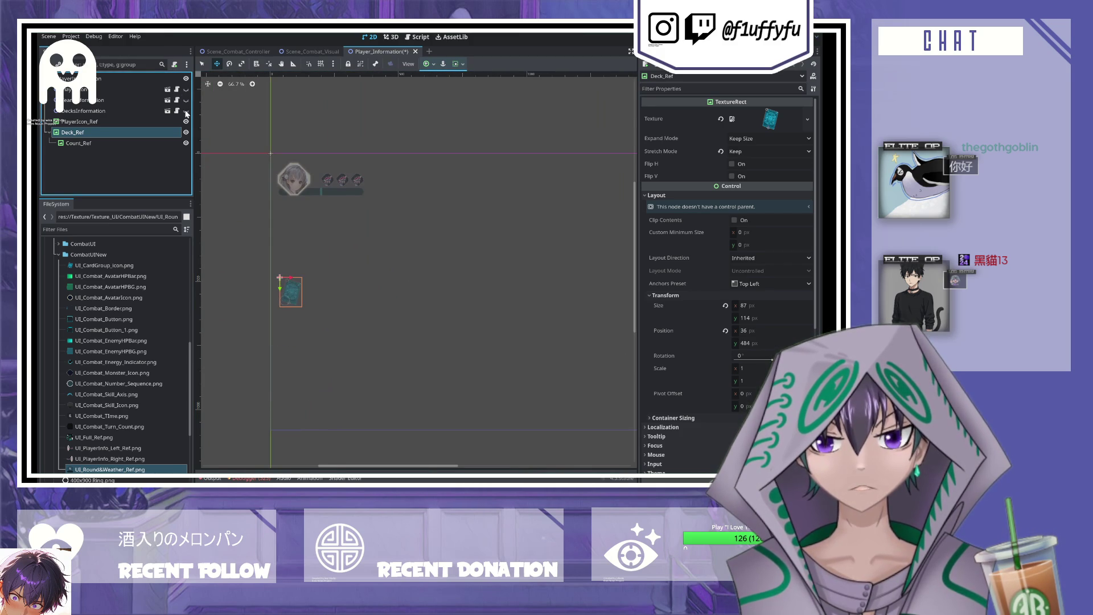
pyautogui.click(186, 111)
pyautogui.click(186, 111)
pyautogui.hotkey('ctrl', 's')
pyautogui.click(410, 52)
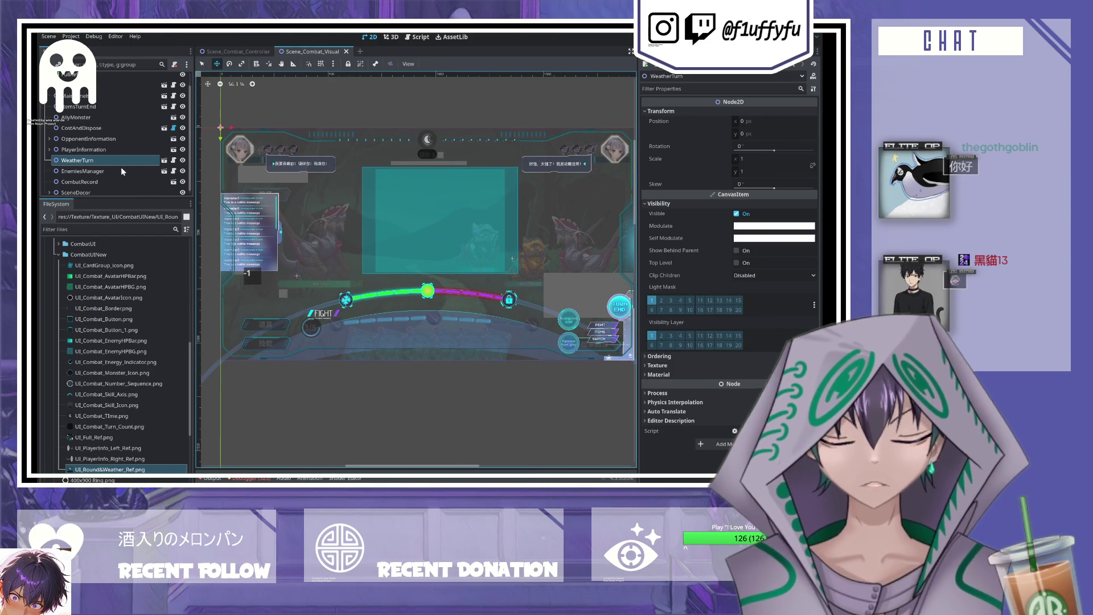
# - Check the CombatRecord, PlayerInformation and OpponentInformation nodes, then open the MindBar scene
pyautogui.click(116, 181)
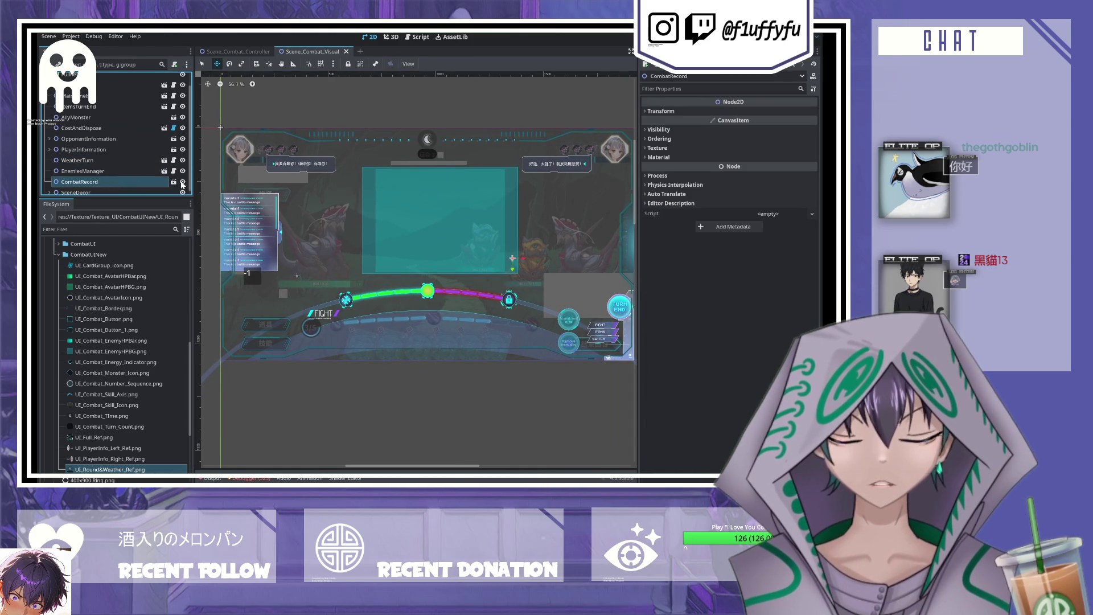
pyautogui.click(56, 149)
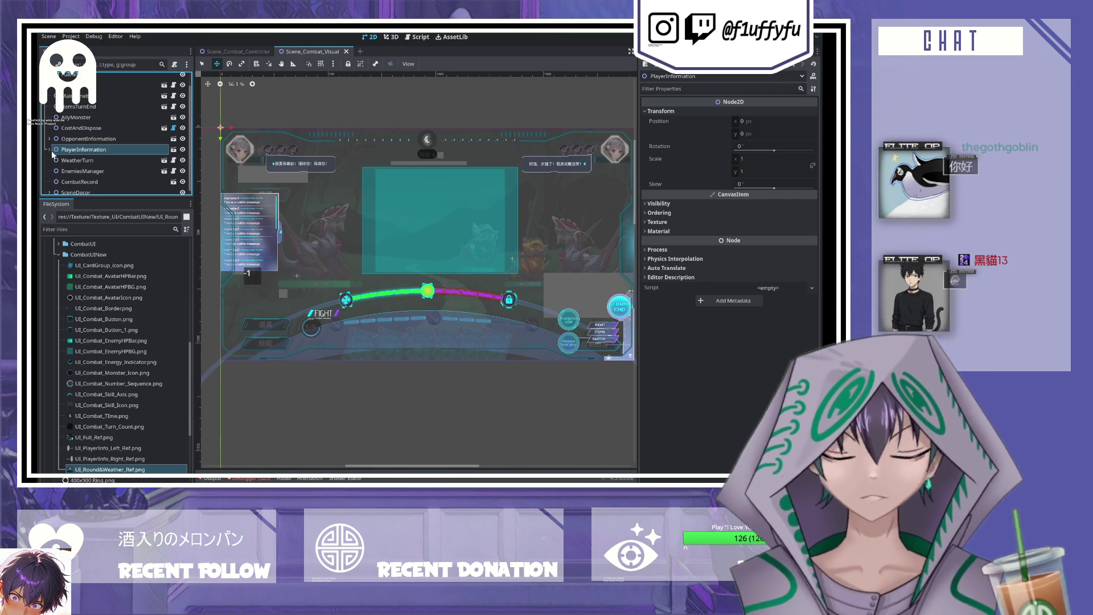
pyautogui.click(79, 138)
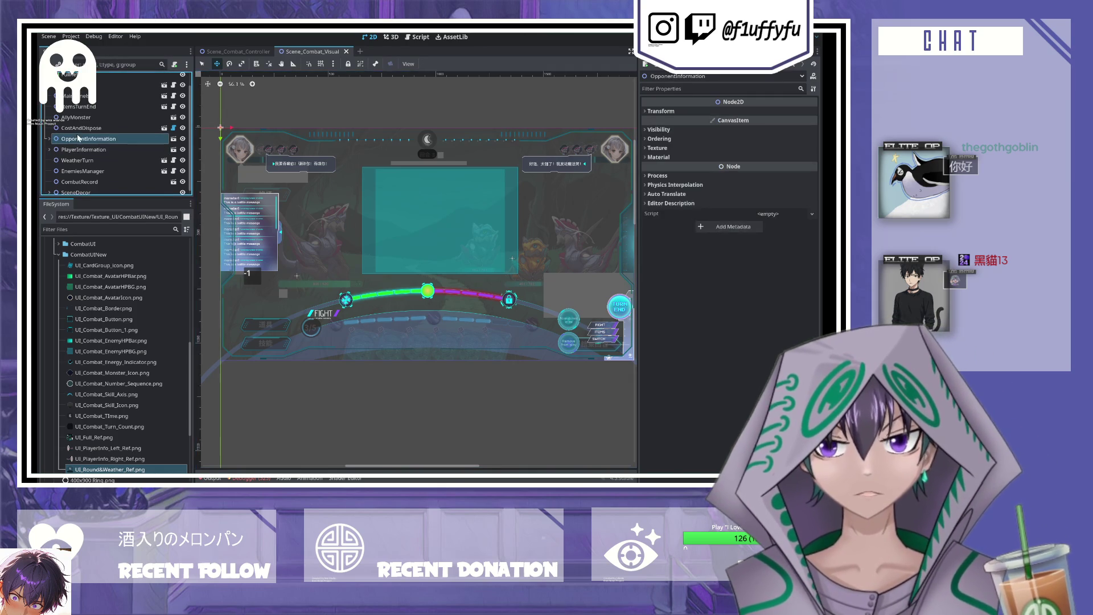
pyautogui.scroll(-1, 114, 182)
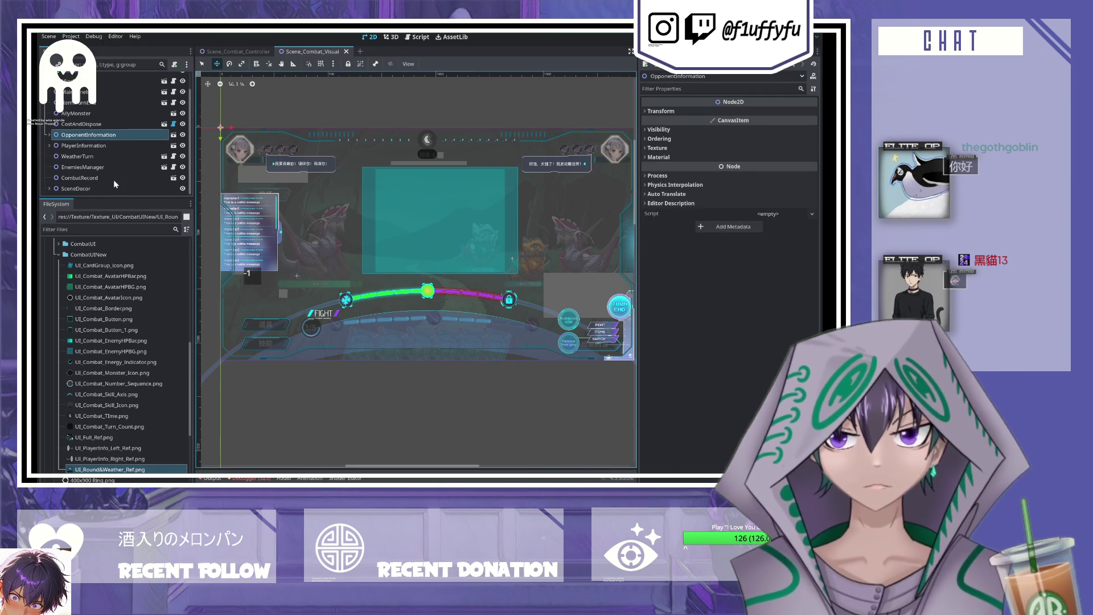
pyautogui.scroll(2, 157, 148)
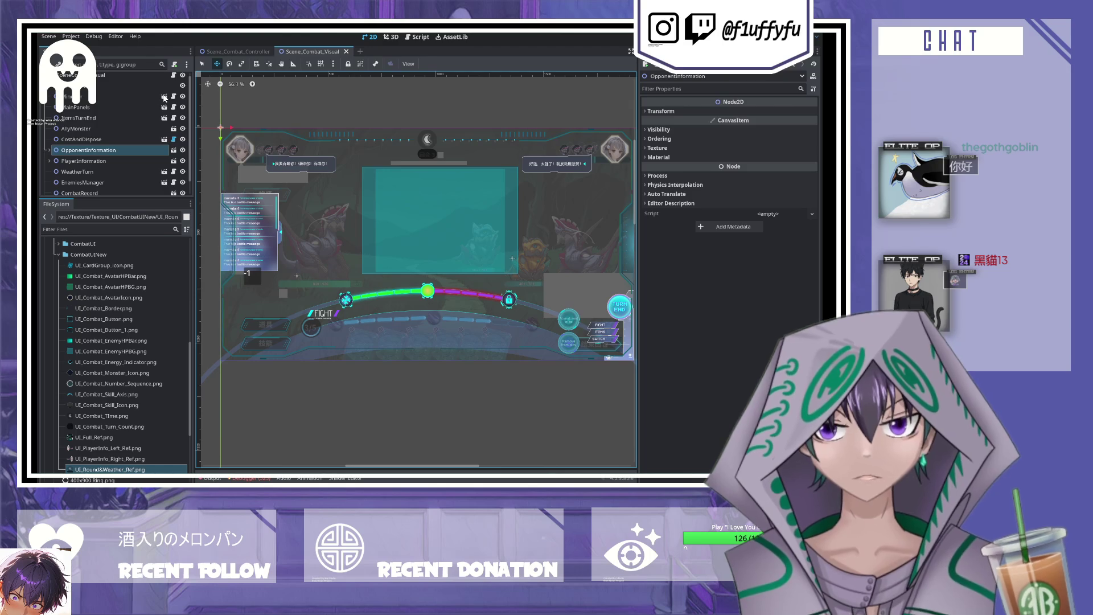
pyautogui.click(165, 96)
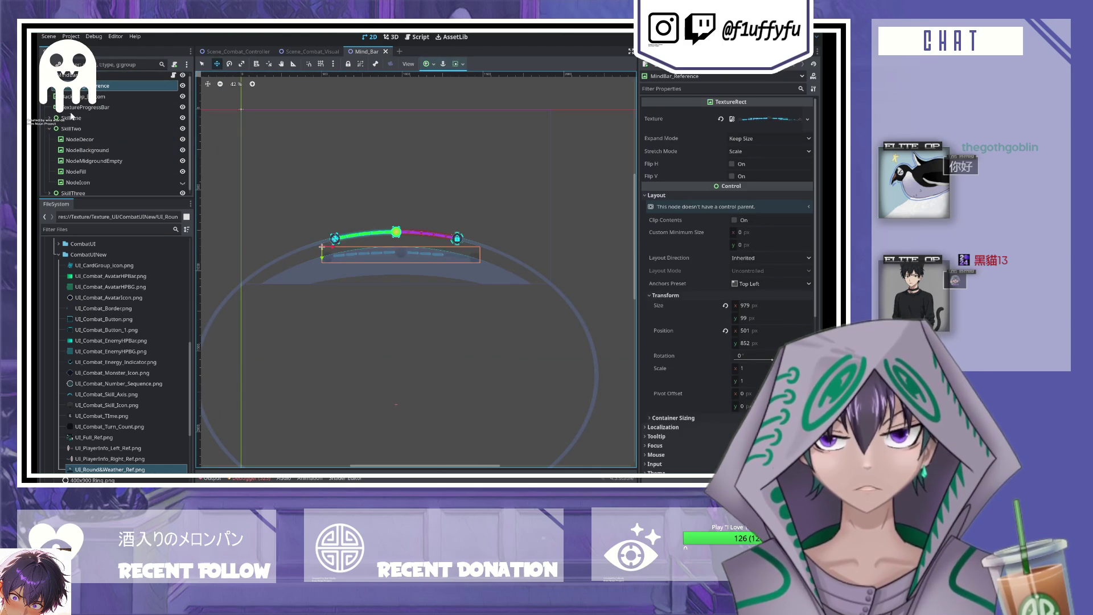
# - Hide Backdrop_Bottom and the TextureProgressBar arc, briefly toggling the three skill icons off and on
pyautogui.click(49, 129)
pyautogui.click(80, 100)
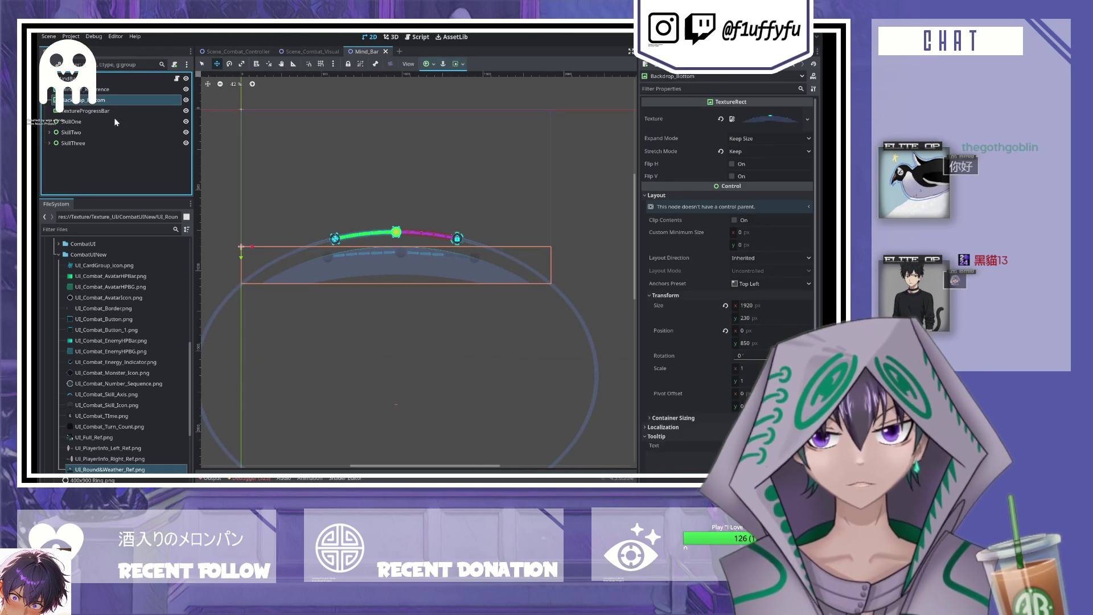
pyautogui.click(185, 100)
pyautogui.click(187, 112)
pyautogui.click(186, 122)
pyautogui.click(185, 132)
pyautogui.click(186, 143)
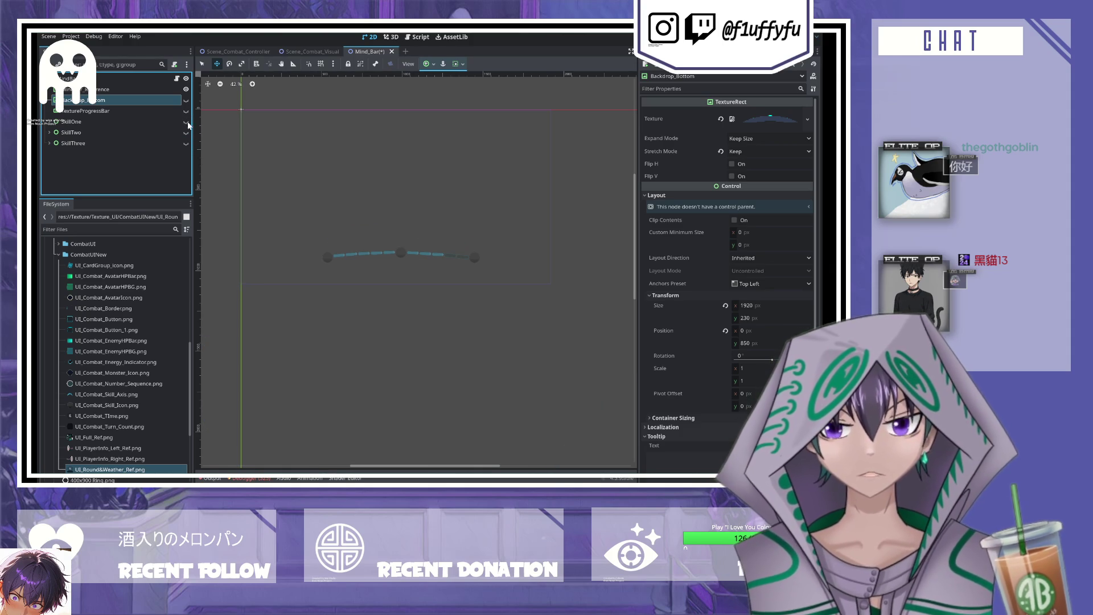
pyautogui.click(185, 121)
pyautogui.click(186, 132)
pyautogui.click(185, 143)
# - Move SkillOne onto the skill axis's left end and hide its NodeDecor ring
pyautogui.scroll(5, 357, 276)
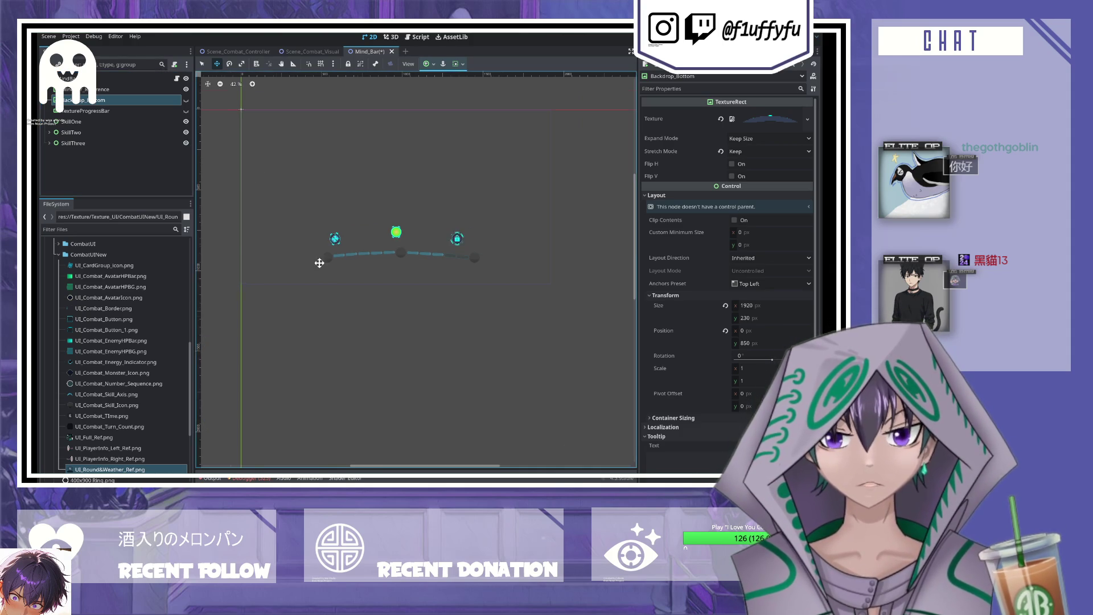
pyautogui.click(313, 213)
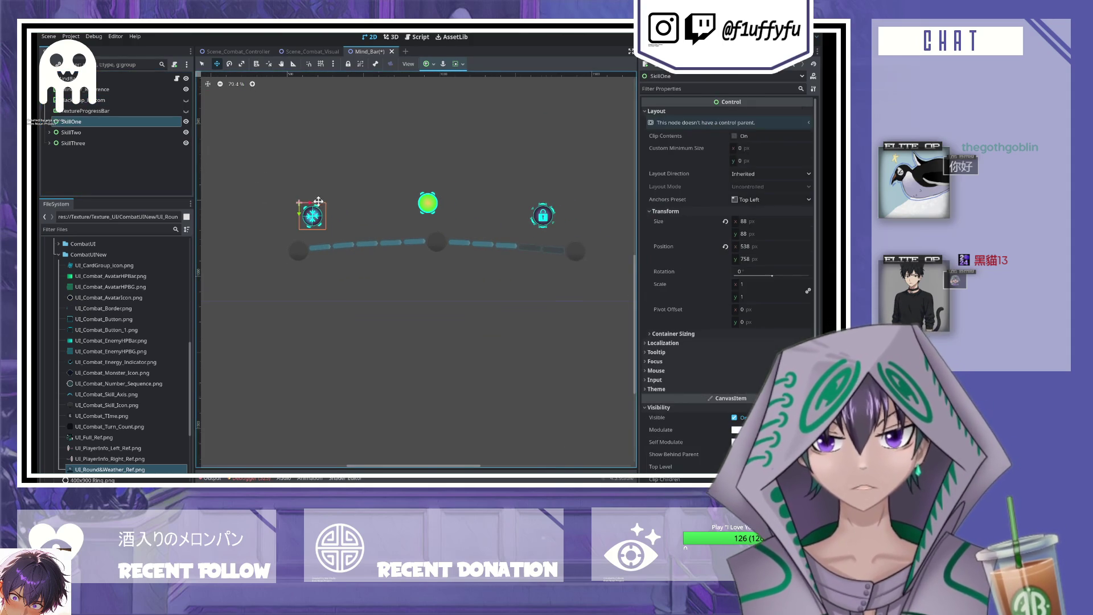
pyautogui.scroll(3, 322, 205)
pyautogui.moveTo(312, 221)
pyautogui.mouseDown()
pyautogui.moveTo(294, 270)
pyautogui.moveTo(265, 251)
pyautogui.mouseUp()
pyautogui.scroll(8, 267, 253)
pyautogui.scroll(-2, 395, 271)
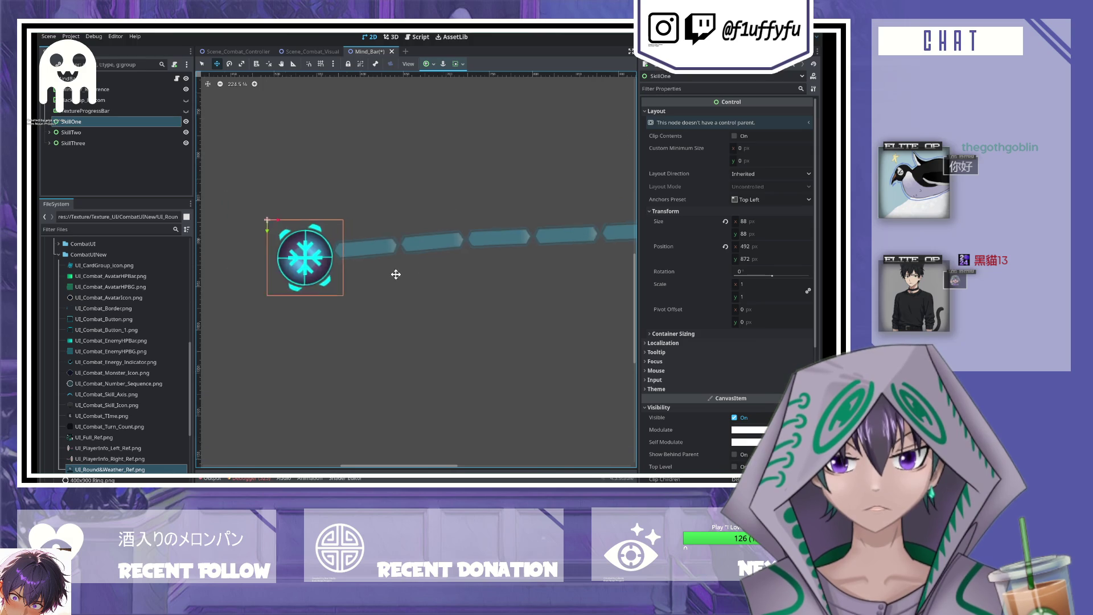
pyautogui.click(50, 122)
pyautogui.click(72, 132)
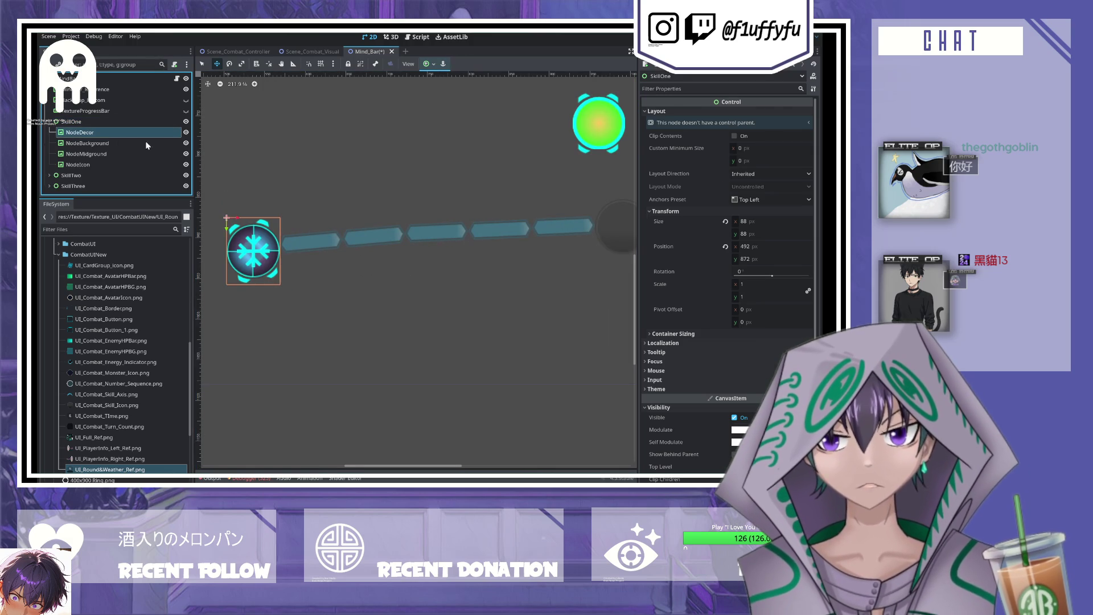
pyautogui.click(185, 133)
# - Move SkillTwo onto its axis node at 957, 847 and save the Mind_Bar scene
pyautogui.click(50, 122)
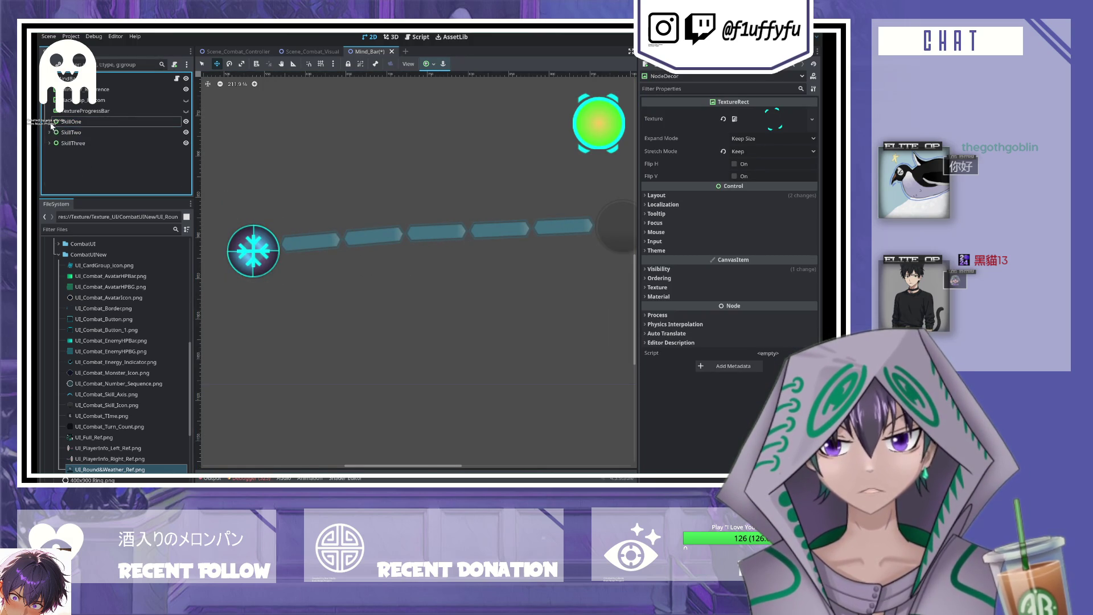
pyautogui.click(72, 133)
pyautogui.hscroll(3, 318, 257)
pyautogui.scroll(-1, 318, 257)
pyautogui.moveTo(453, 140); pyautogui.dragTo(476, 236)
pyautogui.moveTo(546, 269)
pyautogui.mouseDown()
pyautogui.moveTo(323, 288)
pyautogui.moveTo(358, 290)
pyautogui.mouseUp()
pyautogui.moveTo(329, 238)
pyautogui.mouseDown()
pyautogui.moveTo(290, 237)
pyautogui.moveTo(280, 250)
pyautogui.mouseUp()
pyautogui.hotkey('ctrl', 's')
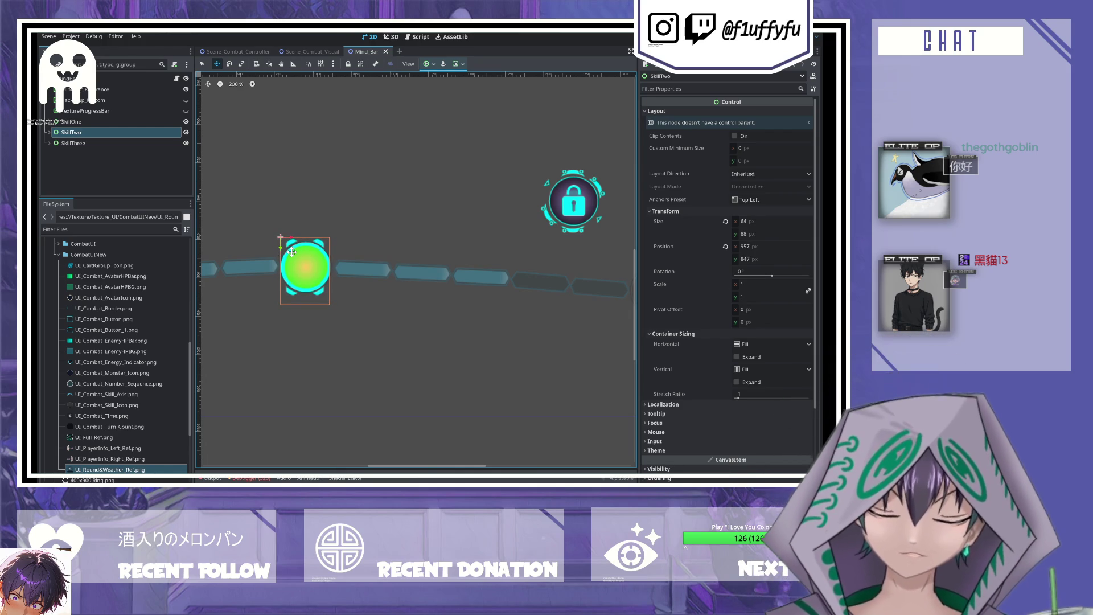
pyautogui.hscroll(3, 322, 234)
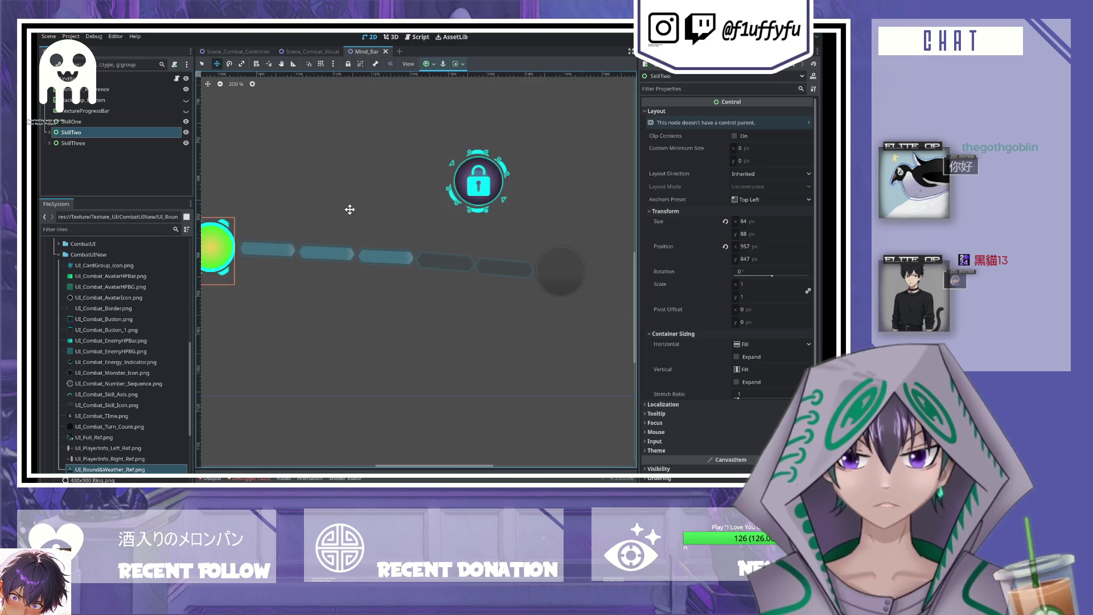
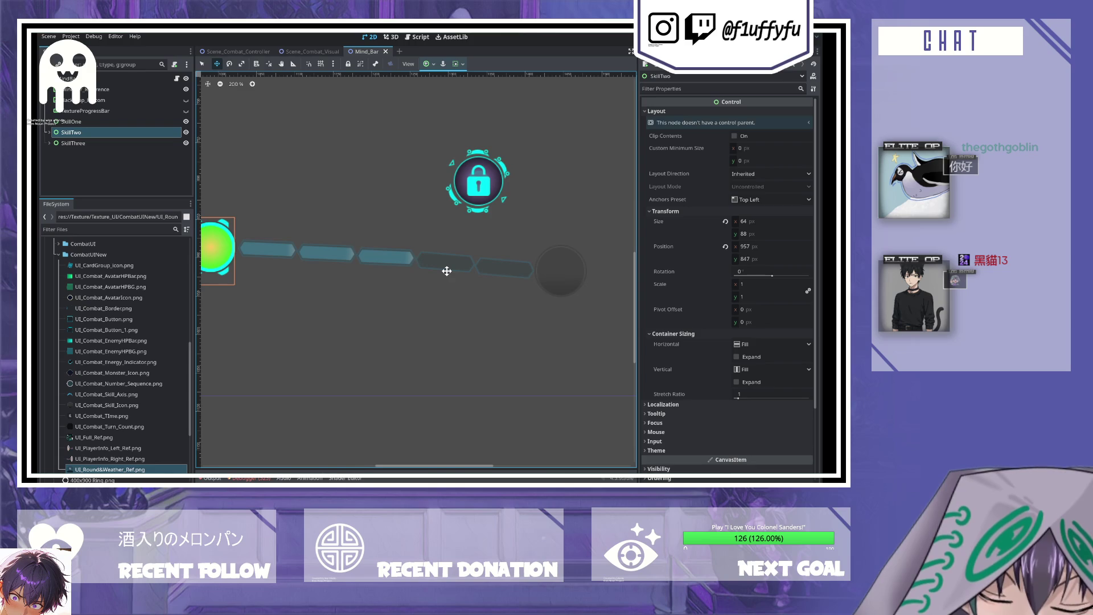
# - Move the SkillThree lock onto the end of the Mind_Bar, nudging it into place
pyautogui.click(49, 132)
pyautogui.moveTo(320, 205); pyautogui.dragTo(349, 227)
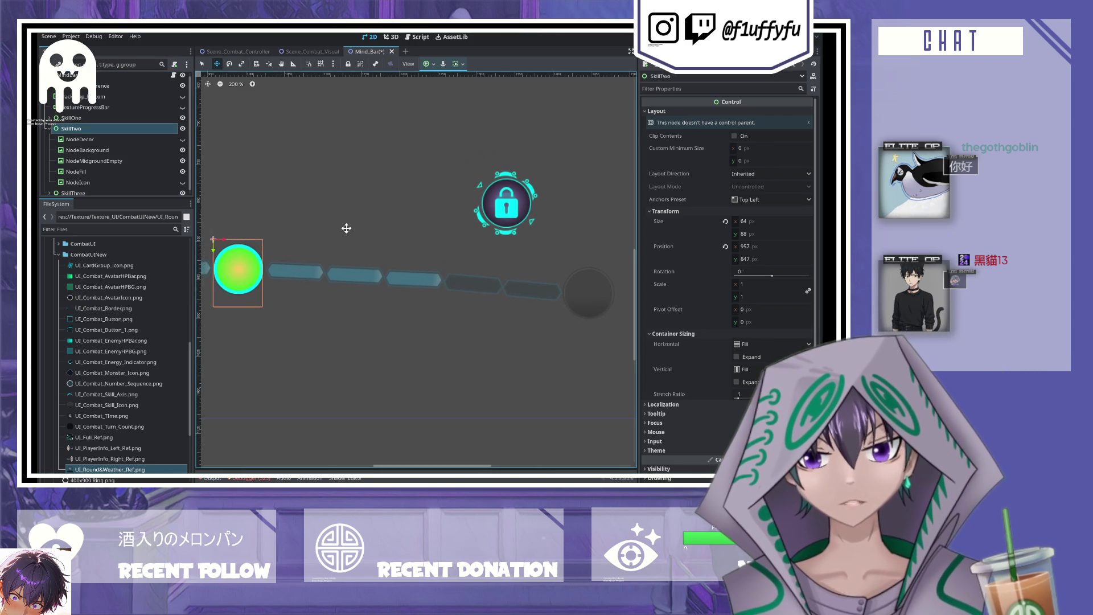
pyautogui.click(49, 129)
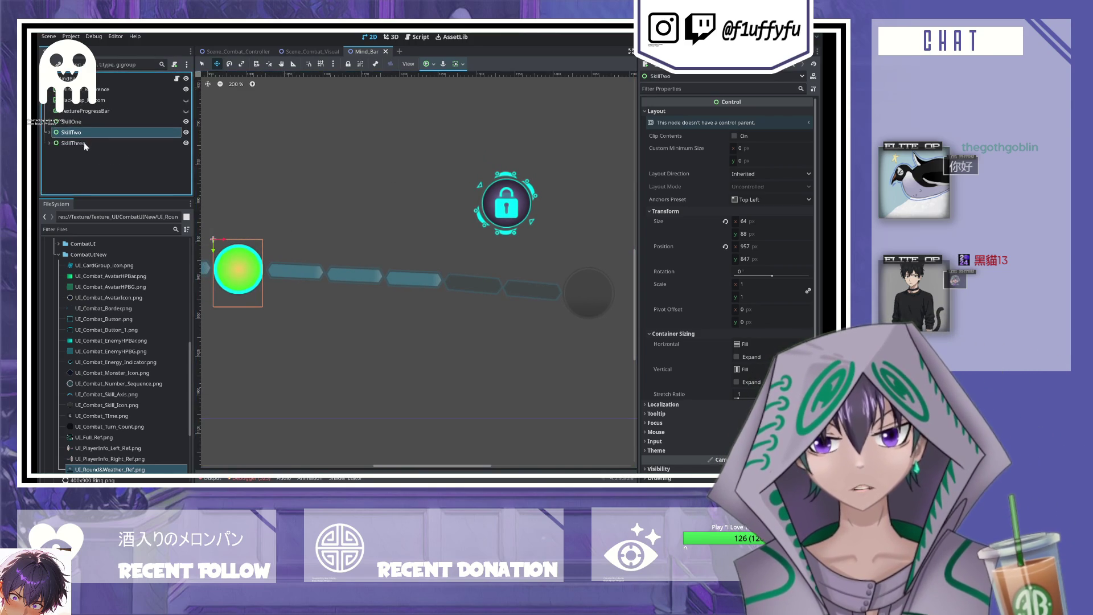
pyautogui.click(86, 143)
pyautogui.moveTo(500, 200)
pyautogui.mouseDown()
pyautogui.moveTo(396, 177)
pyautogui.moveTo(482, 269)
pyautogui.moveTo(453, 255)
pyautogui.mouseUp()
pyautogui.press('Right')
pyautogui.press('Left')
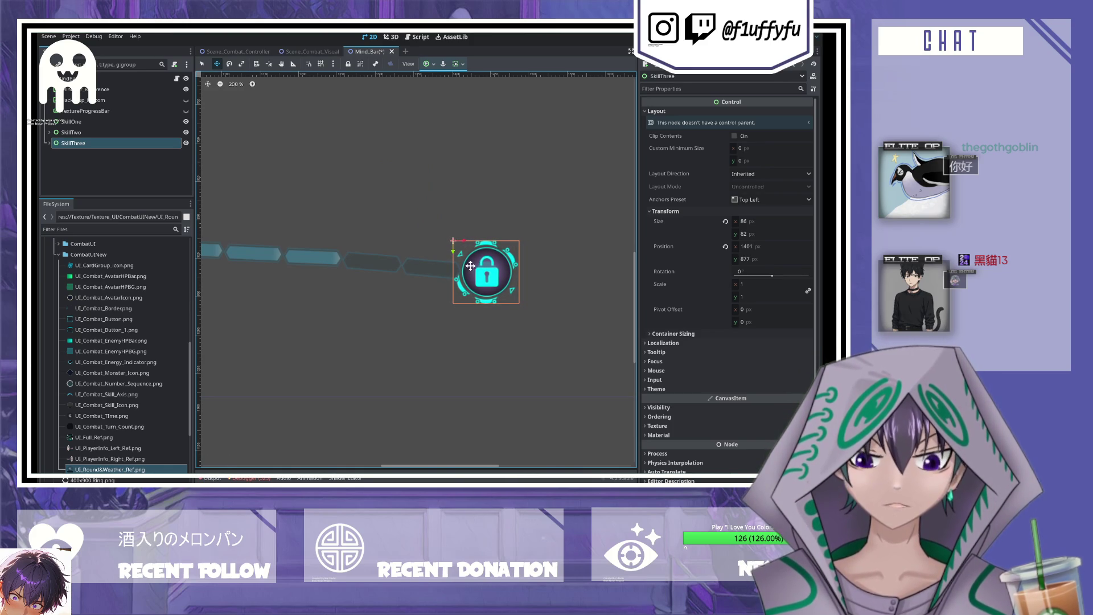
# - Save the Mind_Bar scene and close it to return to Scene_Combat_Visual
pyautogui.click(49, 142)
pyautogui.click(89, 151)
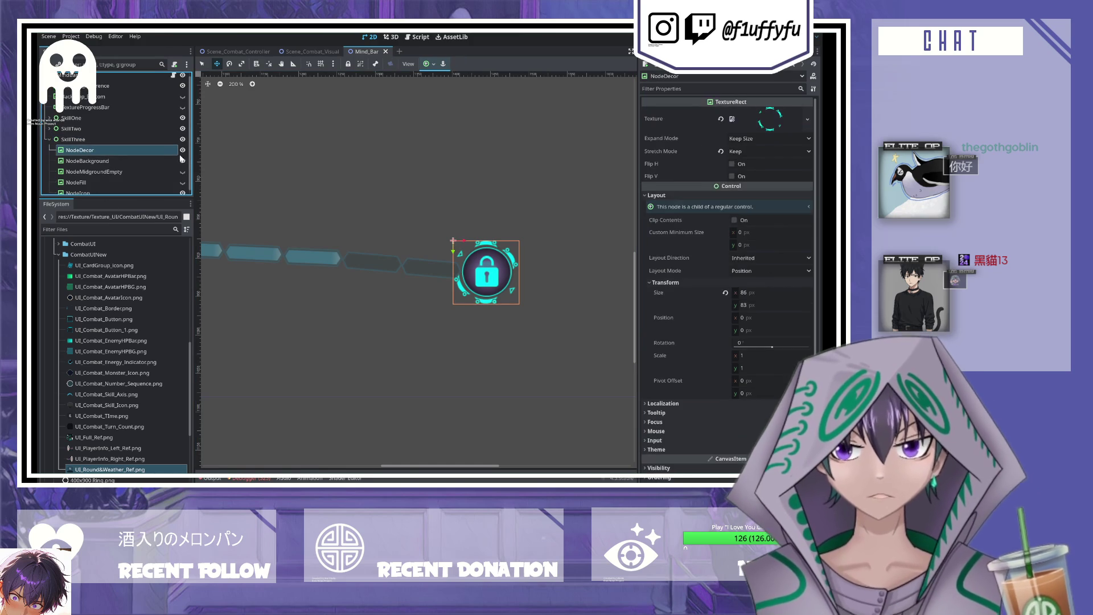
pyautogui.hotkey('ctrl', 's')
pyautogui.scroll(-4, 327, 272)
pyautogui.press('f')
pyautogui.scroll(-3, 422, 232)
pyautogui.scroll(1, 388, 200)
pyautogui.click(49, 140)
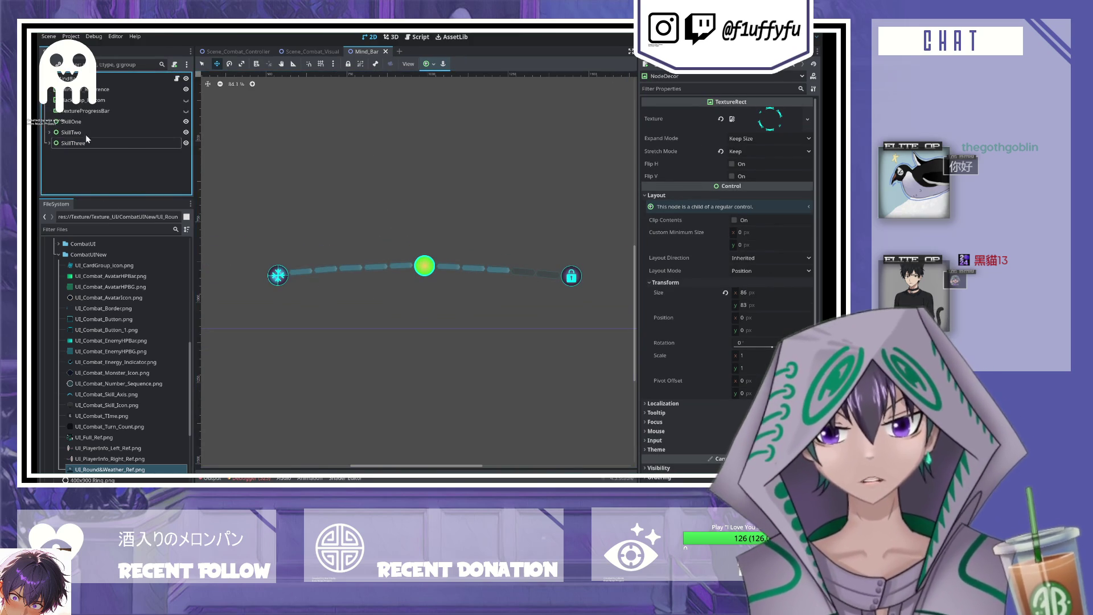
pyautogui.click(386, 52)
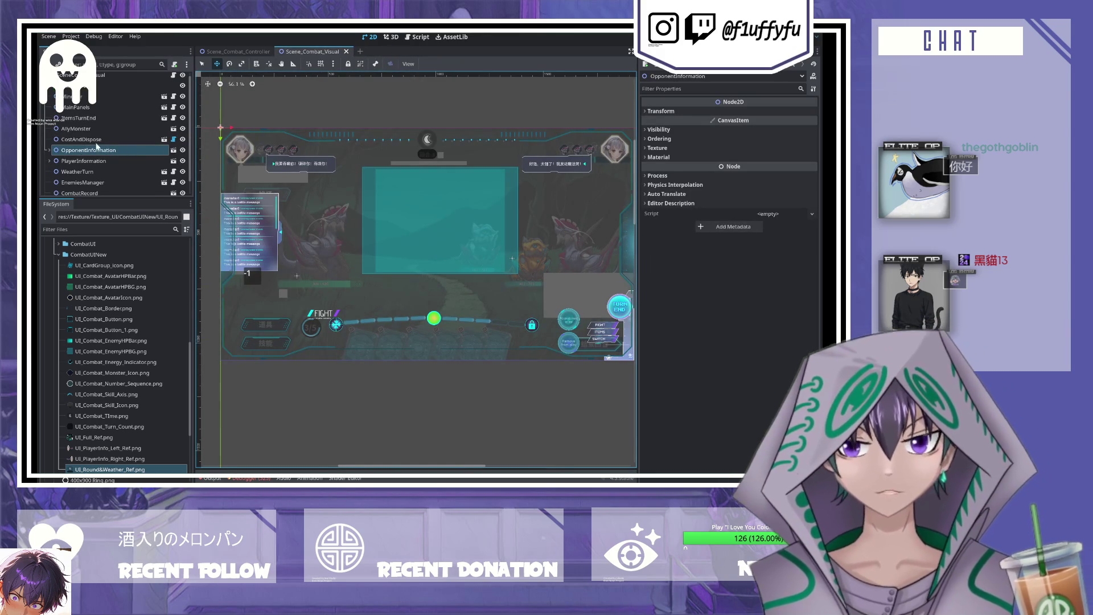
# - Open the CostAndDispose scene and hide the RemoveSprite circle
pyautogui.click(143, 139)
pyautogui.click(165, 140)
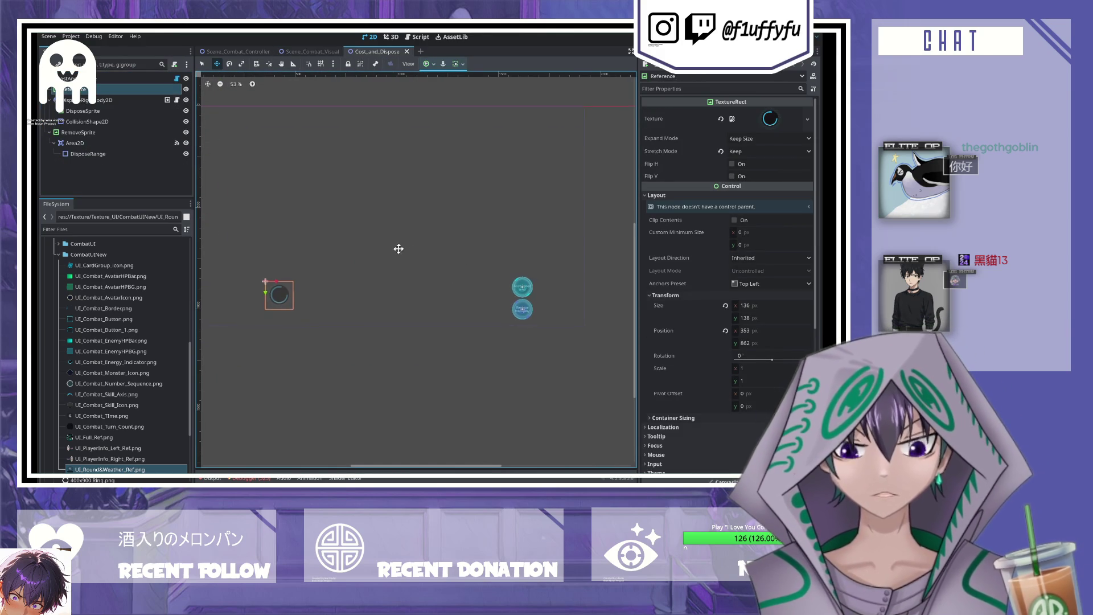
pyautogui.click(51, 100)
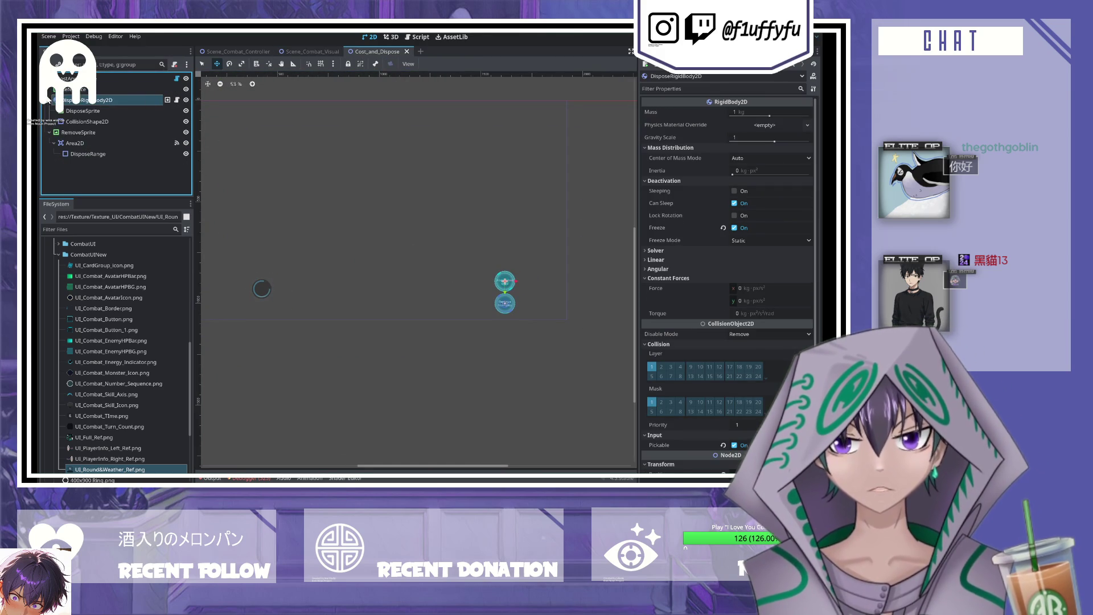
pyautogui.click(83, 111)
pyautogui.click(79, 100)
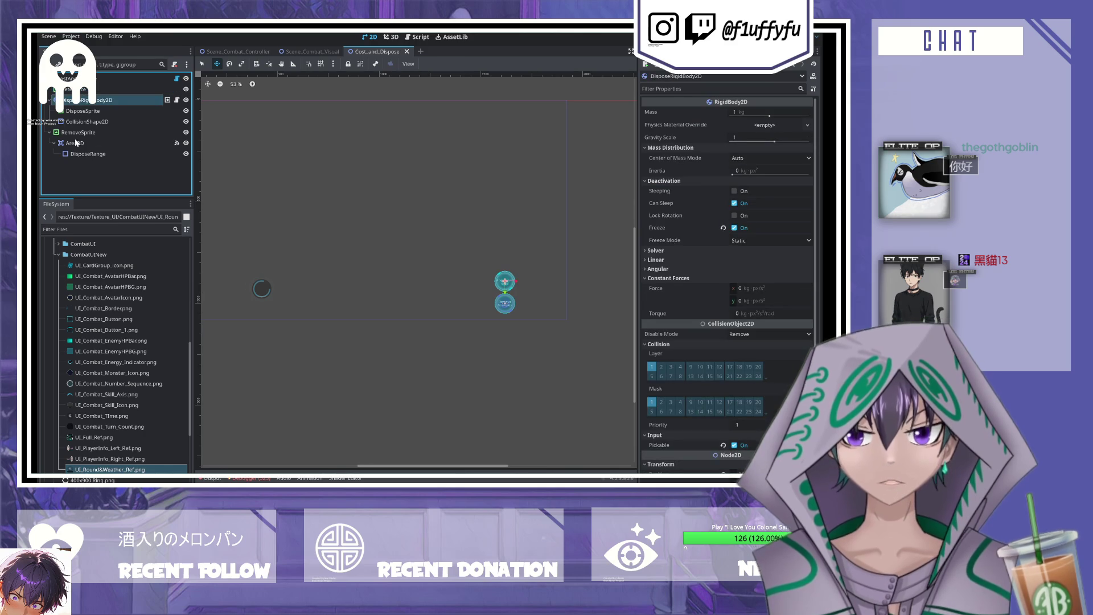
pyautogui.click(46, 132)
pyautogui.click(50, 100)
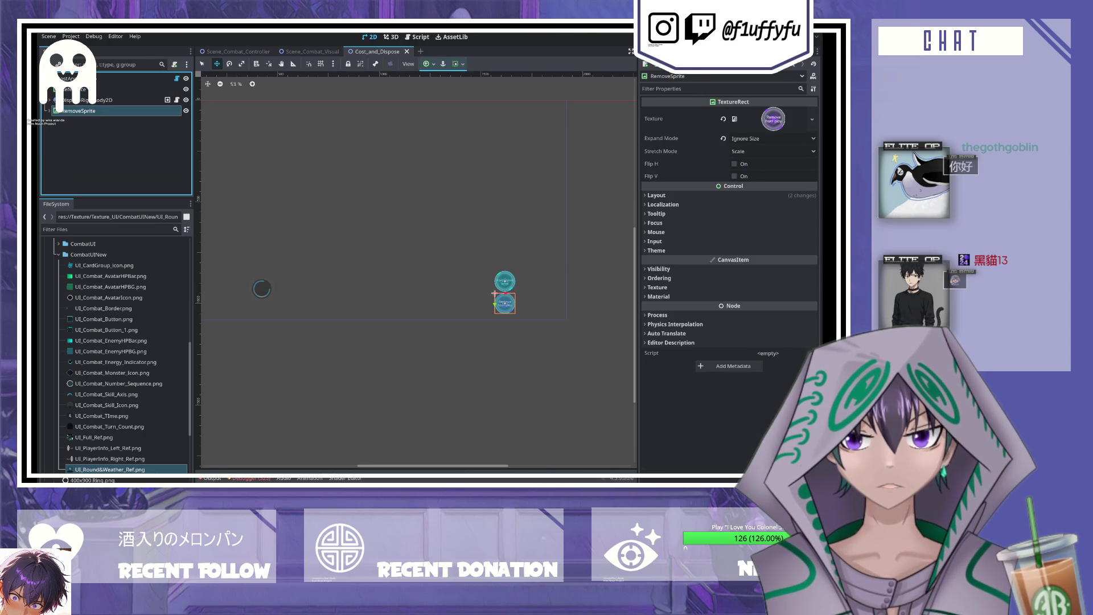
pyautogui.click(114, 101)
pyautogui.click(171, 111)
pyautogui.click(185, 112)
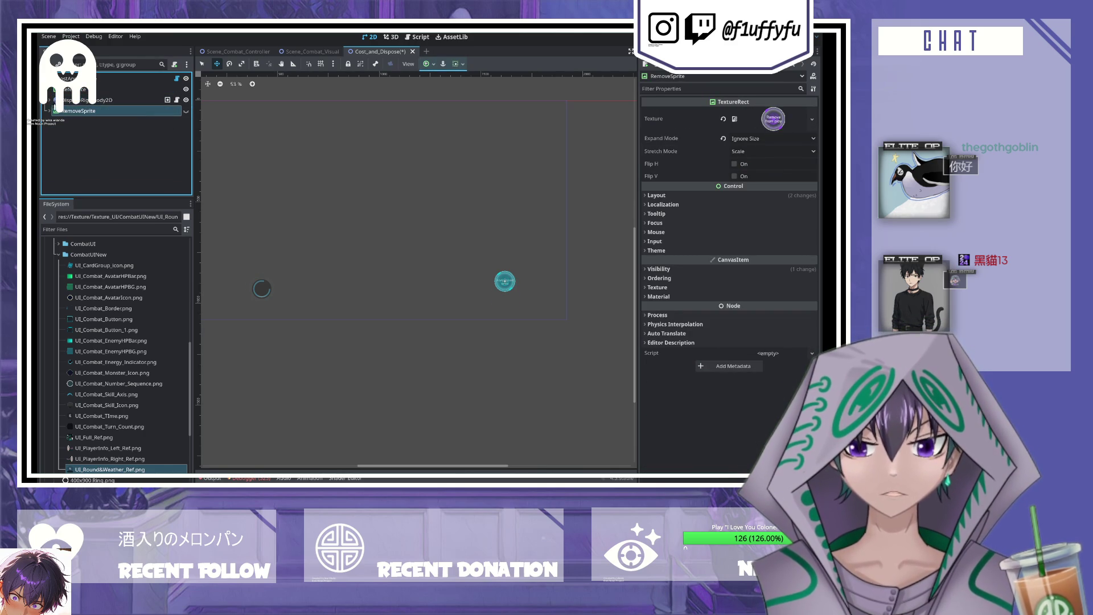
# - Duplicate the DisposeRigidBody2D body with Ctrl+D
pyautogui.click(50, 100)
pyautogui.click(86, 101)
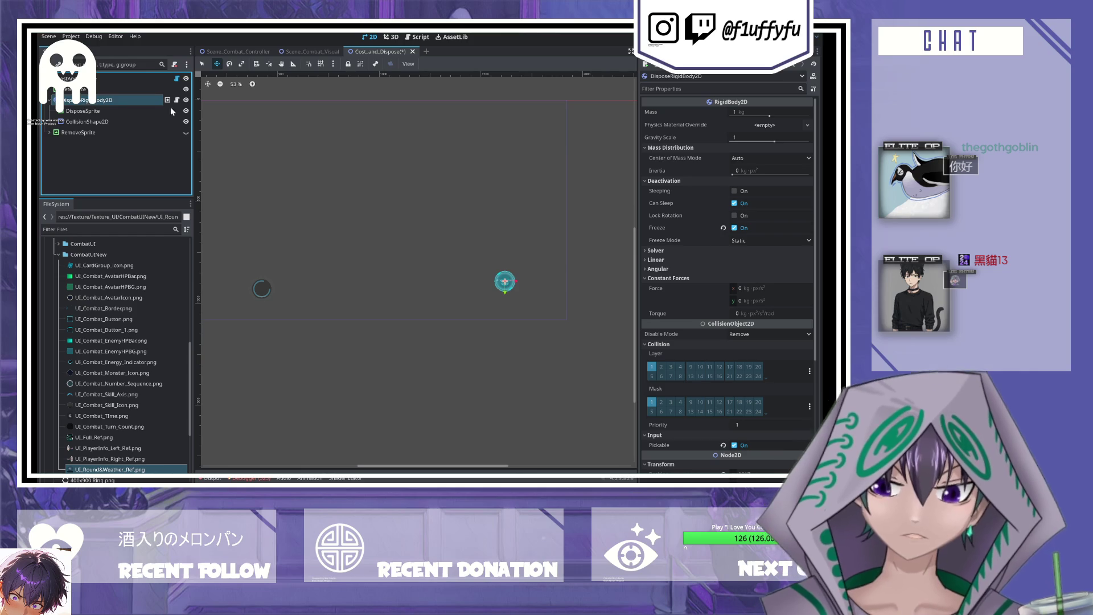
pyautogui.click(111, 120)
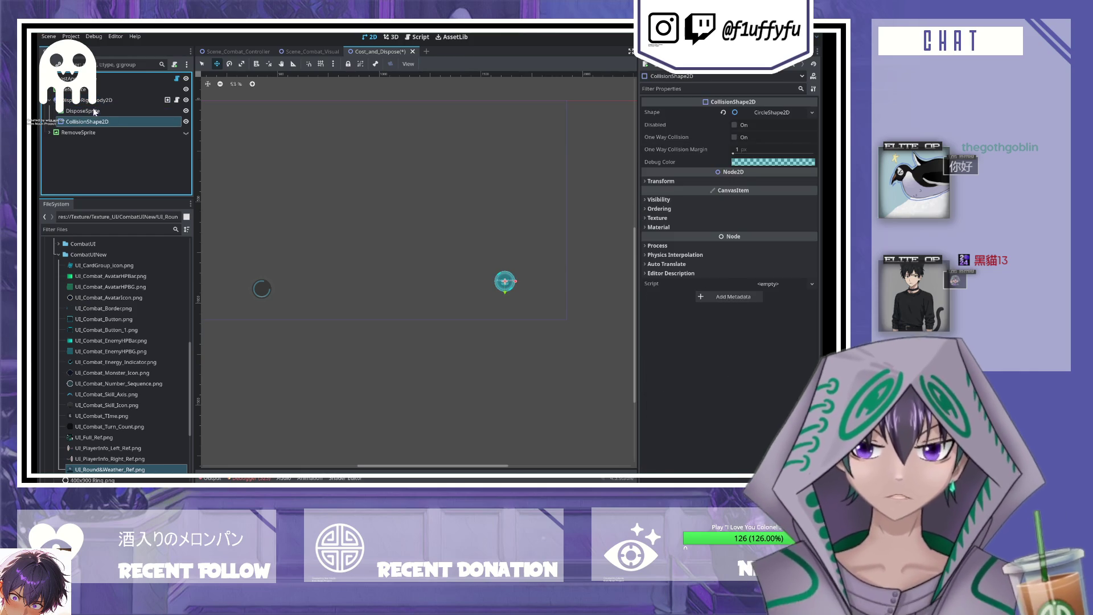
pyautogui.click(86, 89)
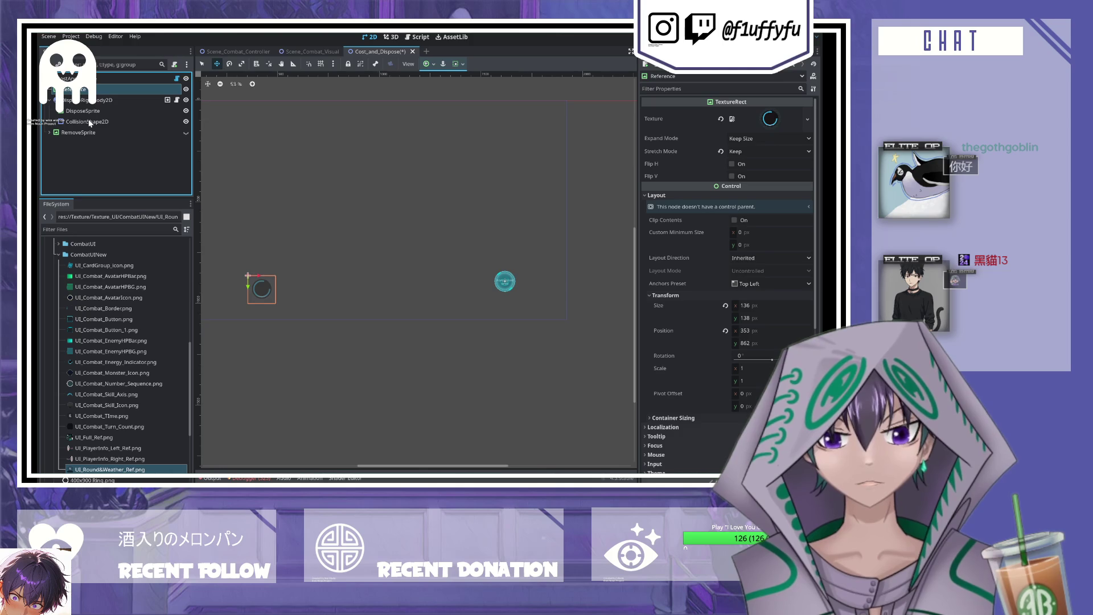
pyautogui.click(98, 100)
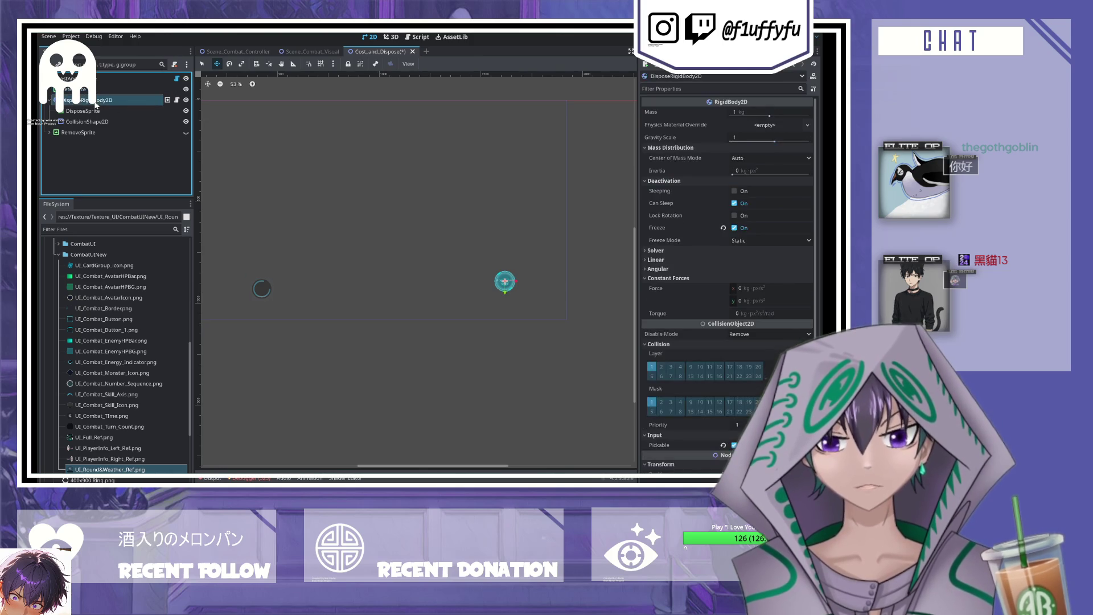
pyautogui.hotkey('ctrl', 'd')
# - Rename the original body DisposeRigidBody2D_old and move the new DisposeRigidBody2D above it
pyautogui.click(50, 100)
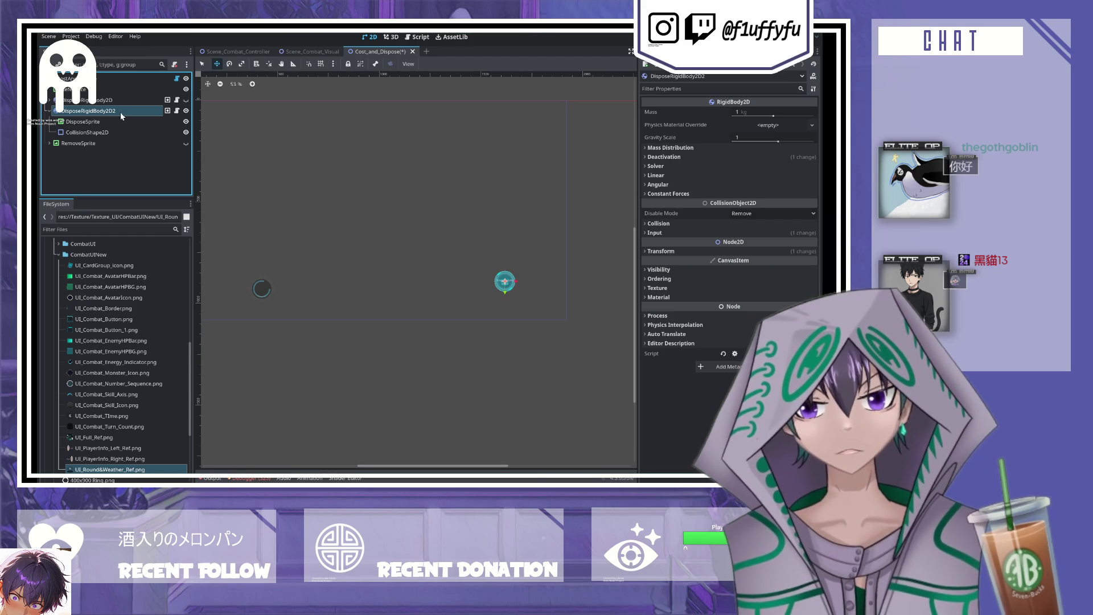
pyautogui.click(111, 100)
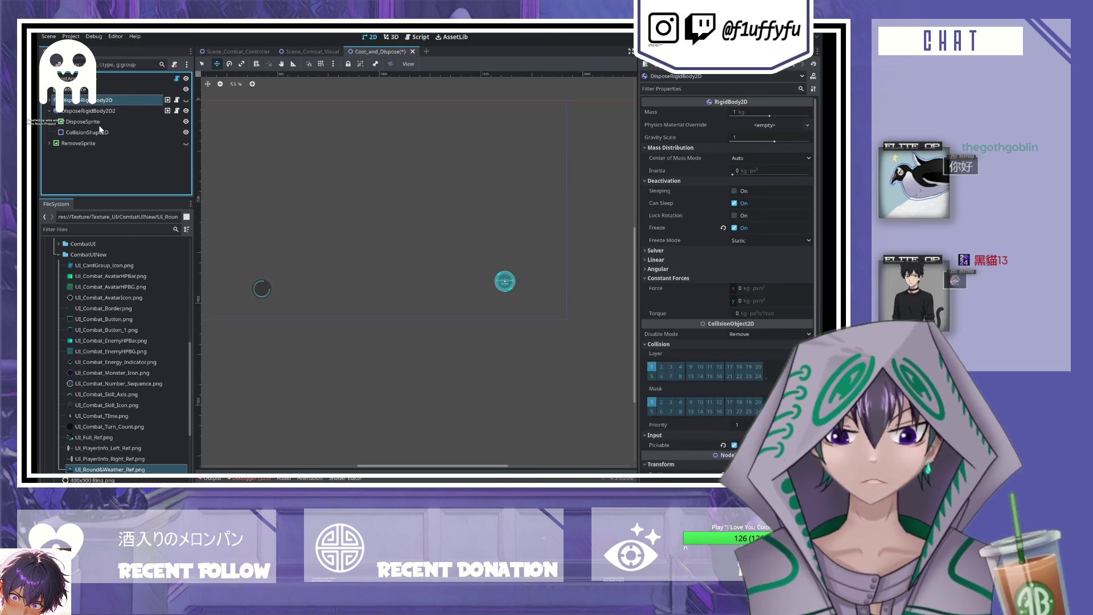
pyautogui.write('_old')
pyautogui.click(90, 111)
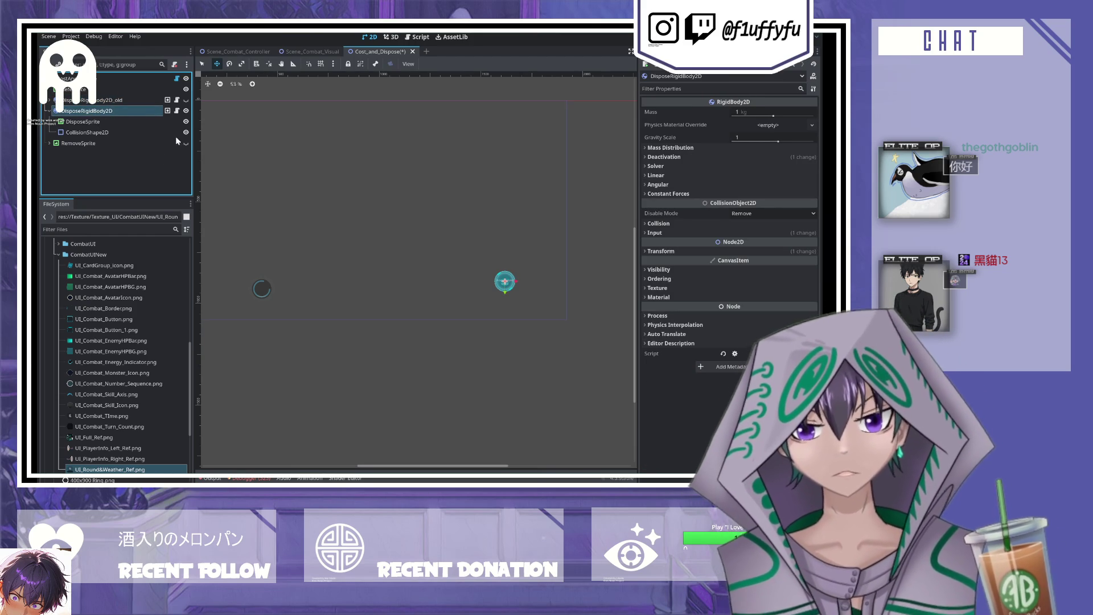
pyautogui.click(217, 172)
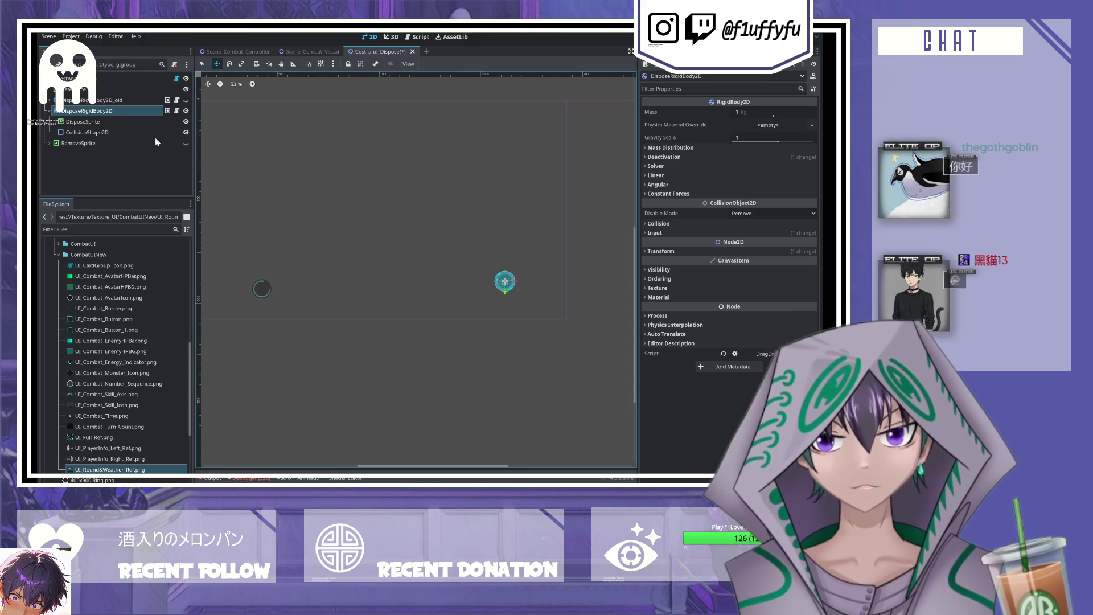
pyautogui.click(74, 89)
pyautogui.moveTo(86, 110); pyautogui.dragTo(81, 91)
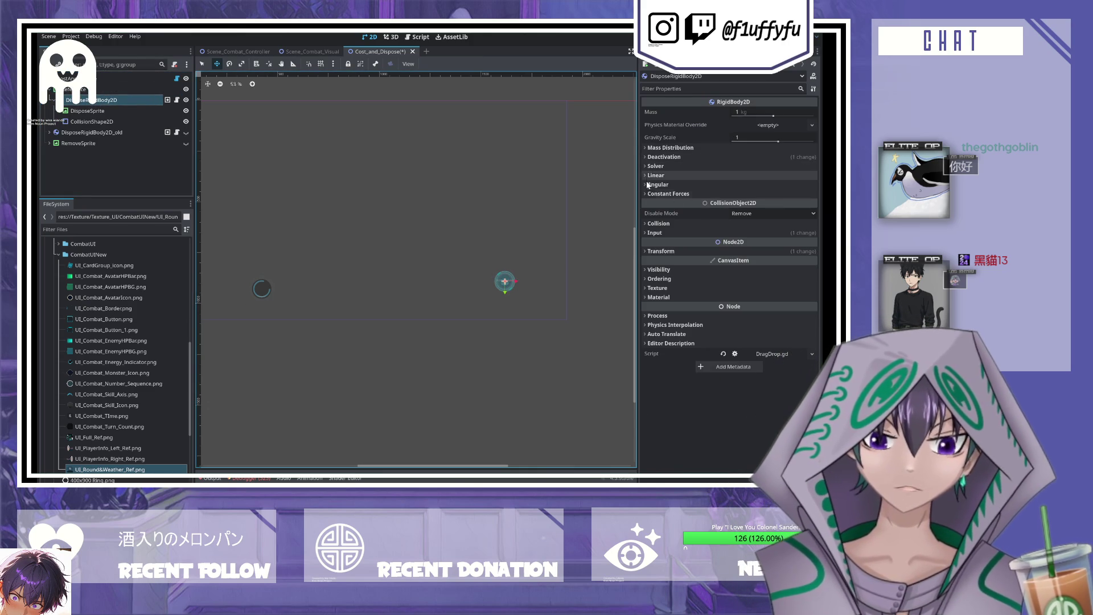
# - Reset the new DisposeRigidBody2D's Transform position to 0,0 and review its Inspector settings
pyautogui.click(645, 251)
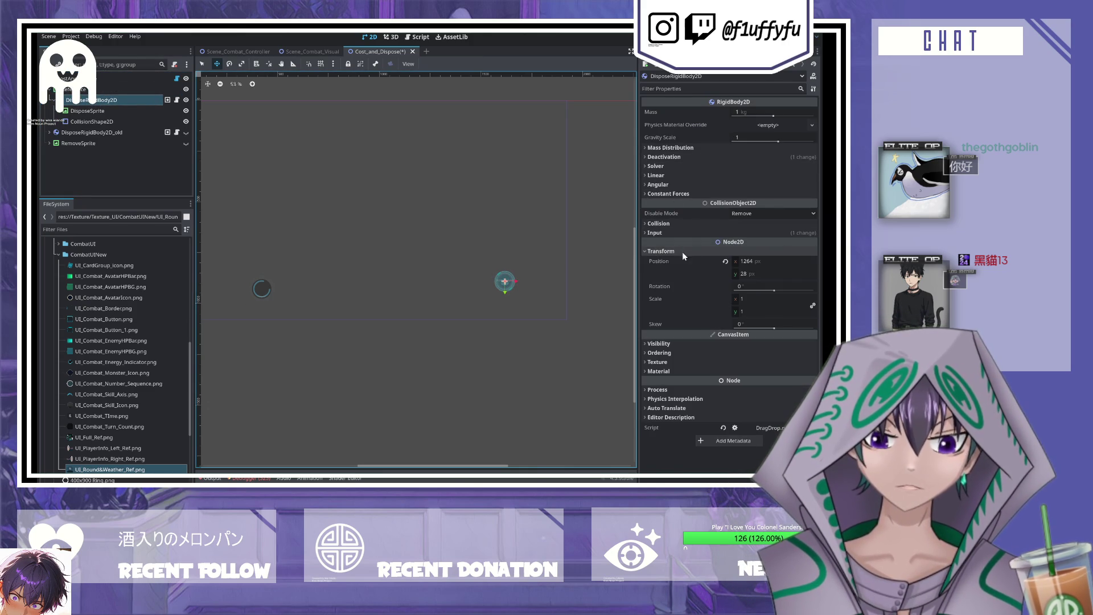
pyautogui.click(724, 263)
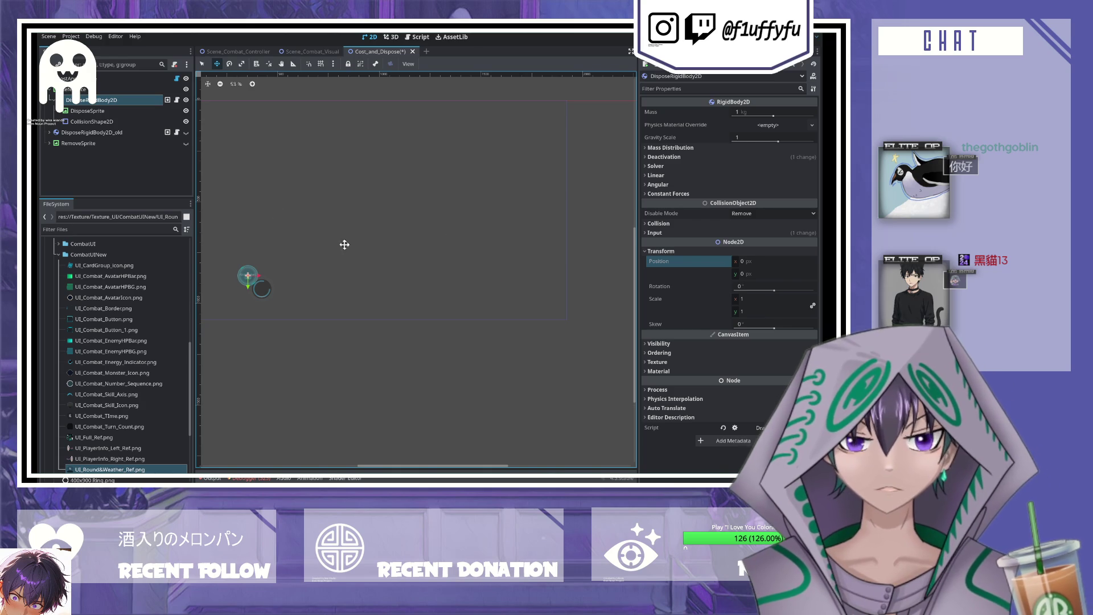
pyautogui.click(658, 234)
pyautogui.click(664, 224)
pyautogui.click(664, 225)
pyautogui.click(664, 150)
pyautogui.click(664, 151)
pyautogui.click(665, 158)
pyautogui.click(664, 157)
pyautogui.click(114, 112)
pyautogui.click(105, 104)
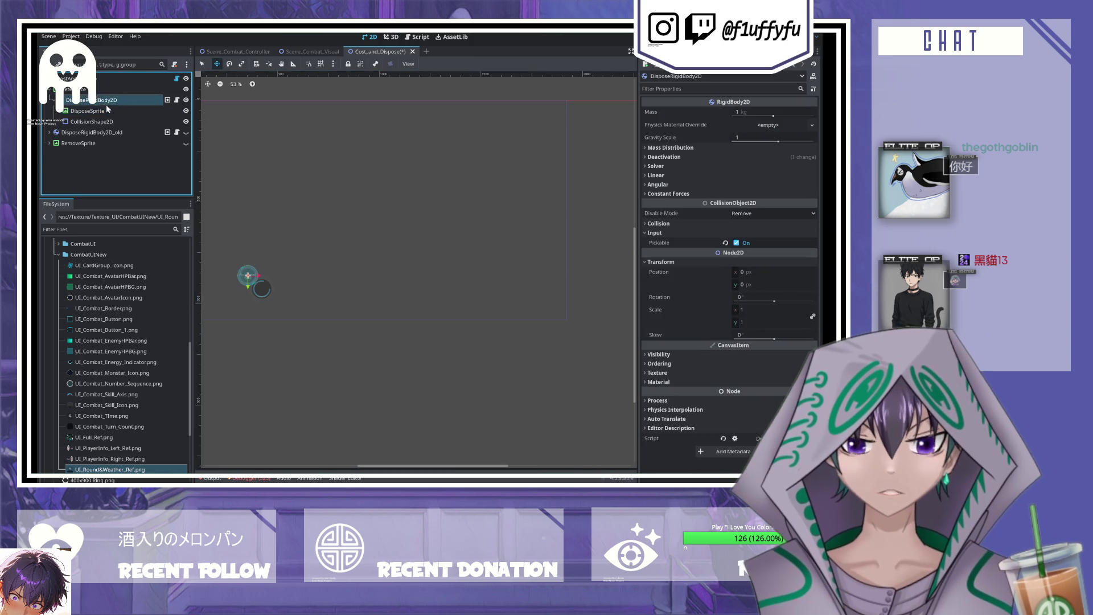
pyautogui.press('Up')
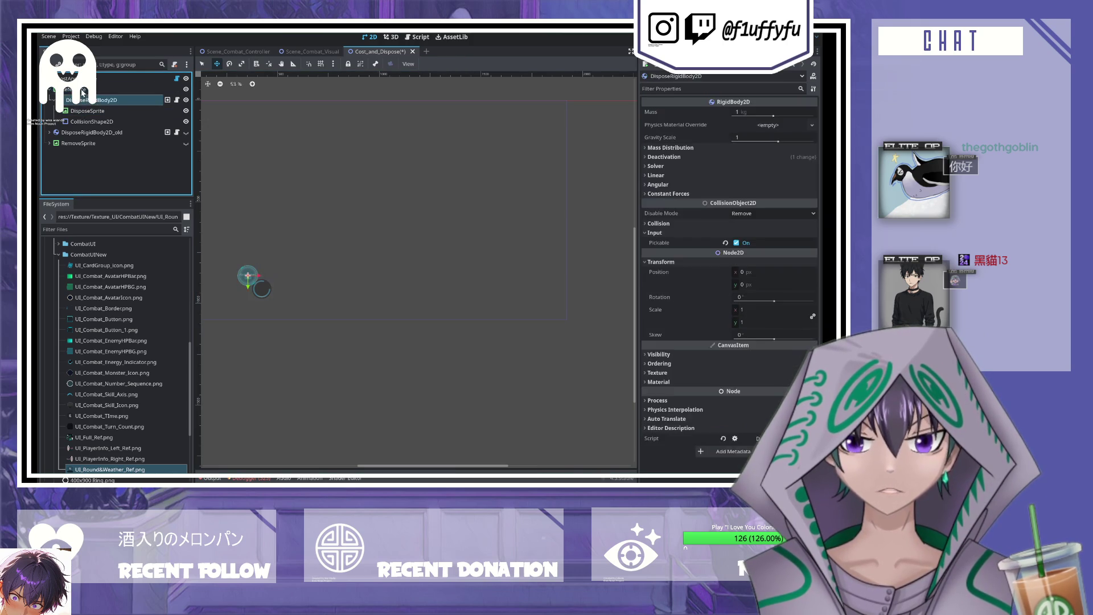
pyautogui.click(90, 102)
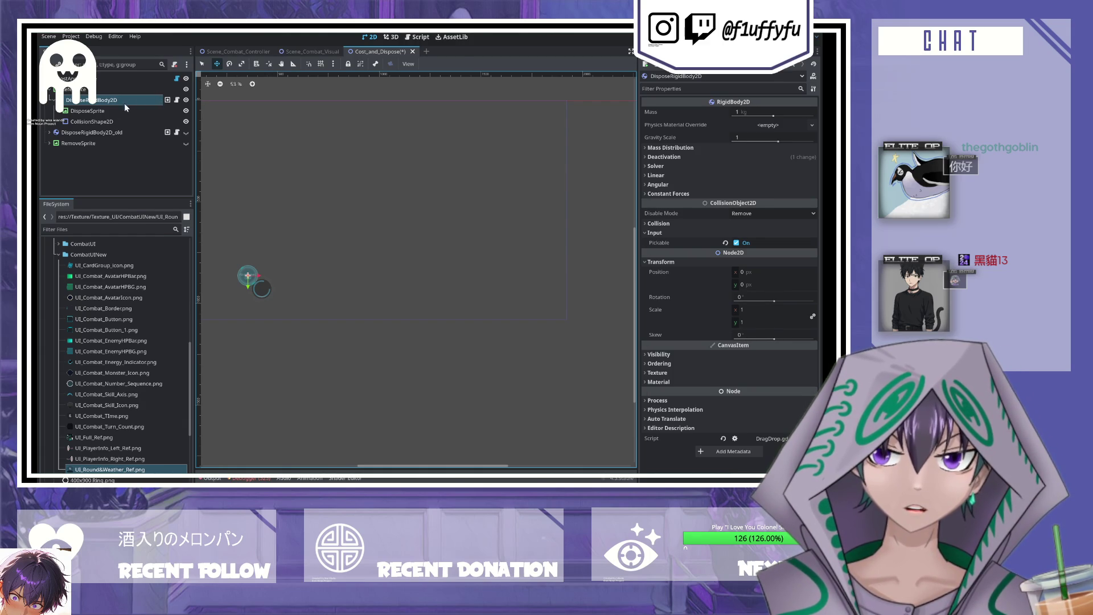
# - Step DisposeSprite's layout edits back and forth, leaving Center anchors at position -50,-50
pyautogui.click(97, 110)
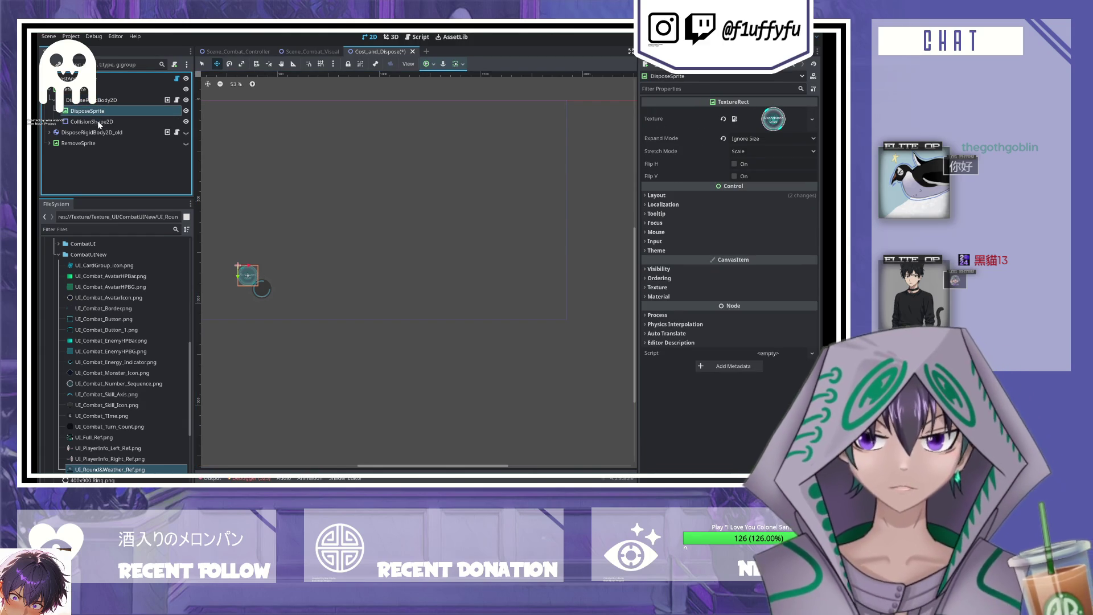
pyautogui.click(670, 195)
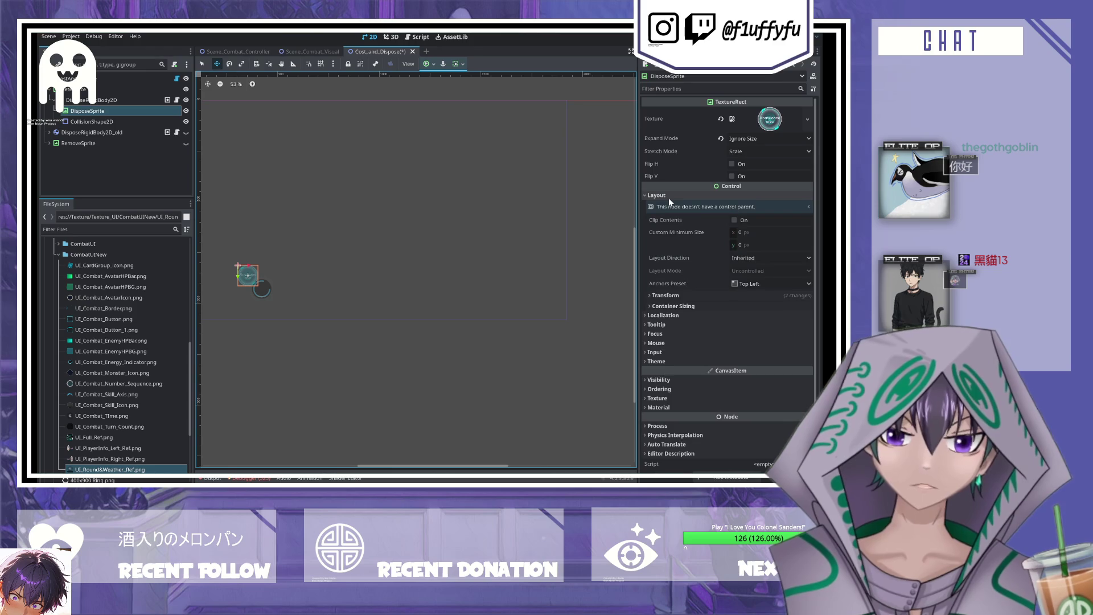
pyautogui.click(670, 198)
pyautogui.click(659, 198)
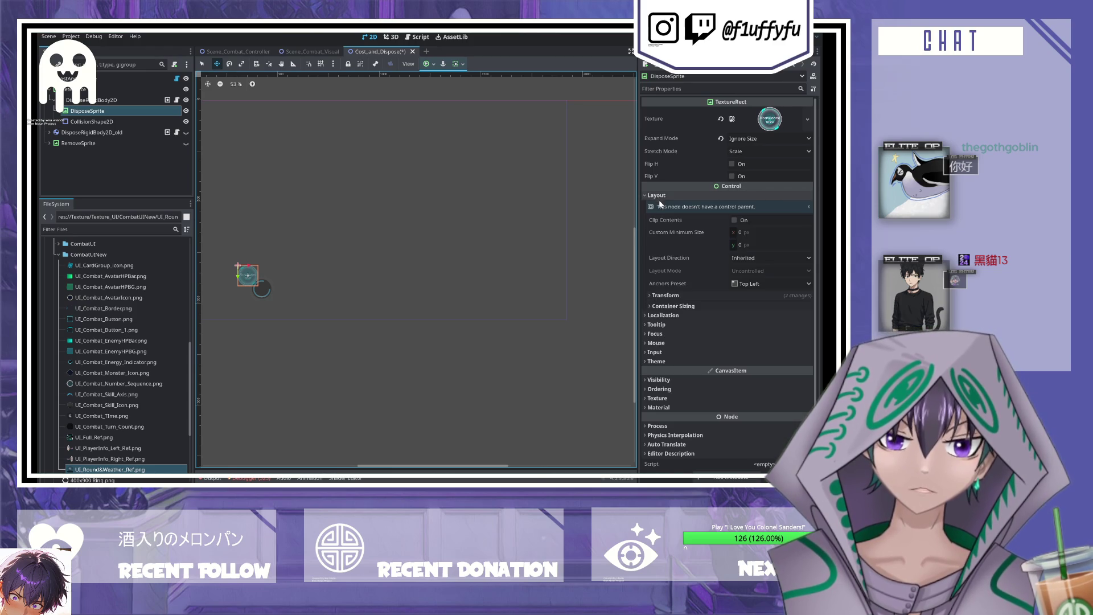
pyautogui.click(662, 297)
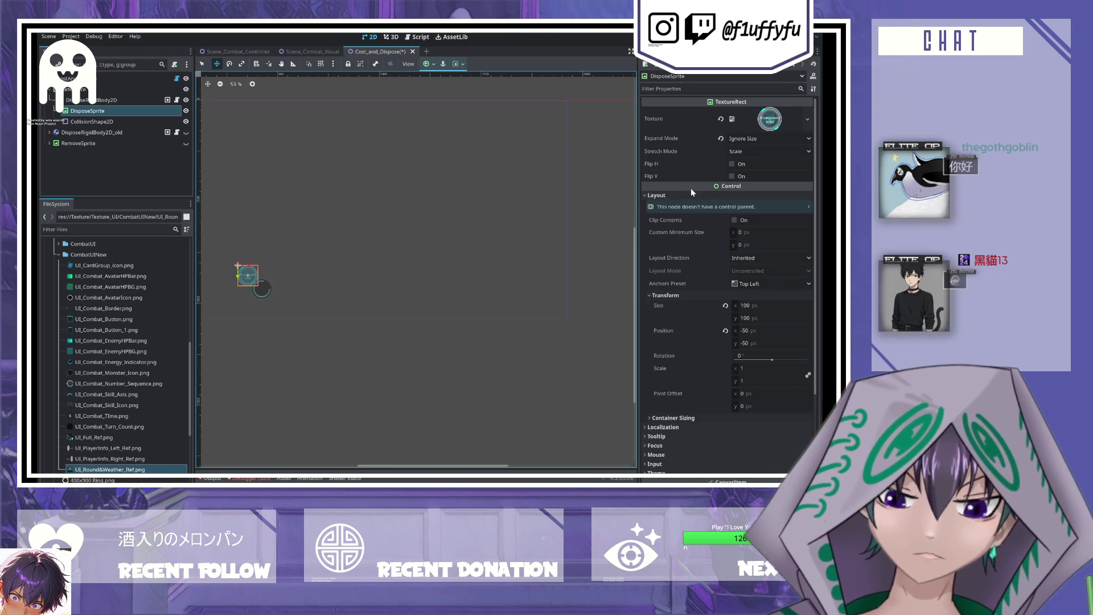
pyautogui.click(749, 284)
pyautogui.hotkey('ctrl', 'z')
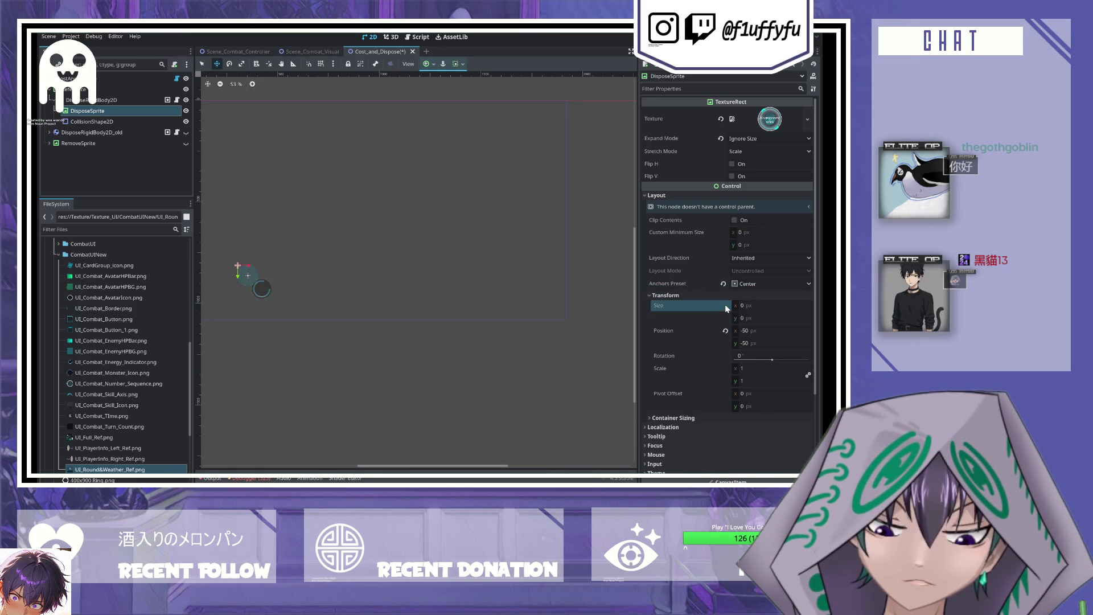
pyautogui.hotkey('ctrl', 'shift', 'z')
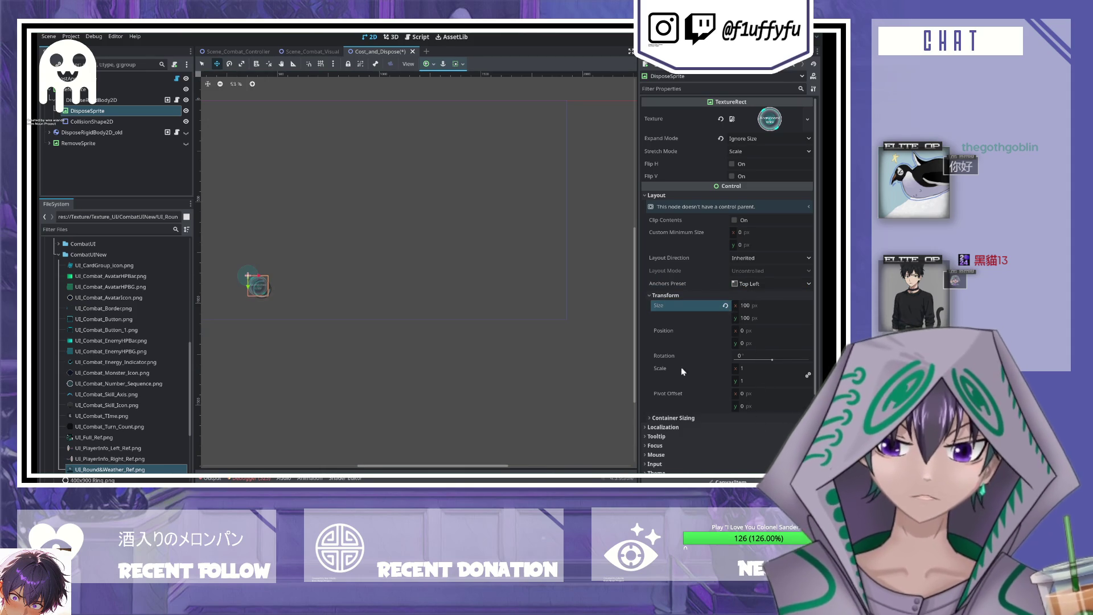
pyautogui.hotkey('ctrl', 'shift', 'z')
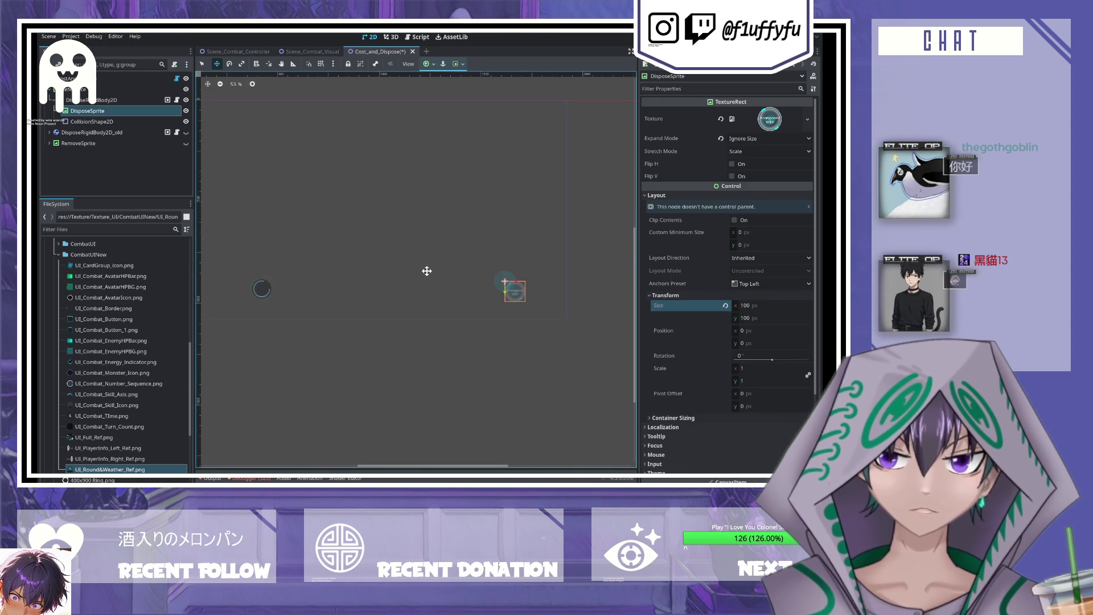
pyautogui.hotkey('ctrl', 'z')
pyautogui.click(259, 289)
pyautogui.scroll(8, 259, 291)
# - Assign UI_Combat_Energy_Indicator.png as DisposeSprite's texture
pyautogui.scroll(-1, 283, 282)
pyautogui.click(278, 262)
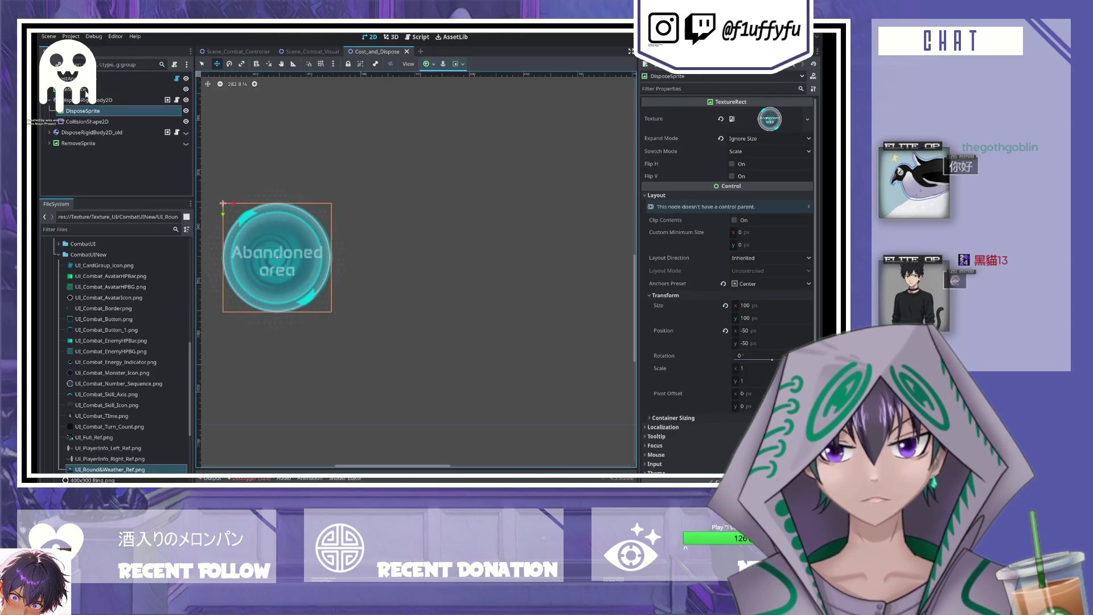
pyautogui.click(74, 89)
pyautogui.click(80, 111)
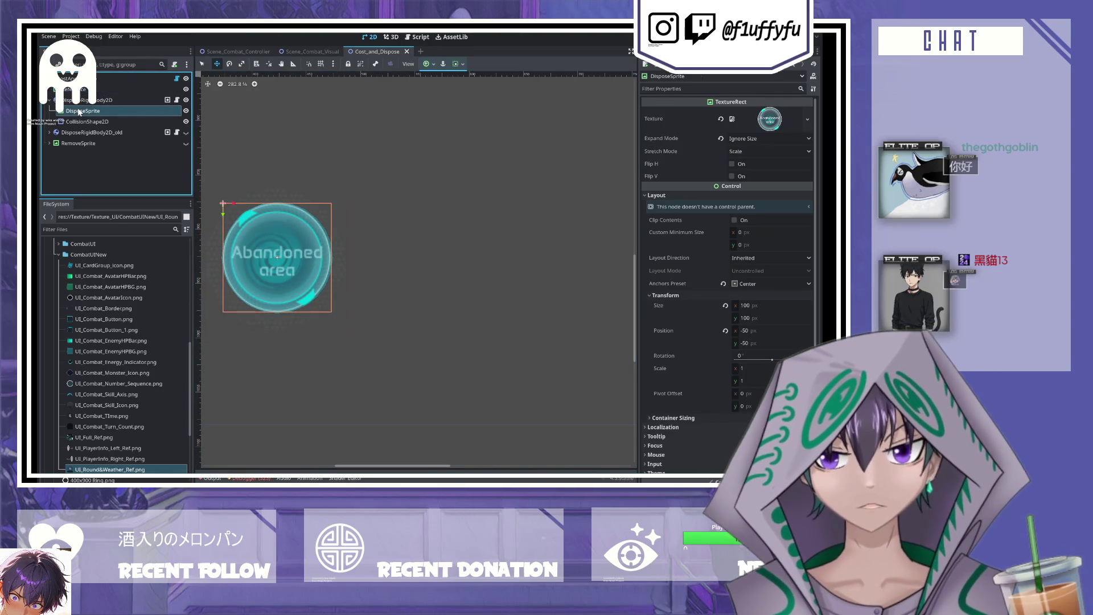
pyautogui.moveTo(84, 362)
pyautogui.mouseDown()
pyautogui.moveTo(815, 126)
pyautogui.moveTo(770, 119)
pyautogui.mouseUp()
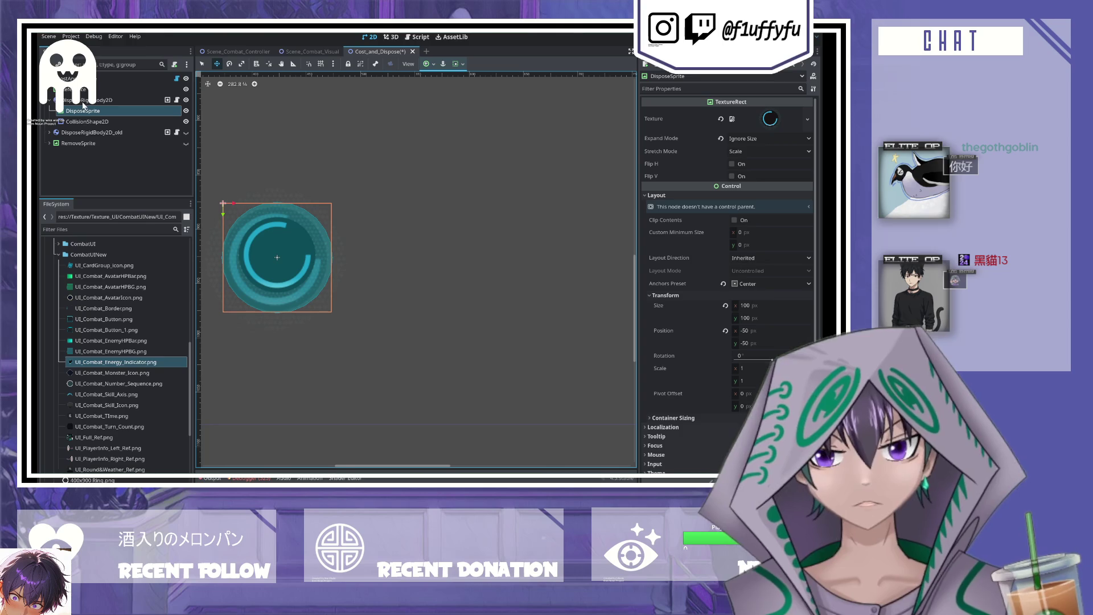
# - Nudge DisposeRigidBody2D to roughly 421, 930 and save the scene
pyautogui.click(82, 101)
pyautogui.moveTo(283, 268); pyautogui.dragTo(275, 272)
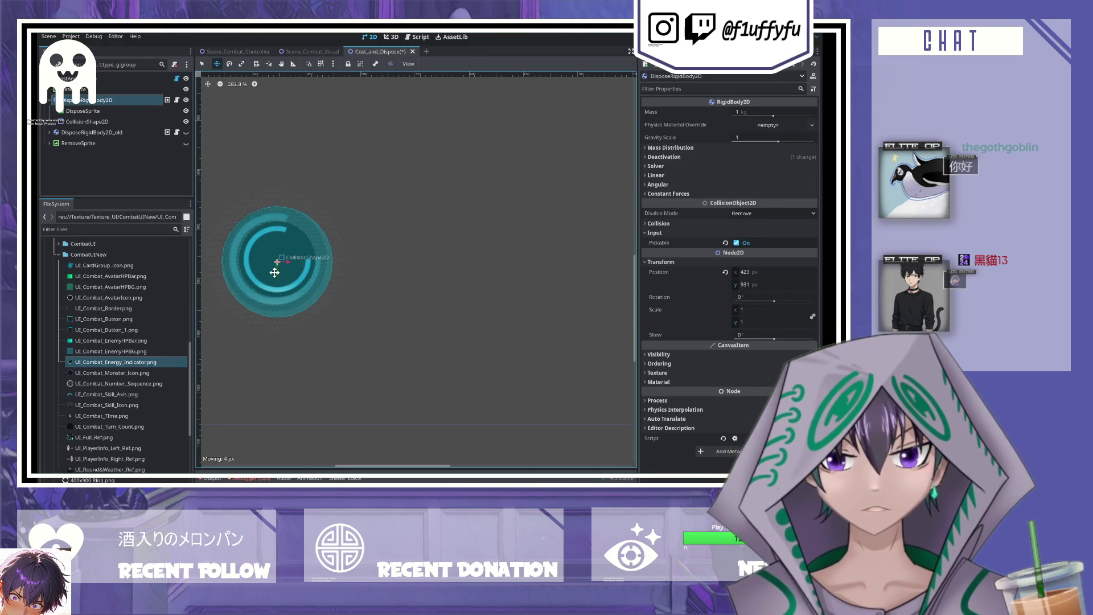
pyautogui.press('Left')
pyautogui.press('Left')
pyautogui.press('Up')
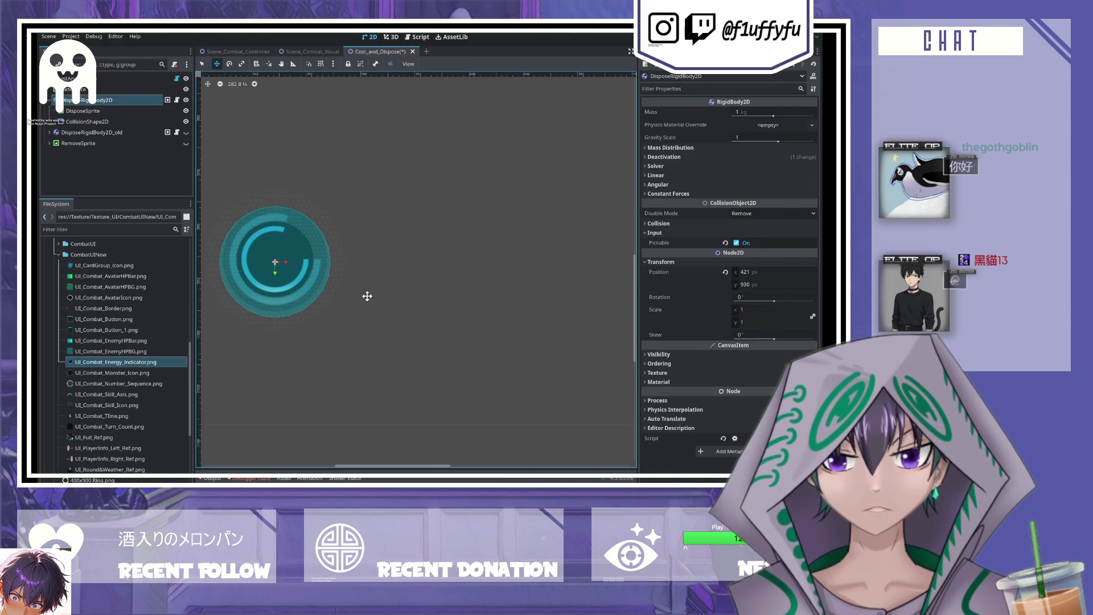
pyautogui.hotkey('ctrl', 's')
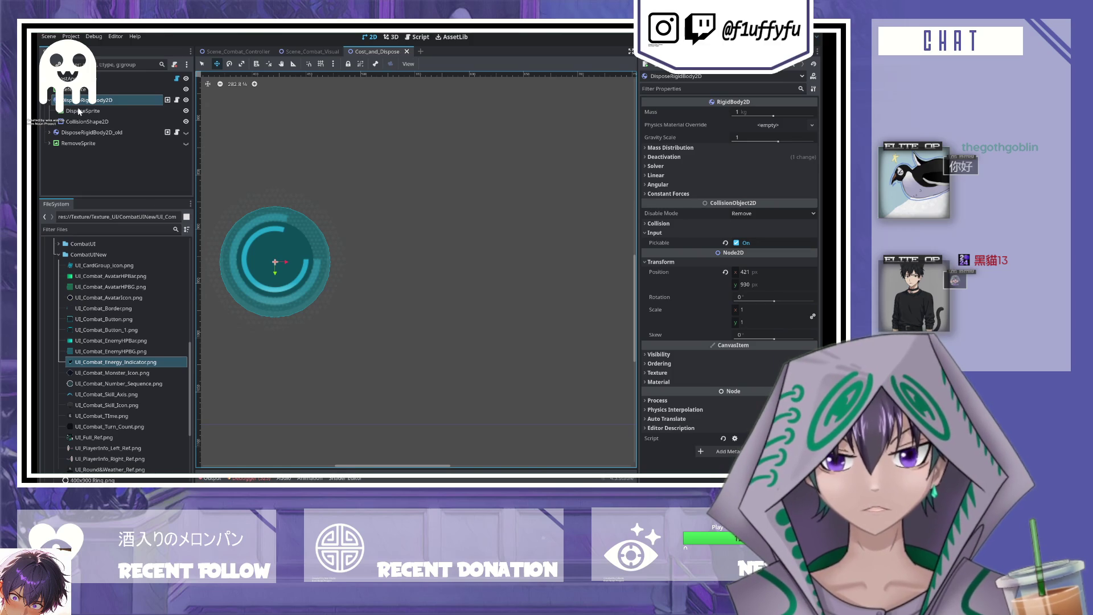
pyautogui.click(79, 112)
pyautogui.press('Up')
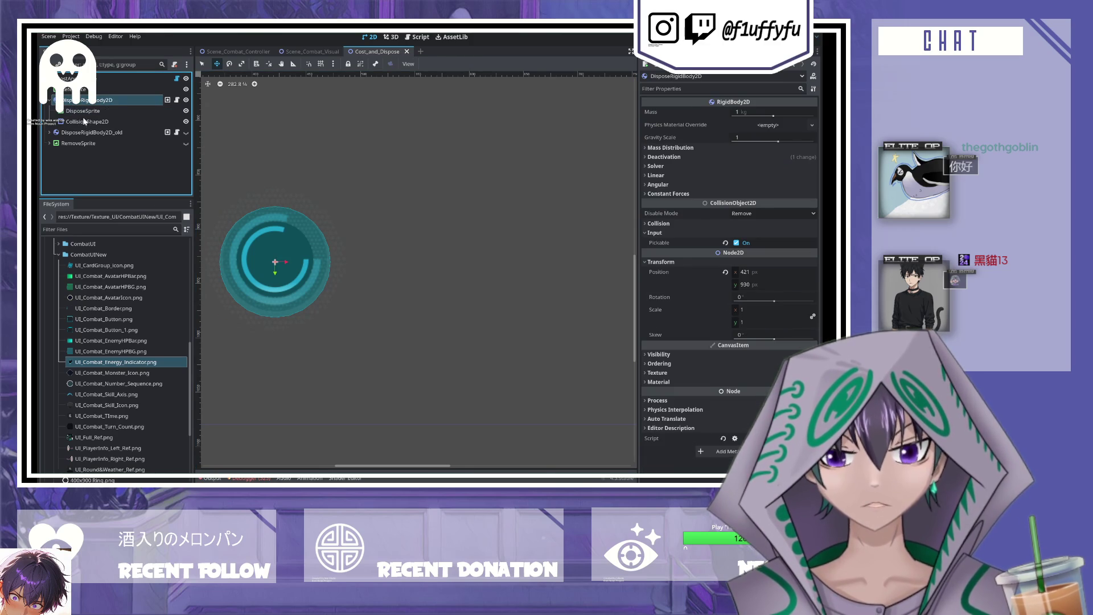
pyautogui.press('Down')
pyautogui.click(87, 121)
# - Set DisposeSprite's Expand Mode to Keep Size and Stretch Mode to Keep
pyautogui.press('Up')
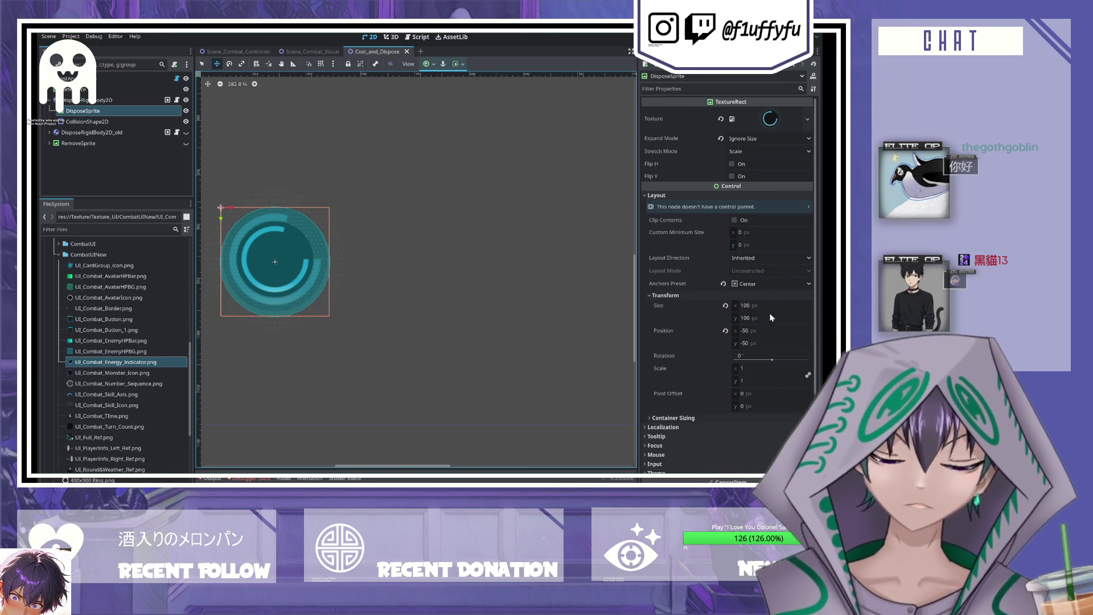
pyautogui.click(726, 306)
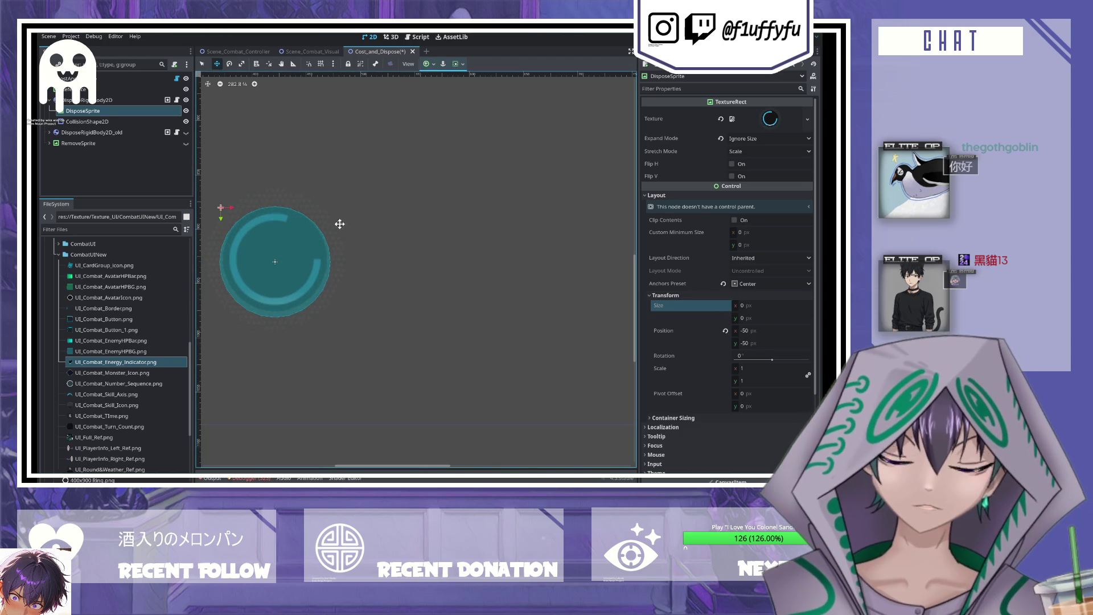
pyautogui.hotkey('ctrl', 'z')
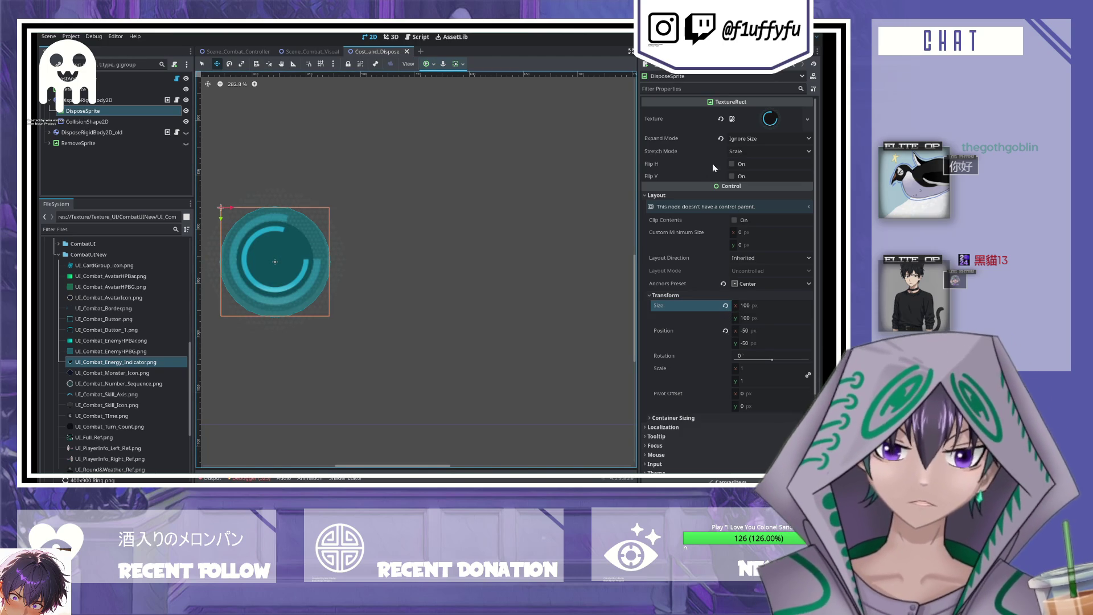
pyautogui.click(765, 146)
pyautogui.click(768, 148)
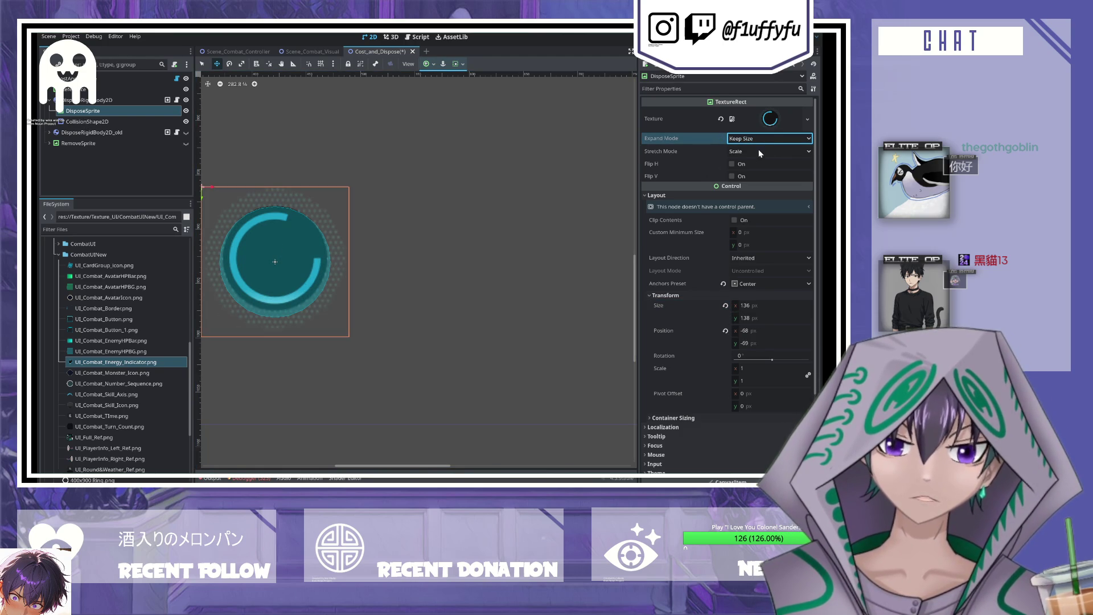
pyautogui.click(759, 150)
pyautogui.click(756, 182)
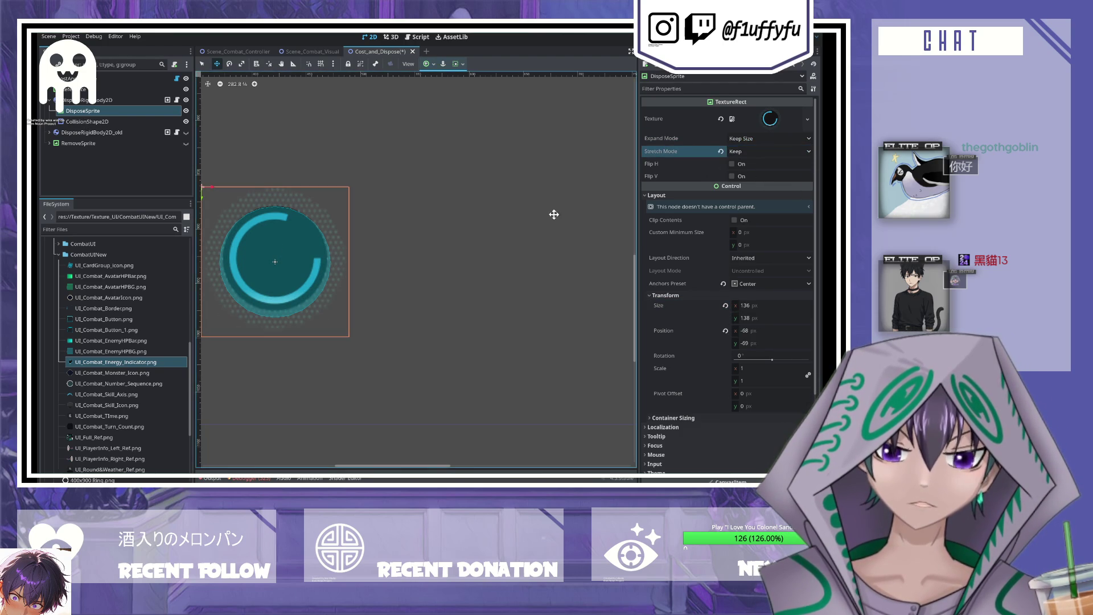
pyautogui.click(724, 306)
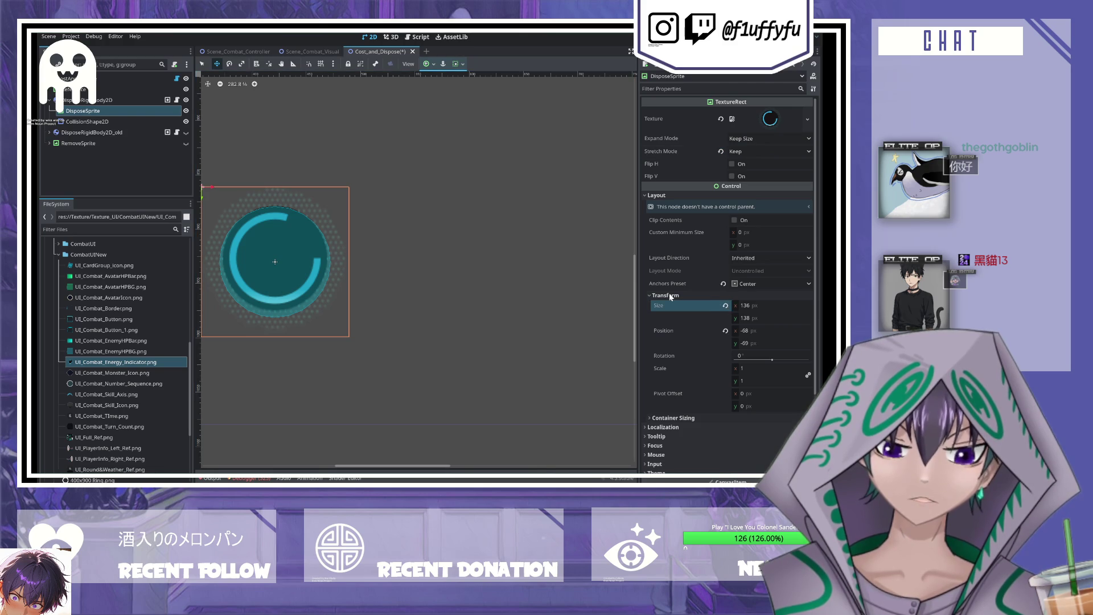
# - Shift DisposeSprite slightly upward over the ring and save the scene
pyautogui.click(85, 101)
pyautogui.click(84, 111)
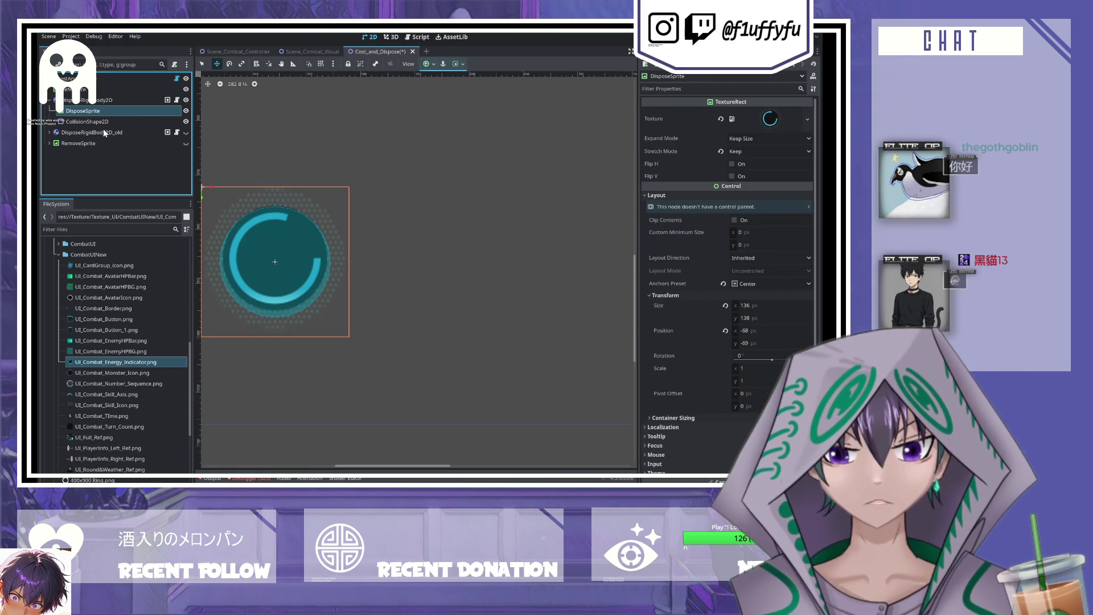
pyautogui.moveTo(211, 185)
pyautogui.mouseDown()
pyautogui.moveTo(292, 180)
pyautogui.moveTo(212, 175)
pyautogui.moveTo(244, 214)
pyautogui.mouseUp()
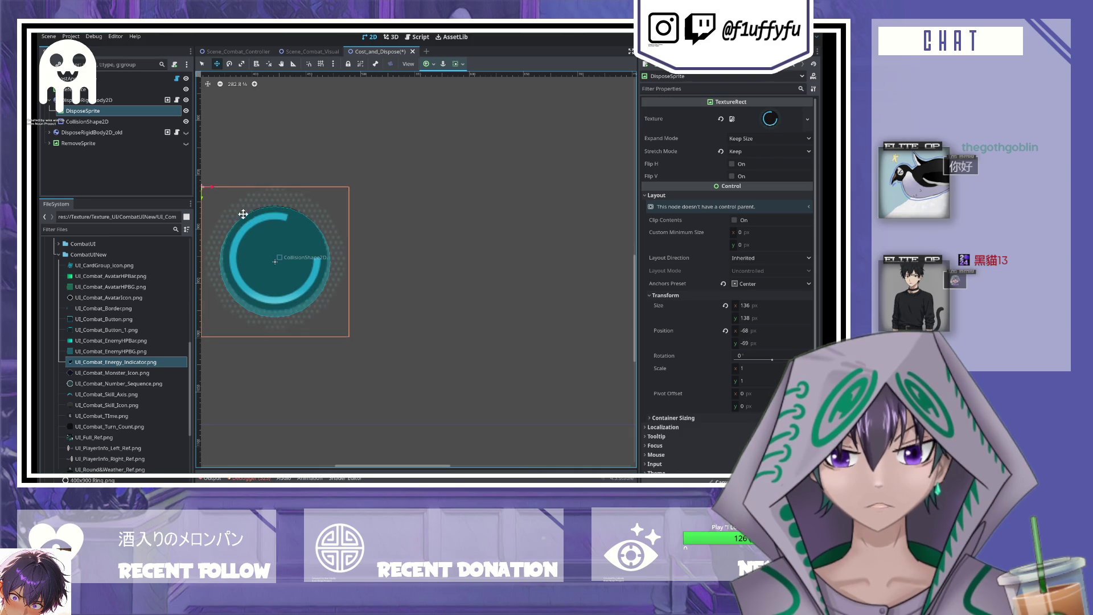
pyautogui.hotkey('ctrl', 's')
# - Move CollisionShape2D up 4 px, enlarge its radius to about 120 px, and save
pyautogui.click(98, 121)
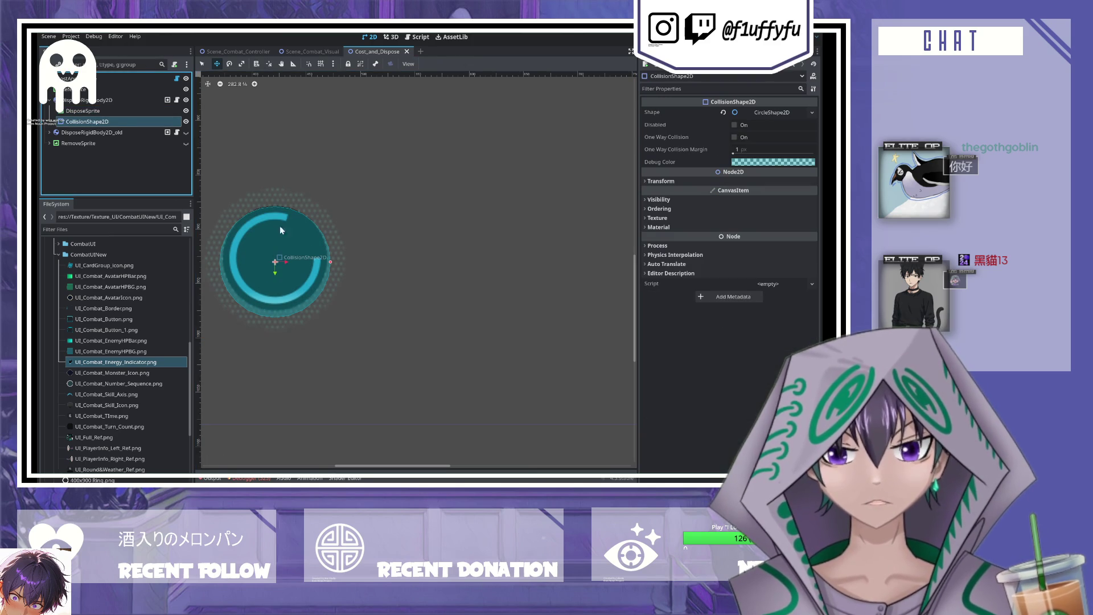
pyautogui.moveTo(276, 273); pyautogui.dragTo(275, 269)
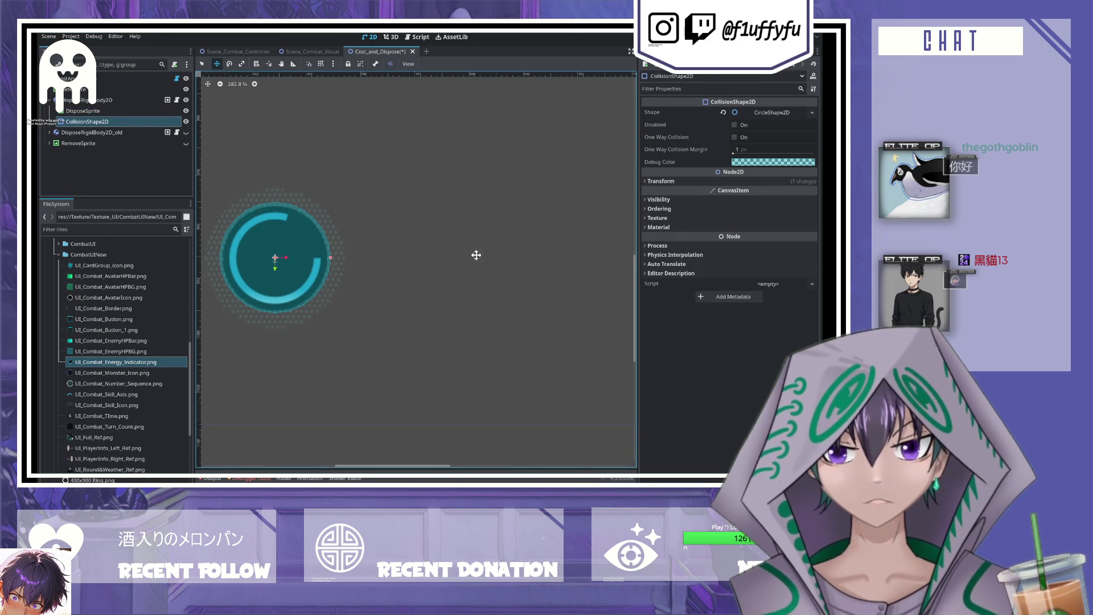
pyautogui.click(646, 180)
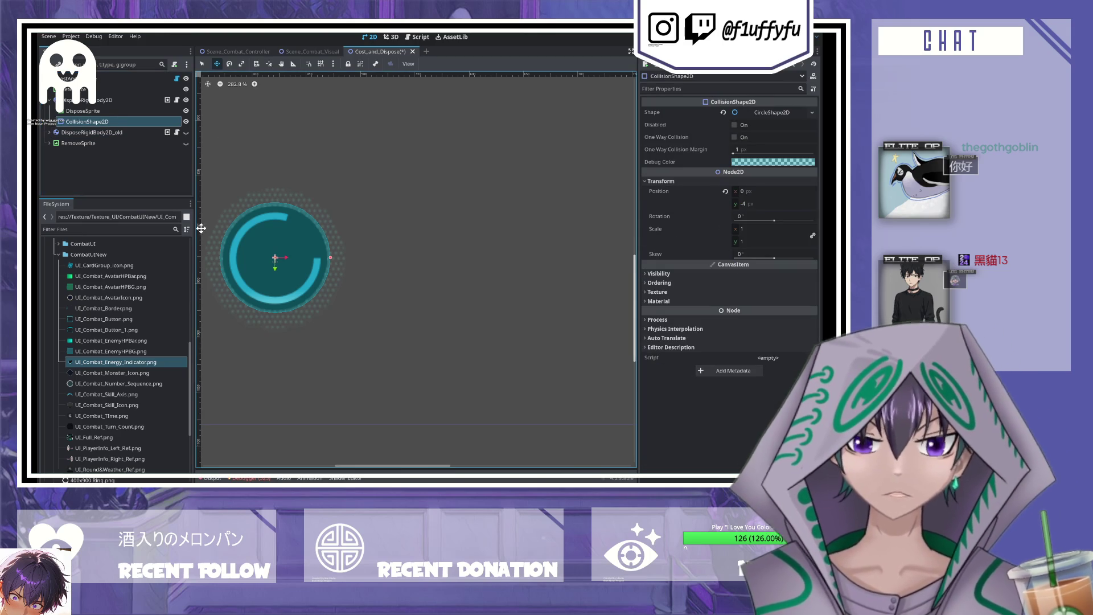
pyautogui.moveTo(330, 259); pyautogui.dragTo(340, 261)
pyautogui.hotkey('ctrl', 's')
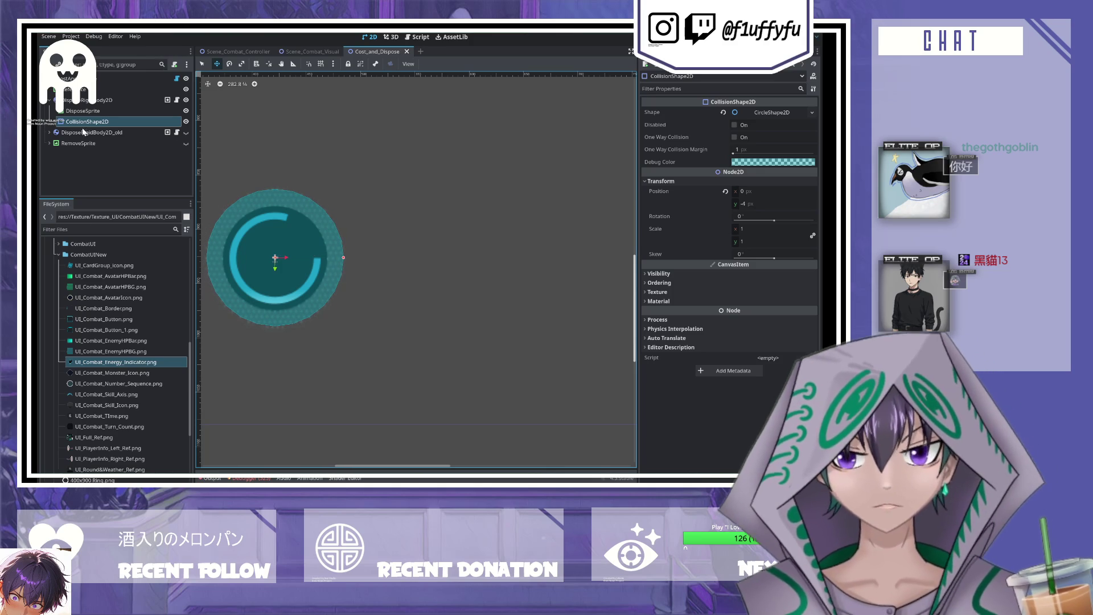
pyautogui.click(90, 132)
pyautogui.click(148, 97)
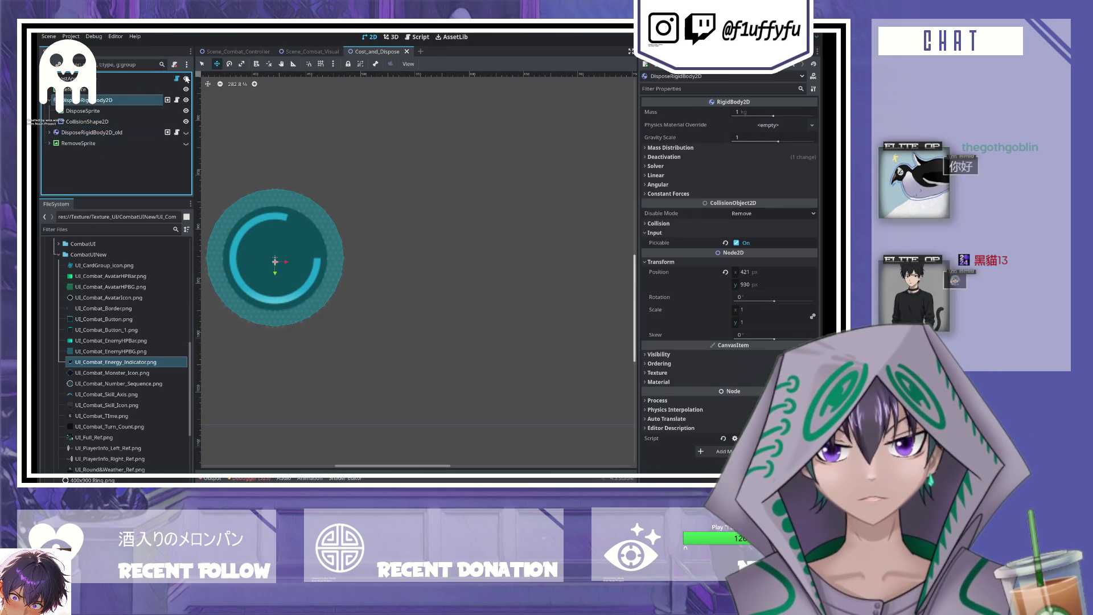
# - Open DisposeRigidBody2D's attached script and review its signals and properties
pyautogui.click(176, 100)
pyautogui.scroll(7, 467, 217)
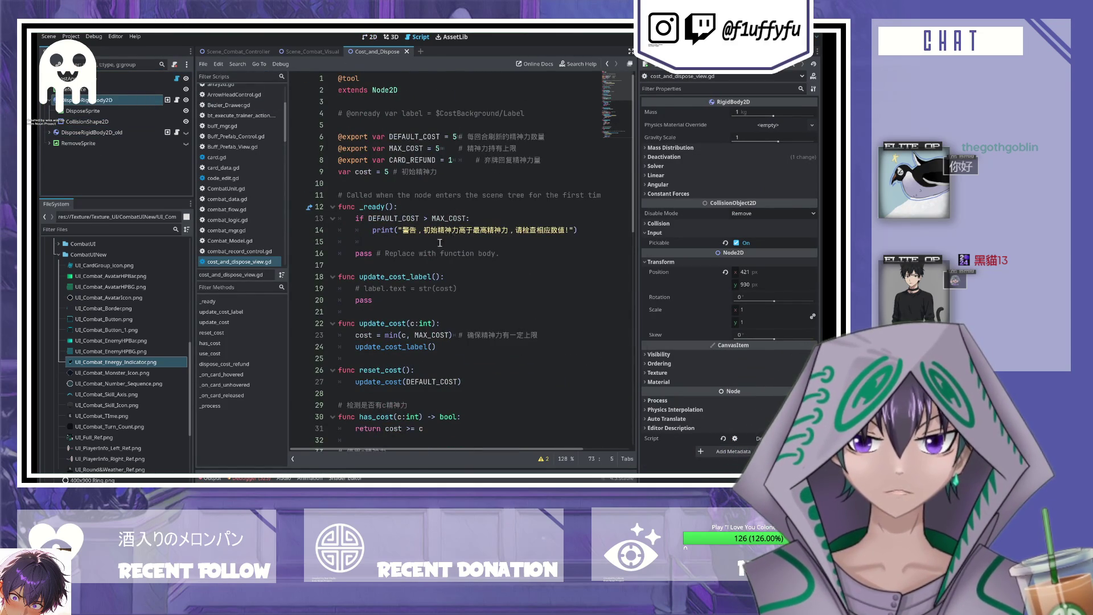
pyautogui.scroll(-3, 447, 242)
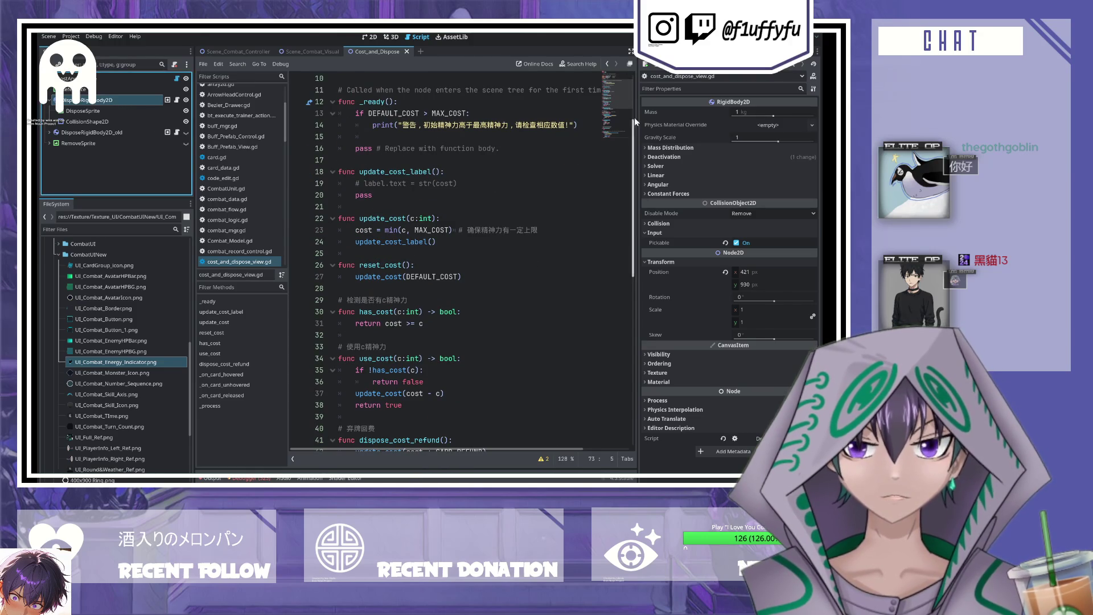
pyautogui.click(692, 51)
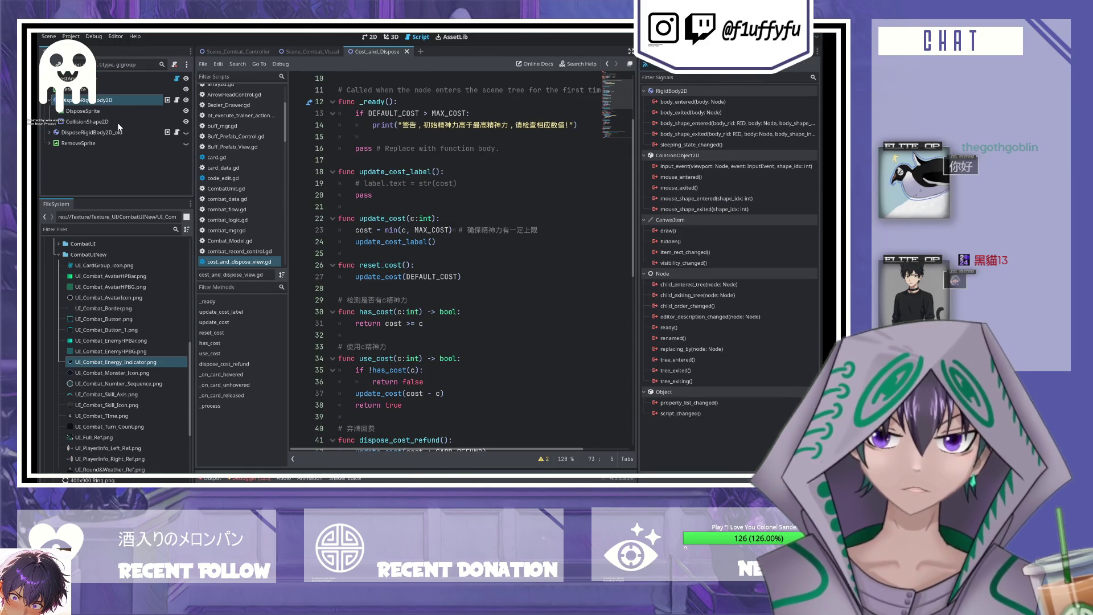
pyautogui.click(49, 100)
pyautogui.click(89, 112)
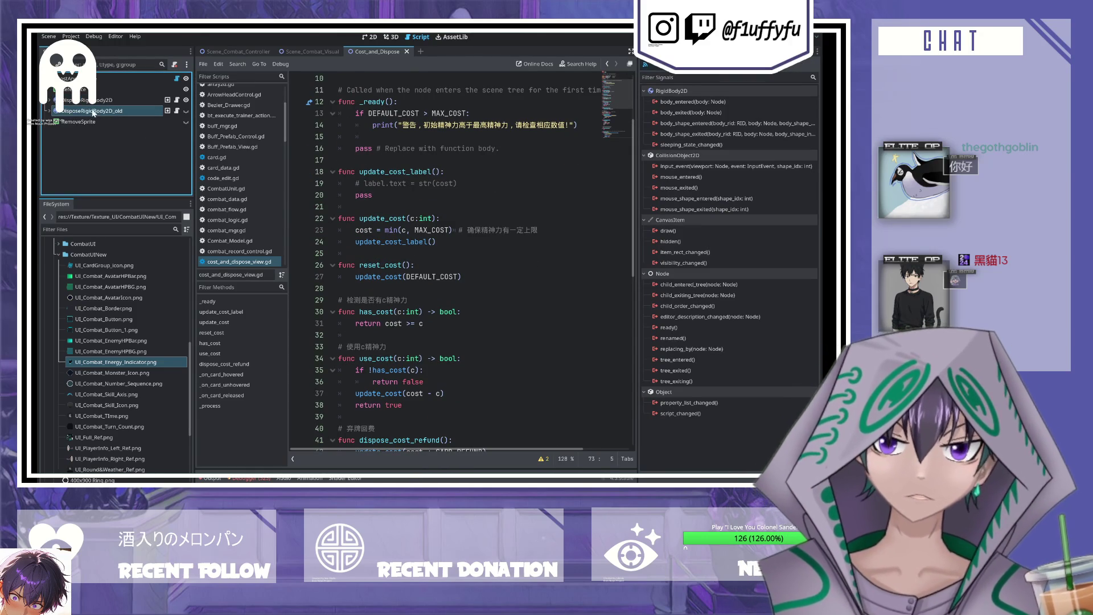
pyautogui.click(86, 101)
pyautogui.click(661, 51)
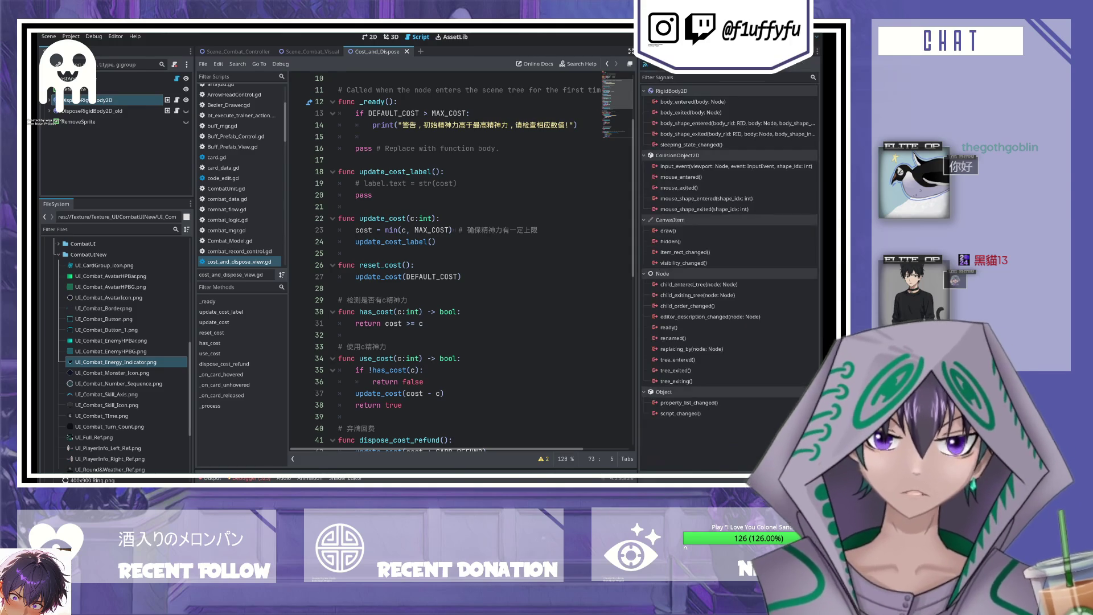
# - Select RemoveSprite and return to the 2D canvas showing the energy ring
pyautogui.click(84, 139)
pyautogui.click(71, 121)
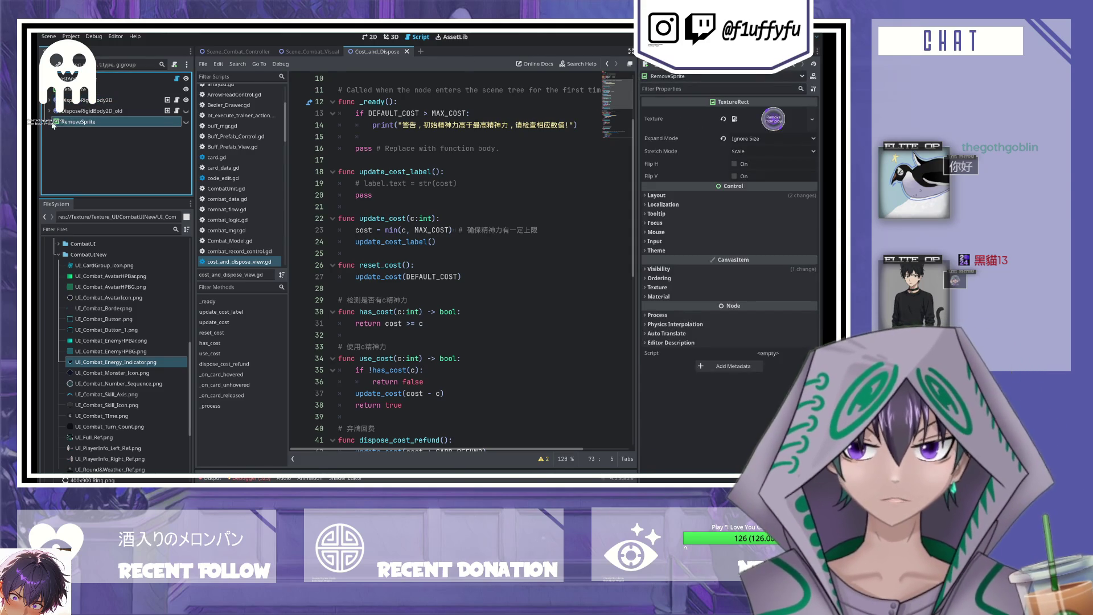
pyautogui.click(375, 37)
pyautogui.scroll(-5, 364, 137)
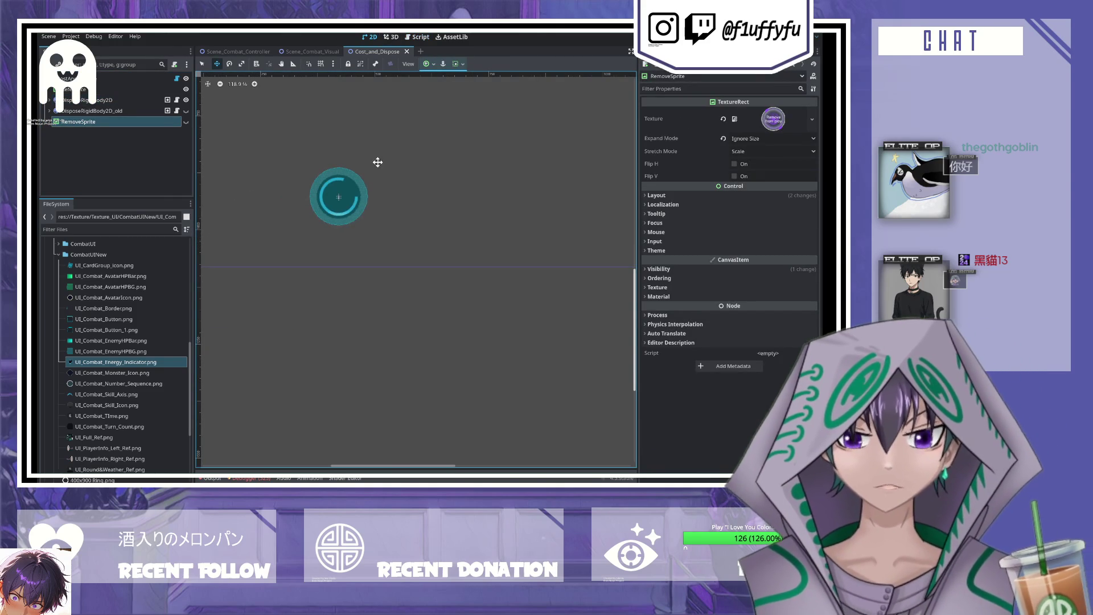
# - Reopen Cost_and_Dispose and add a RichTextLabel child under DisposeRigidBody2D
pyautogui.click(407, 52)
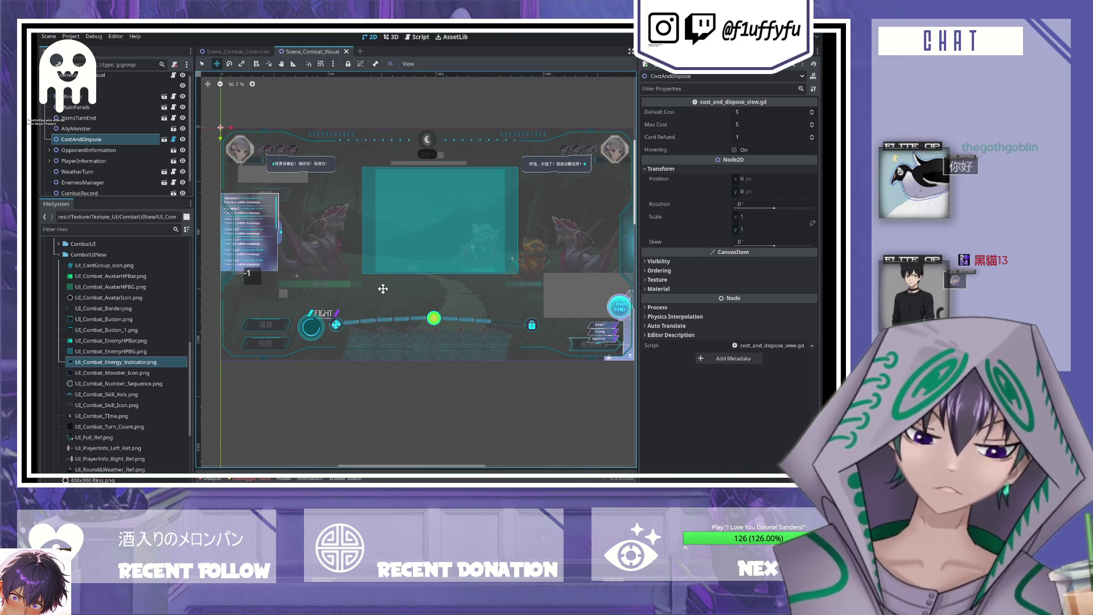
pyautogui.click(165, 139)
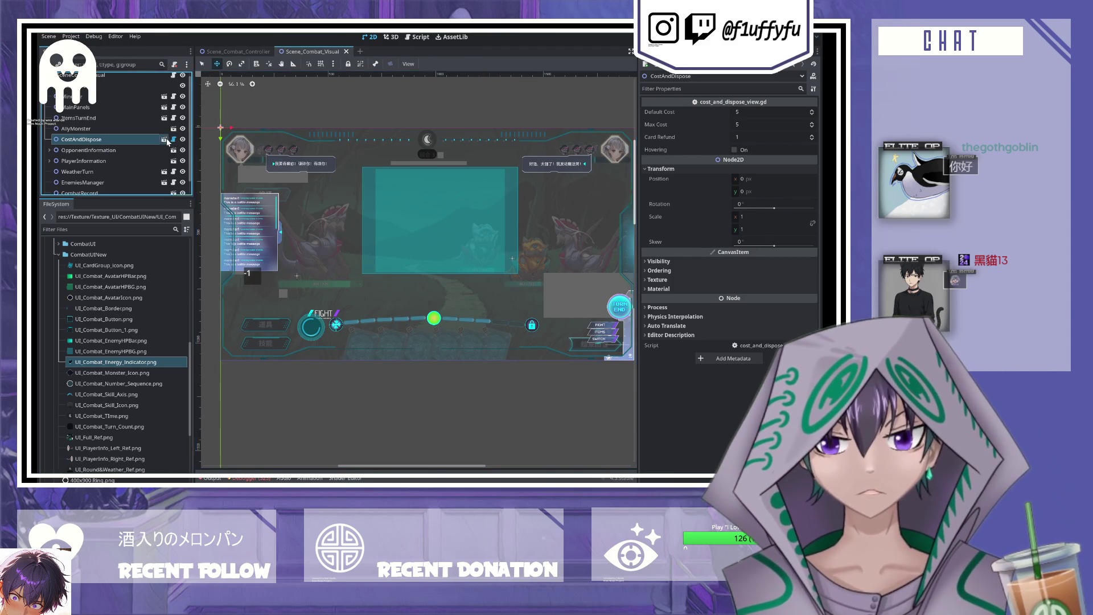
pyautogui.click(64, 109)
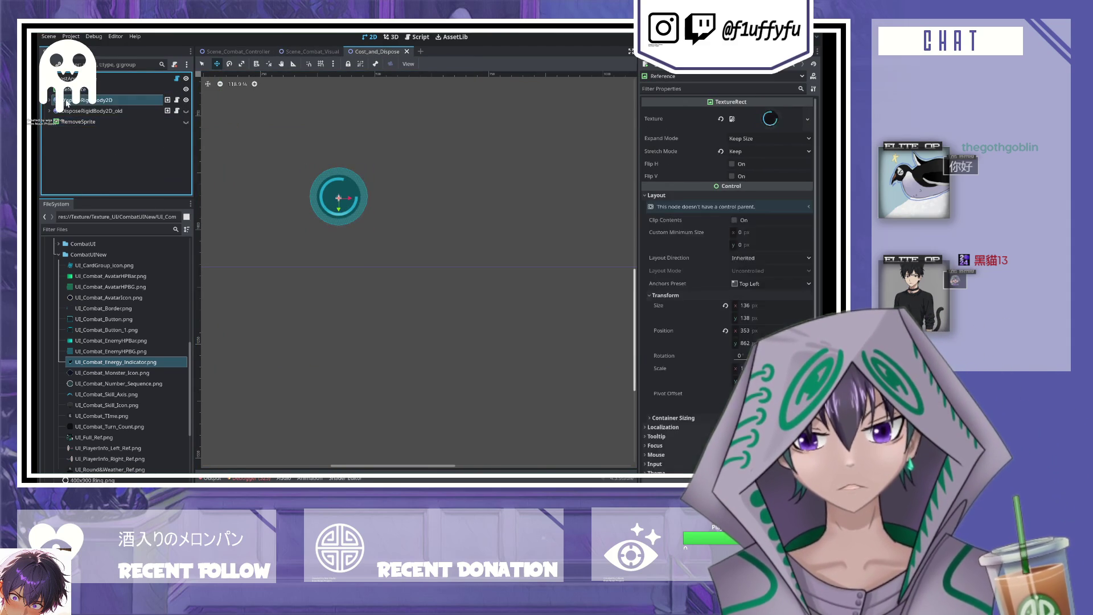
pyautogui.click(49, 100)
pyautogui.click(85, 110)
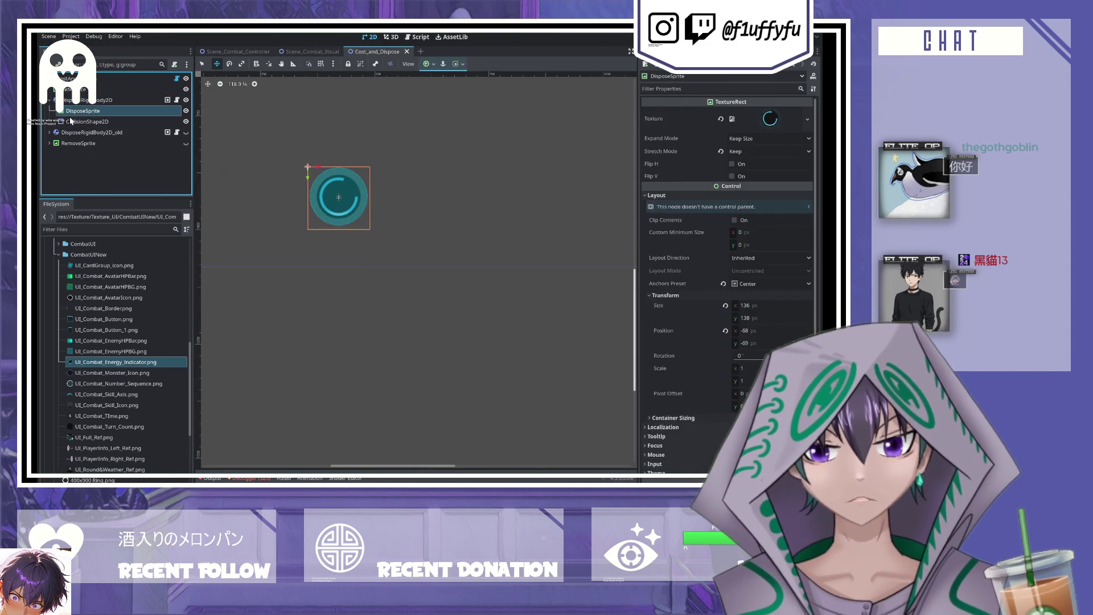
pyautogui.click(88, 100)
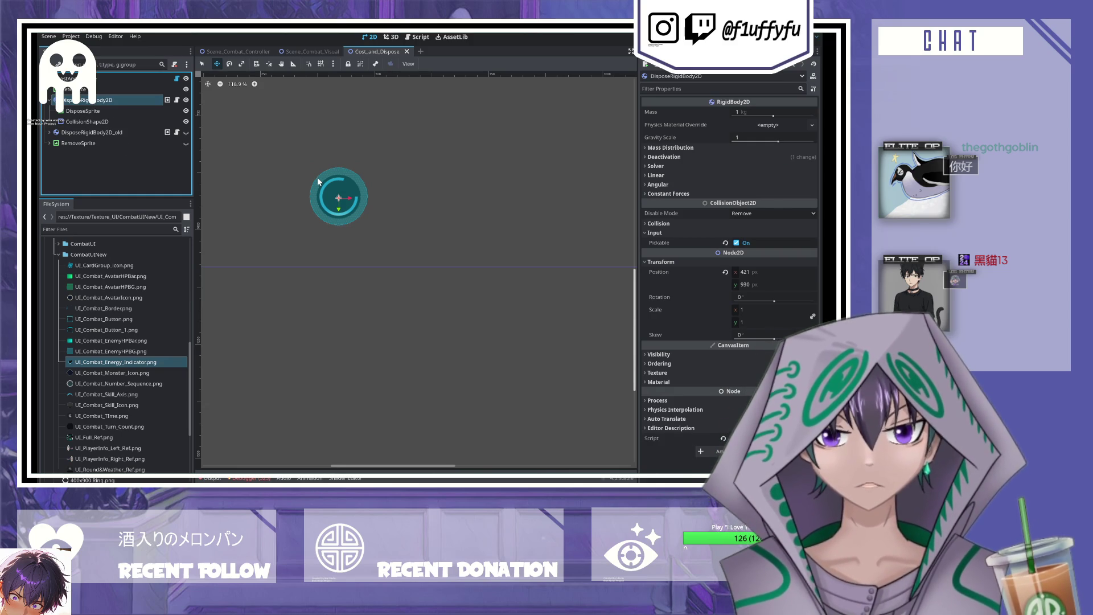
pyautogui.hotkey('ctrl', 'v')
# - Move the RichTextLabel up in the tree, set its text to 3/5 and enable BBCode
pyautogui.moveTo(82, 132); pyautogui.dragTo(70, 108)
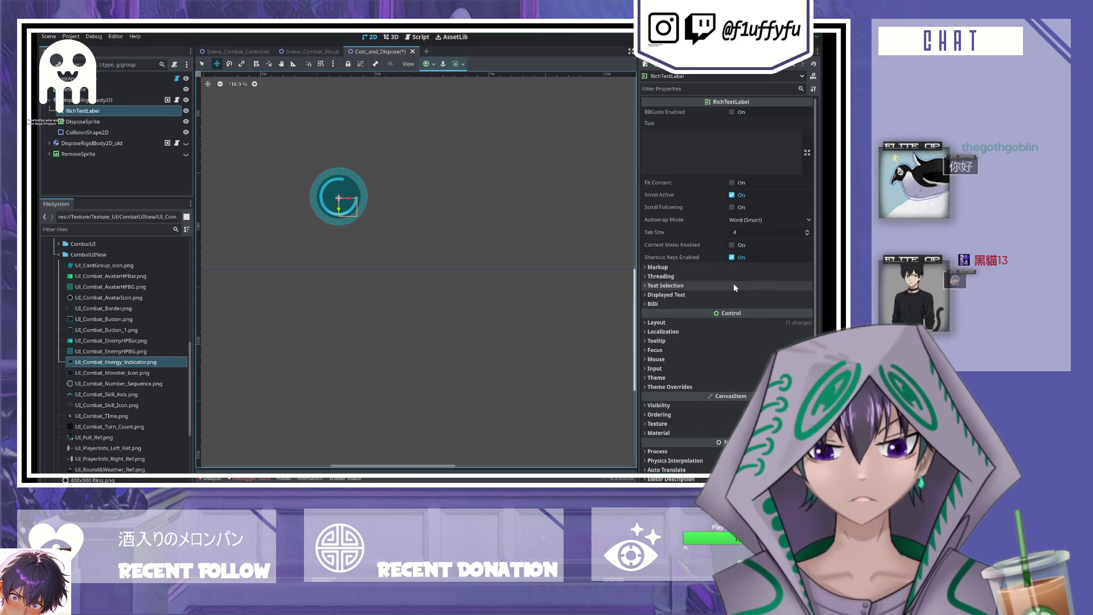
pyautogui.click(729, 147)
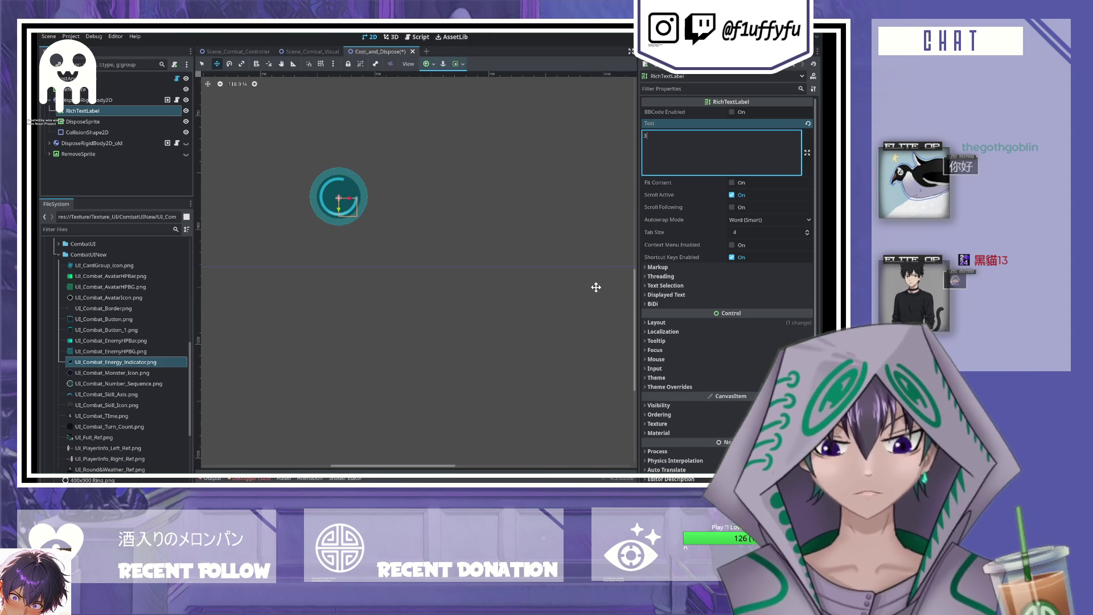
pyautogui.write('[center]3/5')
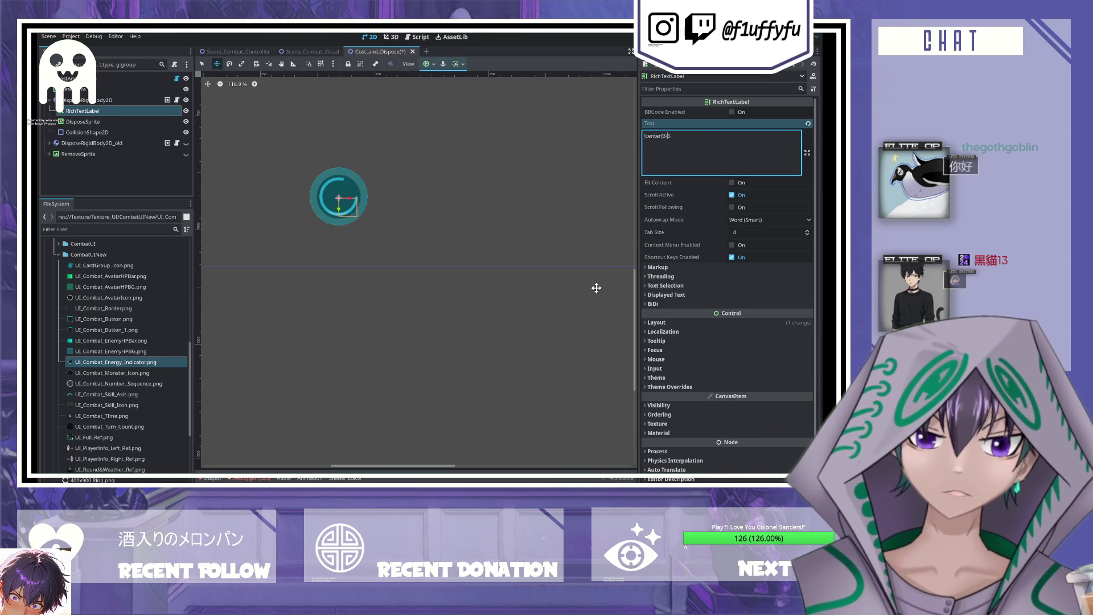
pyautogui.write('[center')
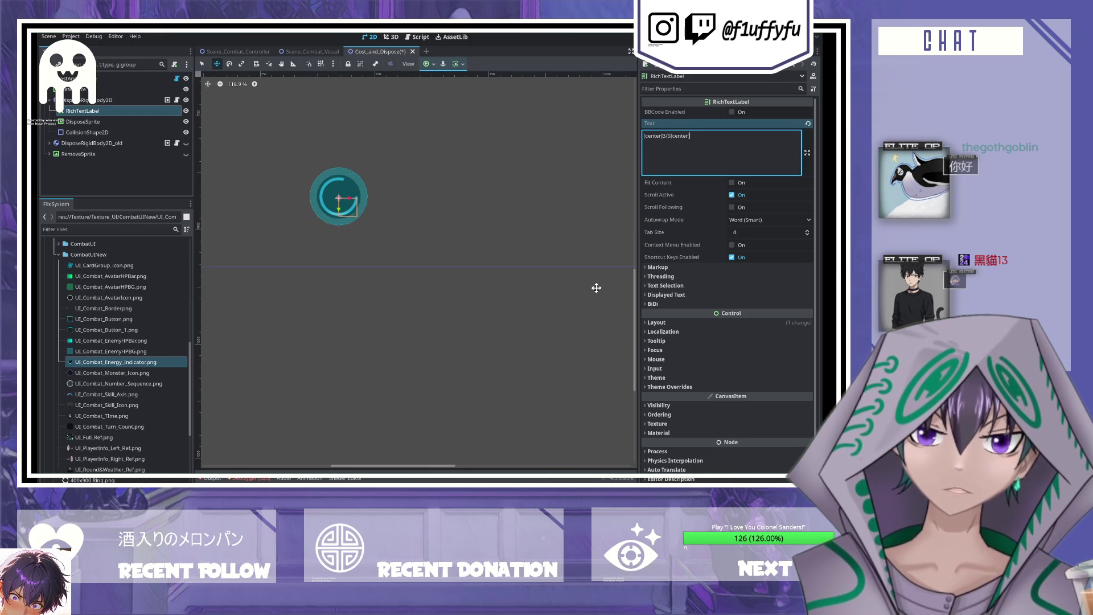
pyautogui.press('BackSpace')
pyautogui.press('BackSpace')
pyautogui.press('BackSpace')
pyautogui.press('BackSpace')
pyautogui.press('BackSpace')
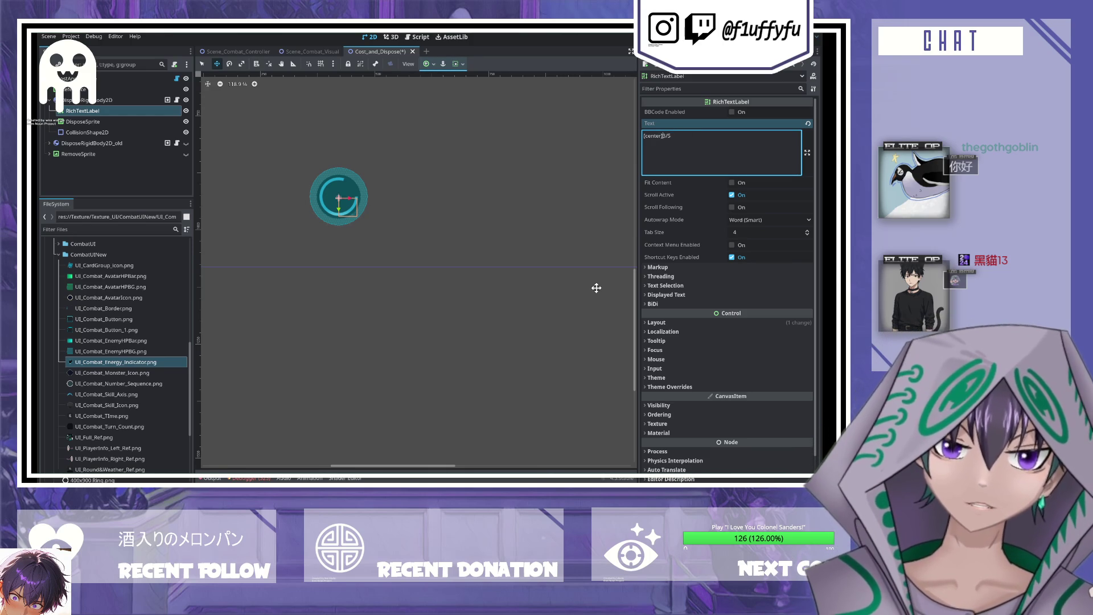
pyautogui.press('BackSpace')
pyautogui.press('BackSpace')
pyautogui.press('BackSpace')
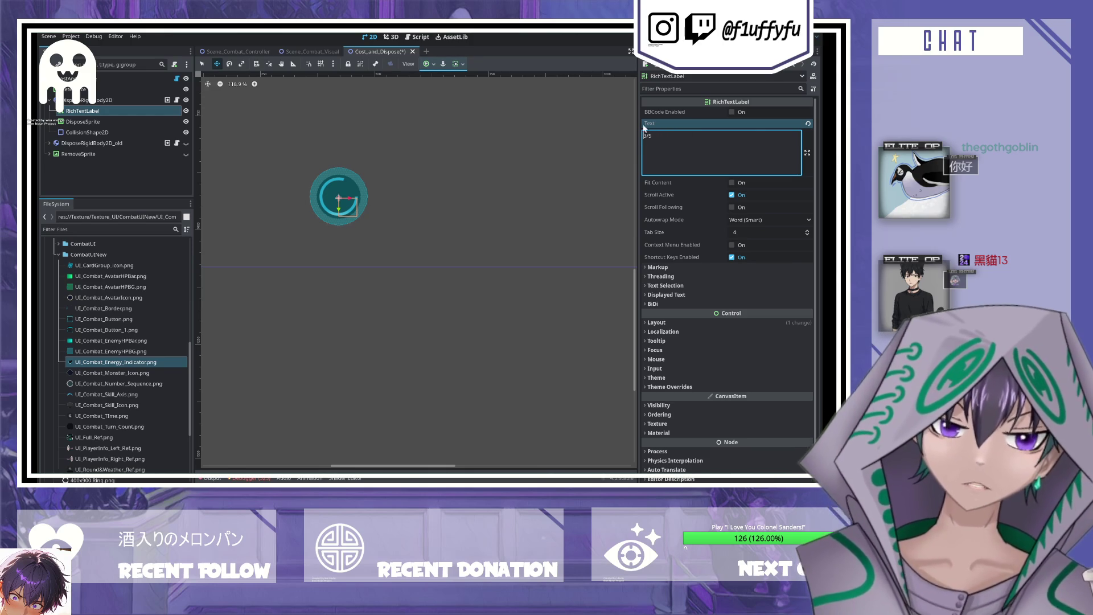
pyautogui.click(732, 113)
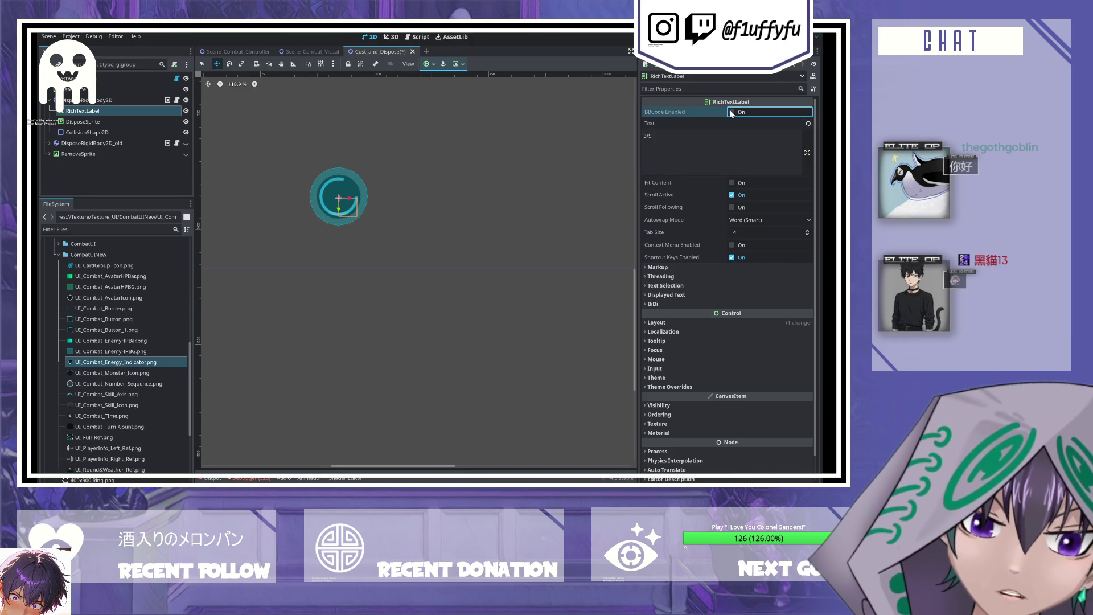
pyautogui.click(732, 113)
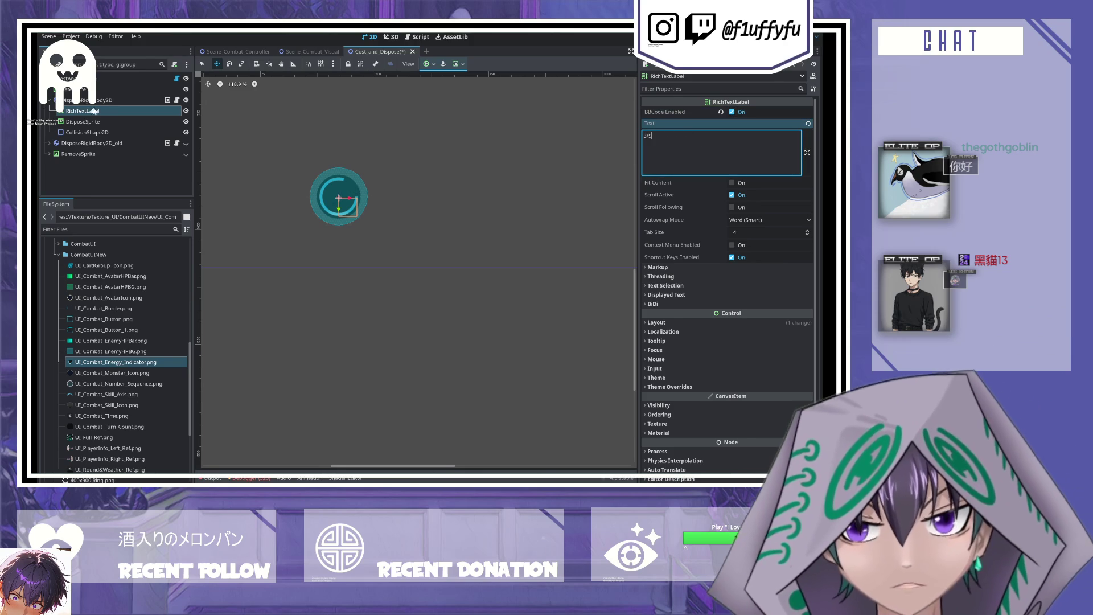
# - Turn off Fit Content and Clip Contents on the RichTextLabel
pyautogui.click(97, 121)
pyautogui.press('Up')
pyautogui.press('Down')
pyautogui.press('Up')
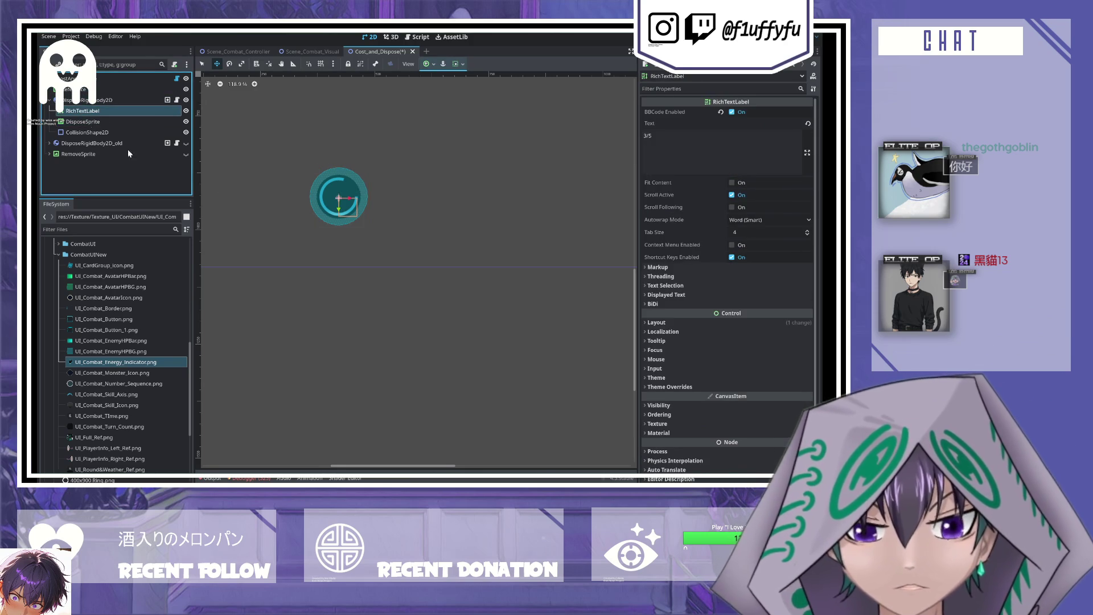
pyautogui.moveTo(638, 197); pyautogui.dragTo(606, 198)
pyautogui.click(716, 183)
pyautogui.click(715, 183)
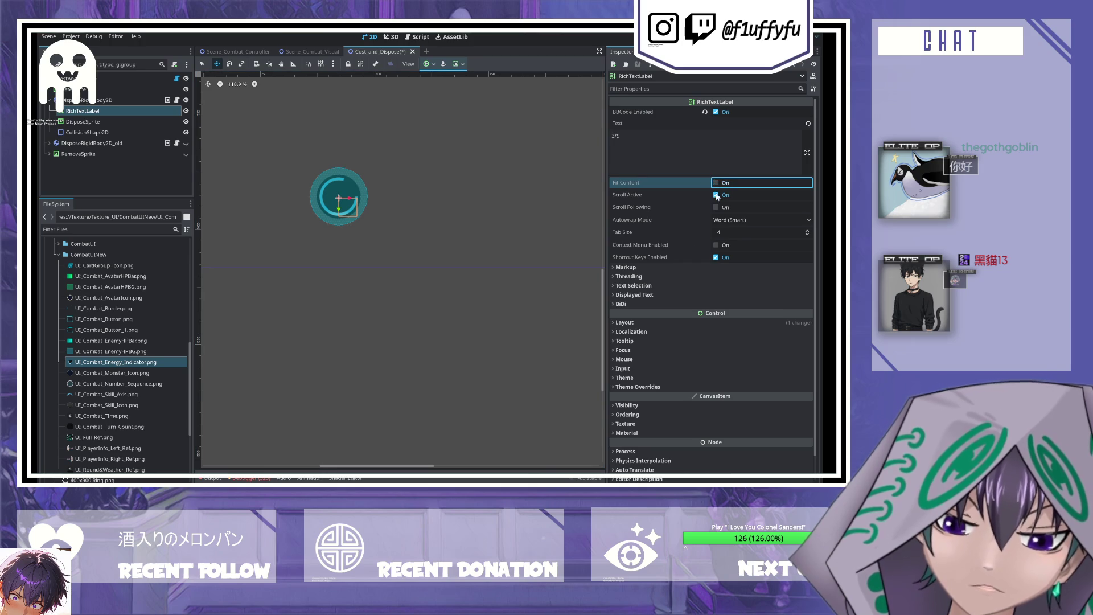
pyautogui.click(631, 332)
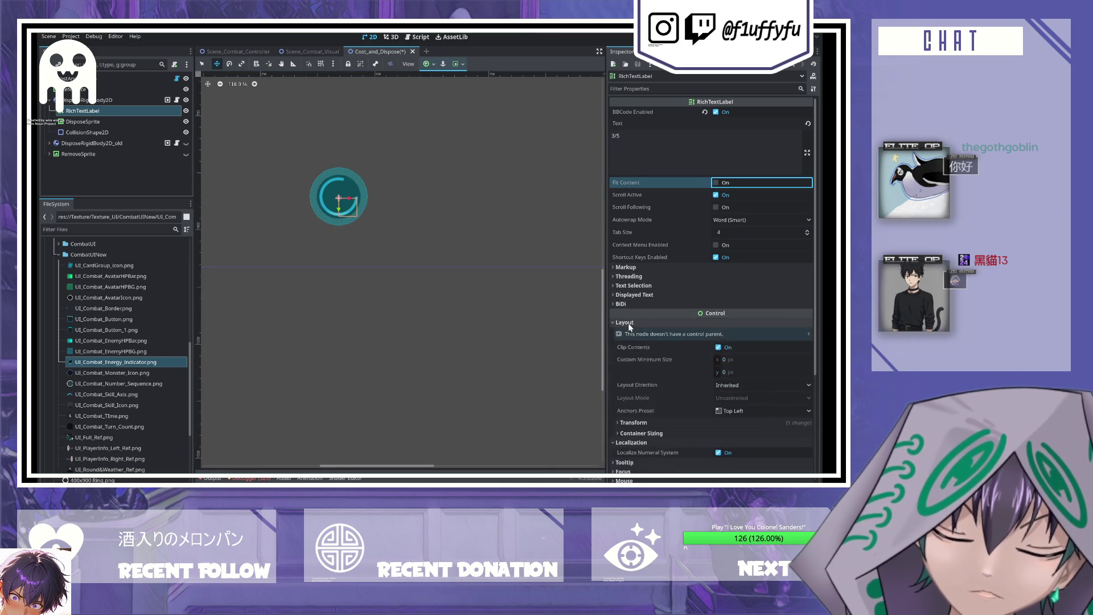
pyautogui.click(628, 323)
pyautogui.scroll(-3, 660, 287)
pyautogui.click(721, 205)
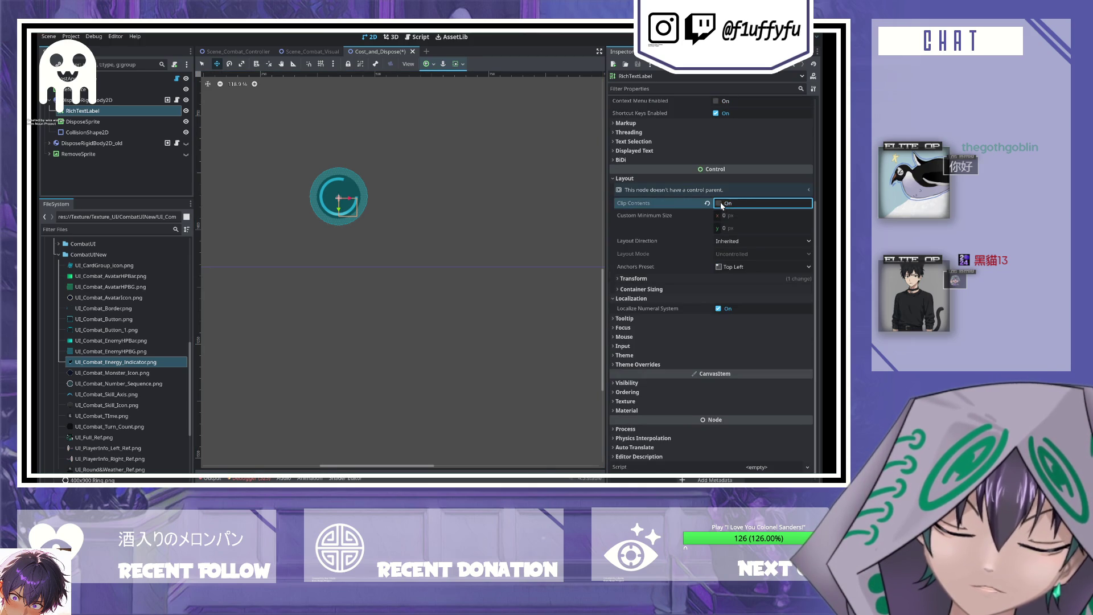
# - Anchor the label with the Center preset
pyautogui.click(730, 266)
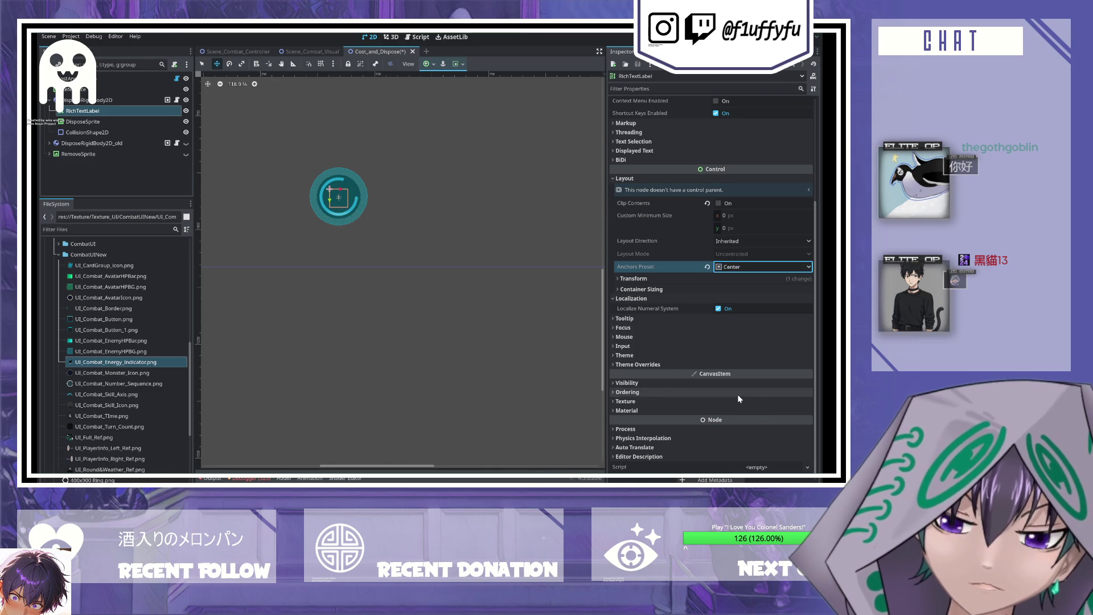
pyautogui.scroll(3, 649, 171)
pyautogui.click(649, 158)
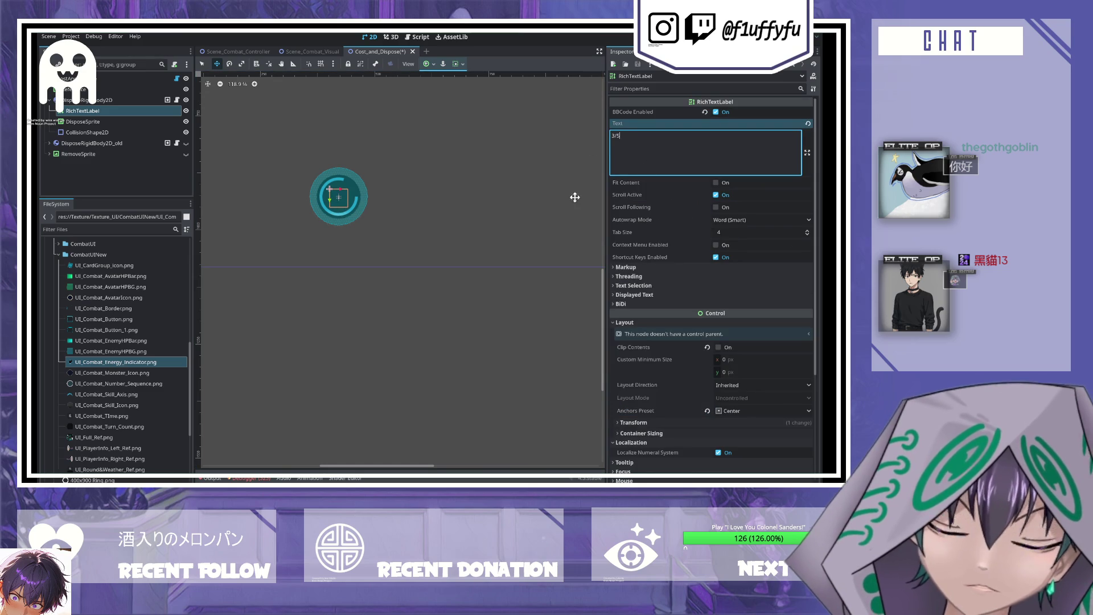
pyautogui.scroll(-3, 730, 339)
pyautogui.scroll(1, 657, 216)
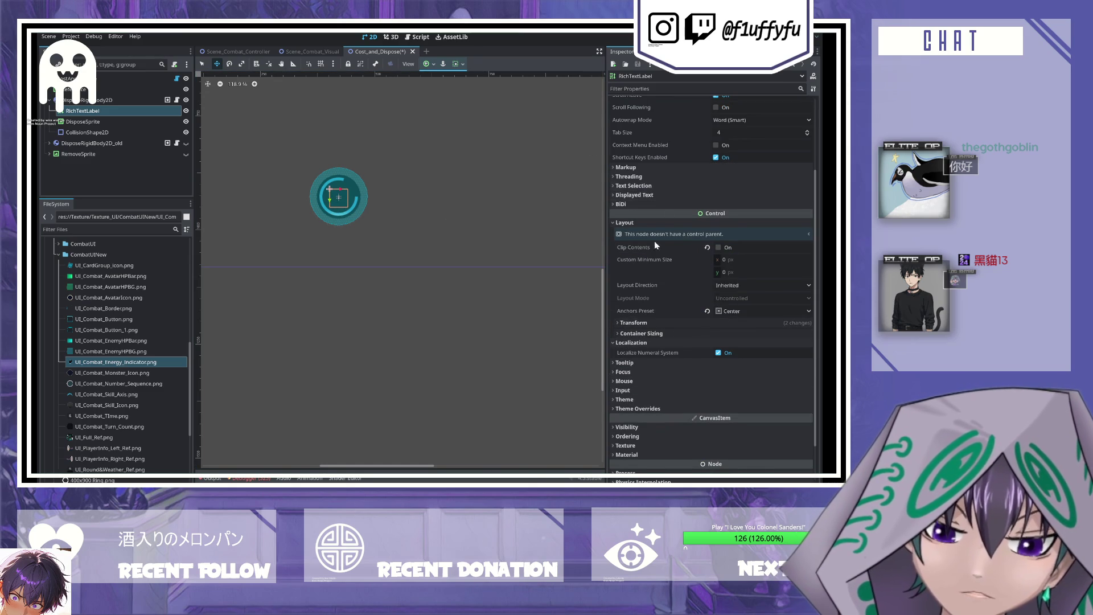
# - Set the label's Transform size to 80 px
pyautogui.click(647, 324)
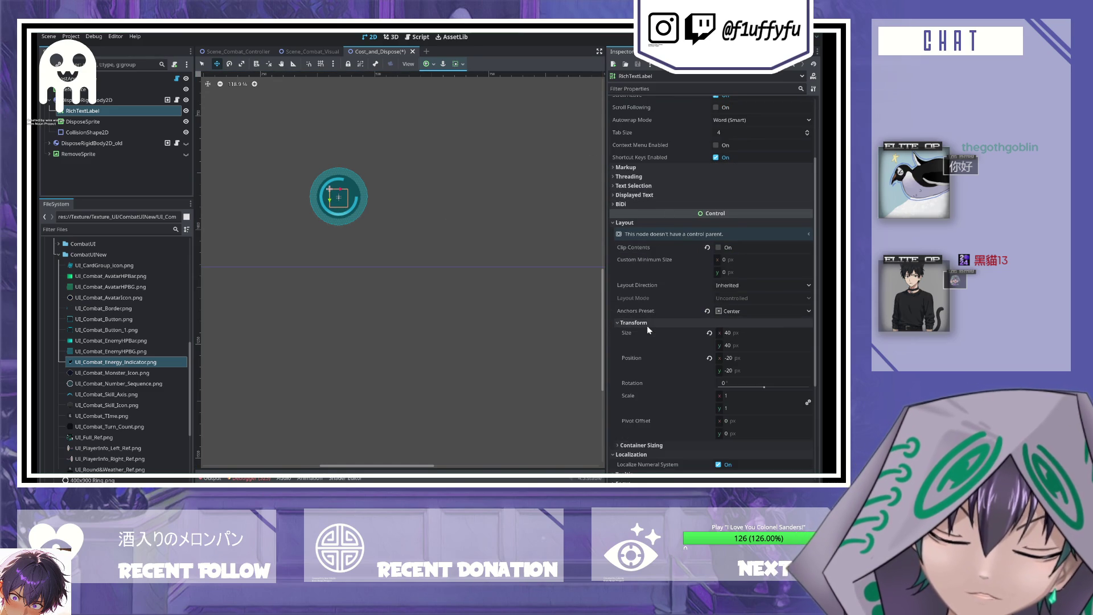
pyautogui.click(710, 334)
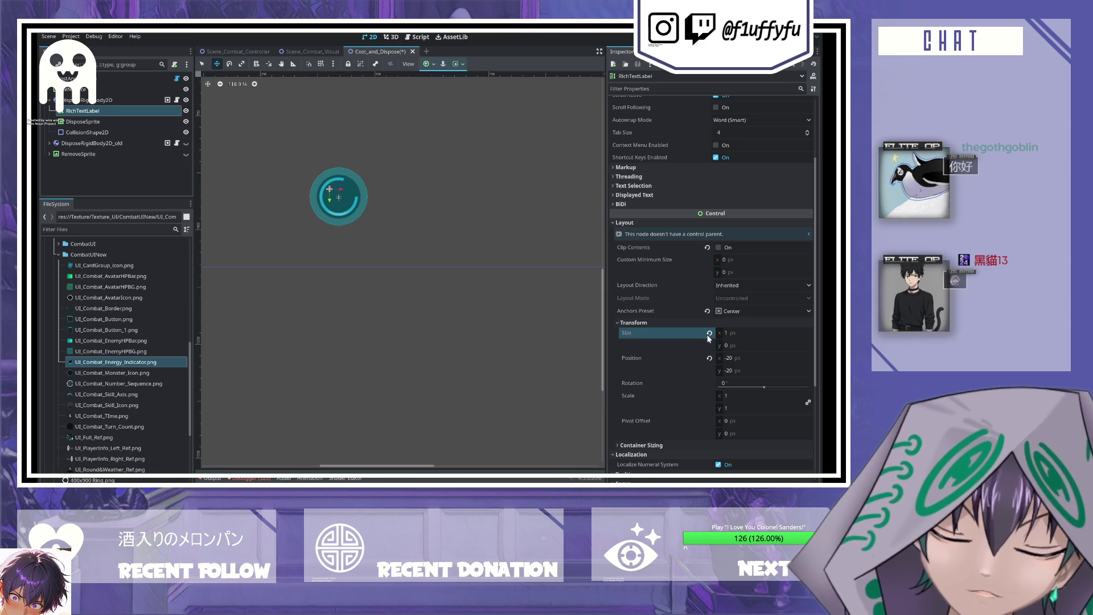
pyautogui.hotkey('ctrl', 'z')
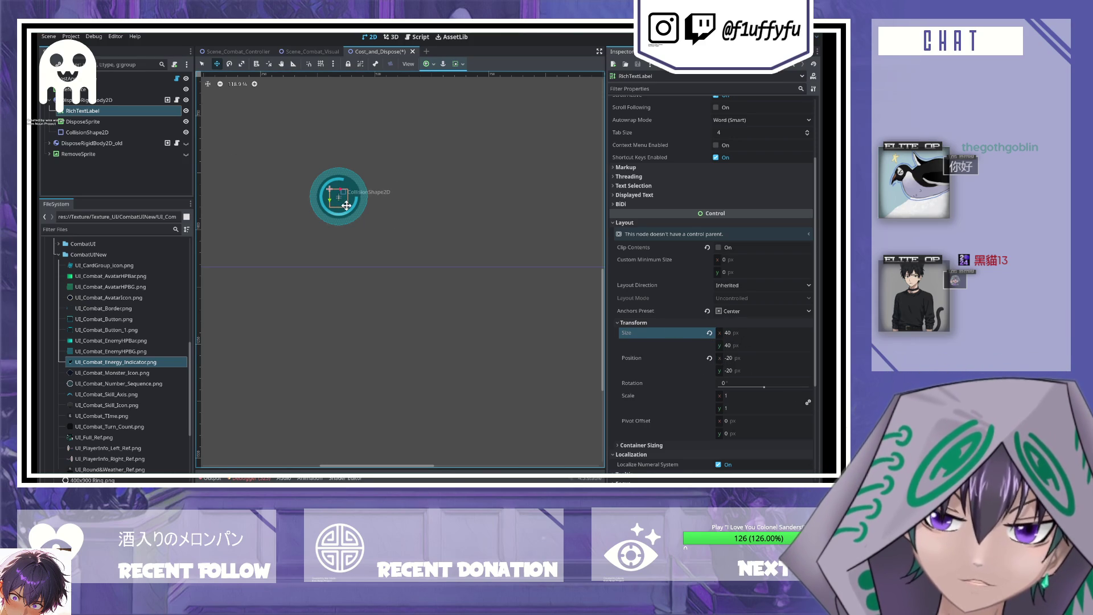
pyautogui.click(756, 333)
pyautogui.write('80')
pyautogui.press('Return')
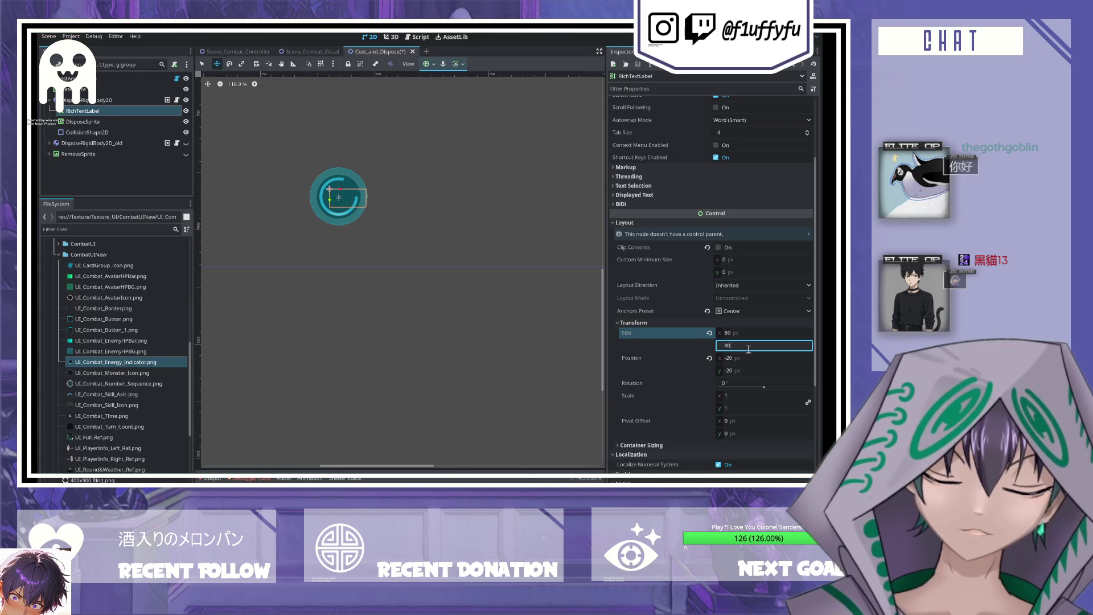
# - Reset the label's position, switch anchors to Top Left, and set position to -40, -40
pyautogui.click(749, 359)
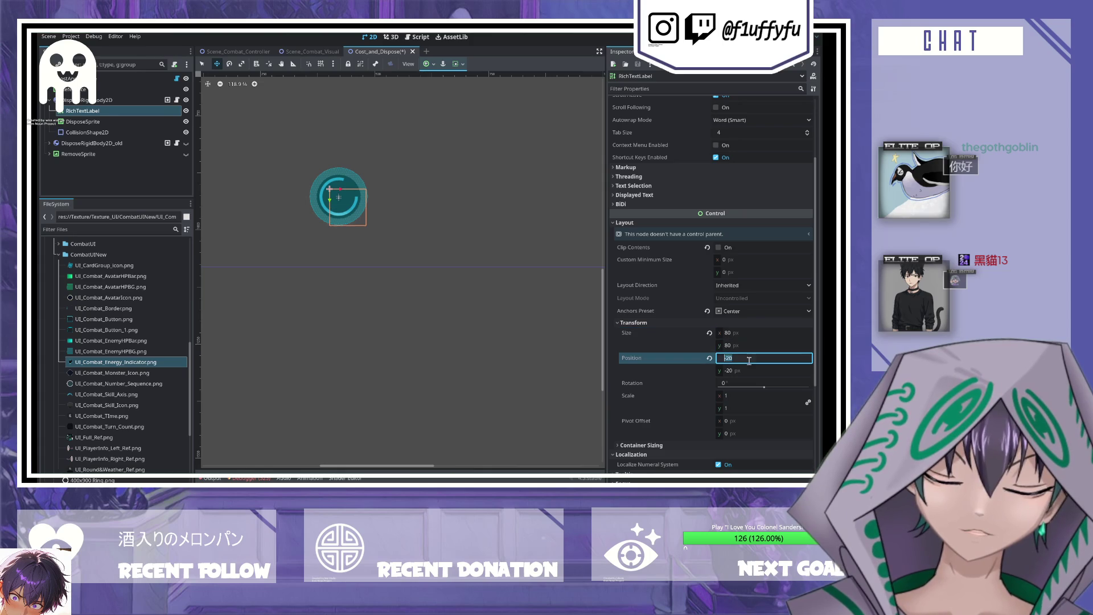
pyautogui.click(709, 359)
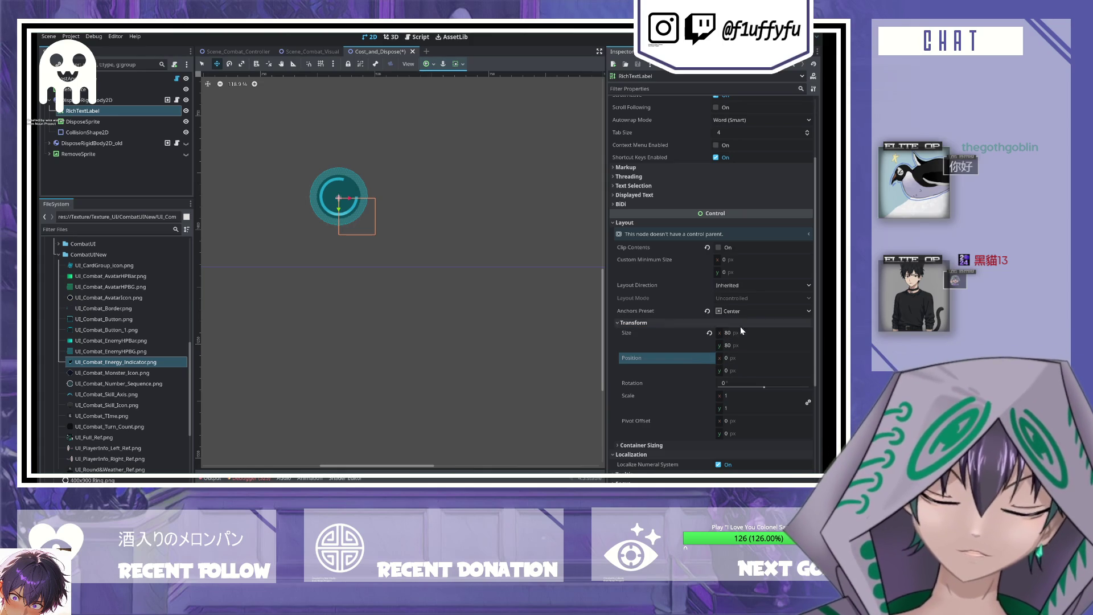
pyautogui.click(707, 311)
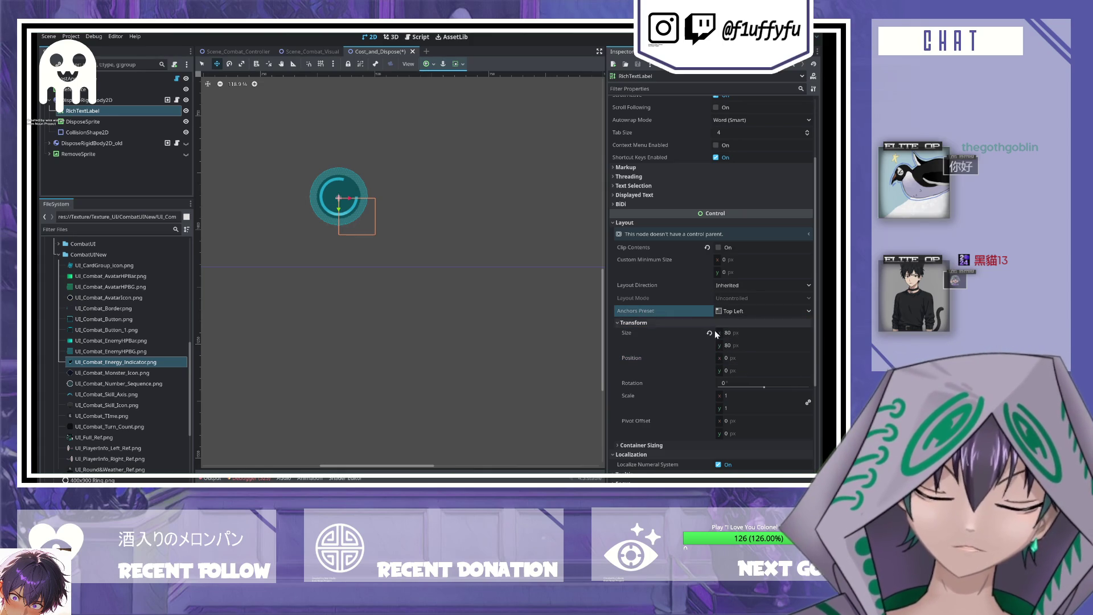
pyautogui.click(730, 358)
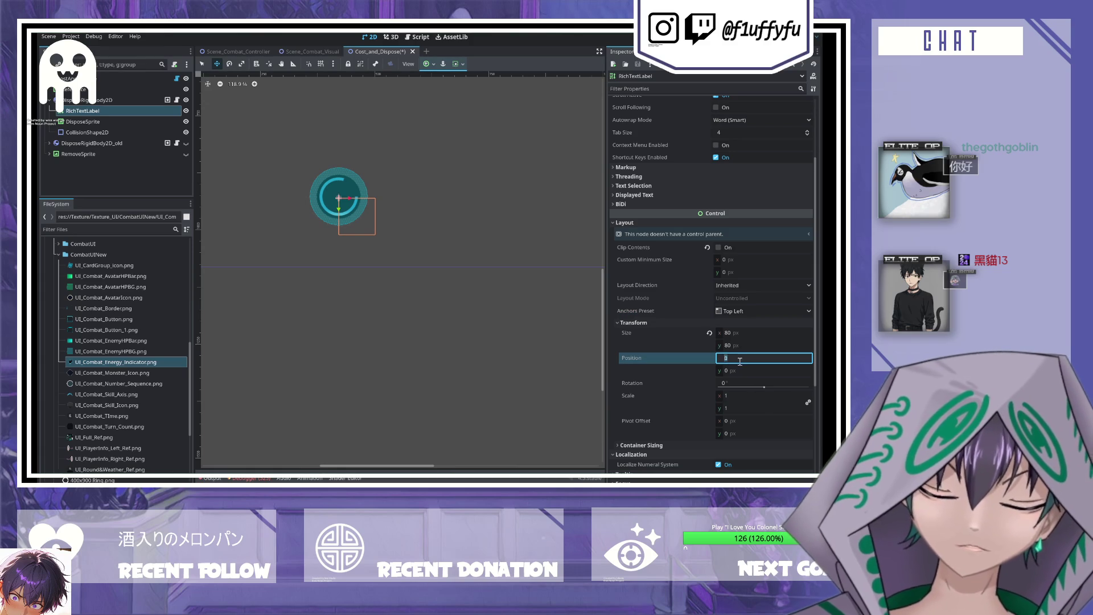
pyautogui.write('4')
pyautogui.click(740, 370)
pyautogui.write('40')
pyautogui.press('Return')
pyautogui.click(736, 358)
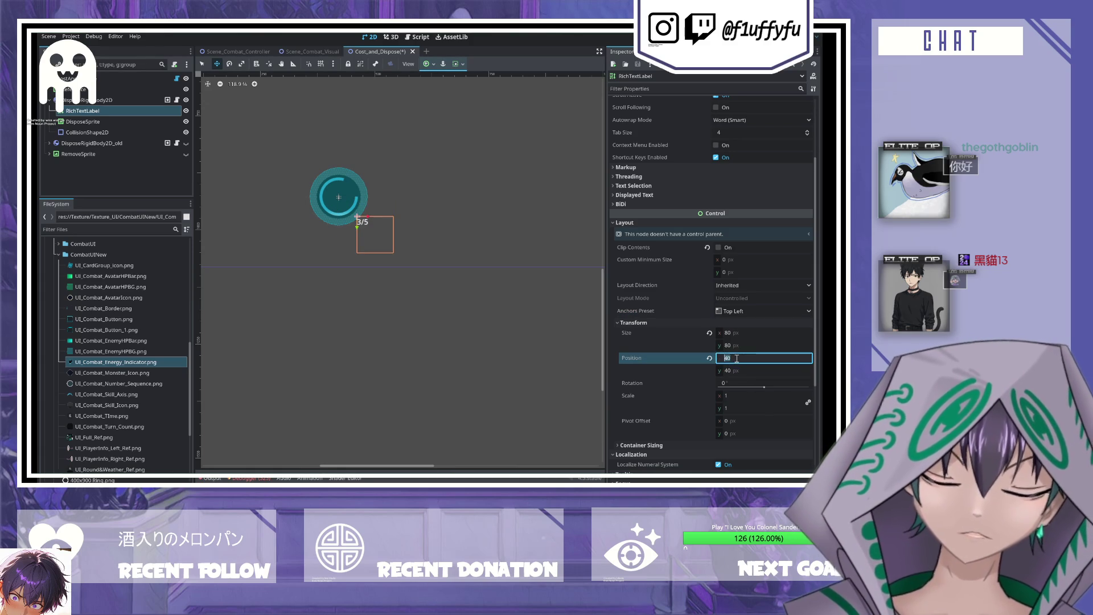
pyautogui.write('-40')
pyautogui.click(740, 370)
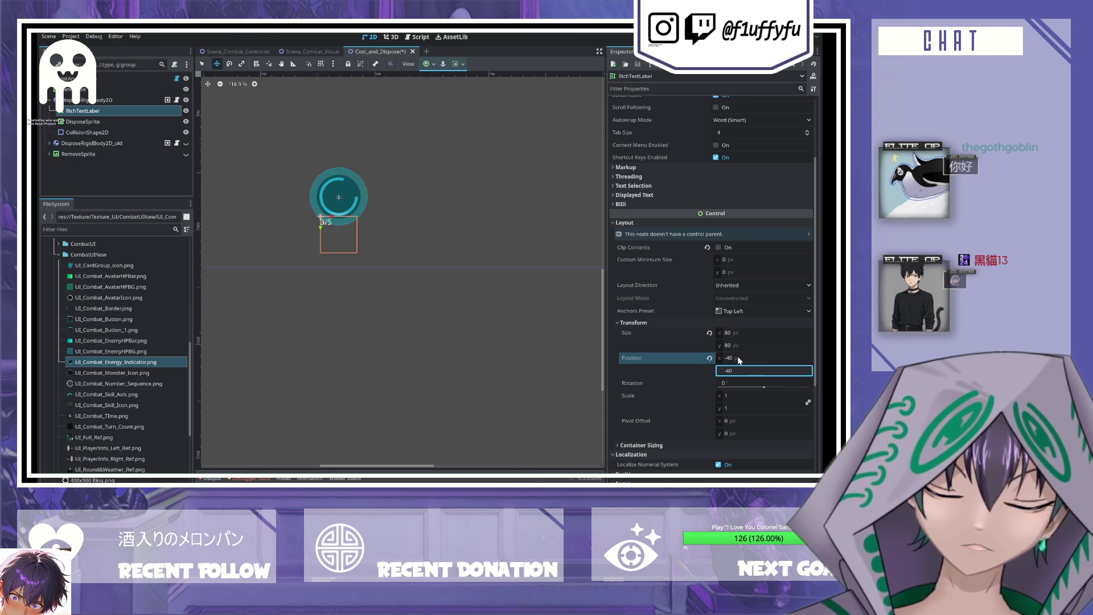
pyautogui.click(739, 359)
# - Move the RichTextLabel to the bottom of DisposeRigidBody2D's children
pyautogui.scroll(-3, 702, 265)
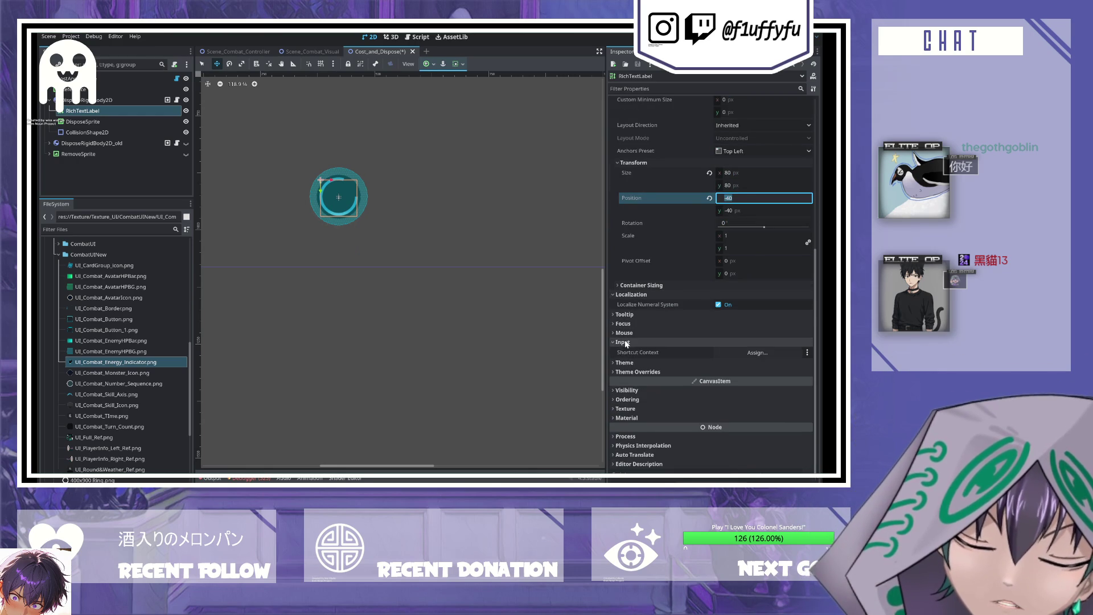
pyautogui.click(632, 379)
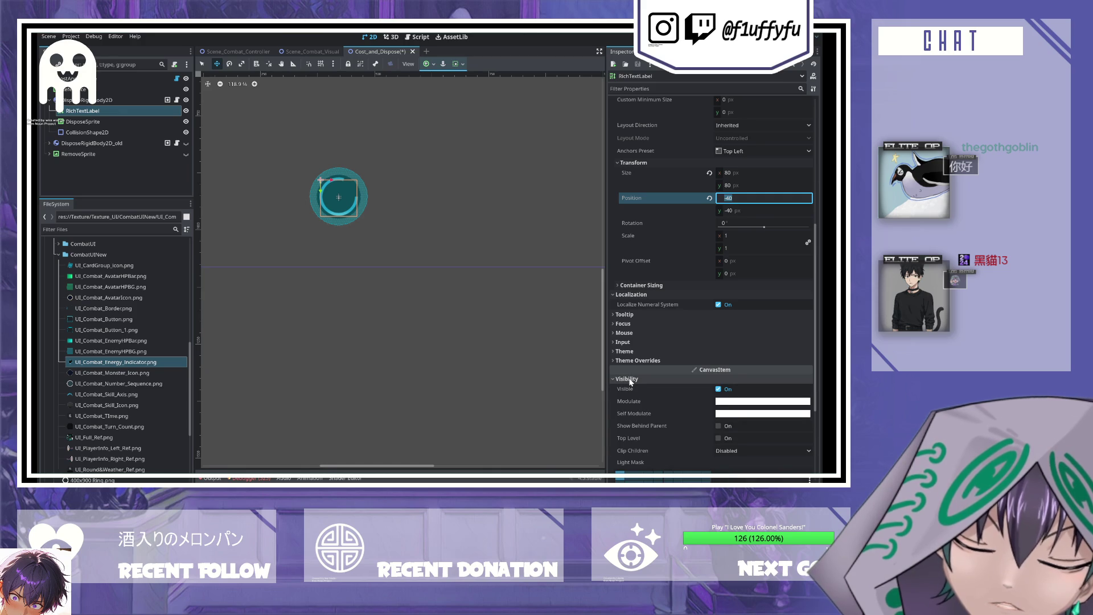
pyautogui.scroll(2, 410, 247)
pyautogui.moveTo(83, 111); pyautogui.dragTo(78, 138)
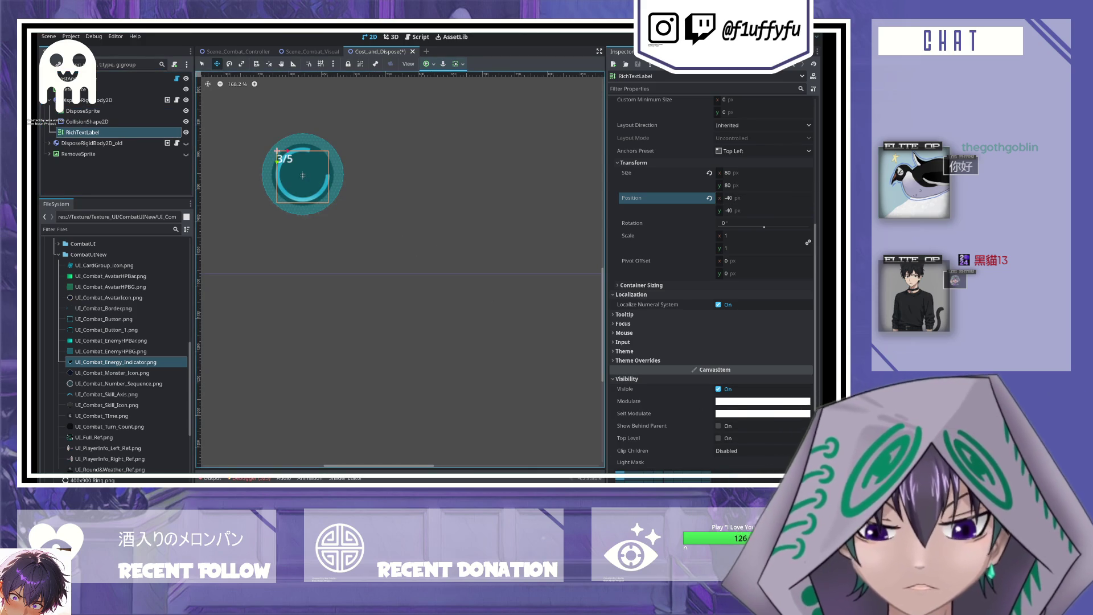
# - Select DisposeSprite and drag the ring sprite slightly on the canvas
pyautogui.scroll(2, 700, 244)
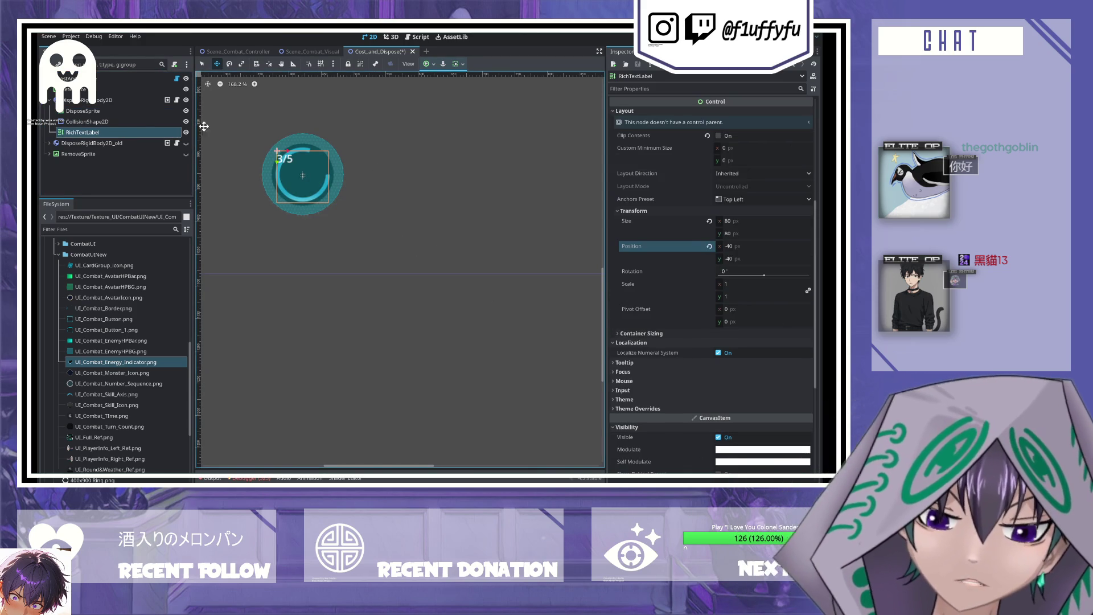
pyautogui.click(144, 121)
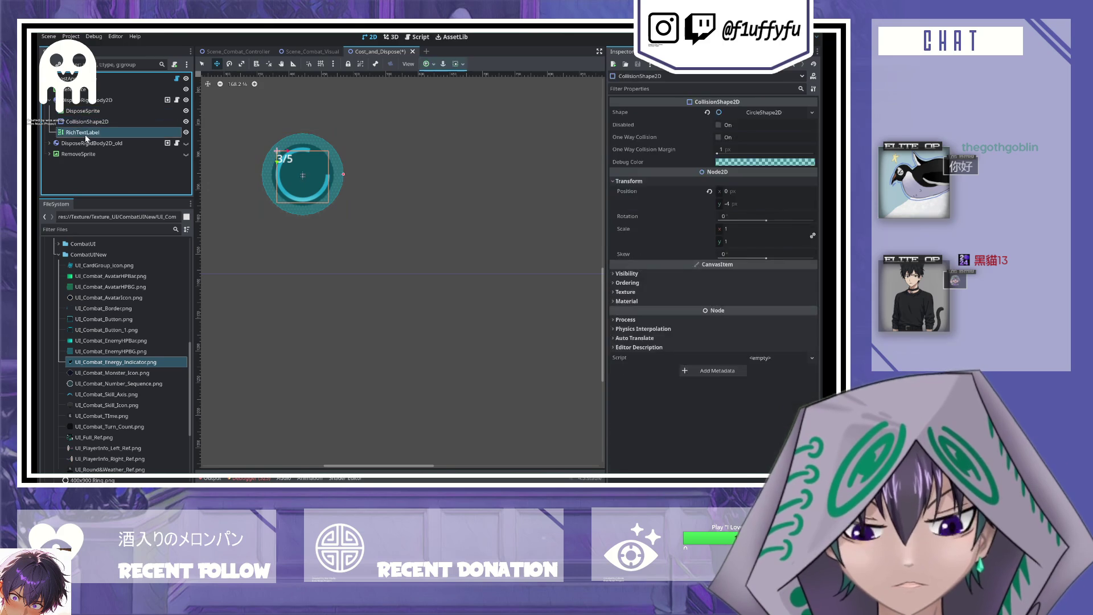
pyautogui.click(76, 103)
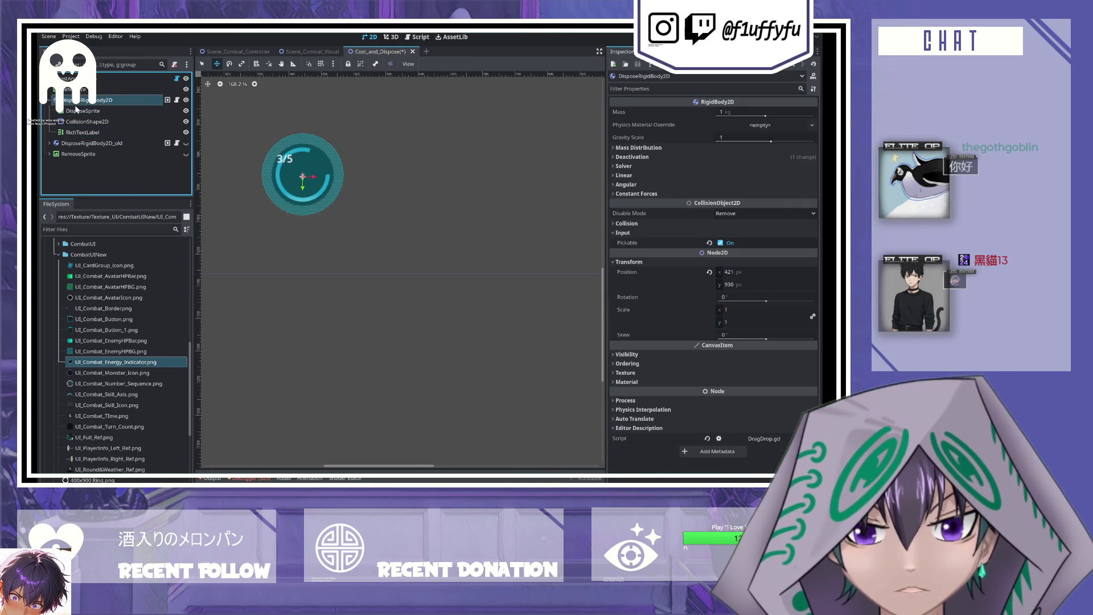
pyautogui.click(82, 111)
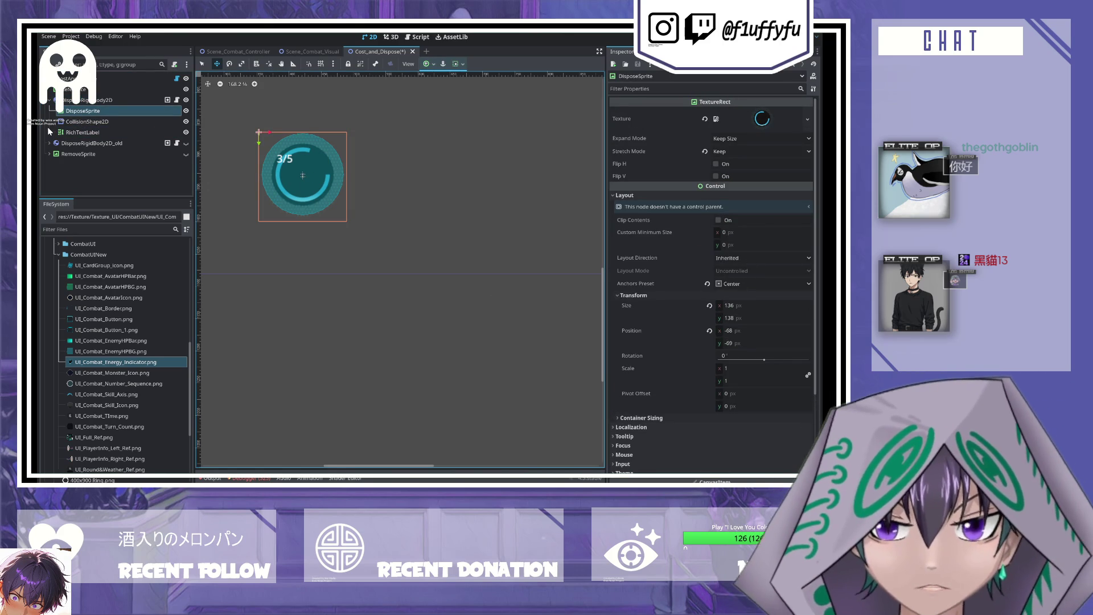
pyautogui.scroll(3, 255, 177)
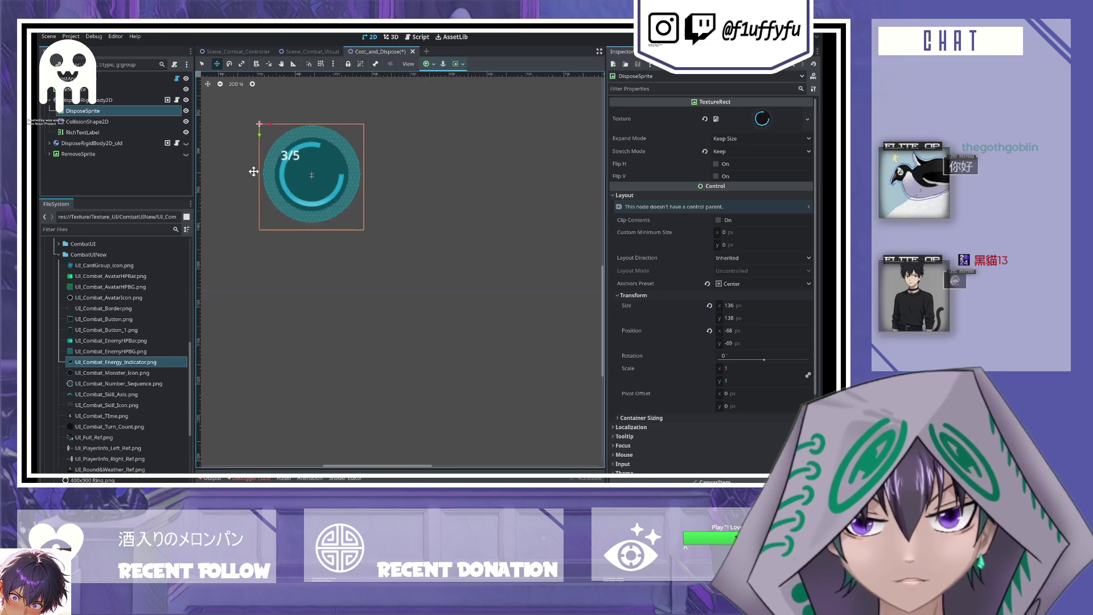
pyautogui.moveTo(272, 124)
pyautogui.mouseDown()
pyautogui.moveTo(291, 124)
pyautogui.moveTo(268, 125)
pyautogui.mouseUp()
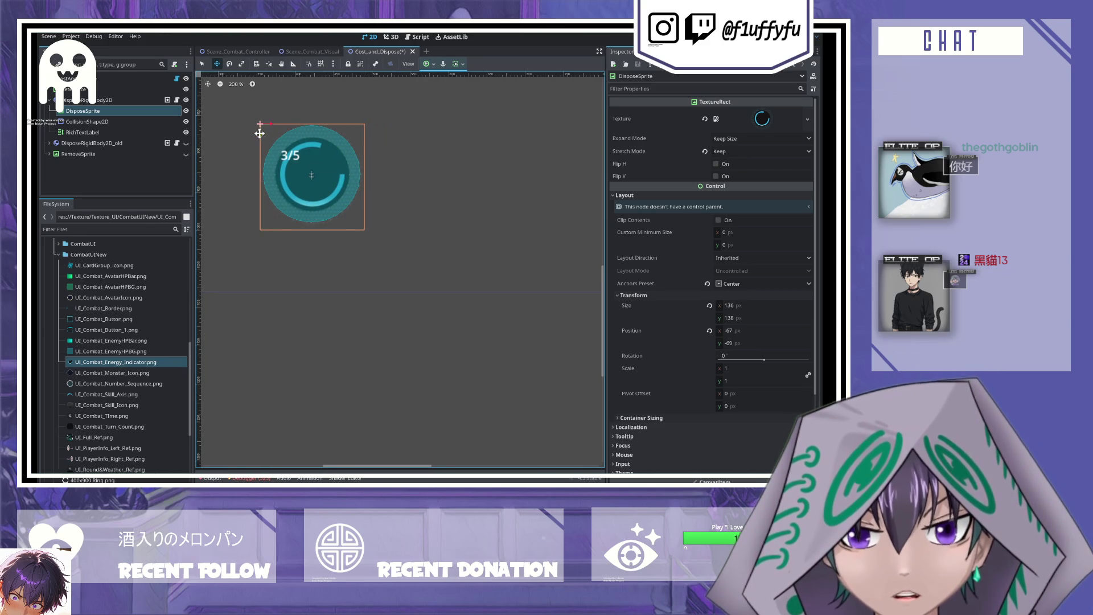
pyautogui.moveTo(260, 133); pyautogui.dragTo(258, 133)
pyautogui.scroll(-5, 713, 374)
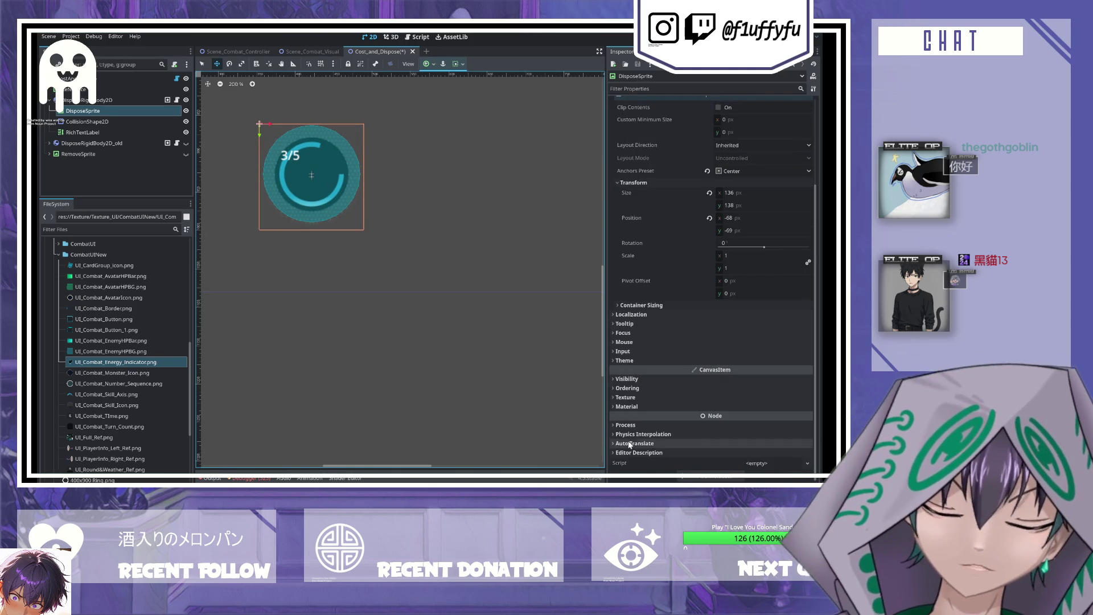
# - Paste a transparent Modulate colour onto DisposeSprite and nudge it with the arrow keys
pyautogui.click(626, 379)
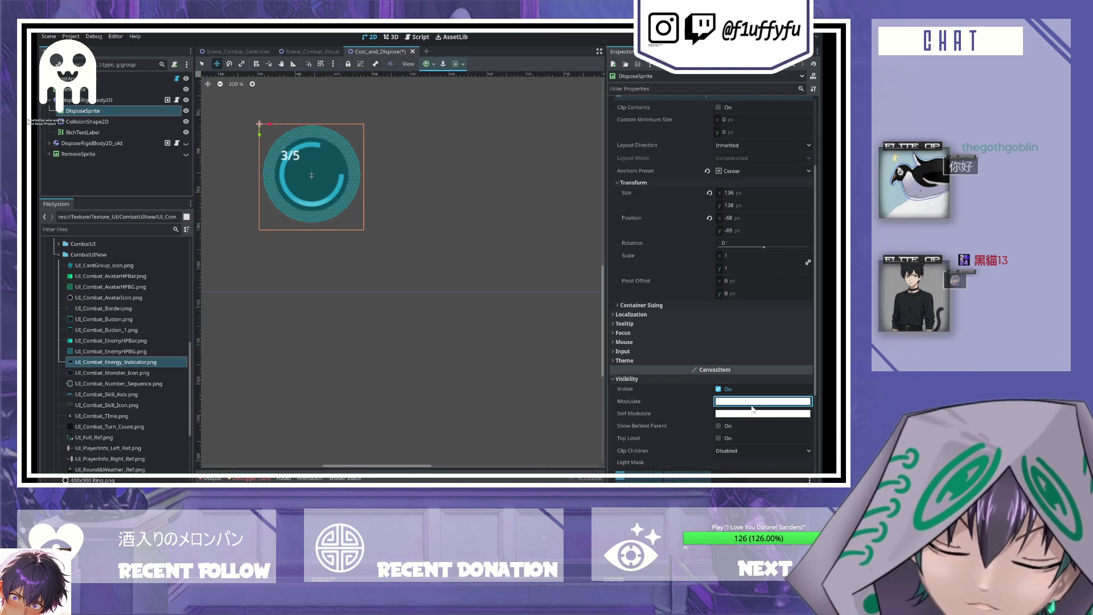
pyautogui.hotkey('ctrl', 'v')
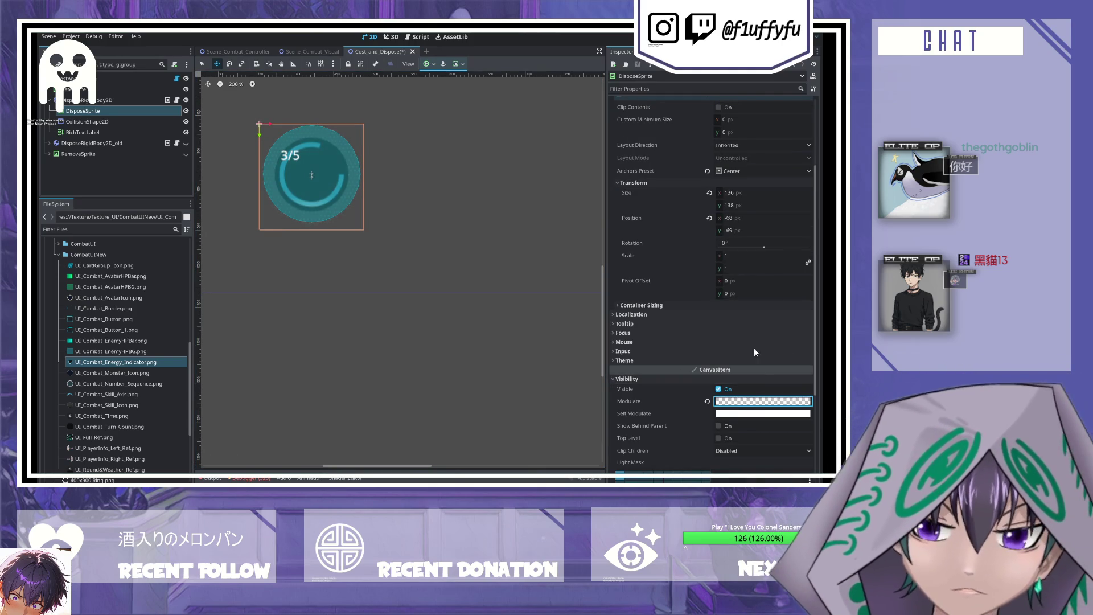
pyautogui.click(282, 126)
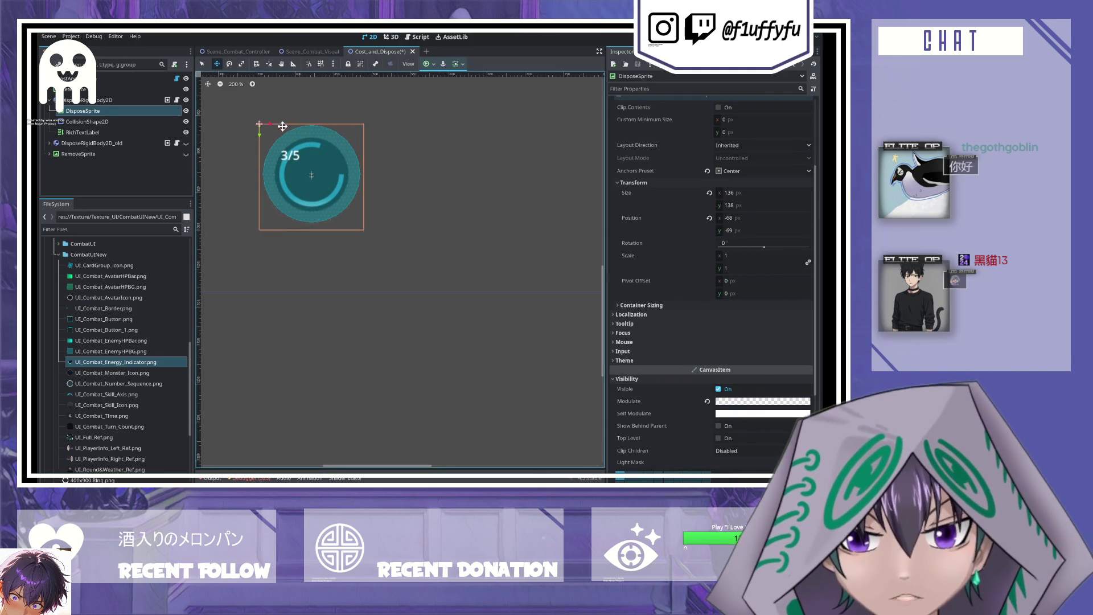
pyautogui.press('Right')
pyautogui.press('Right')
pyautogui.press('Right')
pyautogui.press('Left')
pyautogui.press('Left')
pyautogui.press('Left')
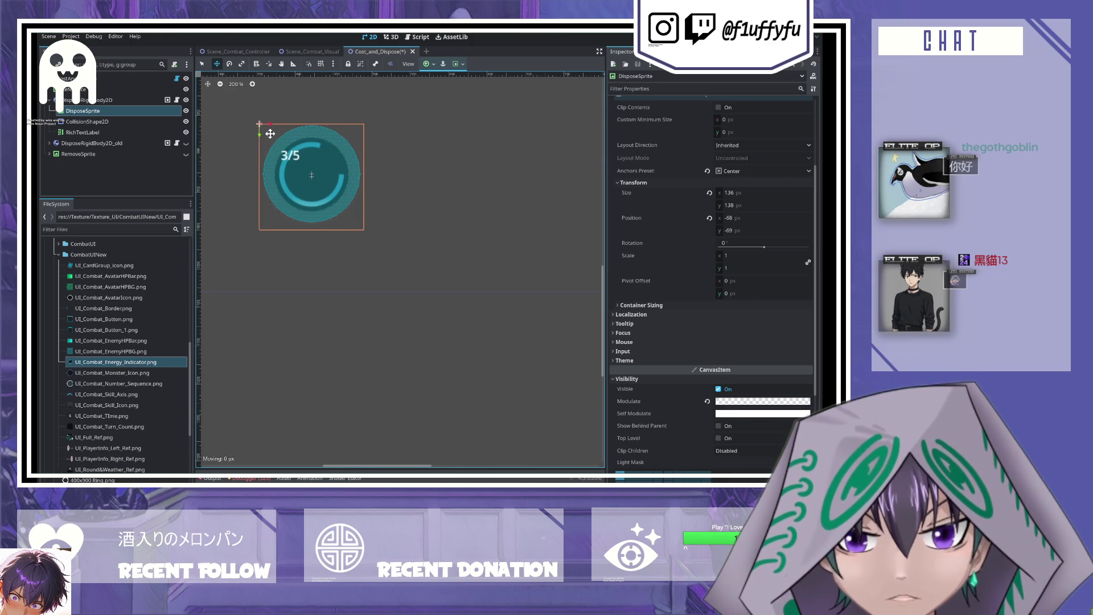
pyautogui.press('Down')
pyautogui.press('Down')
pyautogui.press('Down')
pyautogui.press('Up')
pyautogui.press('Up')
pyautogui.press('Up')
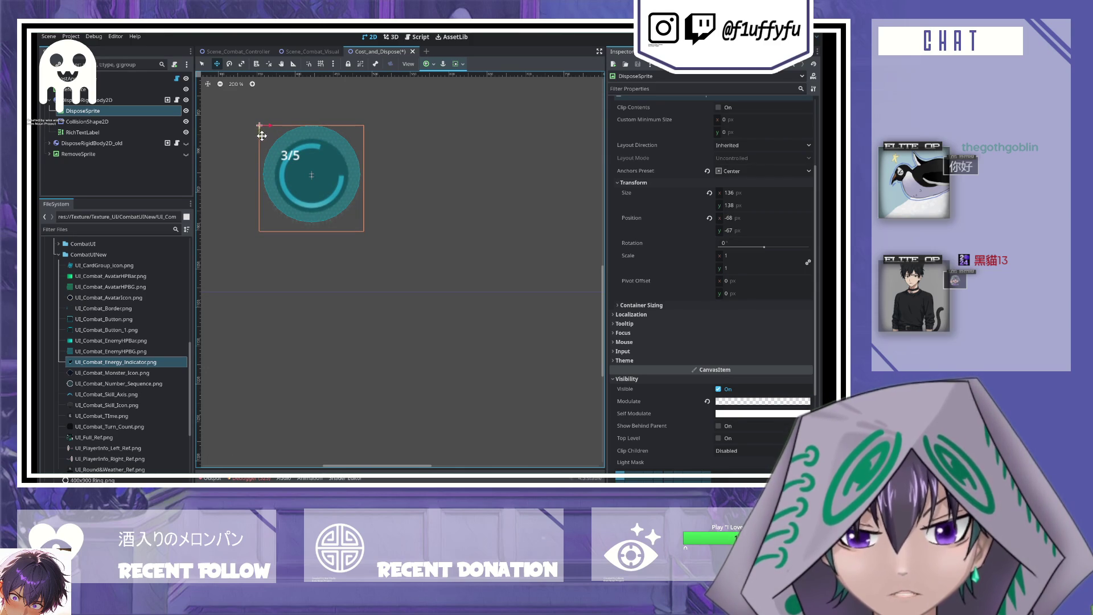
# - Step through the CollisionShape2D, DisposeSprite and RichTextLabel nodes, ending on RichTextLabel
pyautogui.click(96, 121)
pyautogui.click(95, 132)
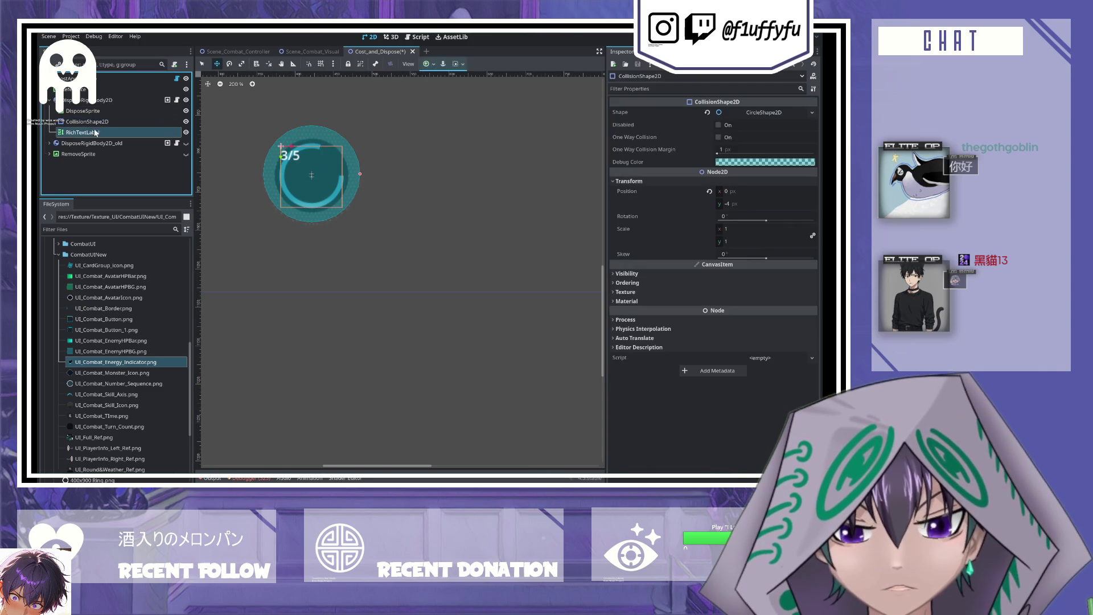
pyautogui.click(91, 121)
pyautogui.click(85, 111)
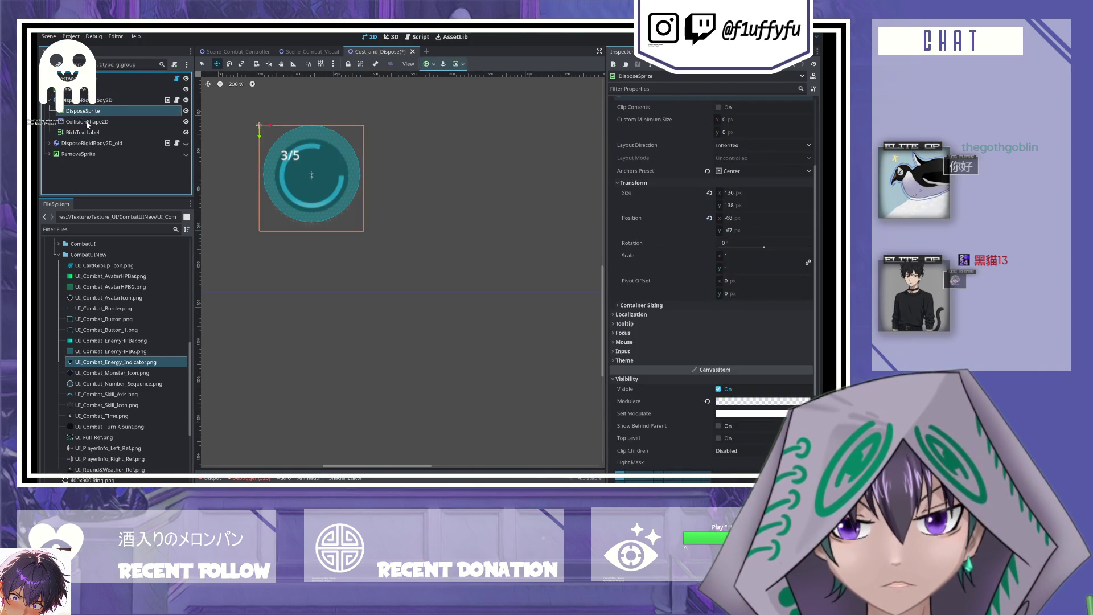
pyautogui.click(86, 122)
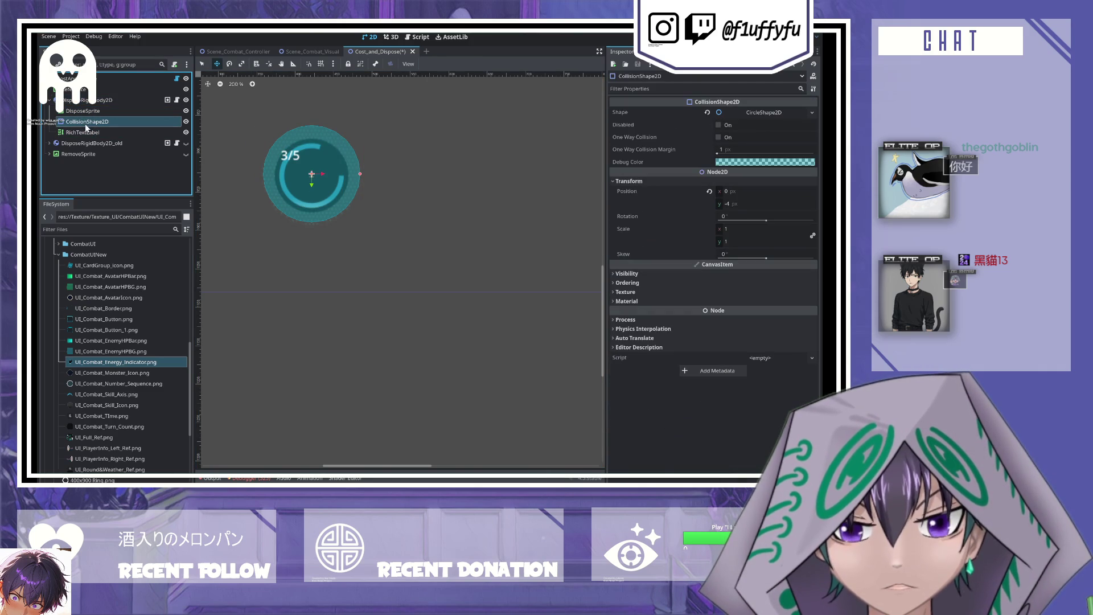
pyautogui.click(89, 133)
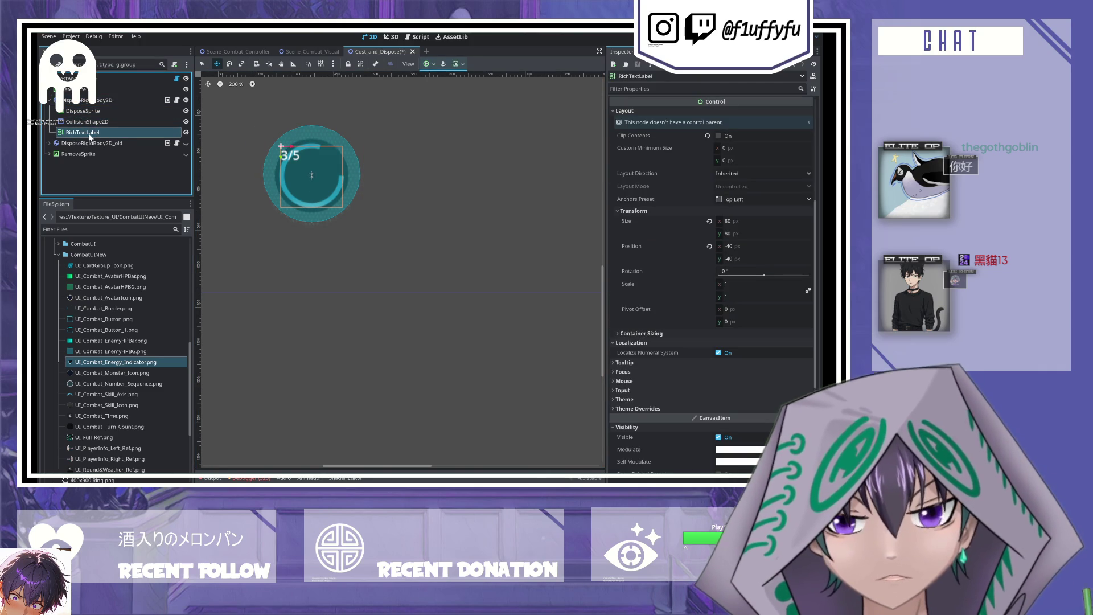
# - Save the scene and enter <center>3/5<center> as the label's text
pyautogui.hotkey('ctrl', 's')
pyautogui.scroll(4, 712, 257)
pyautogui.click(649, 138)
pyautogui.write('<ce')
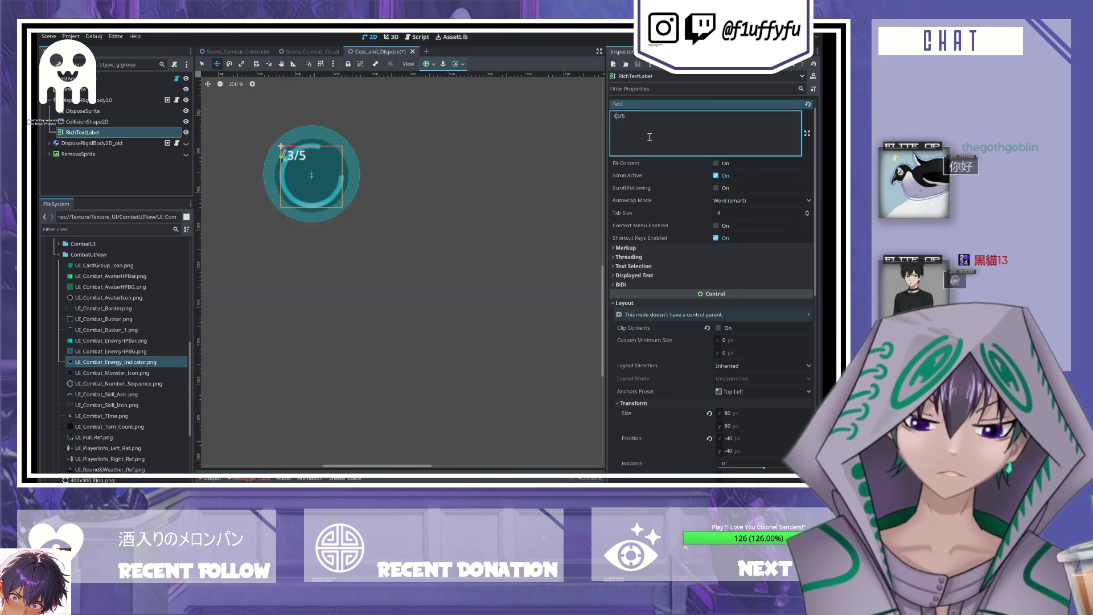
pyautogui.write('nter>3/5<')
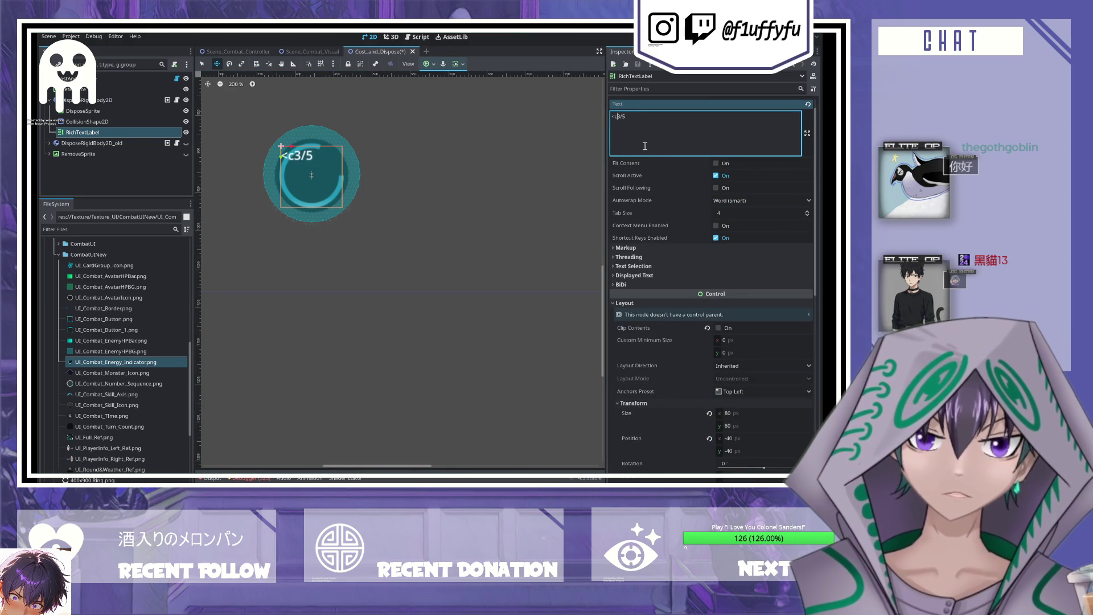
pyautogui.write('center>')
pyautogui.hotkey('ctrl', 'a')
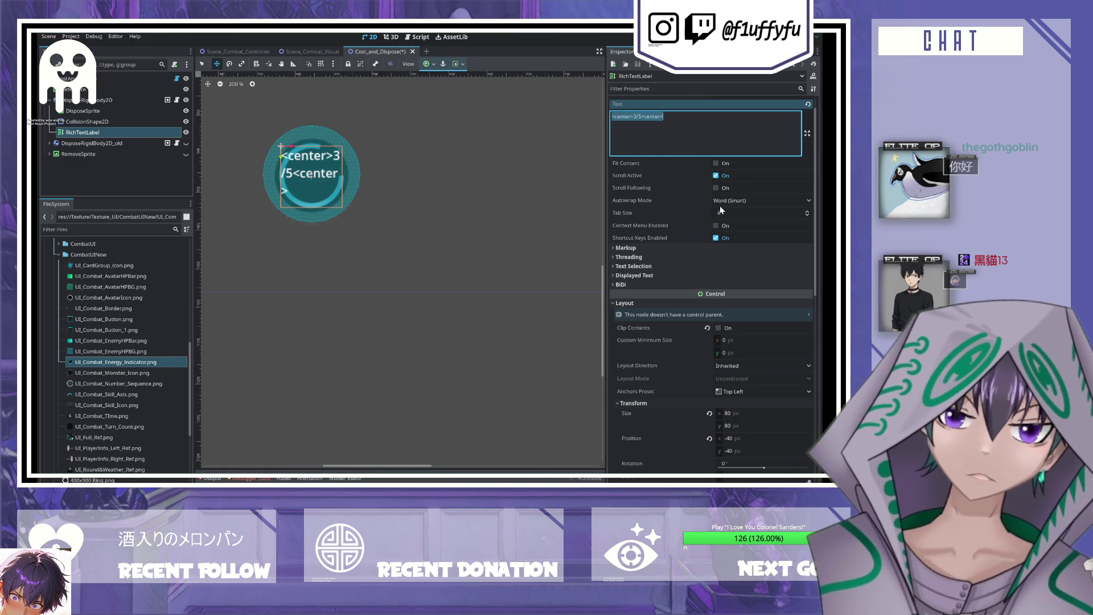
# - Correct the label text to [center]3/5[/center] and save the scene
pyautogui.scroll(1, 719, 206)
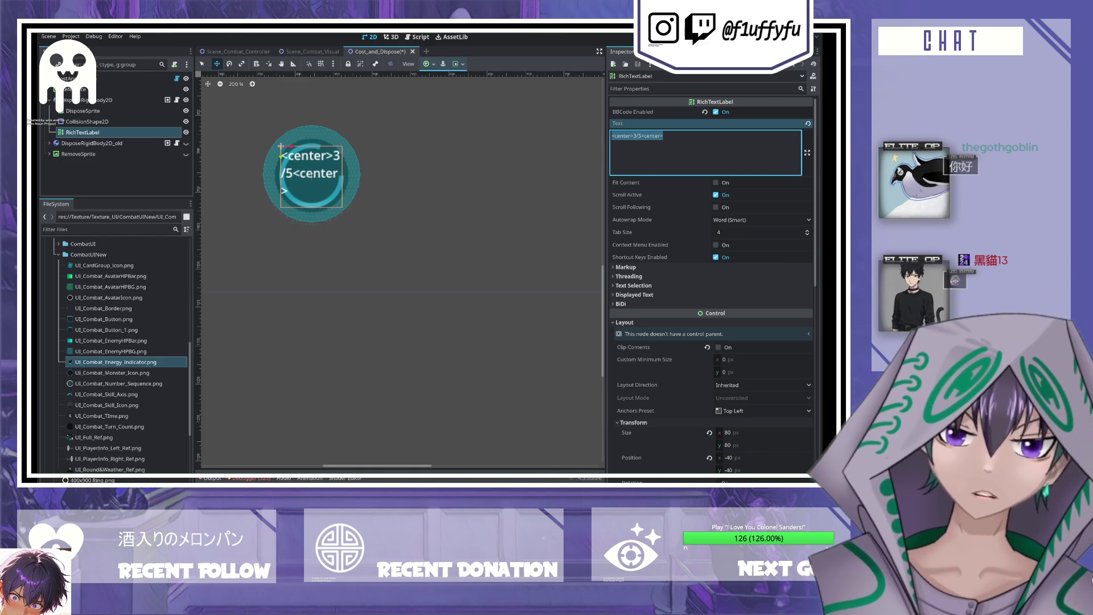
pyautogui.click(686, 143)
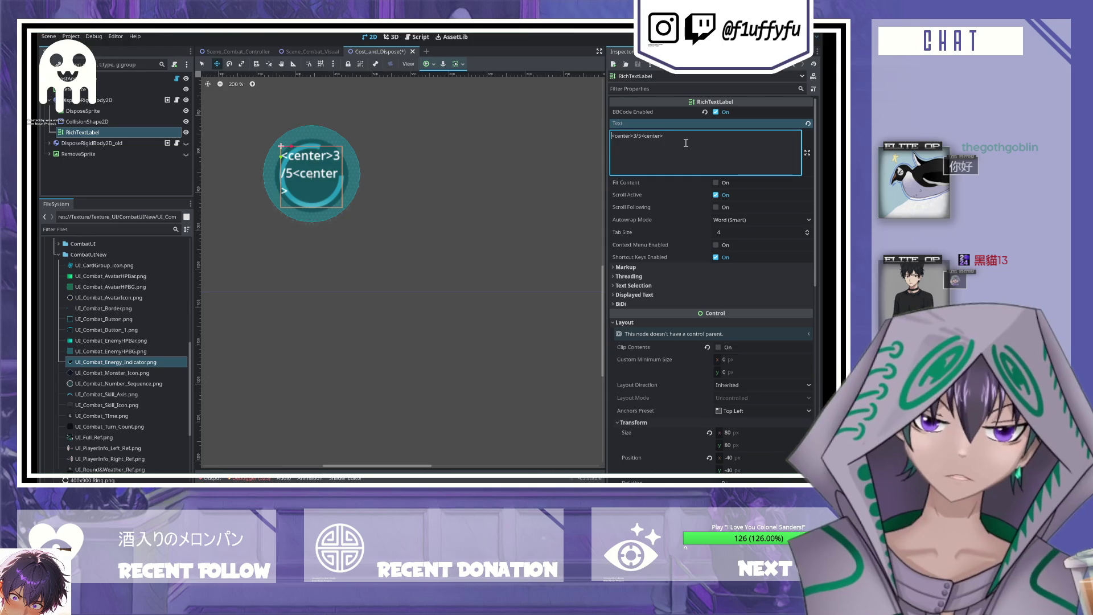
pyautogui.press('Delete')
pyautogui.write('[')
pyautogui.press('BackSpace')
pyautogui.write(']')
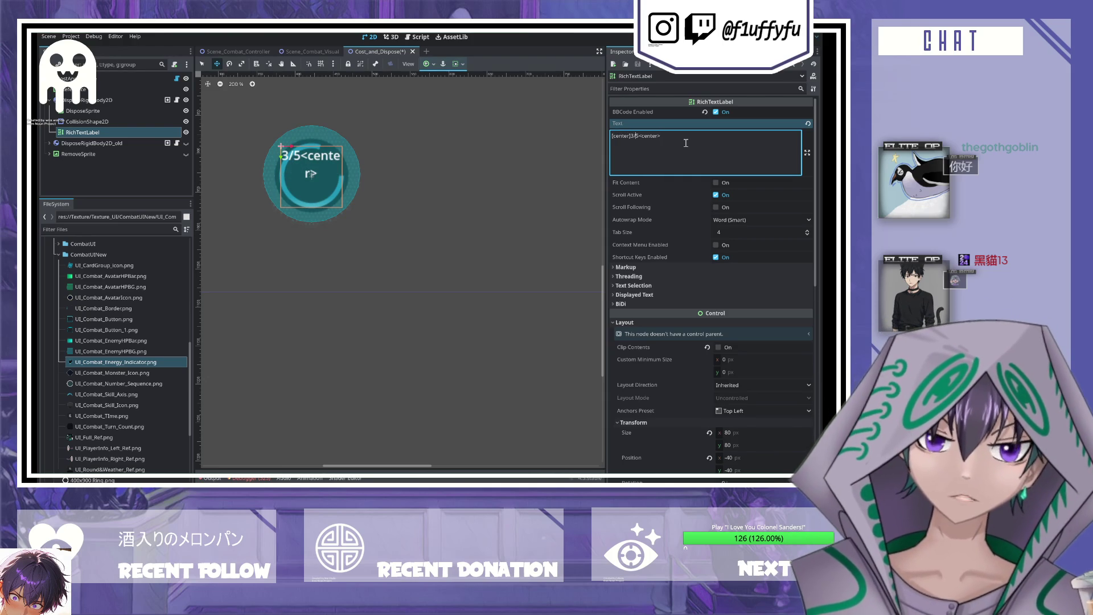
pyautogui.press('BackSpace')
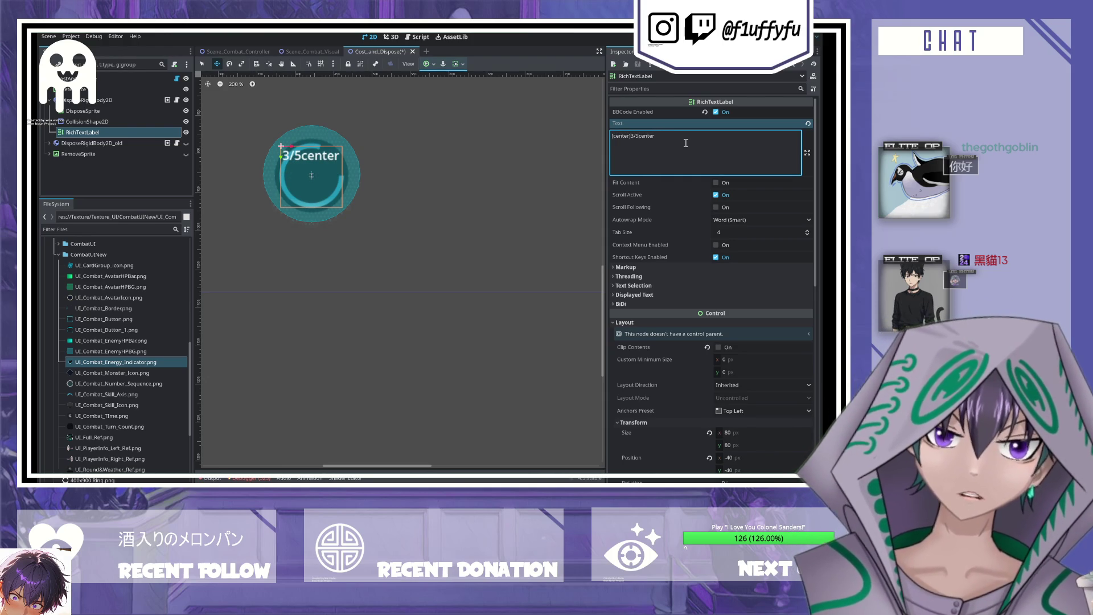
pyautogui.write('[/')
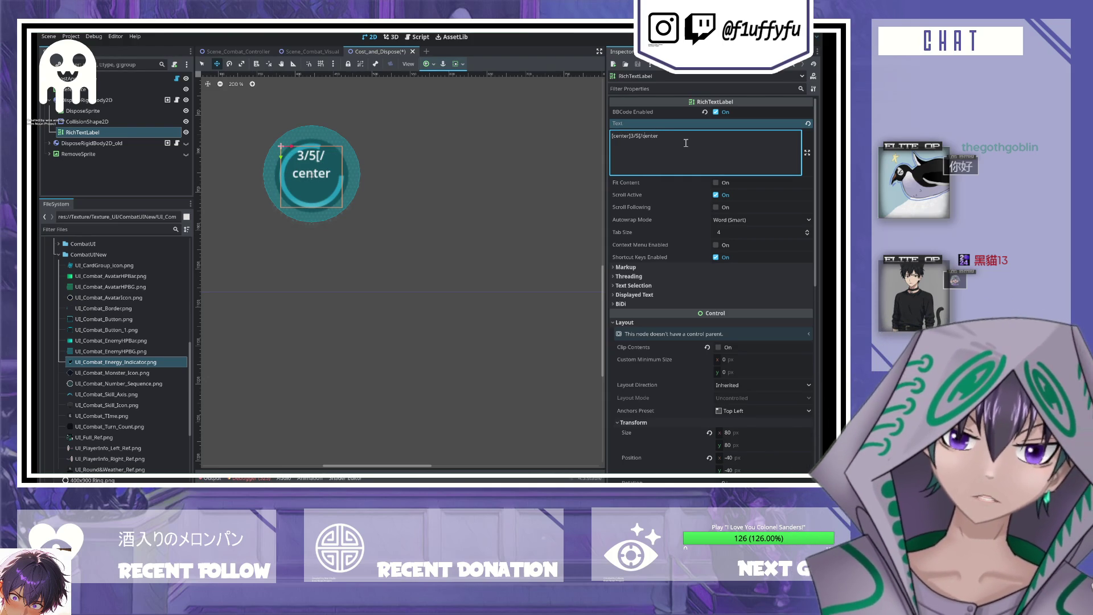
pyautogui.write(']')
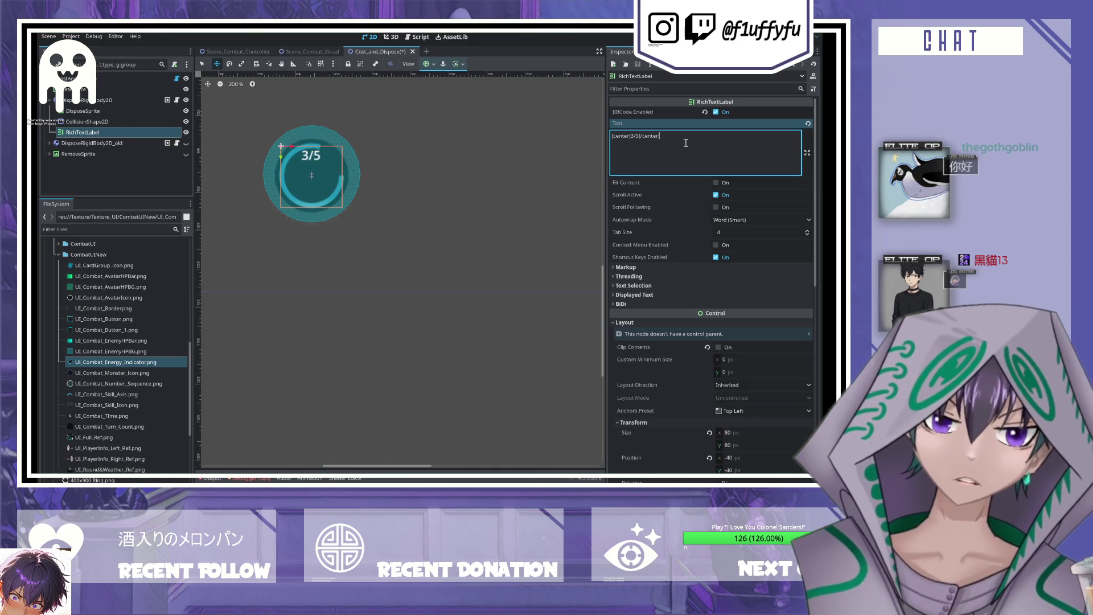
pyautogui.hotkey('ctrl', 's')
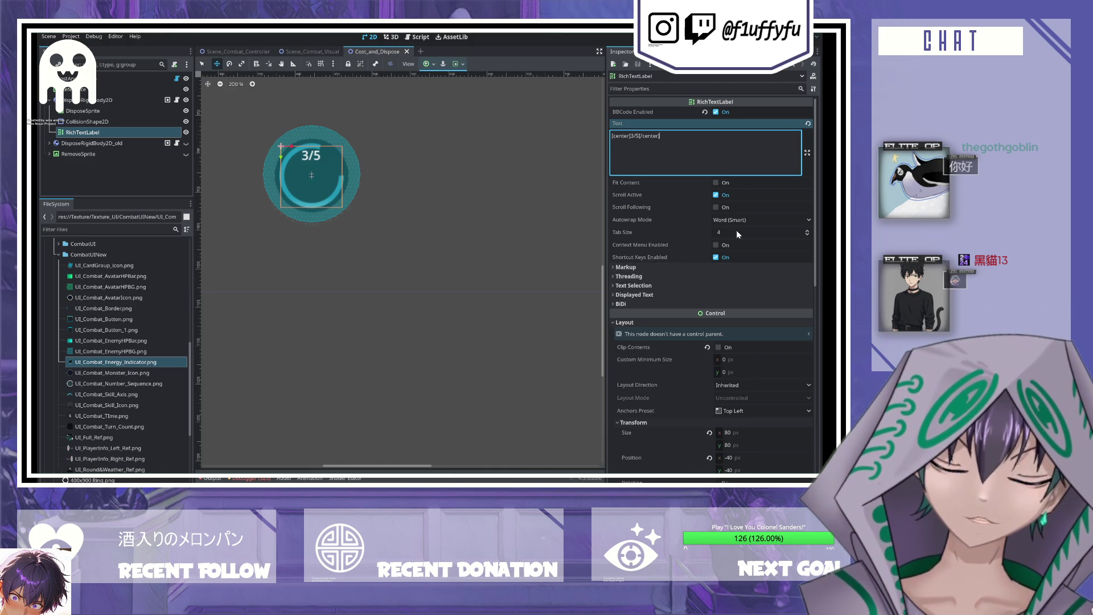
# - Browse the label's Markup and Text Selection property groups
pyautogui.click(653, 272)
pyautogui.click(653, 267)
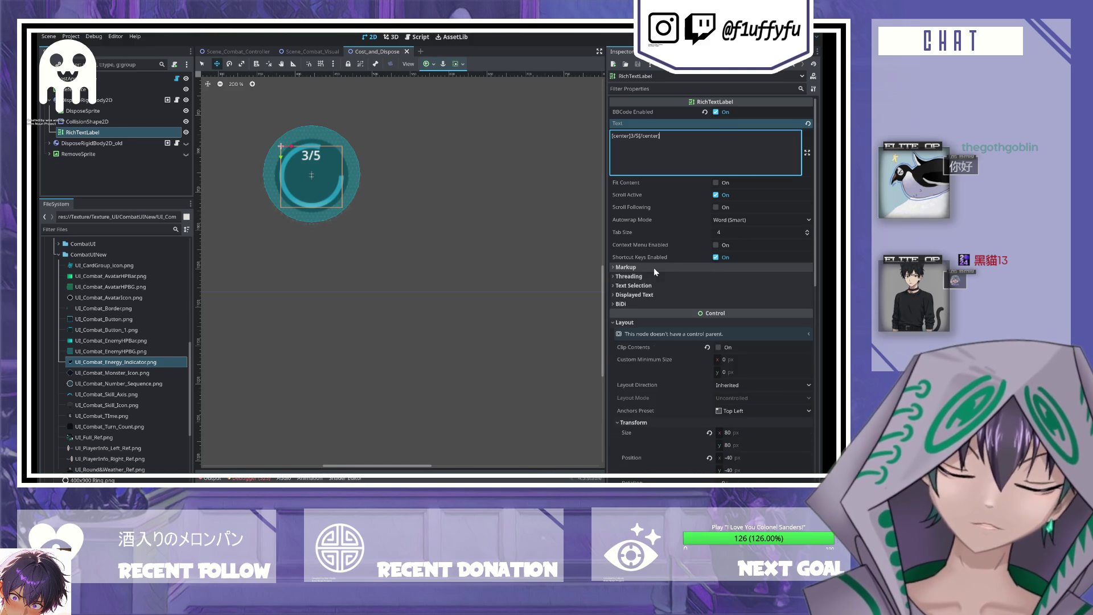
pyautogui.click(646, 287)
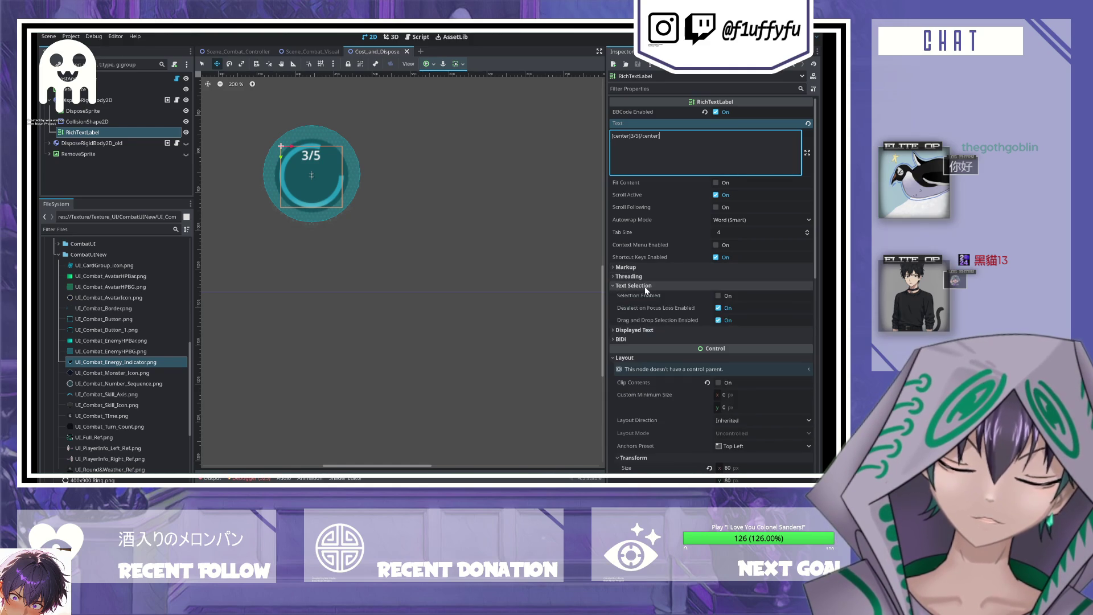
# - Expand and collapse the label's Text Selection, BiDi and Displayed Text property groups
pyautogui.click(645, 286)
pyautogui.scroll(-3, 646, 312)
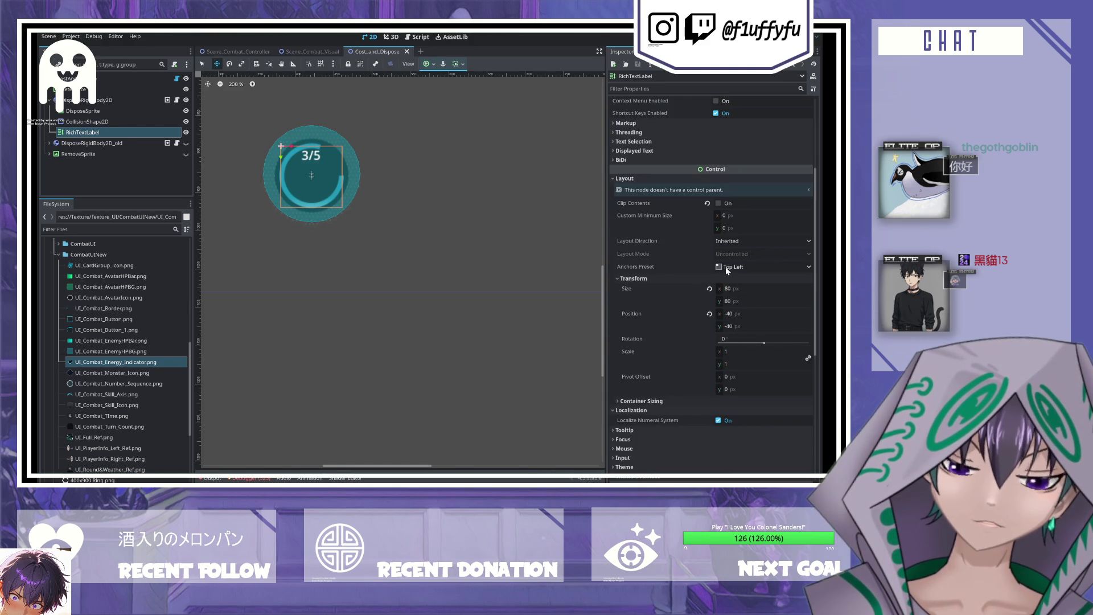
pyautogui.click(620, 160)
pyautogui.click(618, 150)
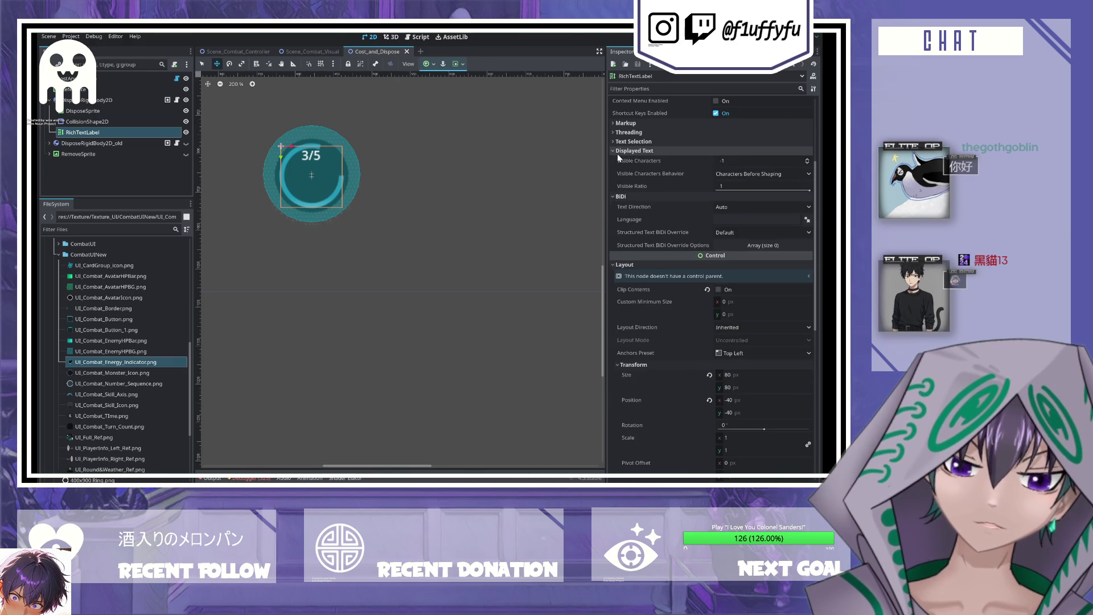
pyautogui.click(615, 141)
pyautogui.scroll(5, 614, 135)
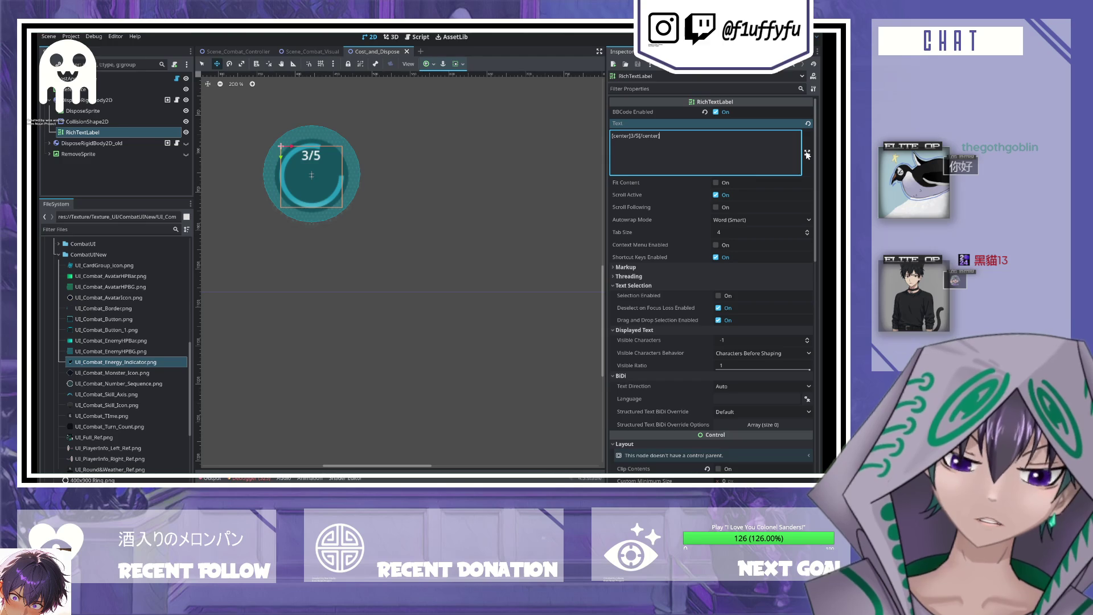
# - Toggle Fit Content on and back off, and disable Scroll Active on the label
pyautogui.click(716, 183)
pyautogui.click(716, 183)
pyautogui.click(716, 194)
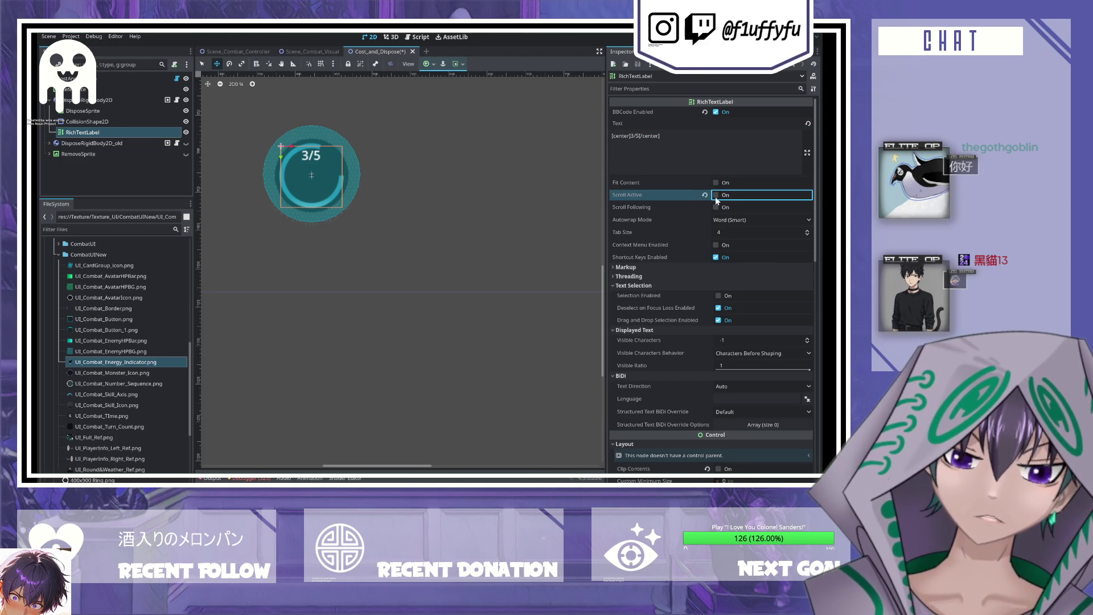
pyautogui.click(655, 219)
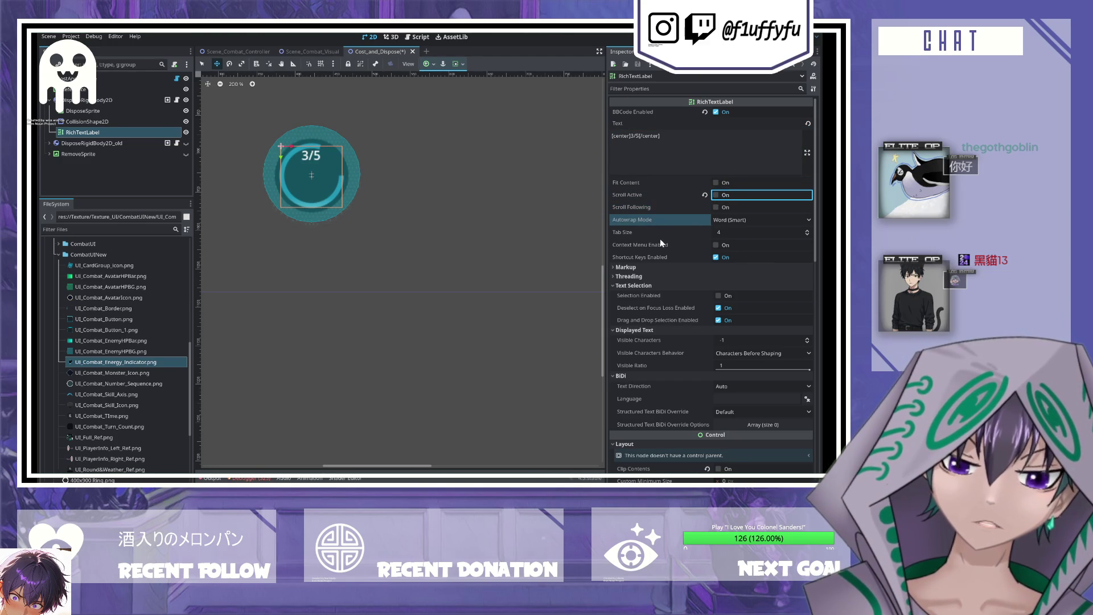
pyautogui.click(665, 233)
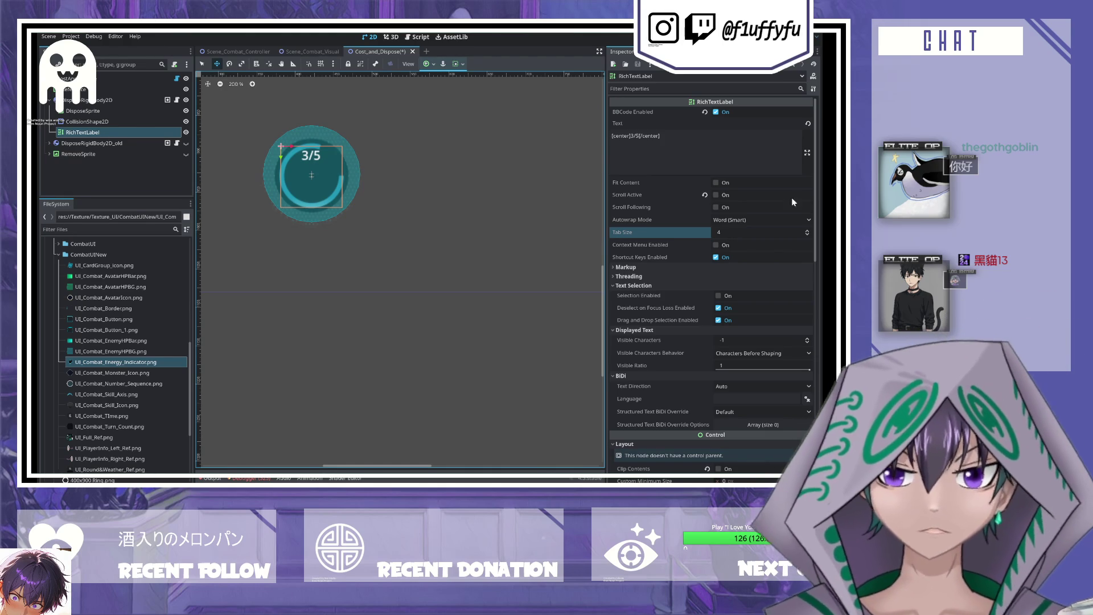
pyautogui.scroll(-10, 697, 289)
# - Enable the Theme Overrides Normal Font Size on the RichTextLabel and set it to 36 px
pyautogui.scroll(-5, 692, 276)
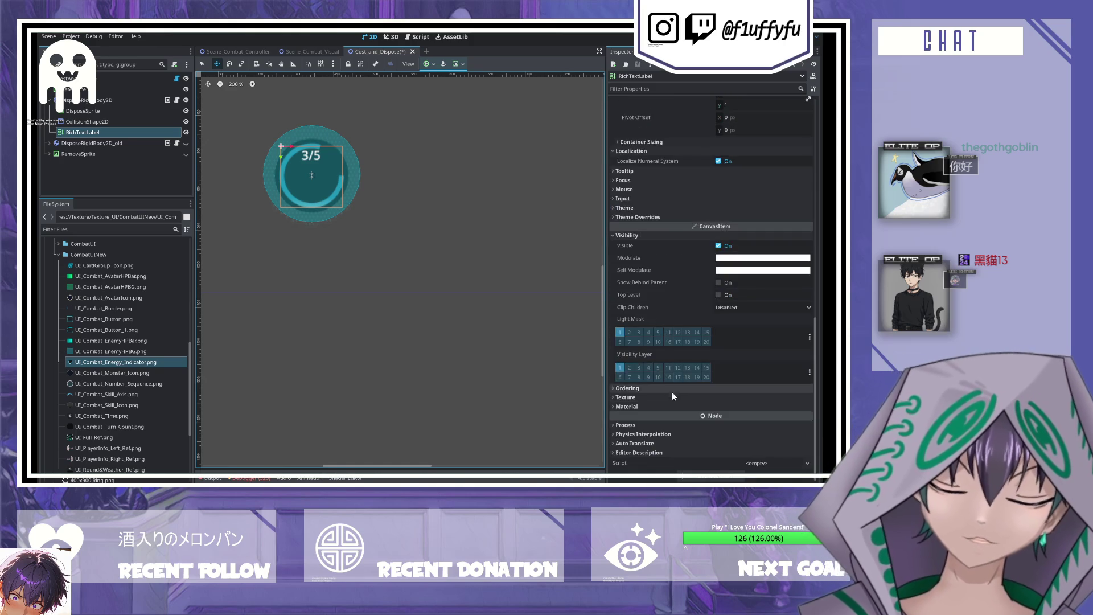
pyautogui.click(613, 218)
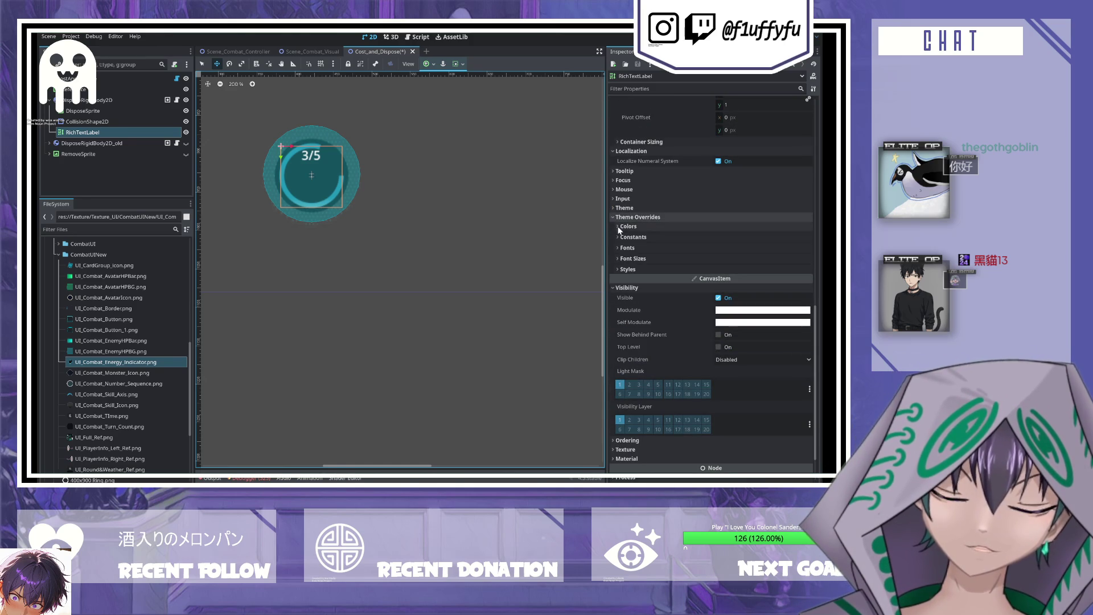
pyautogui.click(617, 258)
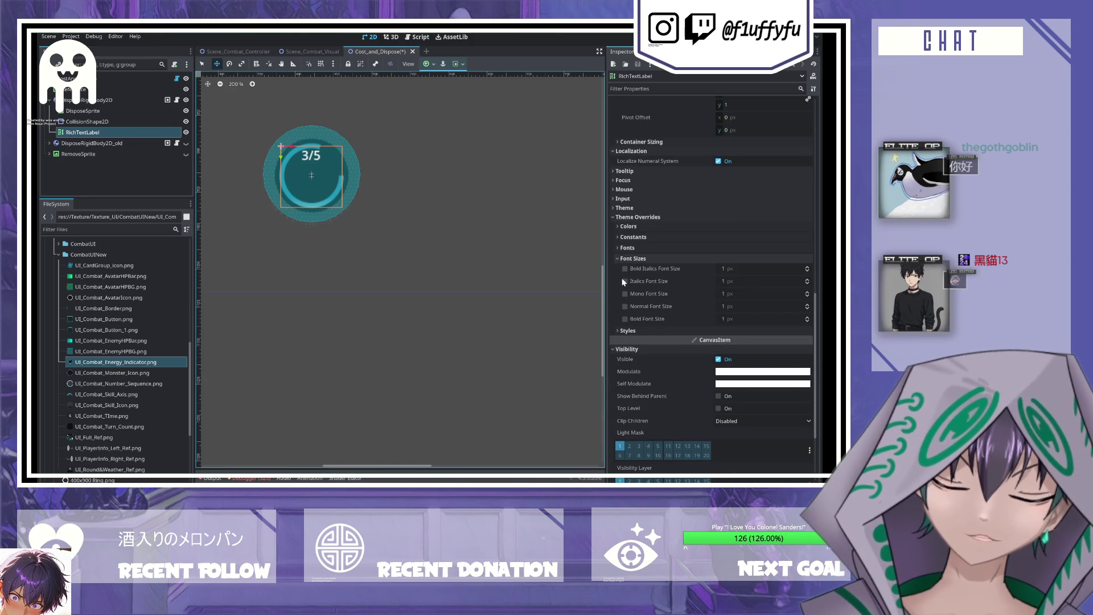
pyautogui.click(626, 307)
pyautogui.click(768, 308)
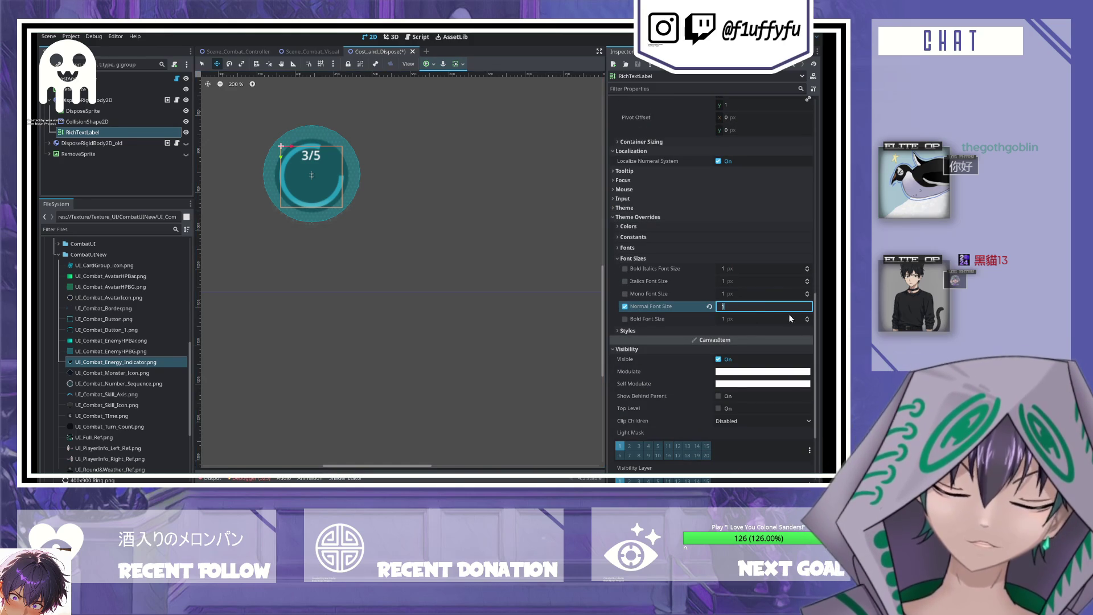
pyautogui.write('36')
pyautogui.press('Return')
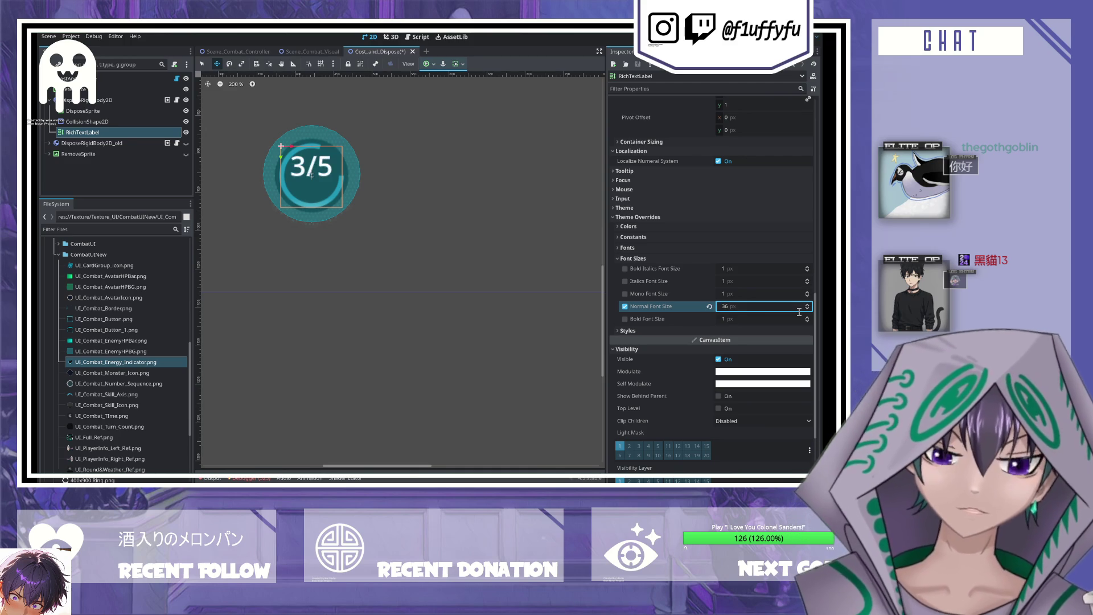
pyautogui.scroll(10, 712, 222)
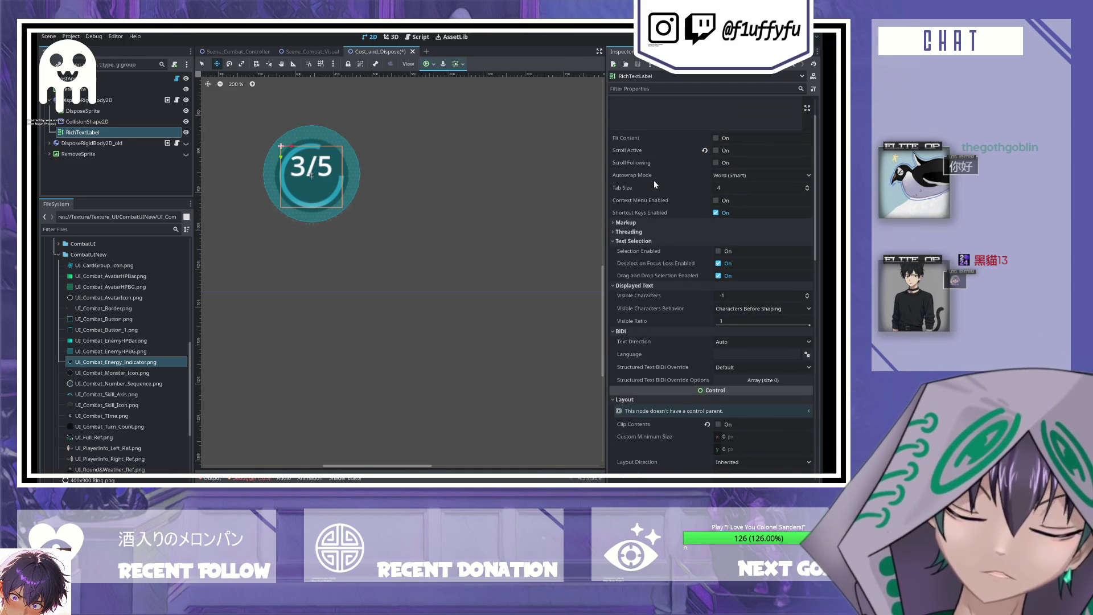
pyautogui.scroll(2, 666, 154)
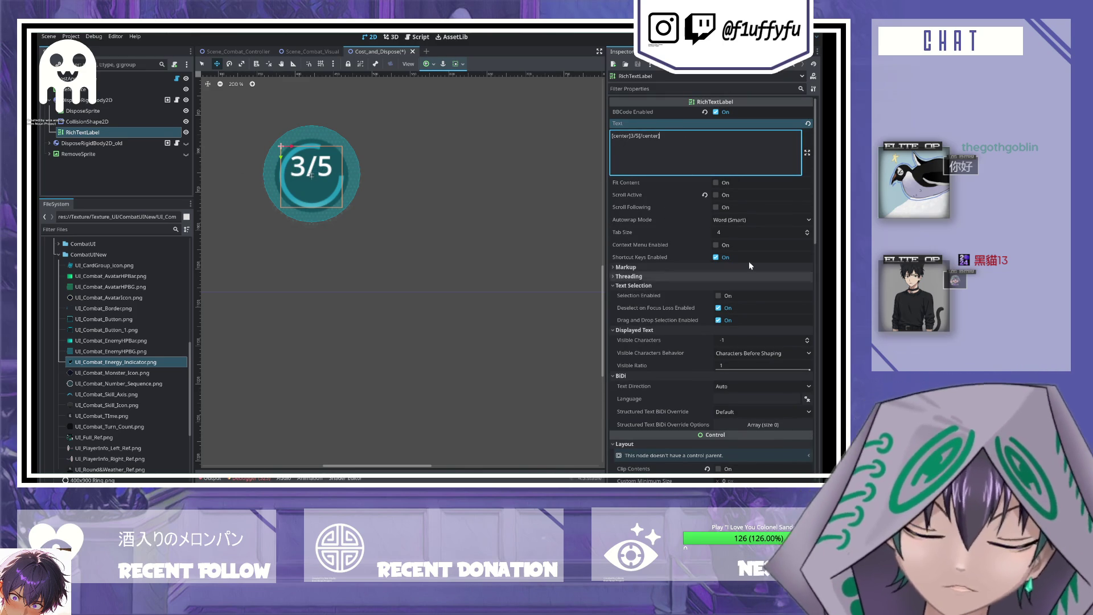
pyautogui.click(701, 220)
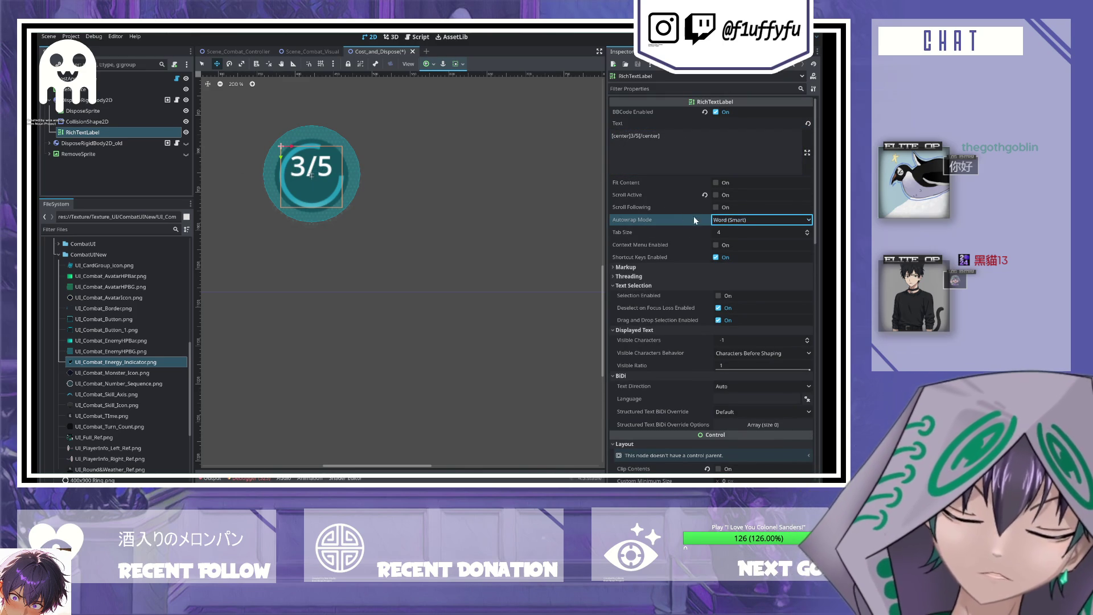
pyautogui.click(733, 231)
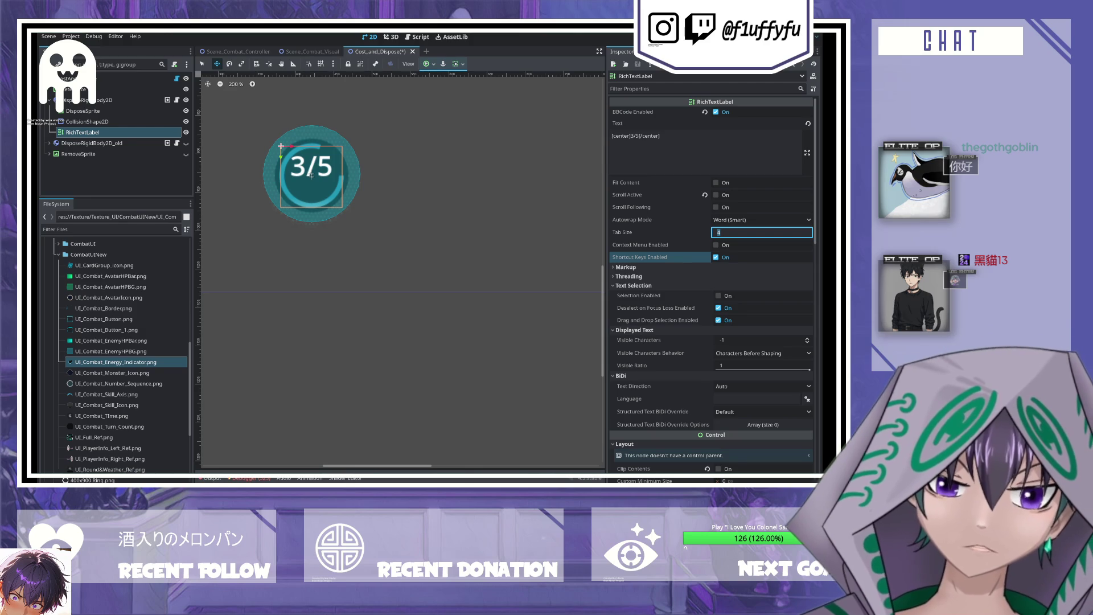
pyautogui.click(643, 137)
pyautogui.press('BackSpace')
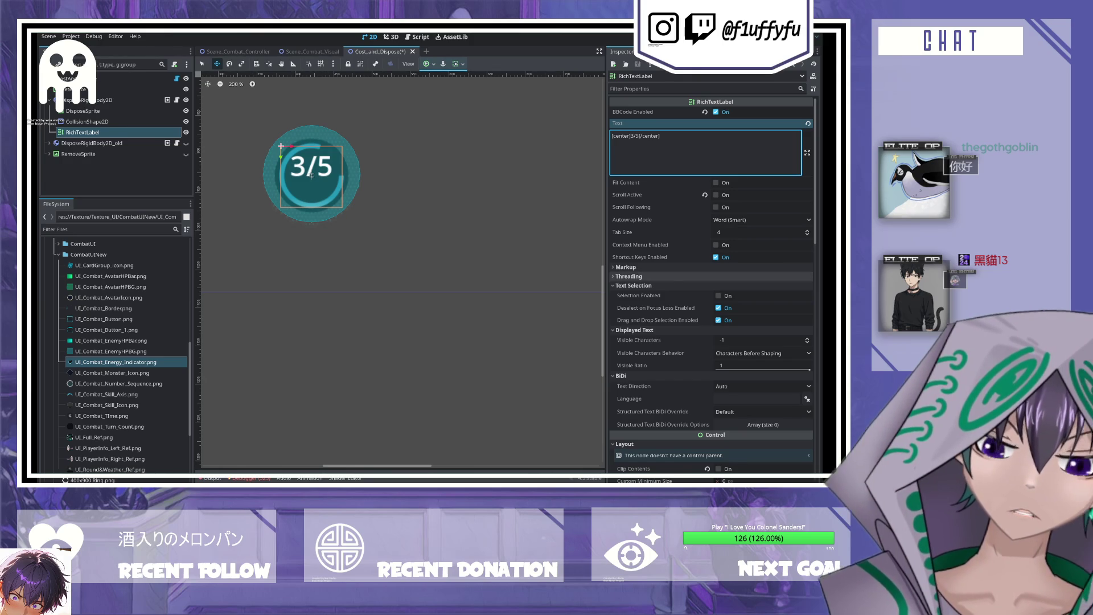
pyautogui.scroll(-5, 711, 277)
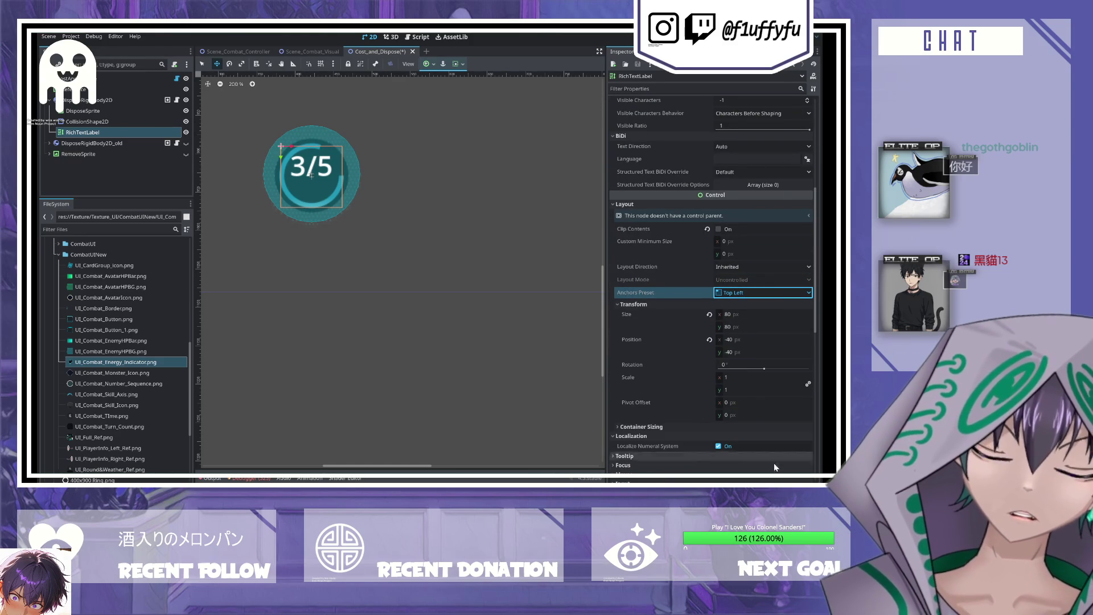
pyautogui.click(749, 413)
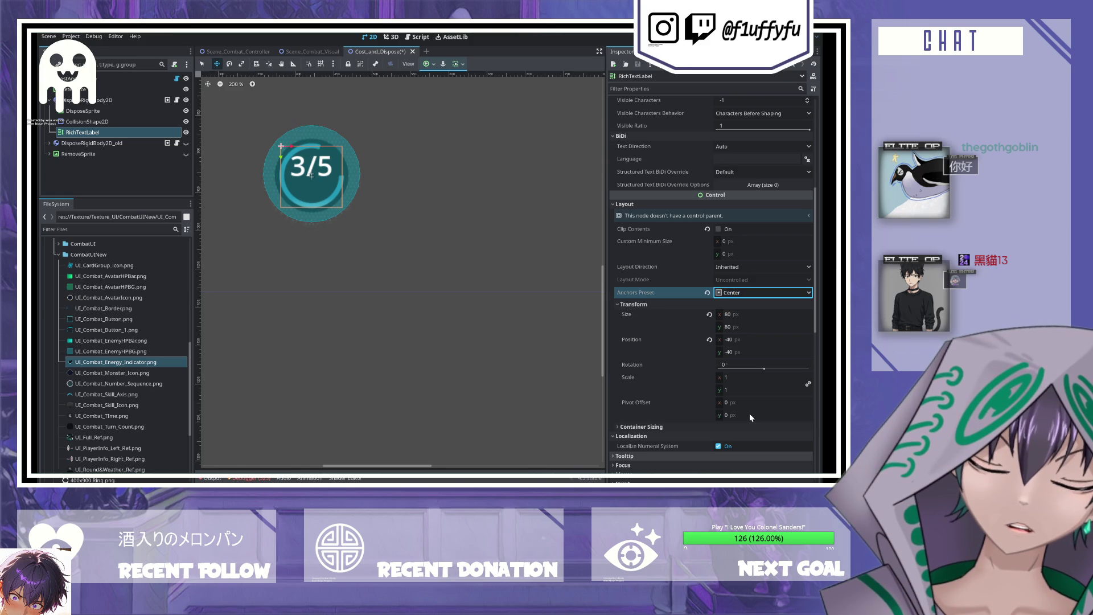
pyautogui.click(707, 293)
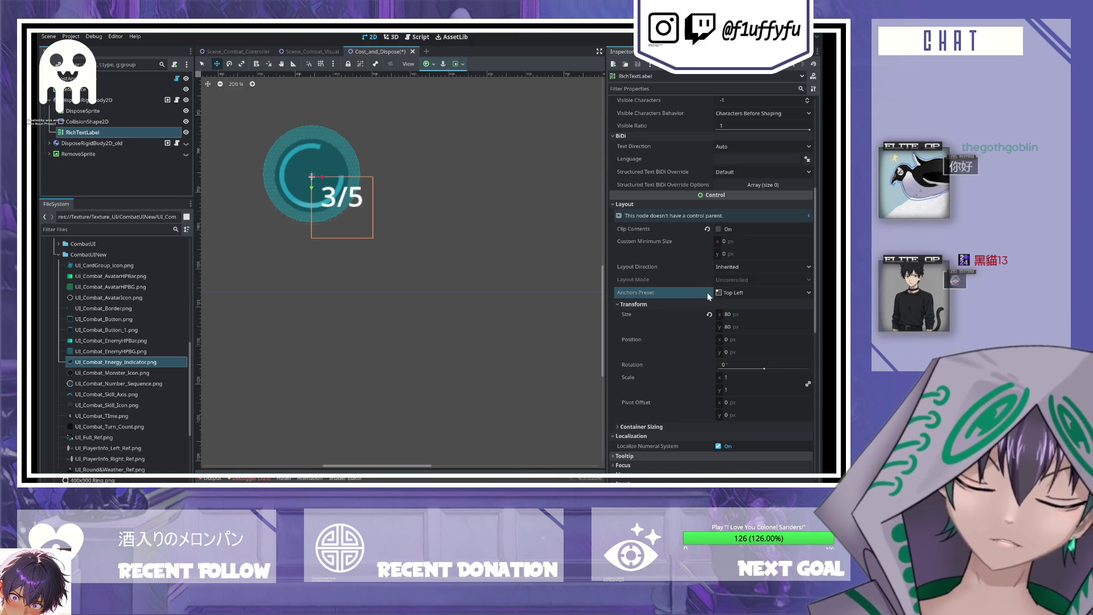
pyautogui.hotkey('ctrl', 'z')
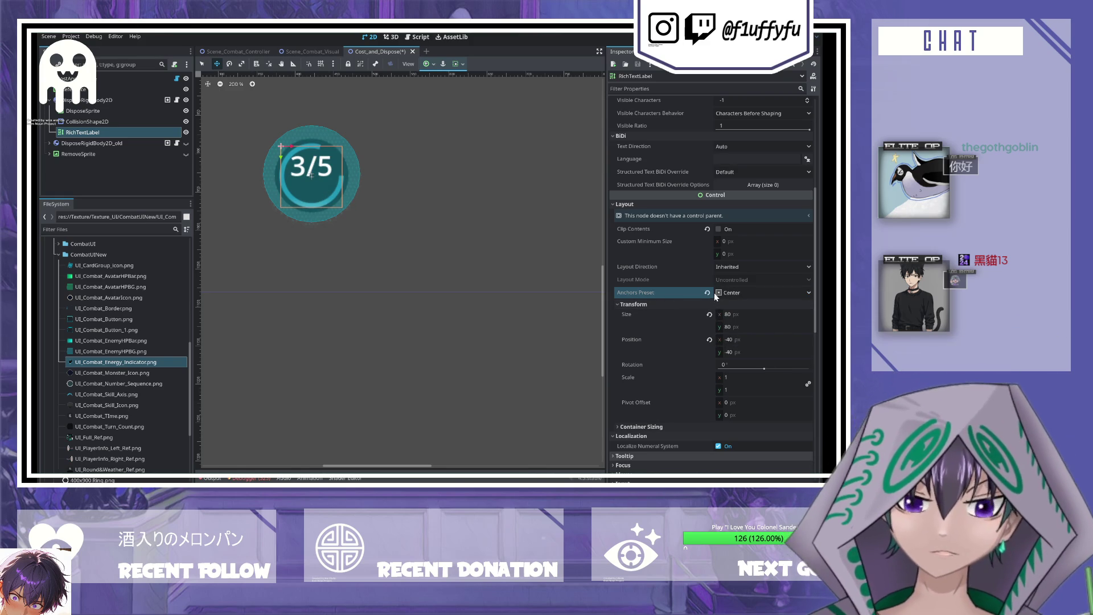
pyautogui.click(707, 292)
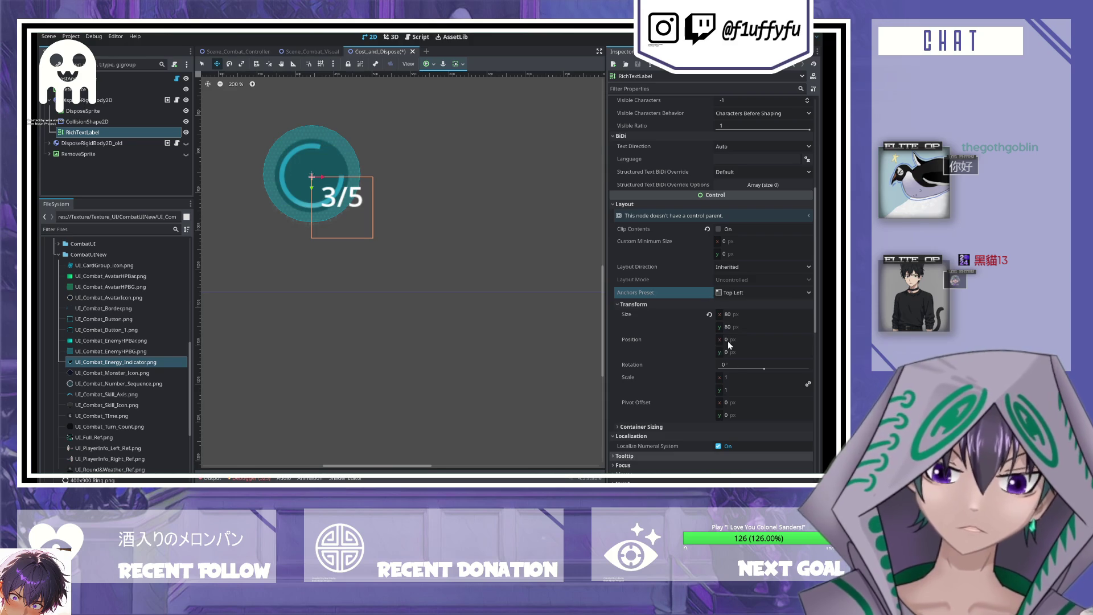
pyautogui.click(719, 294)
pyautogui.click(744, 420)
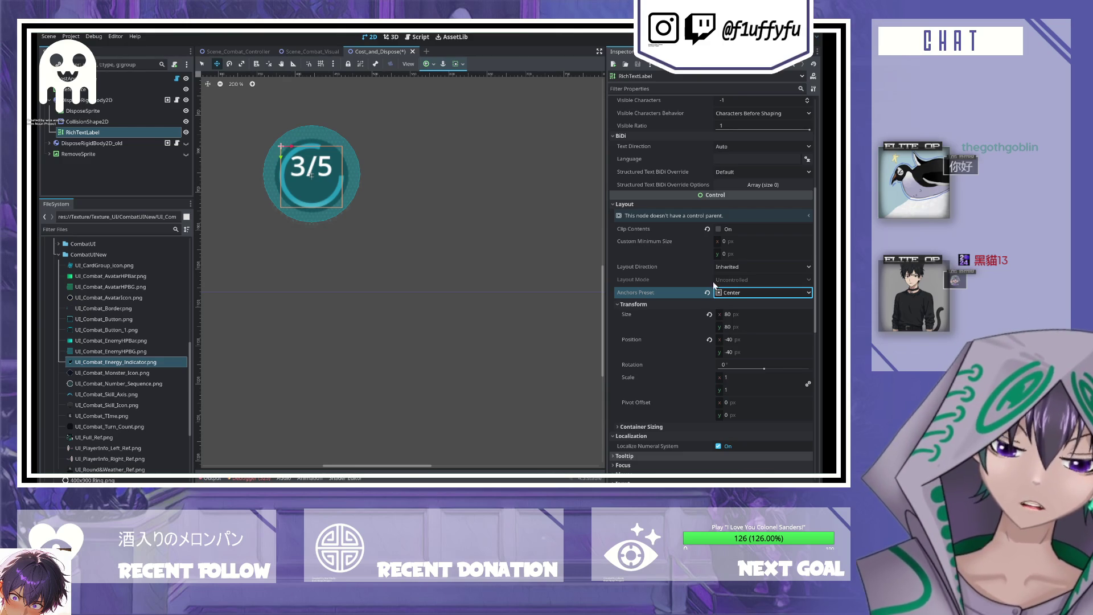
pyautogui.scroll(5, 767, 316)
pyautogui.scroll(2, 769, 313)
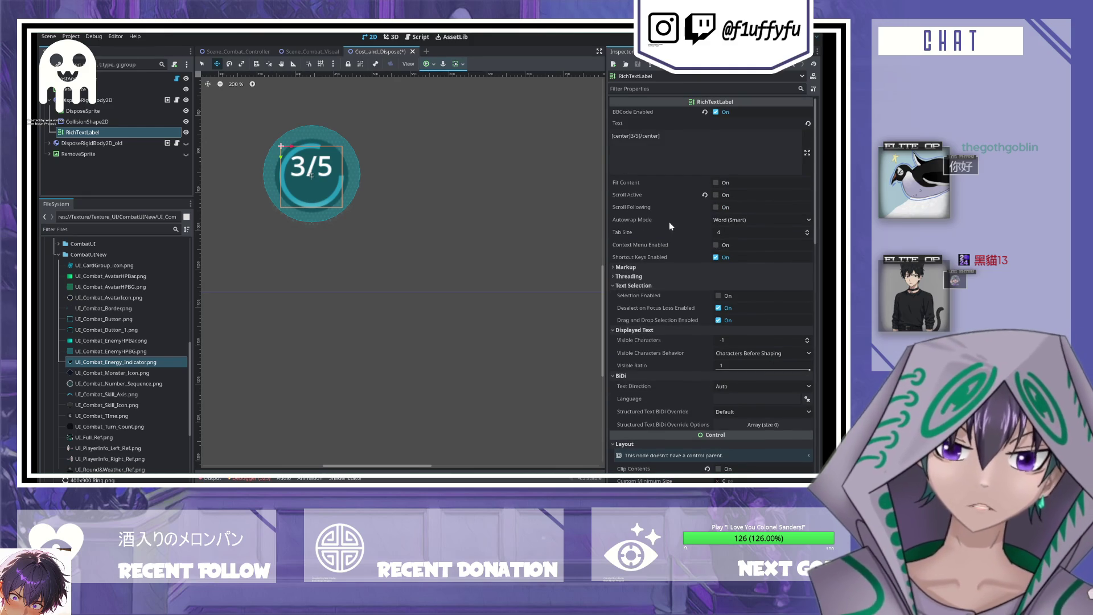
pyautogui.click(650, 269)
pyautogui.click(664, 312)
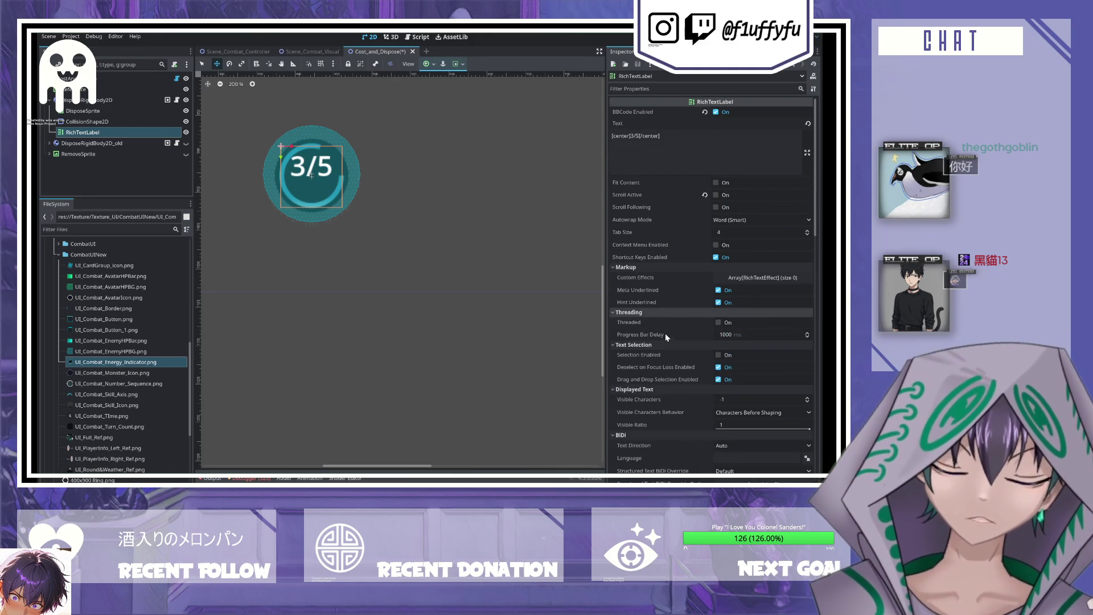
pyautogui.scroll(-5, 667, 336)
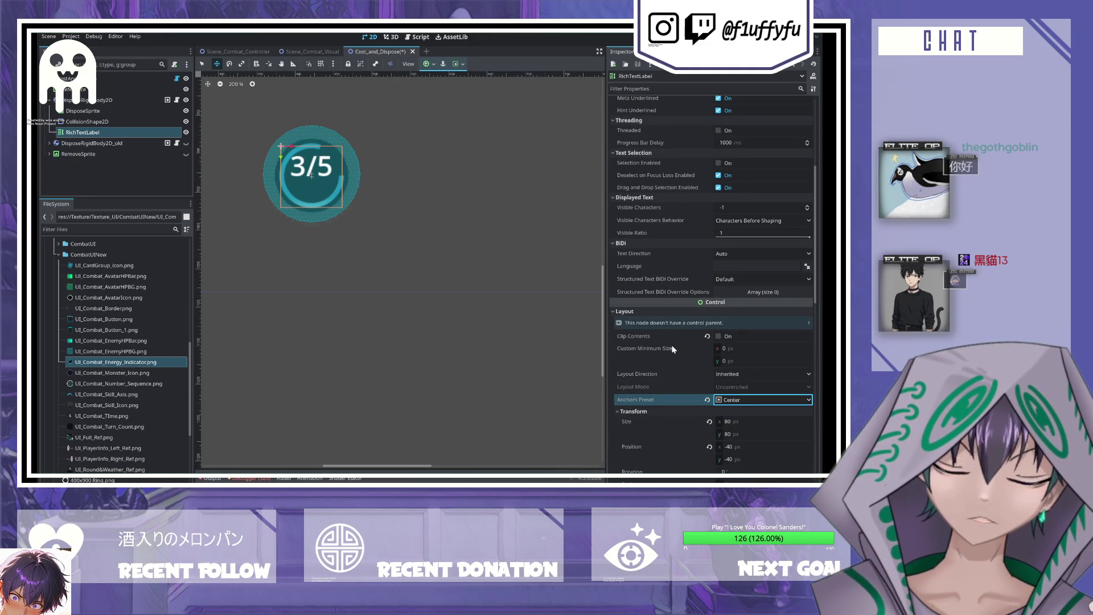
pyautogui.scroll(-4, 650, 312)
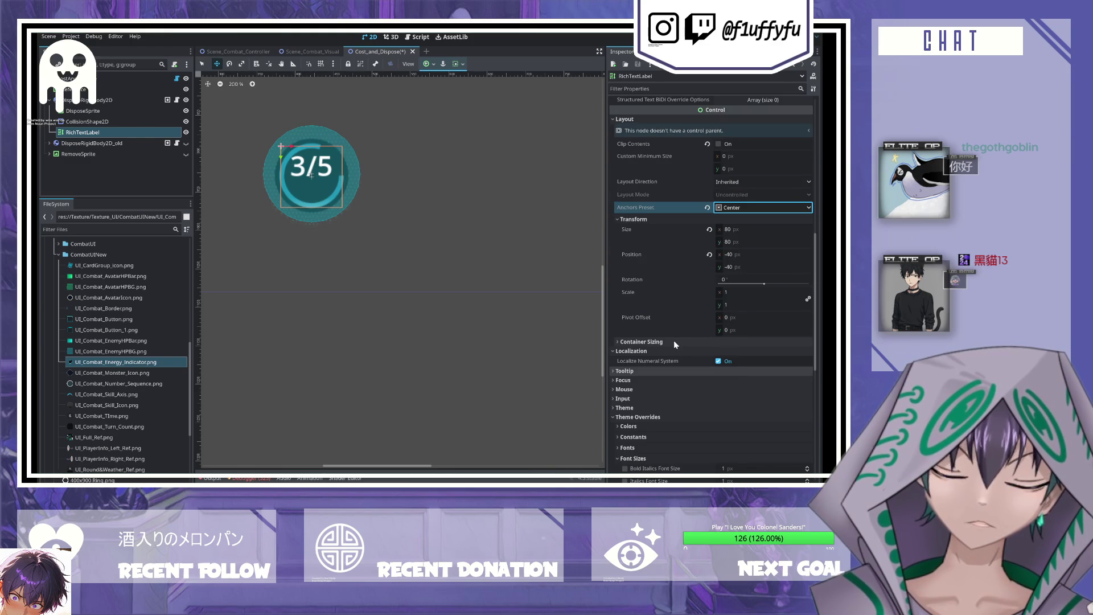
pyautogui.click(674, 341)
pyautogui.scroll(-2, 675, 341)
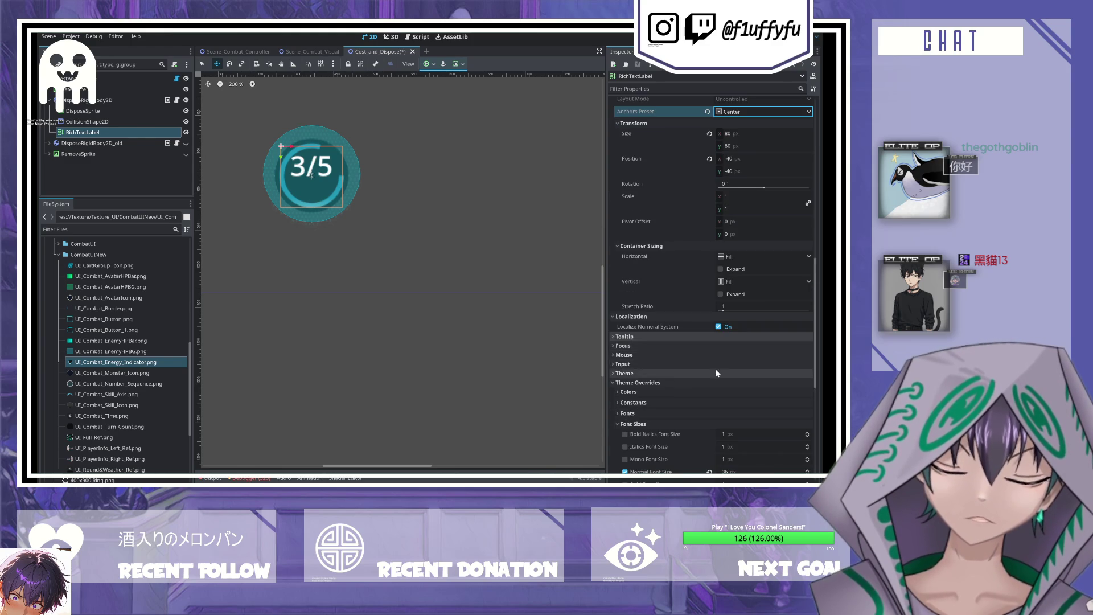
pyautogui.click(724, 294)
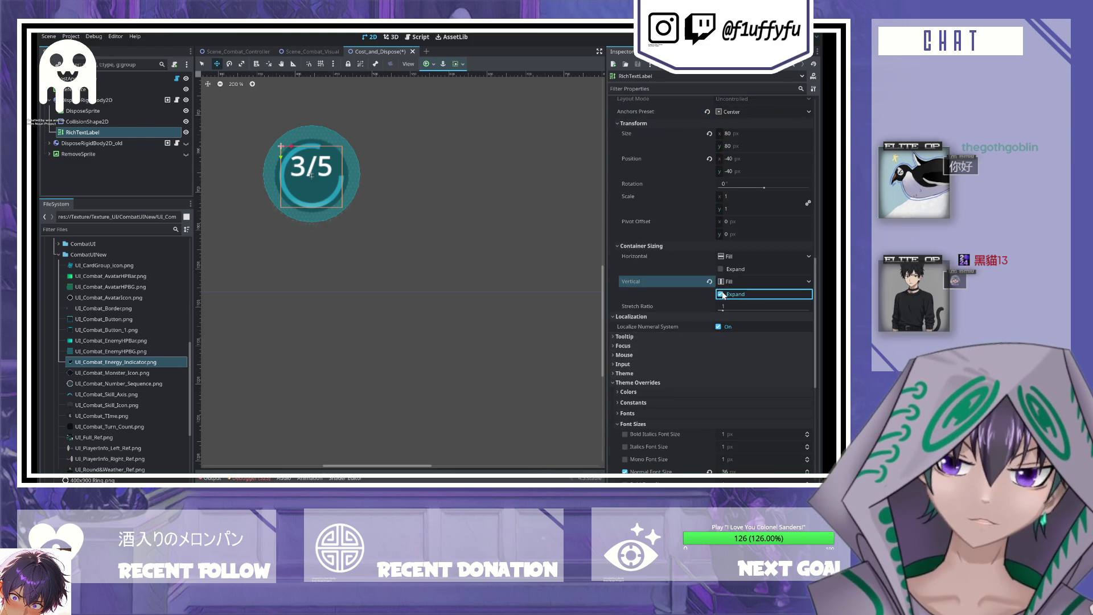
pyautogui.hotkey('shift', 'Tab')
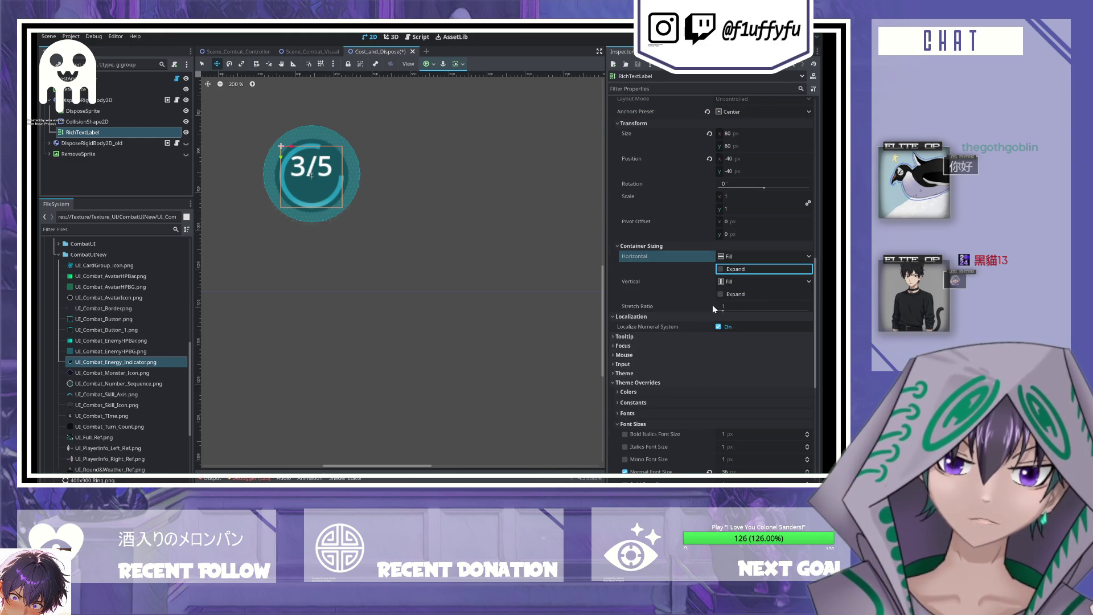
pyautogui.scroll(-2, 711, 302)
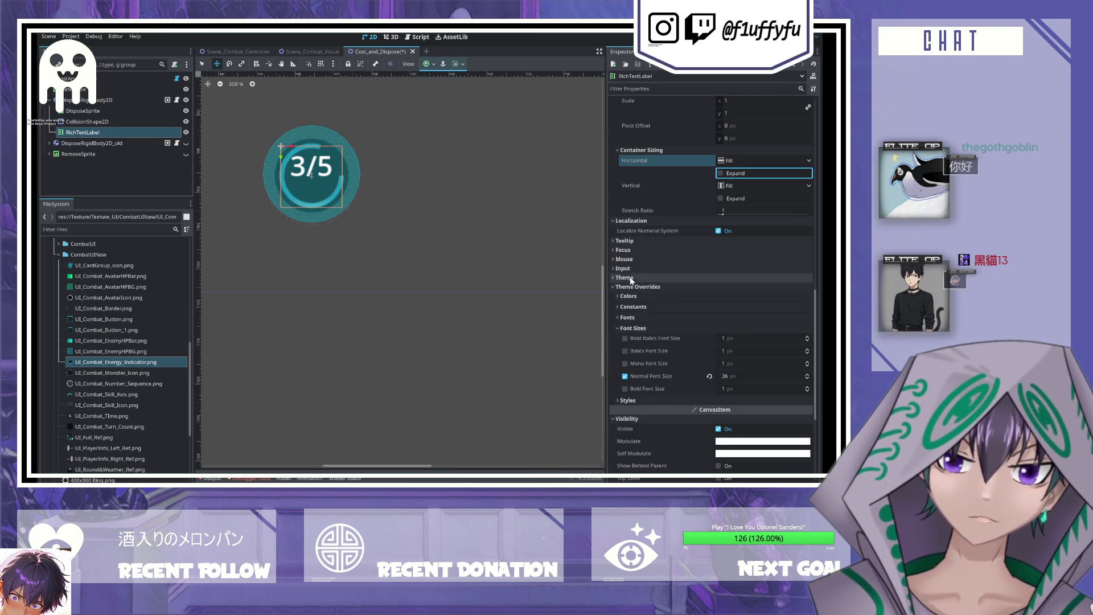
pyautogui.click(615, 250)
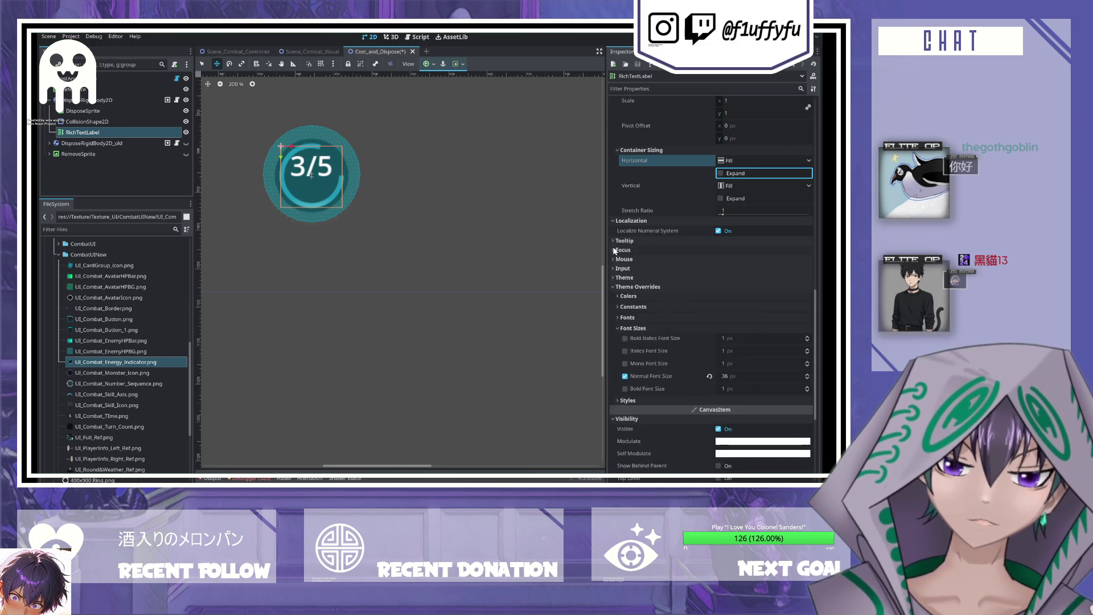
pyautogui.click(615, 250)
pyautogui.click(619, 277)
pyautogui.click(619, 277)
pyautogui.click(619, 286)
pyautogui.click(620, 286)
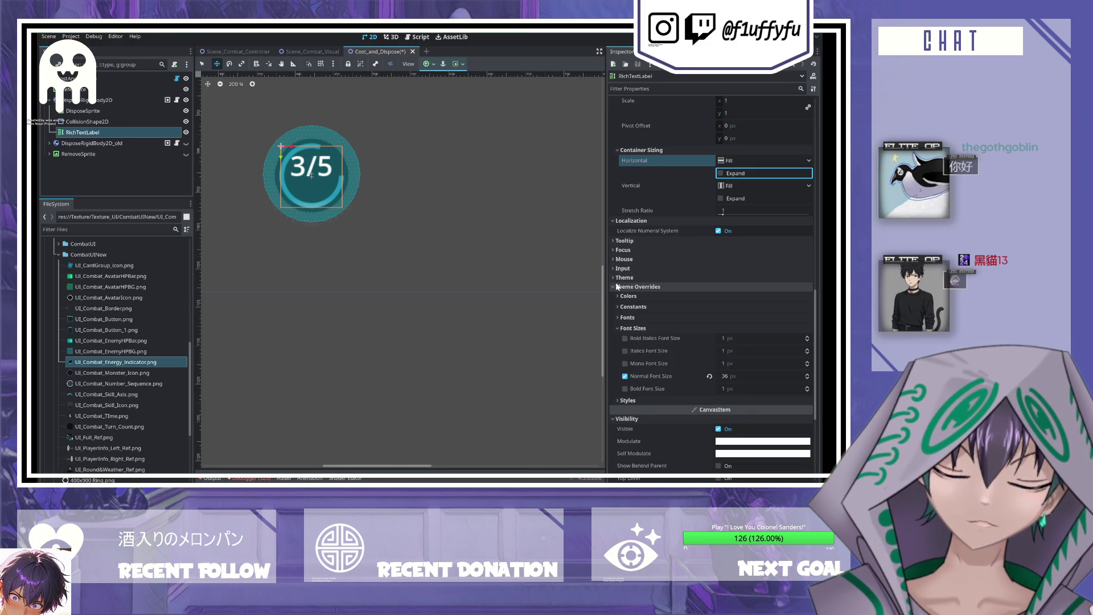
pyautogui.click(634, 328)
pyautogui.click(632, 339)
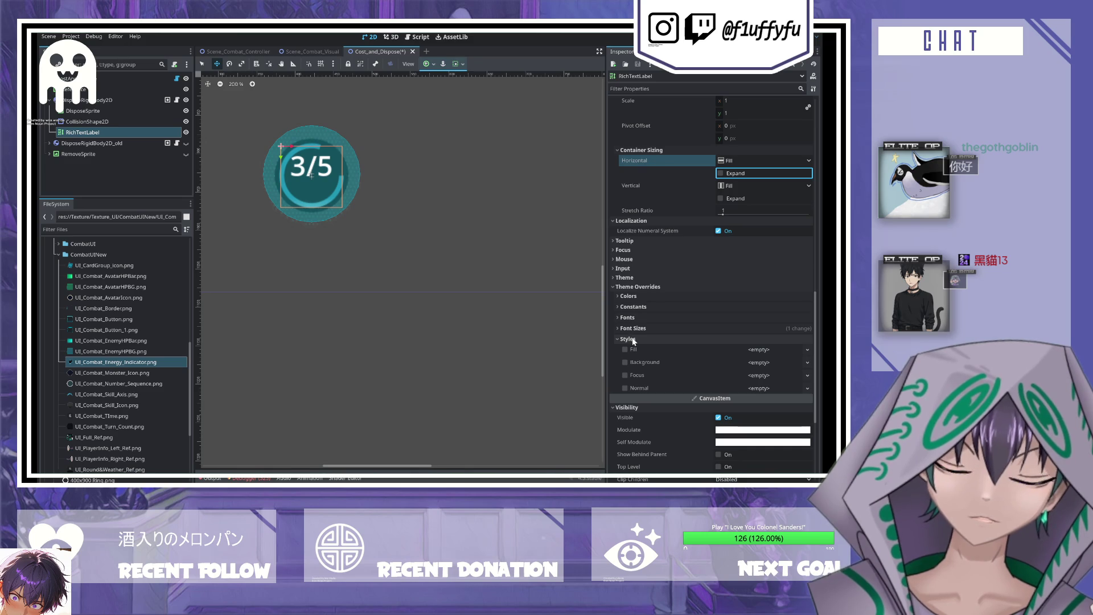
pyautogui.click(632, 339)
pyautogui.click(626, 306)
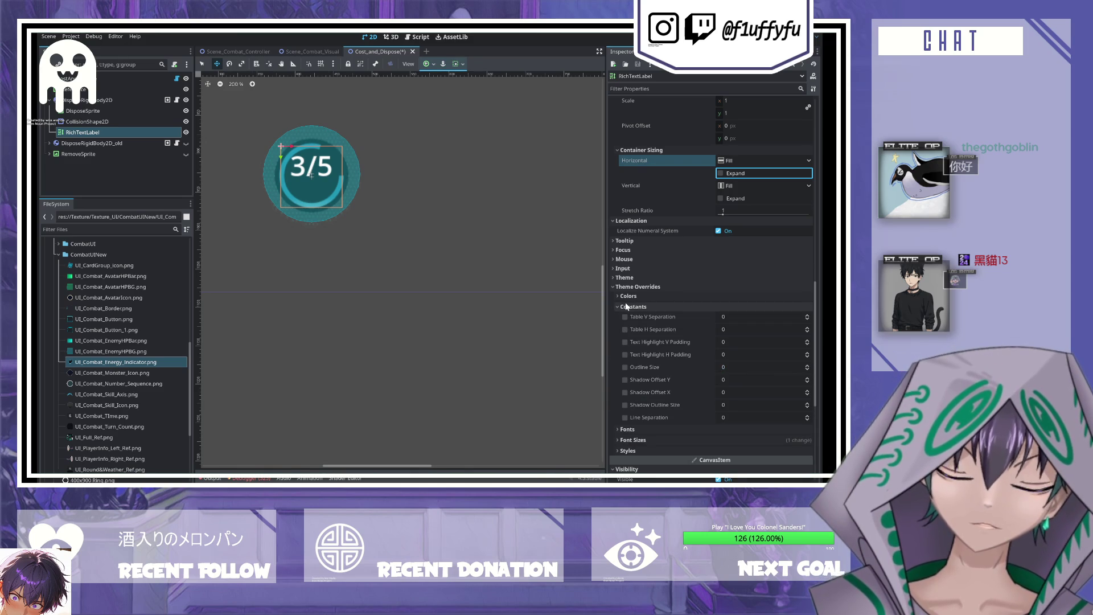
pyautogui.click(627, 306)
pyautogui.scroll(-3, 647, 362)
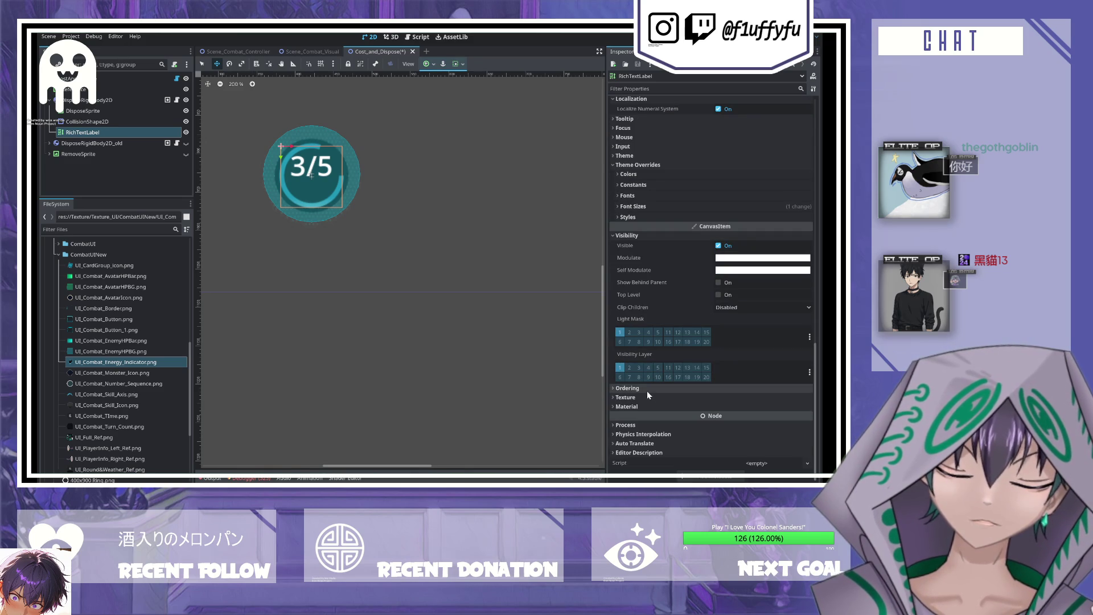
pyautogui.click(647, 391)
pyautogui.click(643, 402)
pyautogui.click(643, 406)
pyautogui.scroll(10, 650, 432)
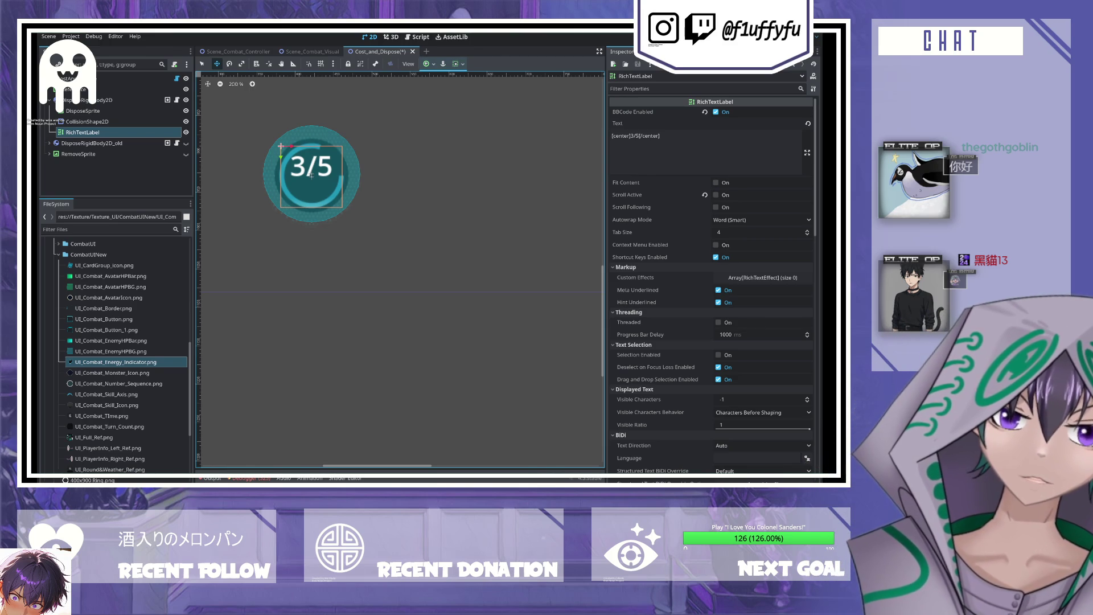
pyautogui.click(625, 267)
pyautogui.click(626, 276)
pyautogui.click(625, 285)
pyautogui.click(630, 294)
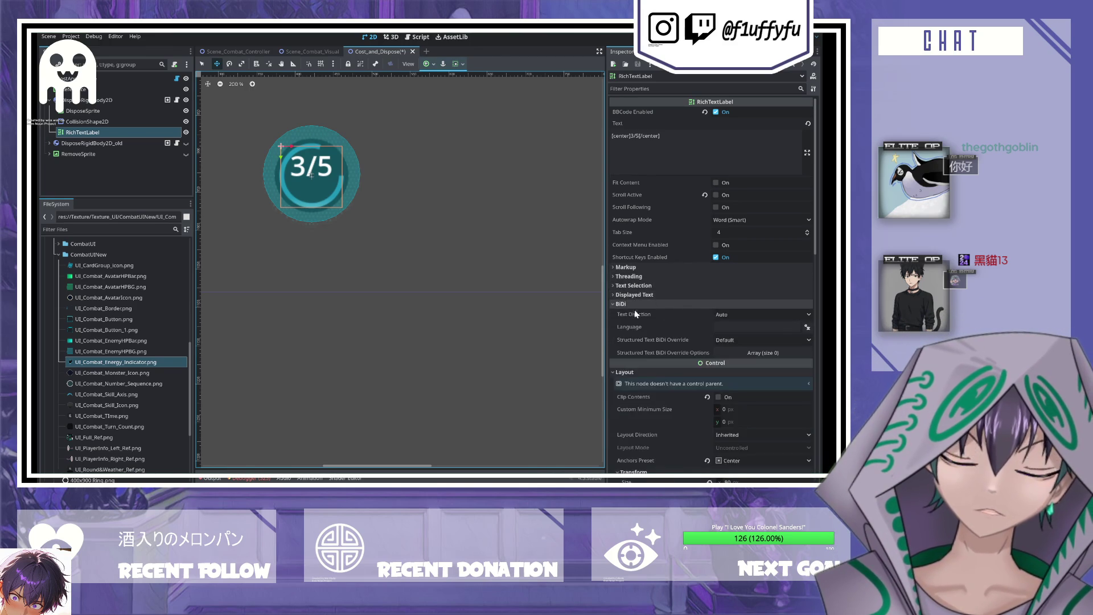
pyautogui.click(633, 304)
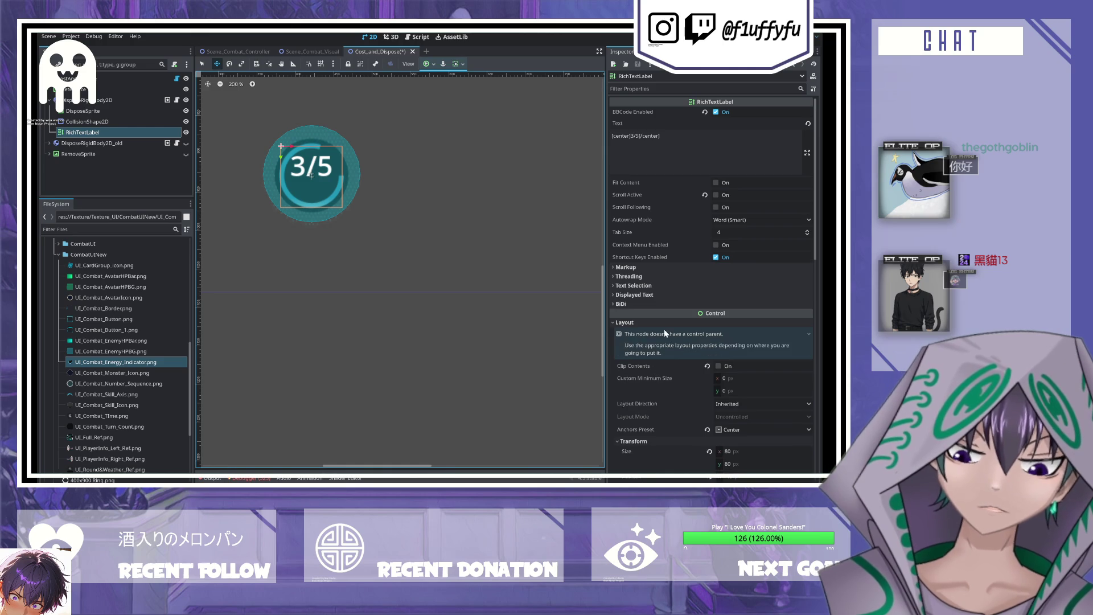
pyautogui.scroll(-5, 678, 352)
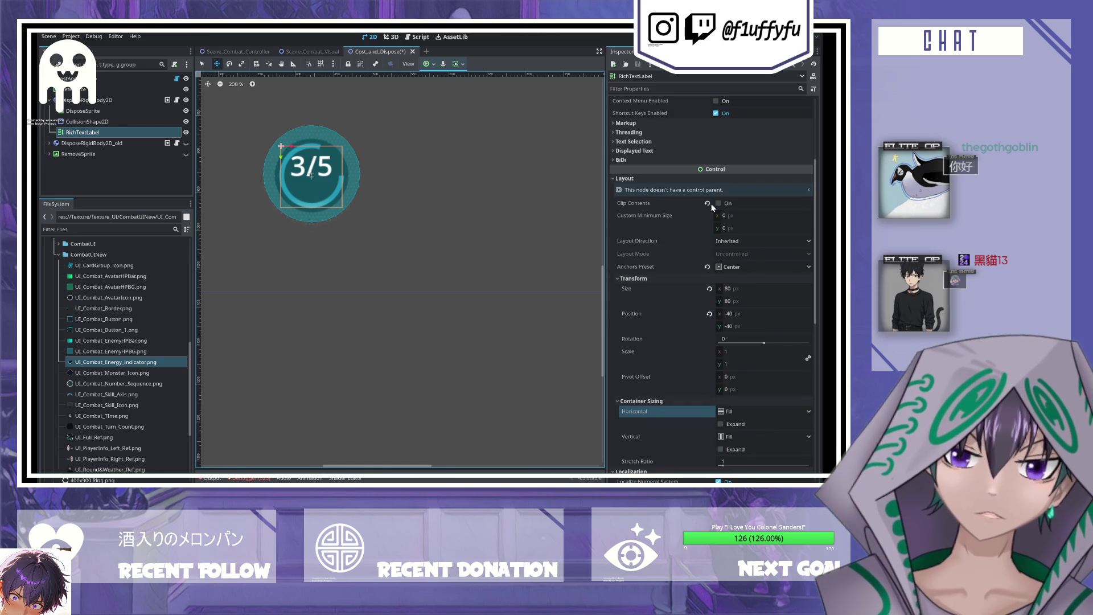
# - Try the Full Rect anchor preset, then return the label to Center anchors
pyautogui.click(744, 245)
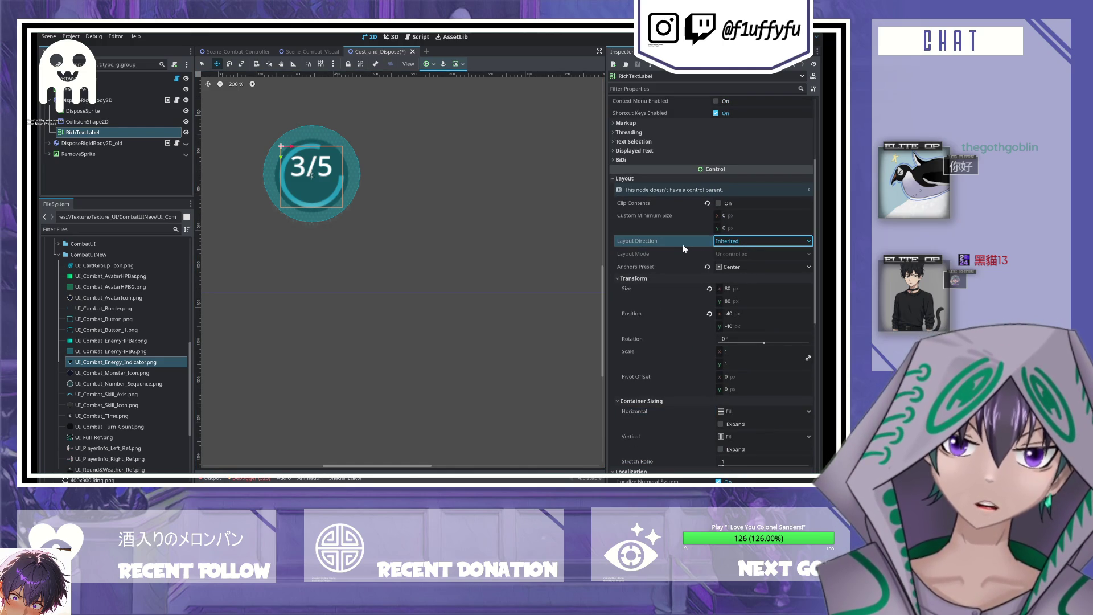
pyautogui.click(723, 256)
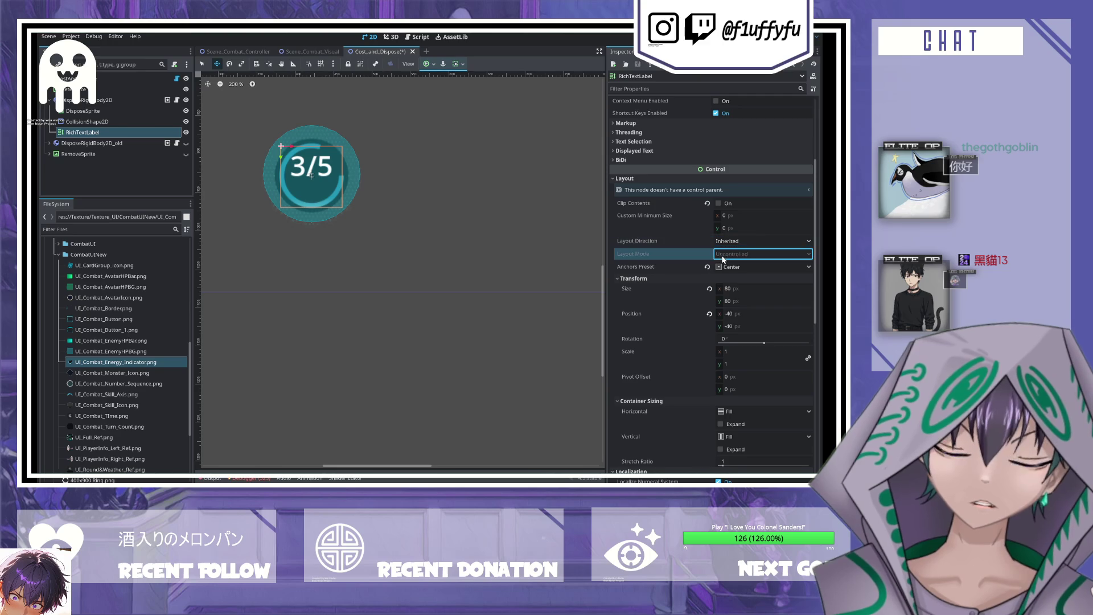
pyautogui.click(721, 268)
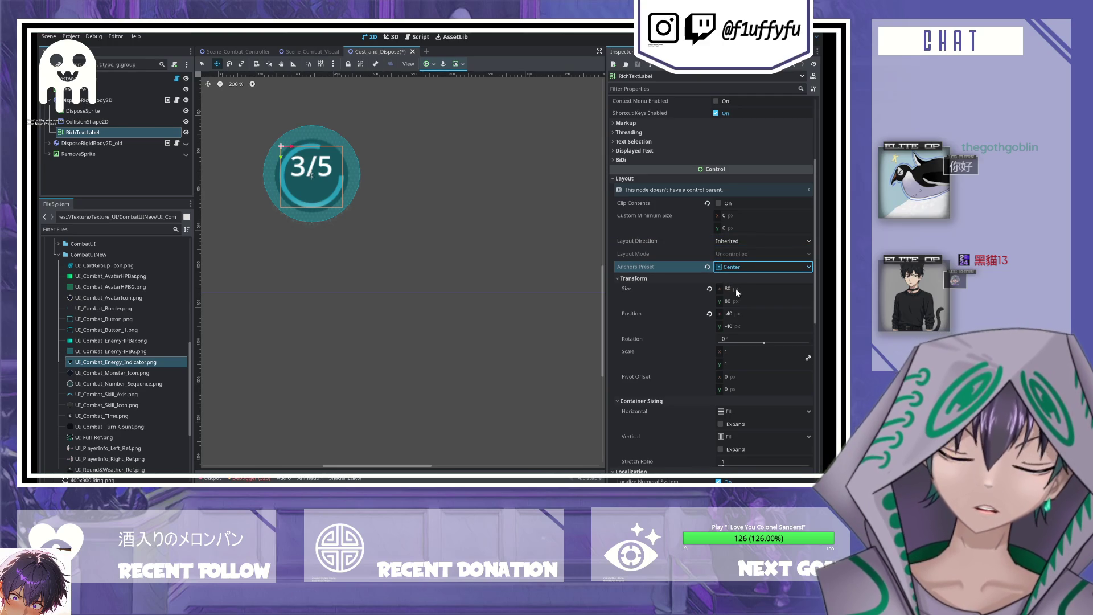
pyautogui.click(735, 289)
pyautogui.click(710, 289)
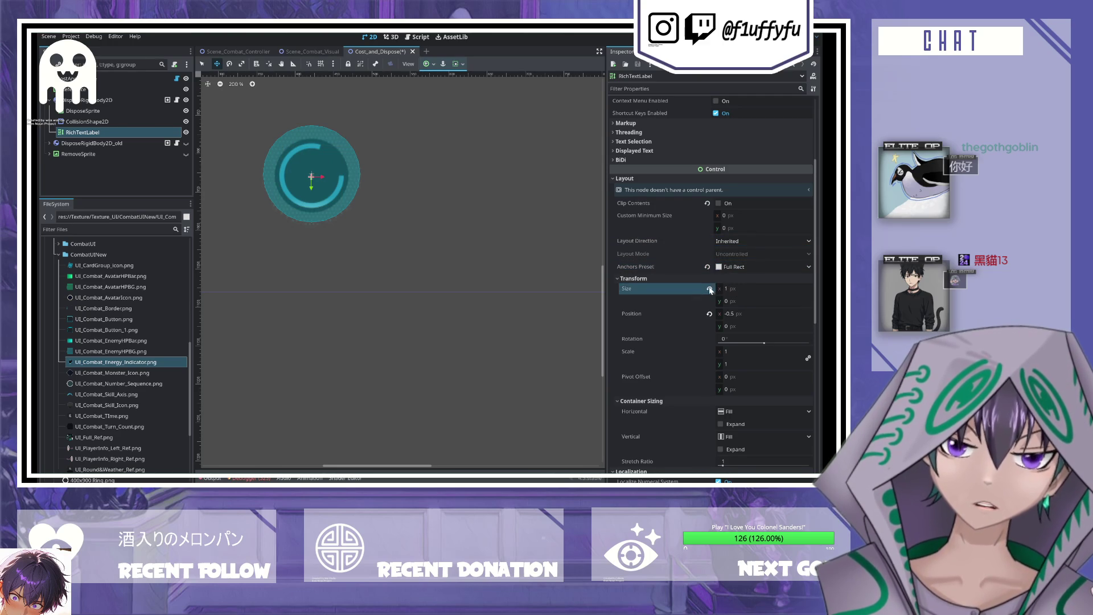
pyautogui.click(734, 266)
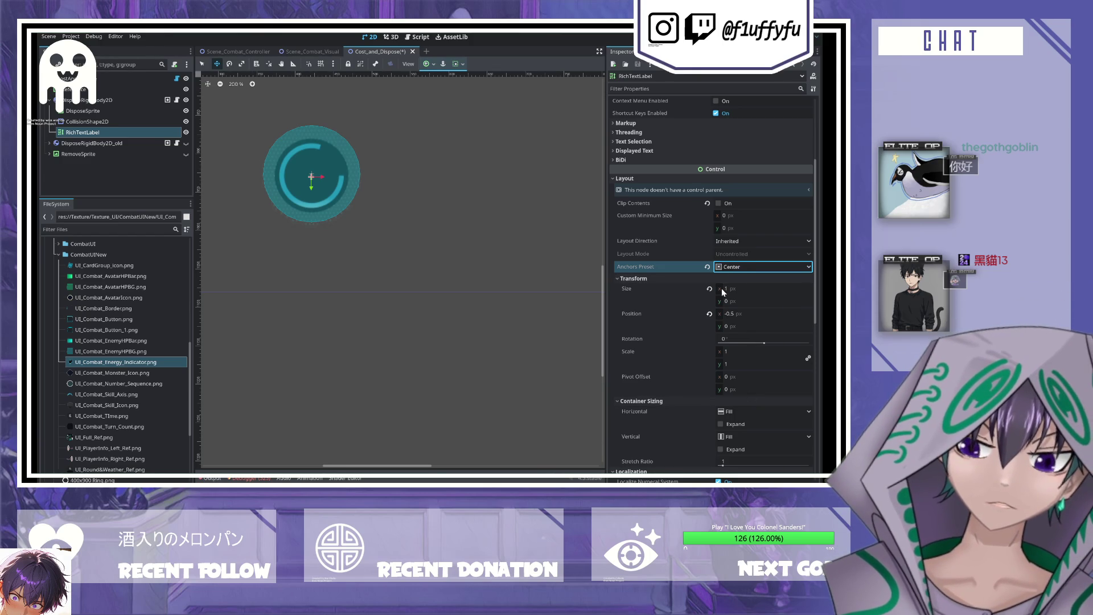
pyautogui.click(711, 288)
# - Set the label's size to 80×80 and reset its position to zero
pyautogui.moveTo(736, 290); pyautogui.dragTo(765, 298)
pyautogui.write('80')
pyautogui.click(759, 301)
pyautogui.write('8')
pyautogui.press('Return')
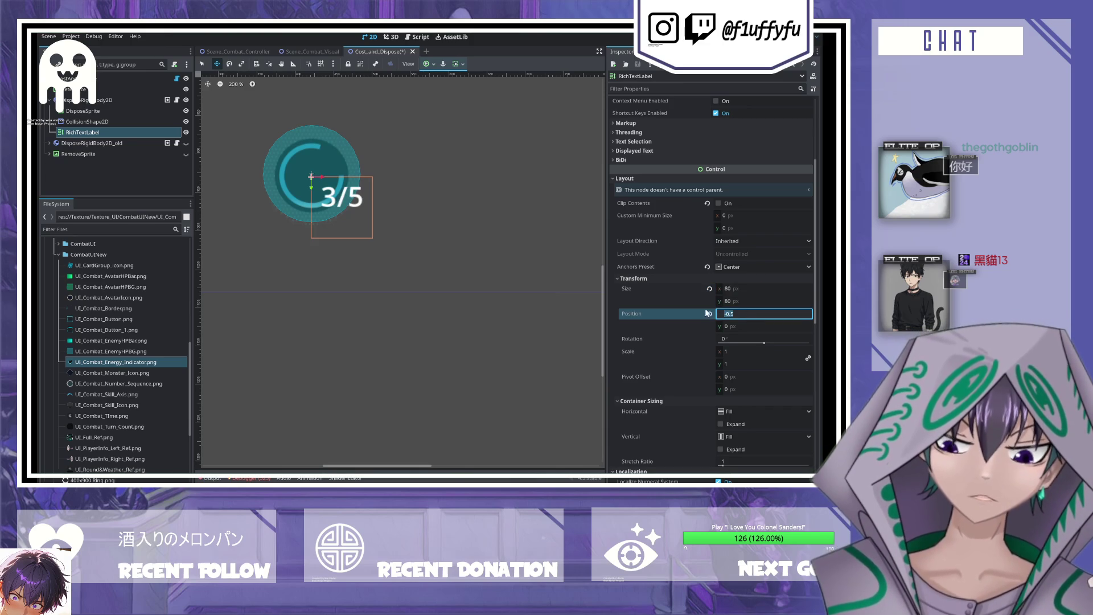
pyautogui.click(709, 313)
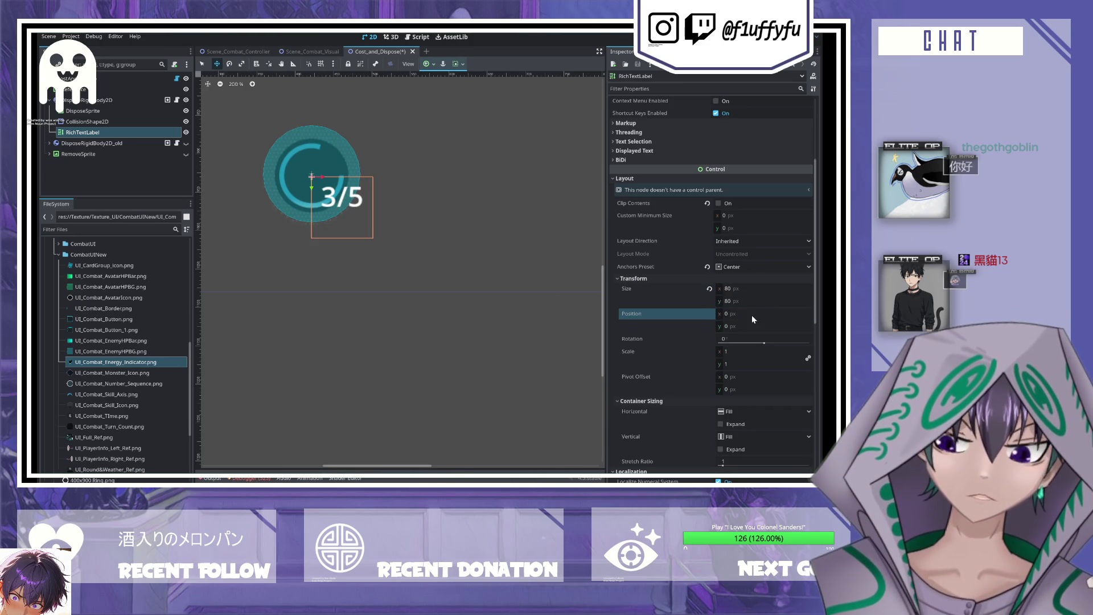
# - Switch anchors to Top Left and back to Center so the position reads -40, -40
pyautogui.click(736, 268)
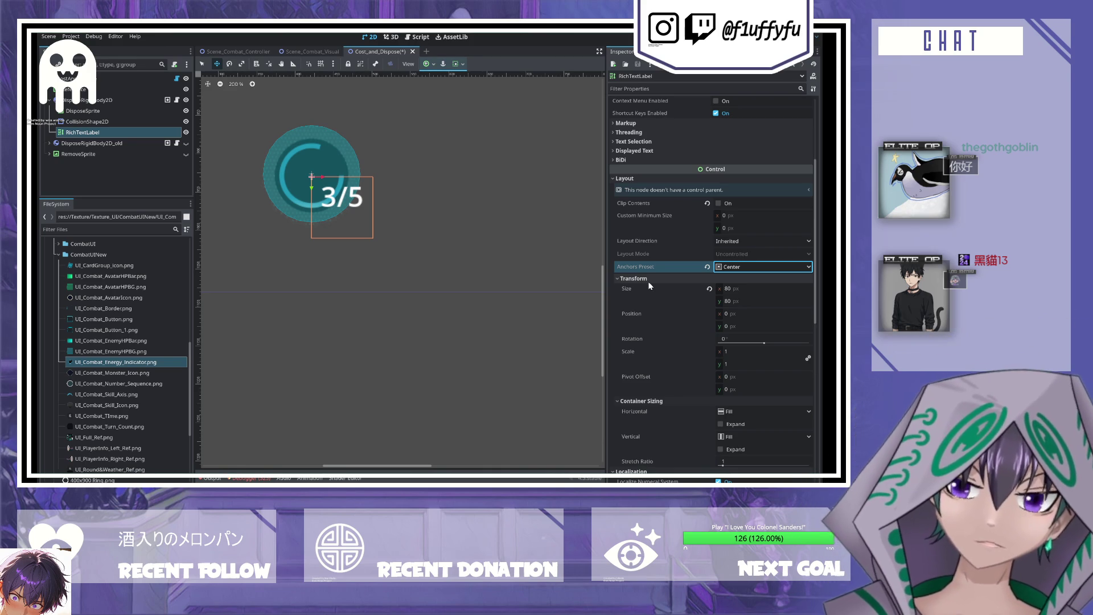
pyautogui.scroll(5, 648, 281)
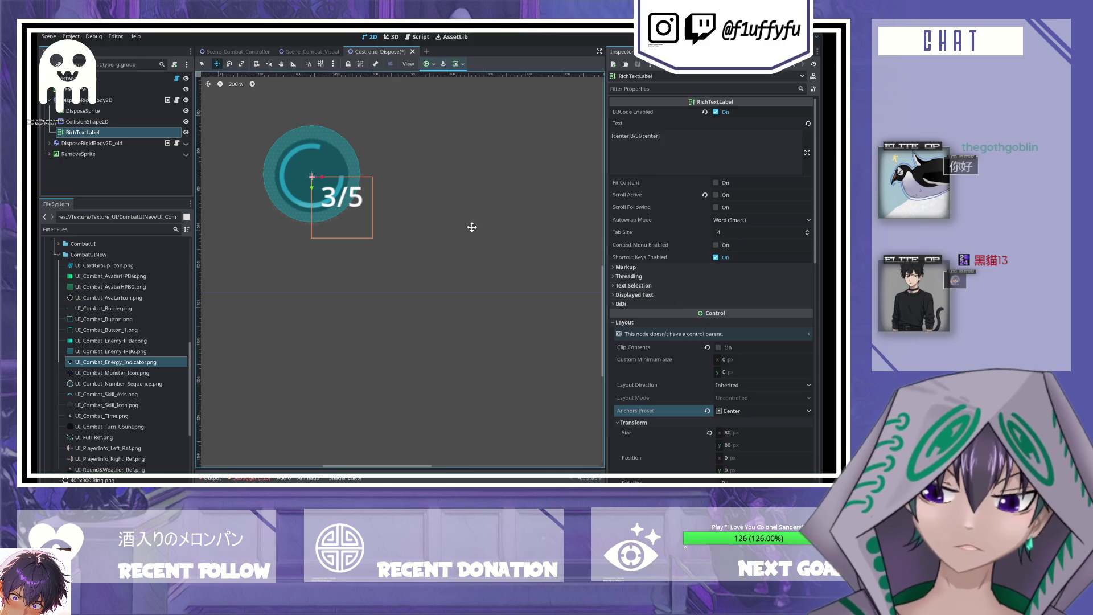
pyautogui.scroll(-3, 722, 371)
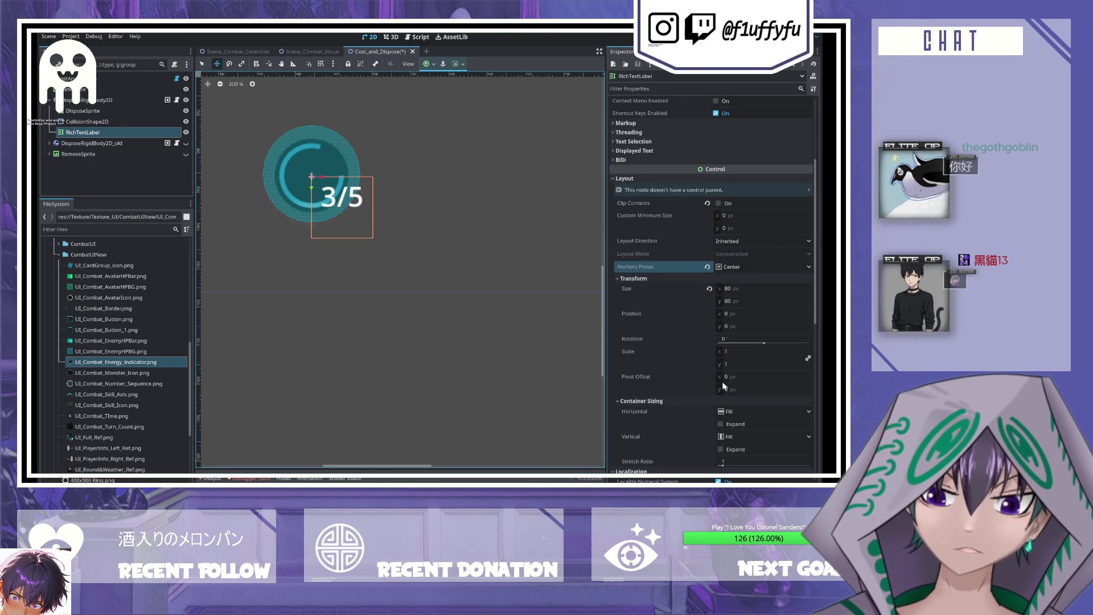
pyautogui.click(729, 269)
pyautogui.hotkey('ctrl', 'z')
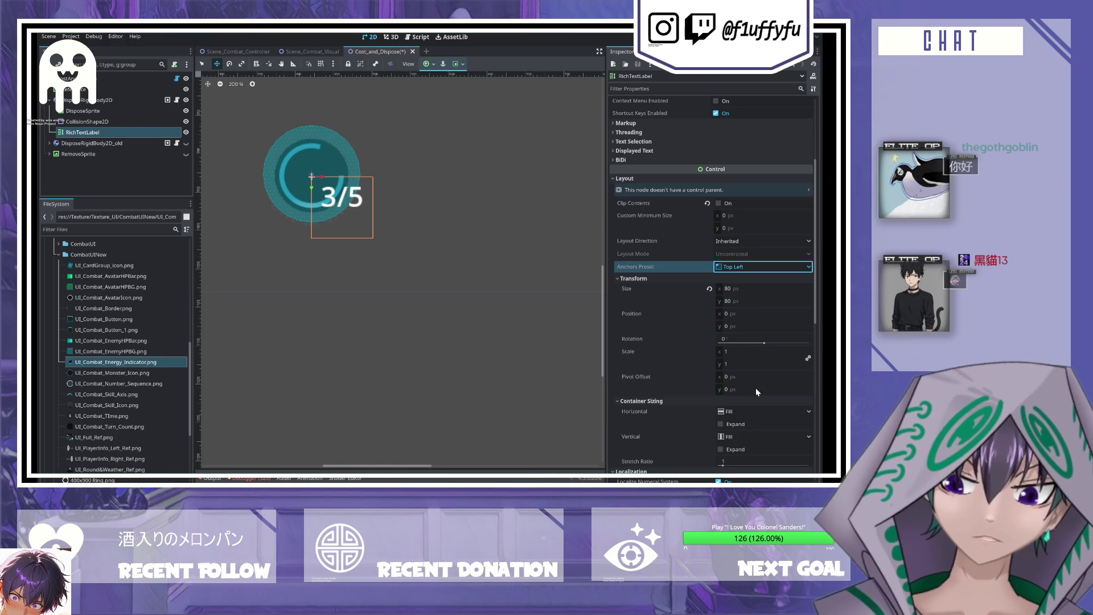
pyautogui.hotkey('ctrl', 'shift', 'z')
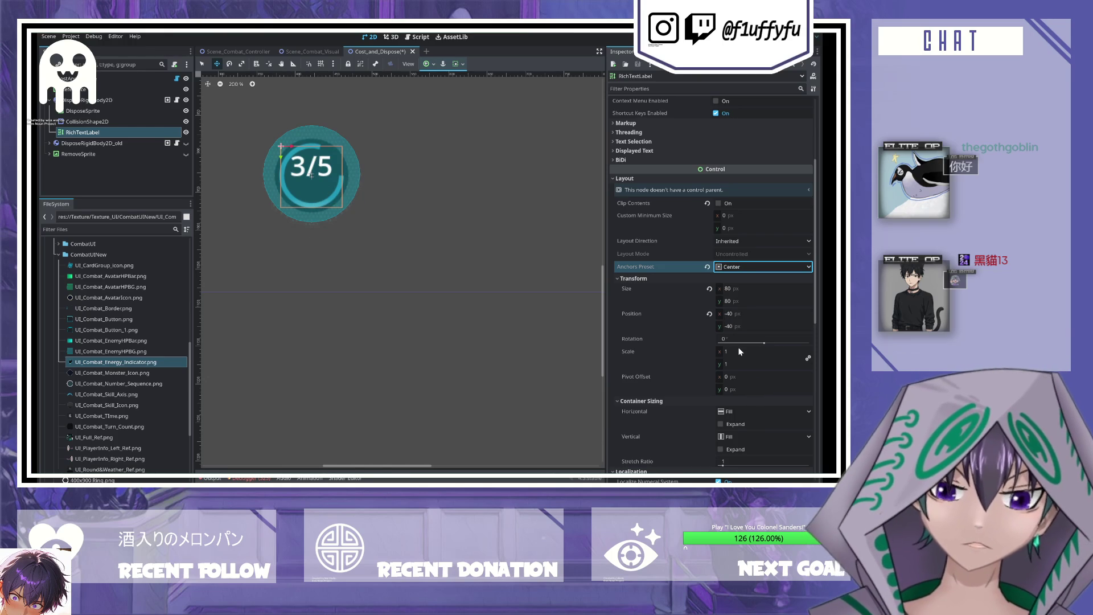
pyautogui.scroll(-1, 751, 373)
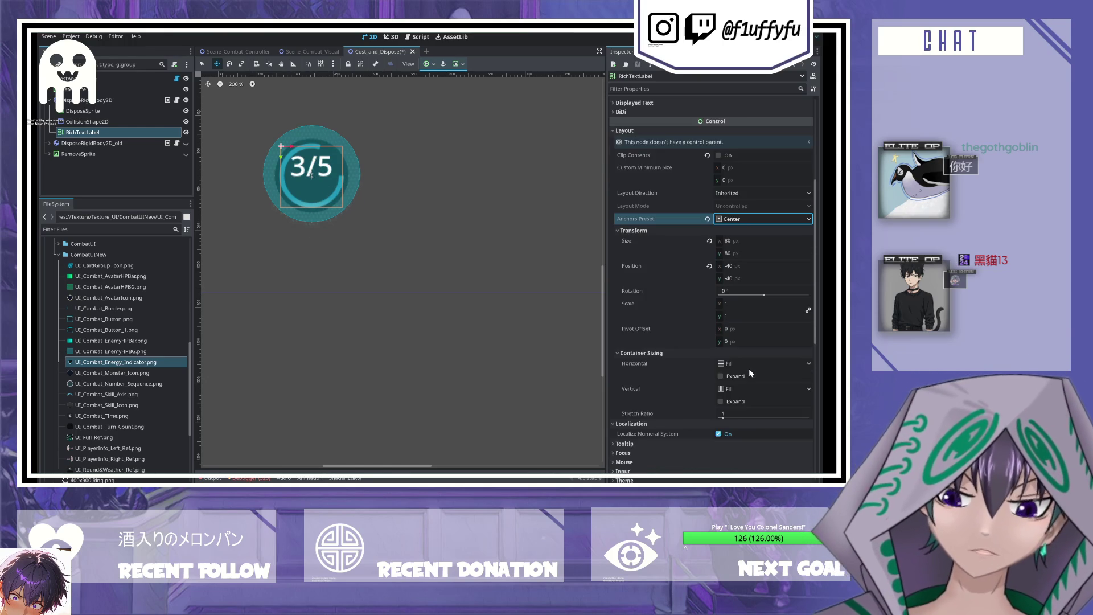
# - Try pivot offset values 0.5, 0.6 and 1 on the label, then return it to 0, 0
pyautogui.moveTo(727, 341); pyautogui.dragTo(767, 344)
pyautogui.hotkey('ctrl', 'z')
pyautogui.click(738, 342)
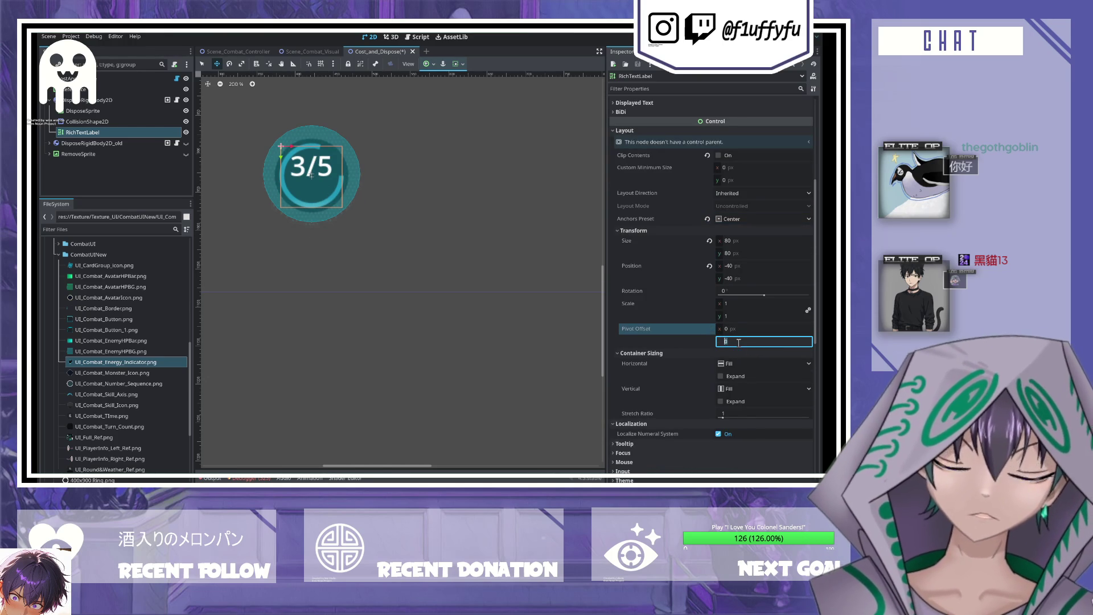
pyautogui.write('0.5')
pyautogui.click(746, 329)
pyautogui.write('0.6')
pyautogui.click(747, 340)
pyautogui.write('1')
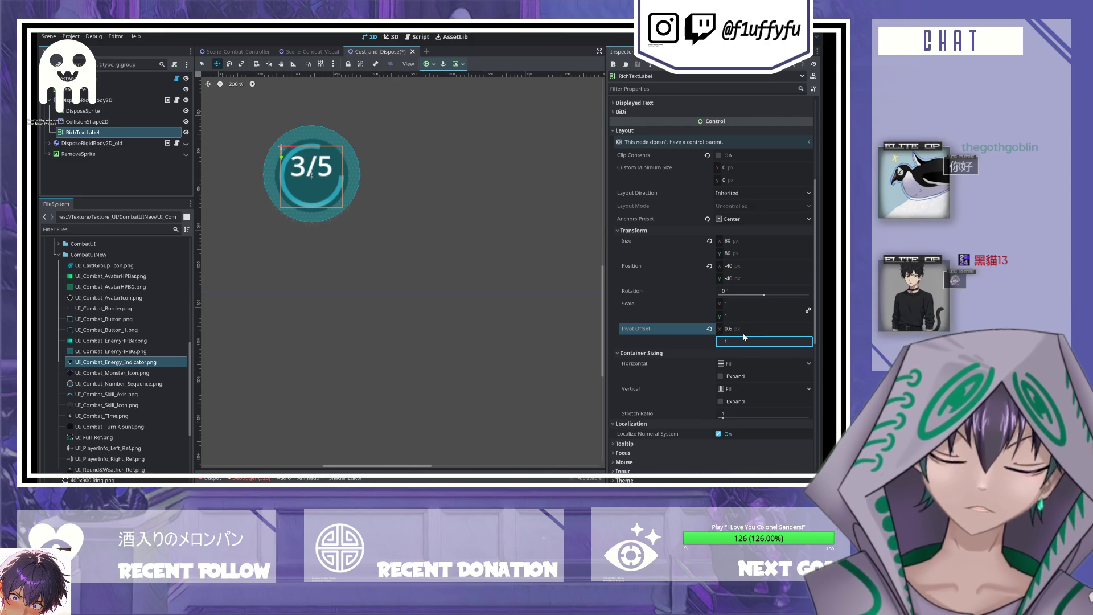
pyautogui.click(743, 329)
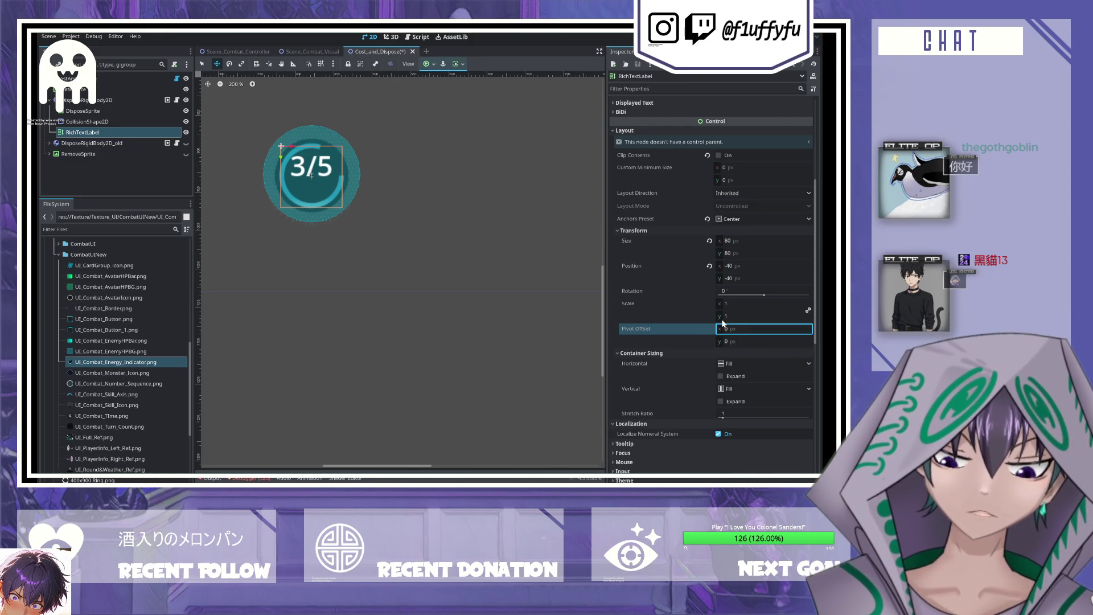
# - Turn on Fit Content for the 3/5 RichTextLabel
pyautogui.scroll(-3, 722, 322)
pyautogui.scroll(3, 719, 298)
pyautogui.scroll(3, 687, 245)
pyautogui.scroll(3, 686, 249)
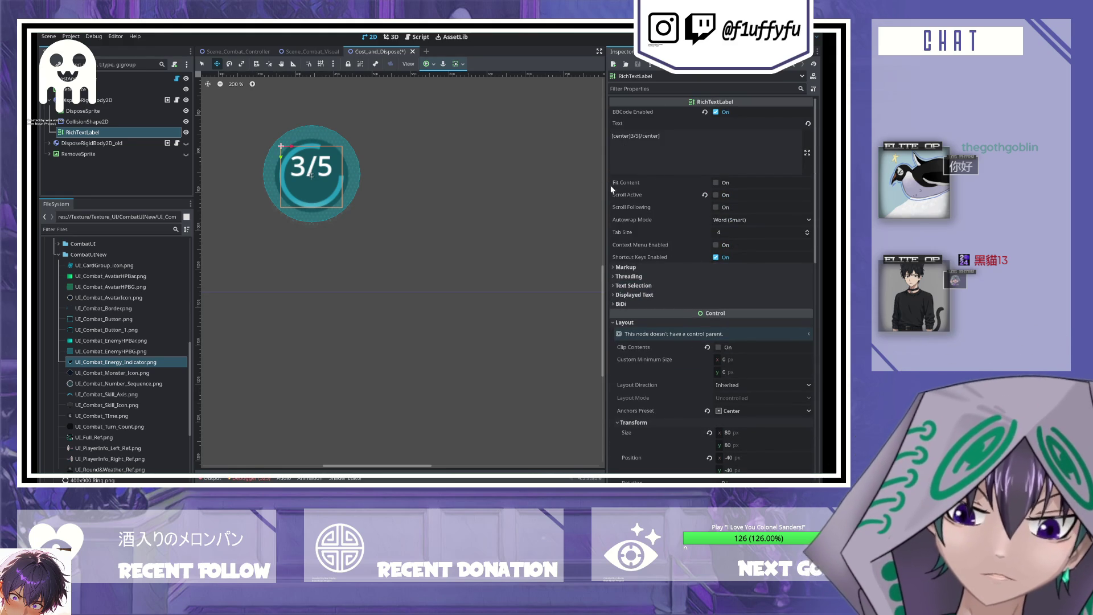
pyautogui.scroll(-3, 686, 278)
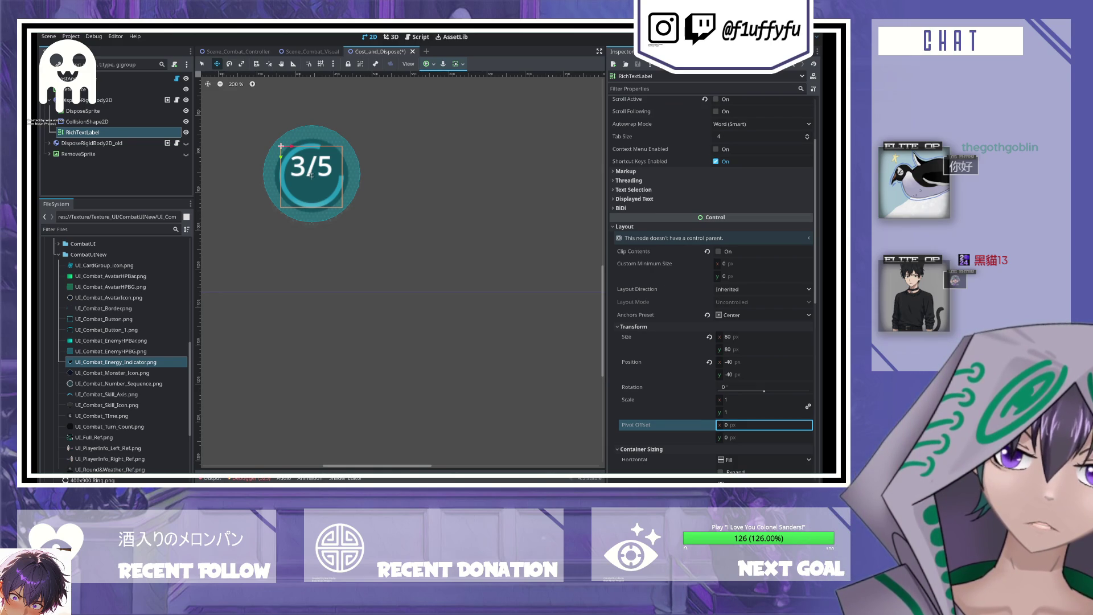
pyautogui.scroll(3, 712, 285)
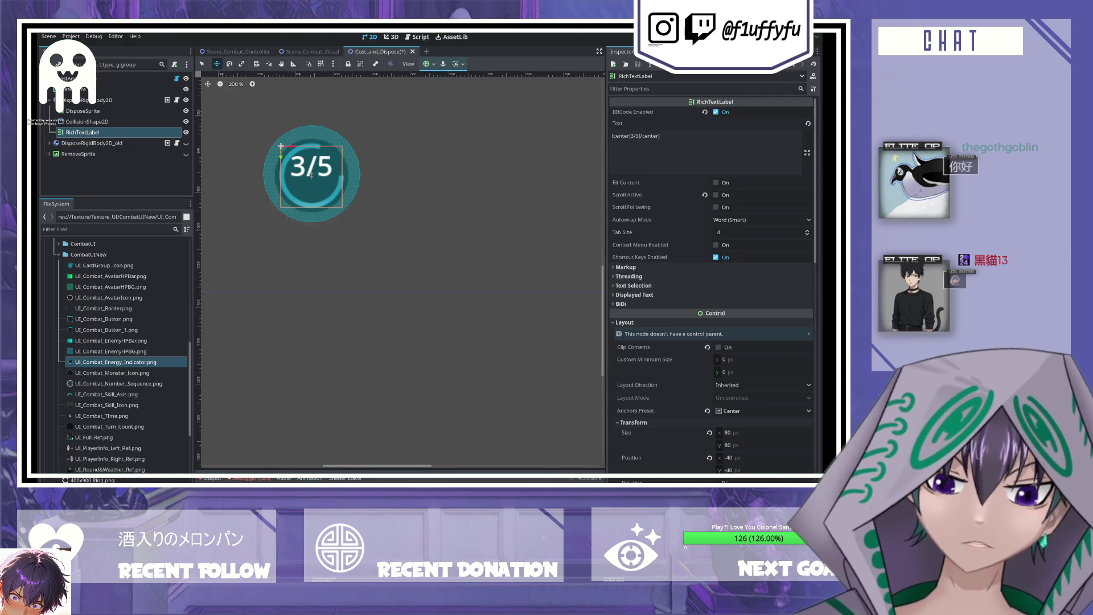
pyautogui.click(716, 183)
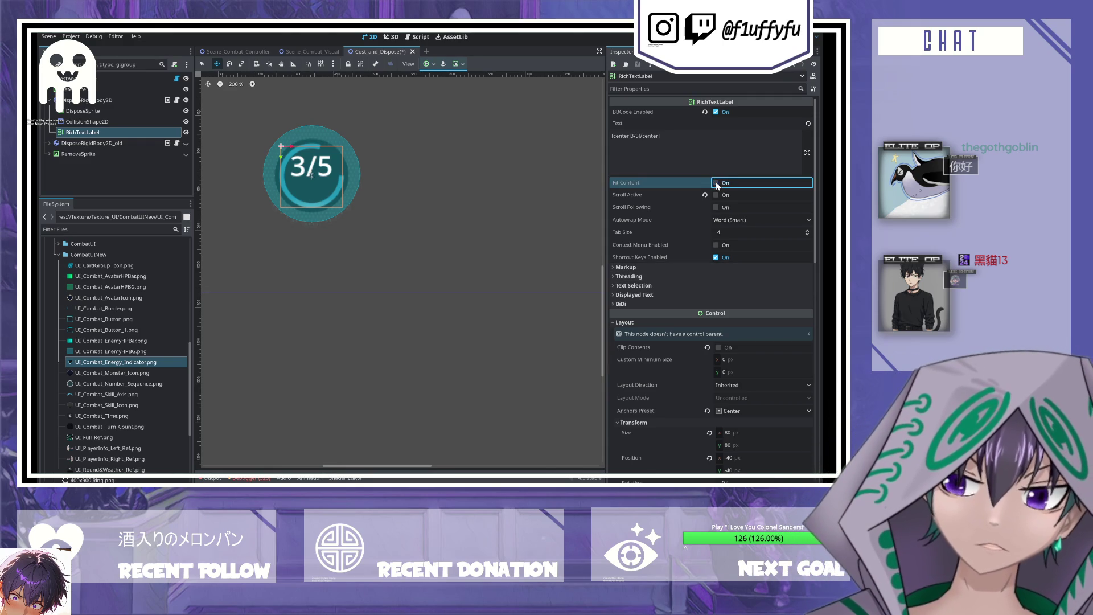
# - Look over the label's BBCode, autowrap and Markup settings, then select DisposeRigidBody2D
pyautogui.click(698, 162)
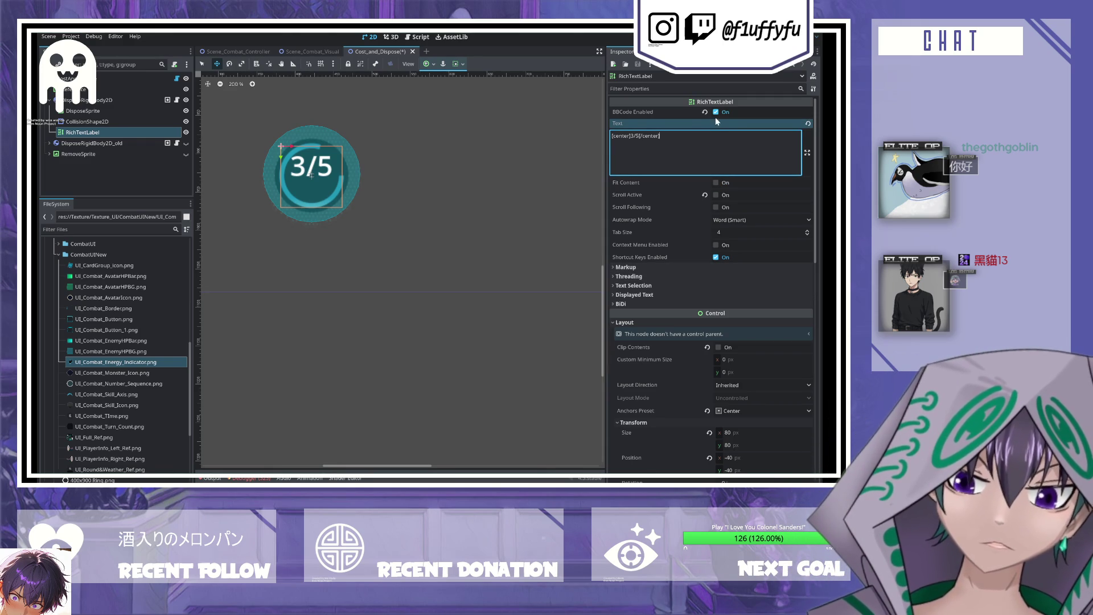
pyautogui.click(649, 219)
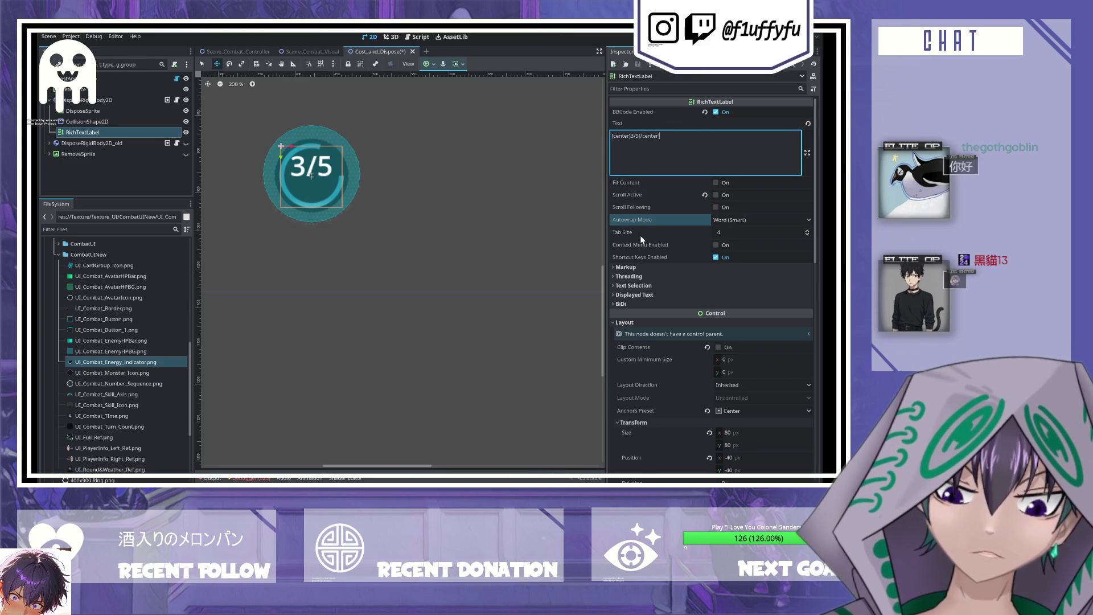
pyautogui.click(631, 268)
pyautogui.doubleClick(630, 268)
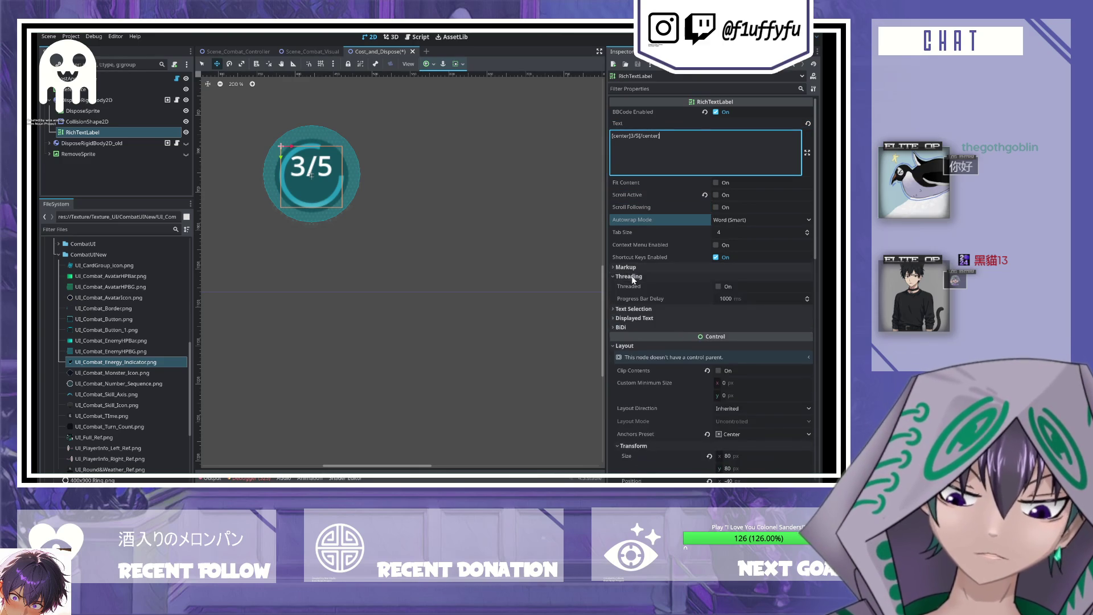
pyautogui.click(631, 268)
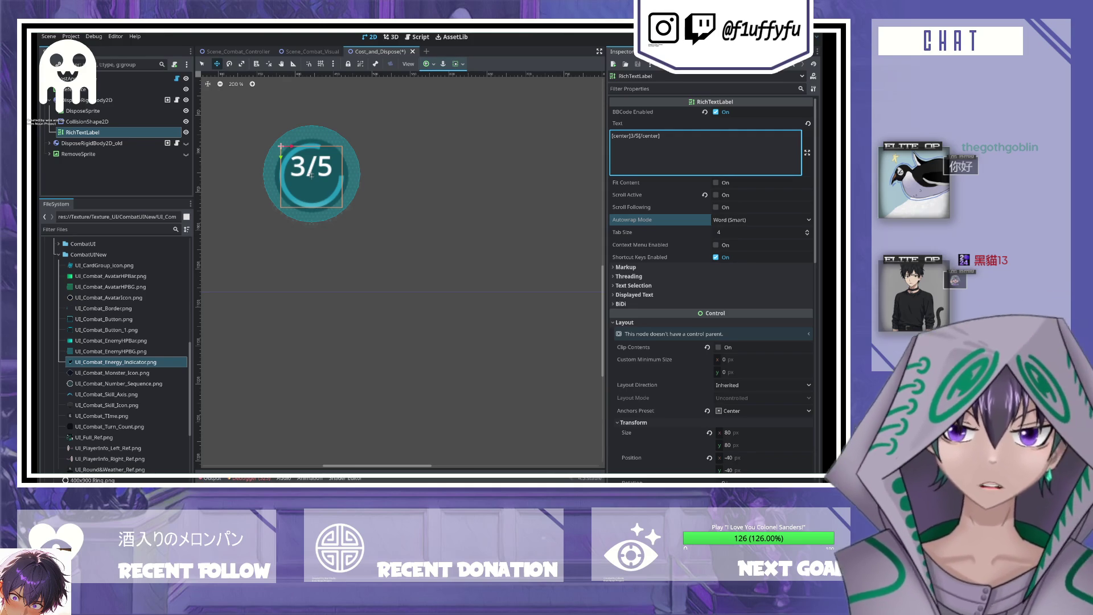
pyautogui.click(117, 100)
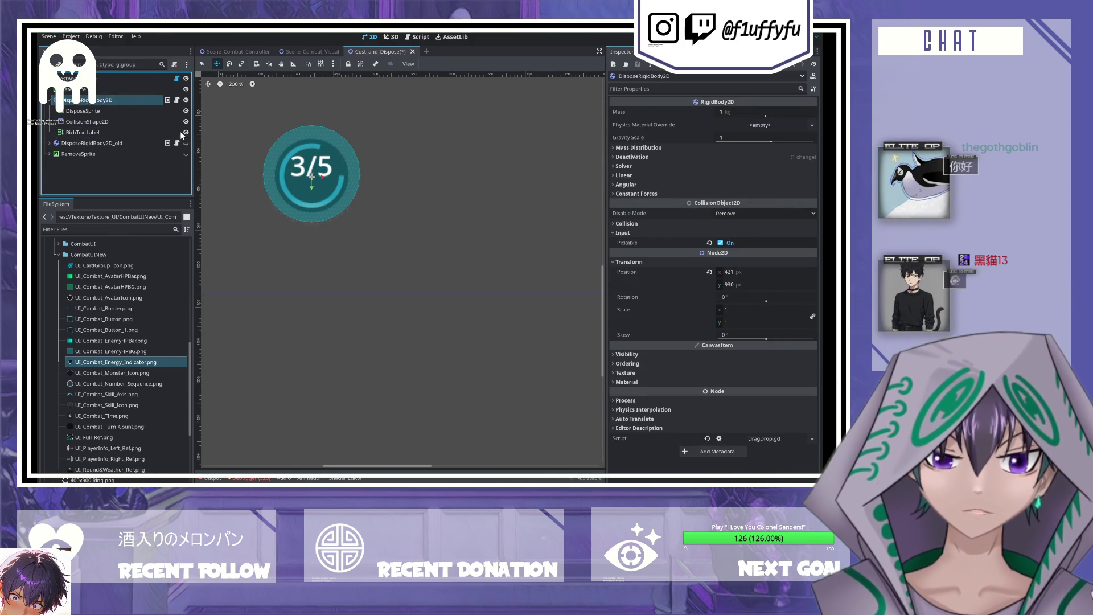
# - Add a VBoxContainer under the rigid body and name it TextVBOx
pyautogui.hotkey('ctrl', 'v')
pyautogui.click(103, 142)
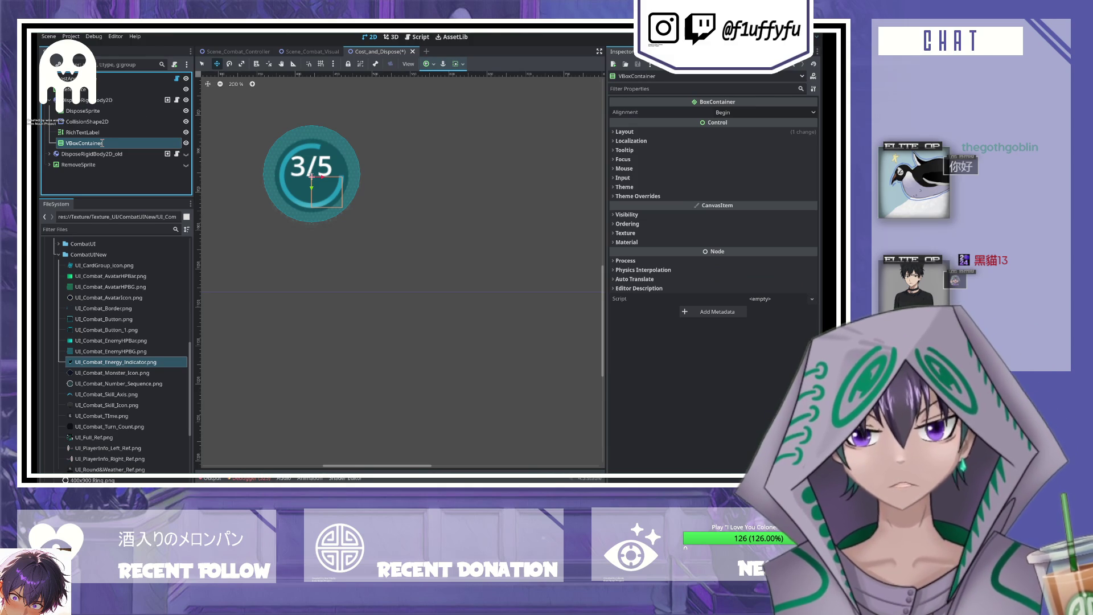
pyautogui.write('TextVBOx')
pyautogui.press('Return')
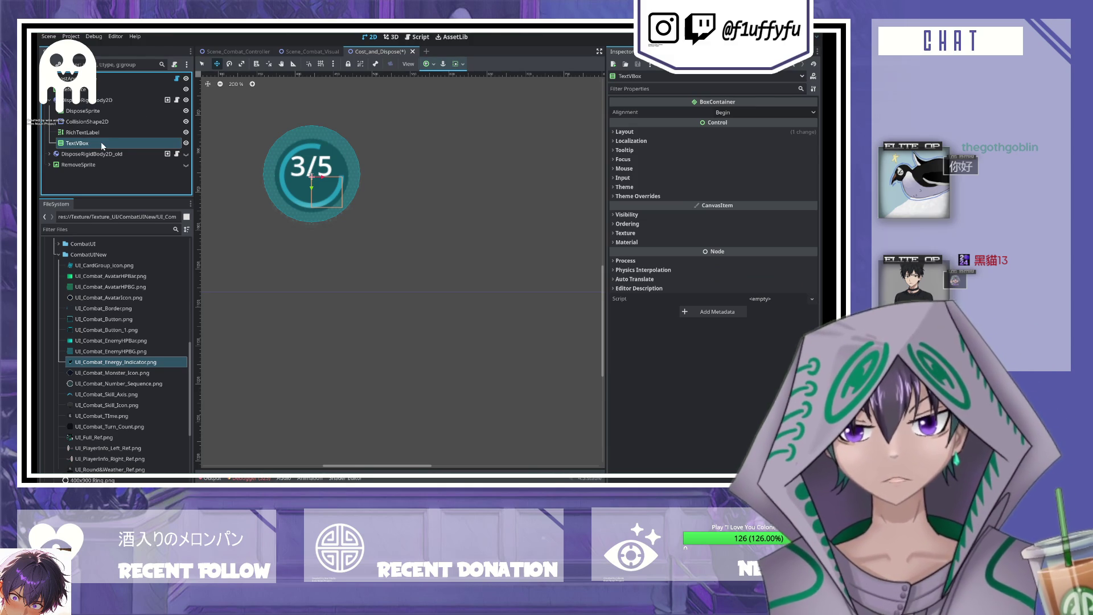
# - Size the TextVBox container 80×80 and anchor it at the centre
pyautogui.click(624, 131)
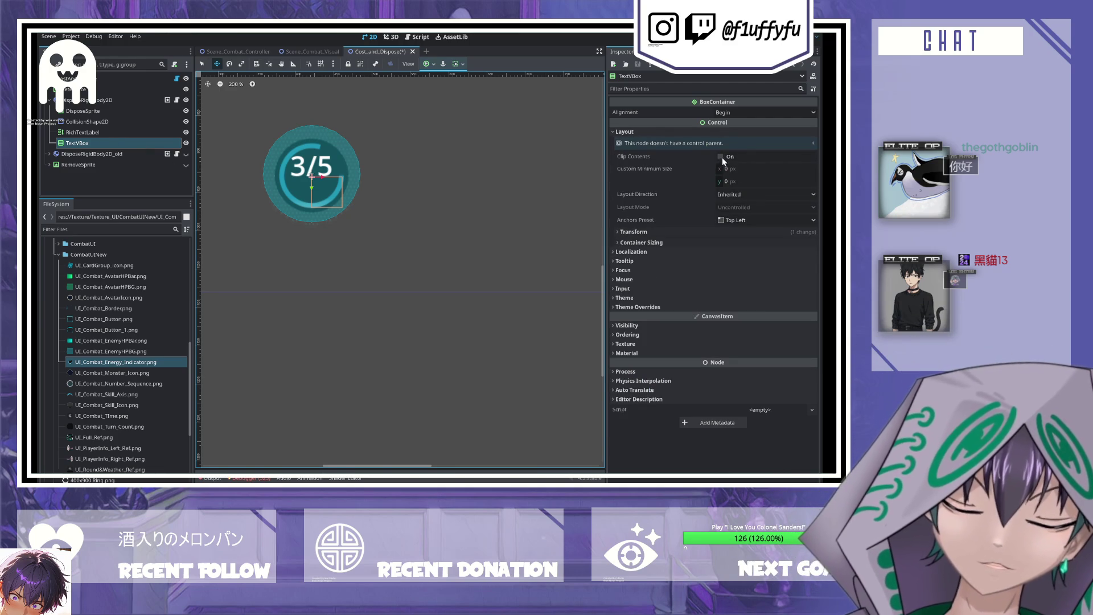
pyautogui.click(632, 232)
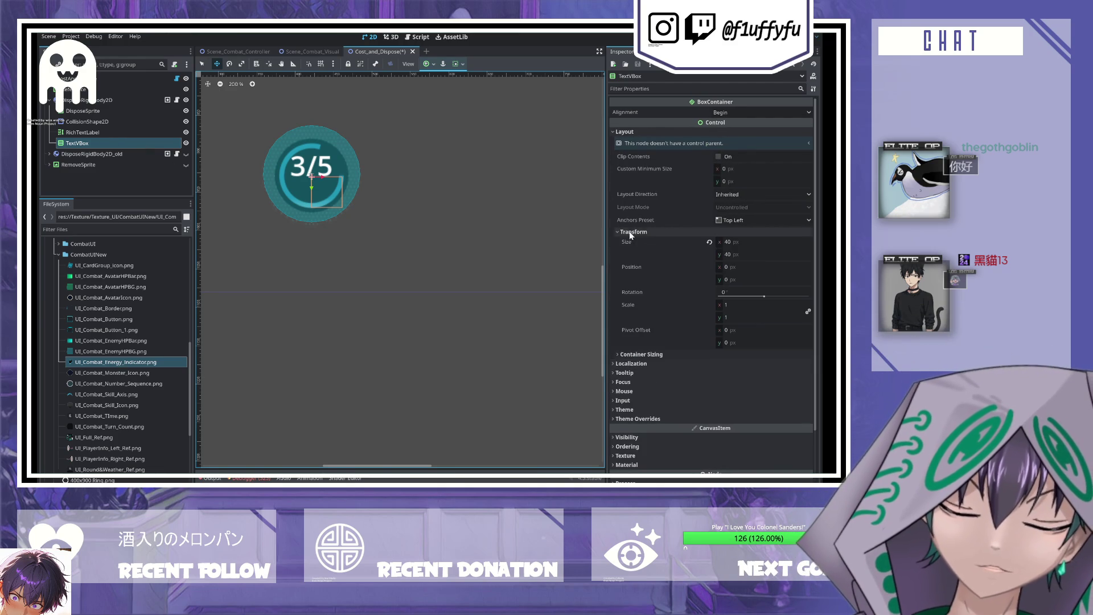
pyautogui.click(725, 243)
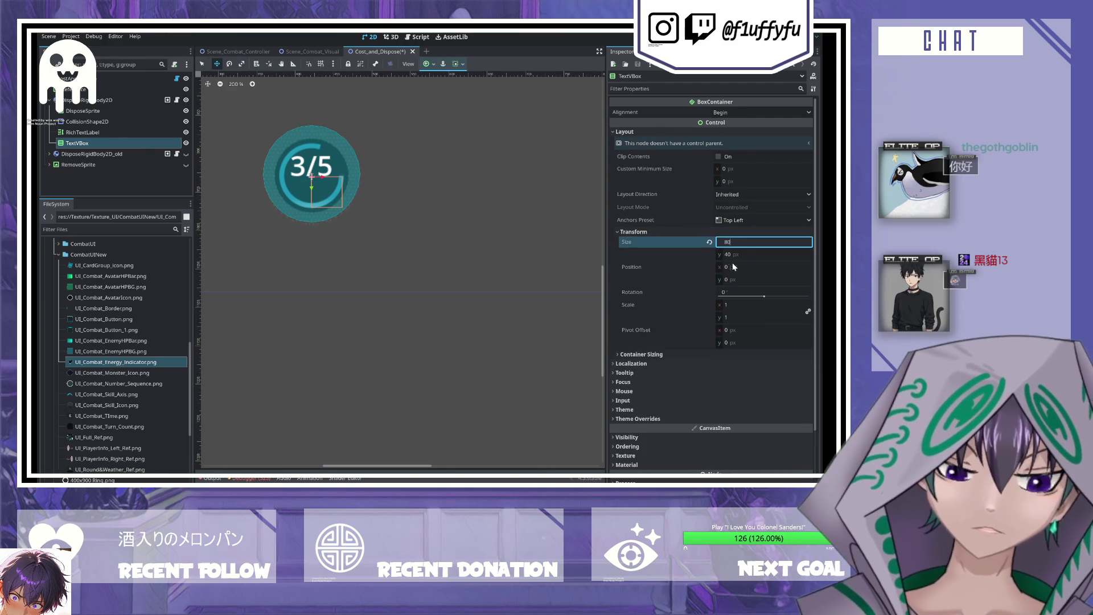
pyautogui.write('80')
pyautogui.press('Tab')
pyautogui.write('80')
pyautogui.press('Return')
pyautogui.click(746, 221)
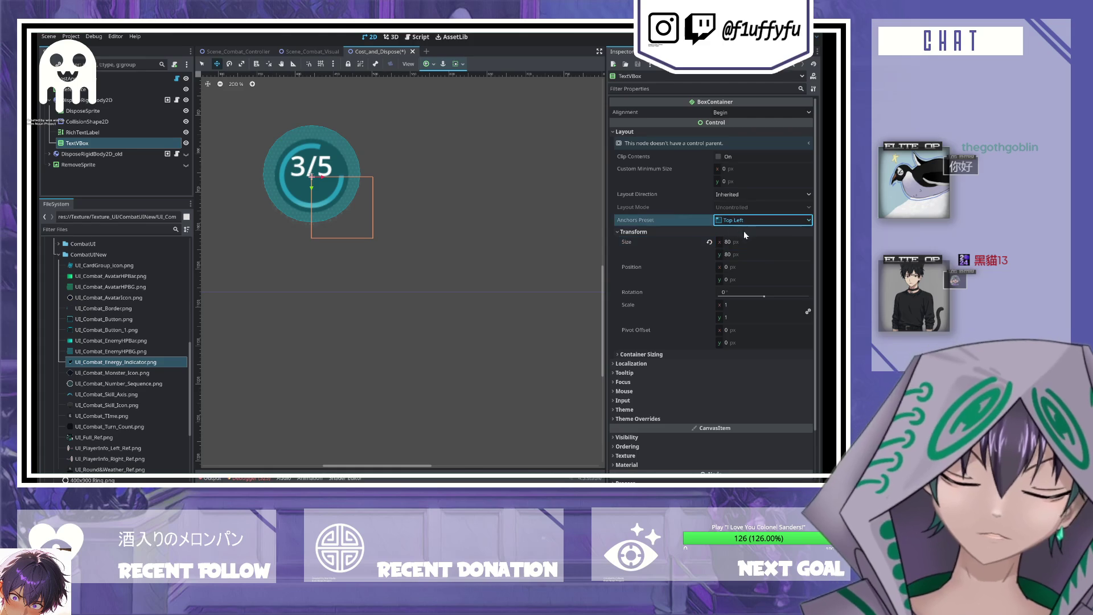
pyautogui.click(739, 347)
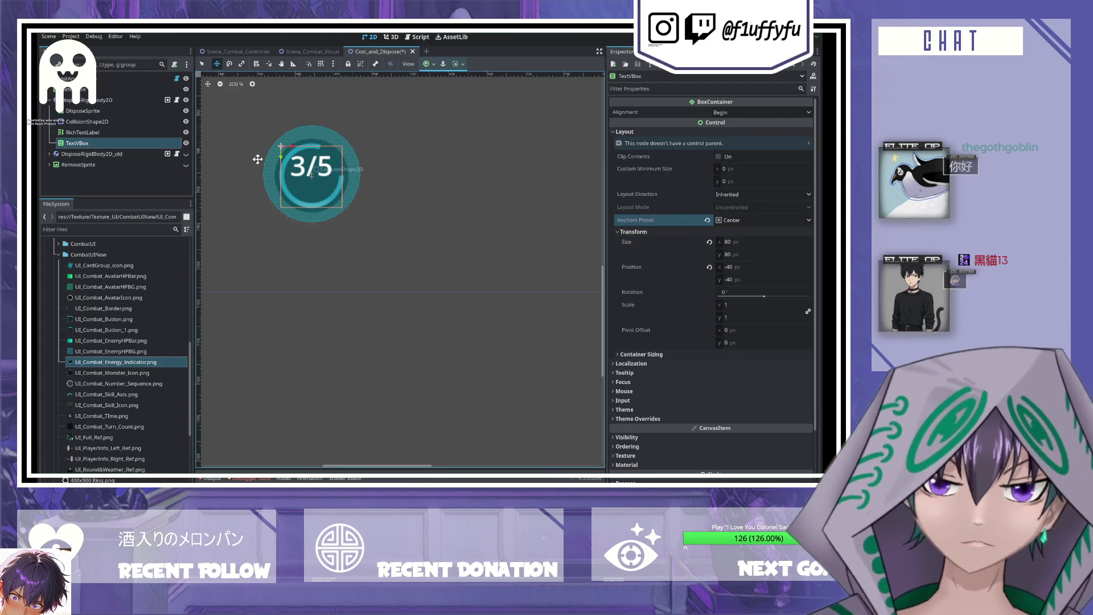
# - Move the RichTextLabel into TextVBox and give it an 80×80 minimum size
pyautogui.moveTo(75, 132); pyautogui.dragTo(80, 142)
pyautogui.click(85, 133)
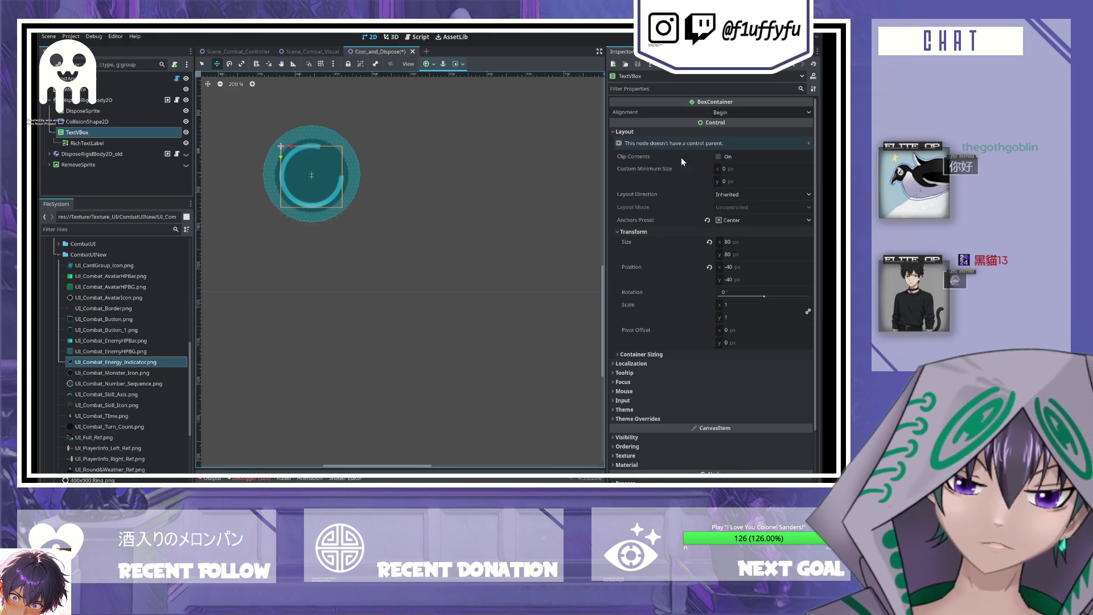
pyautogui.click(131, 143)
pyautogui.scroll(-3, 751, 301)
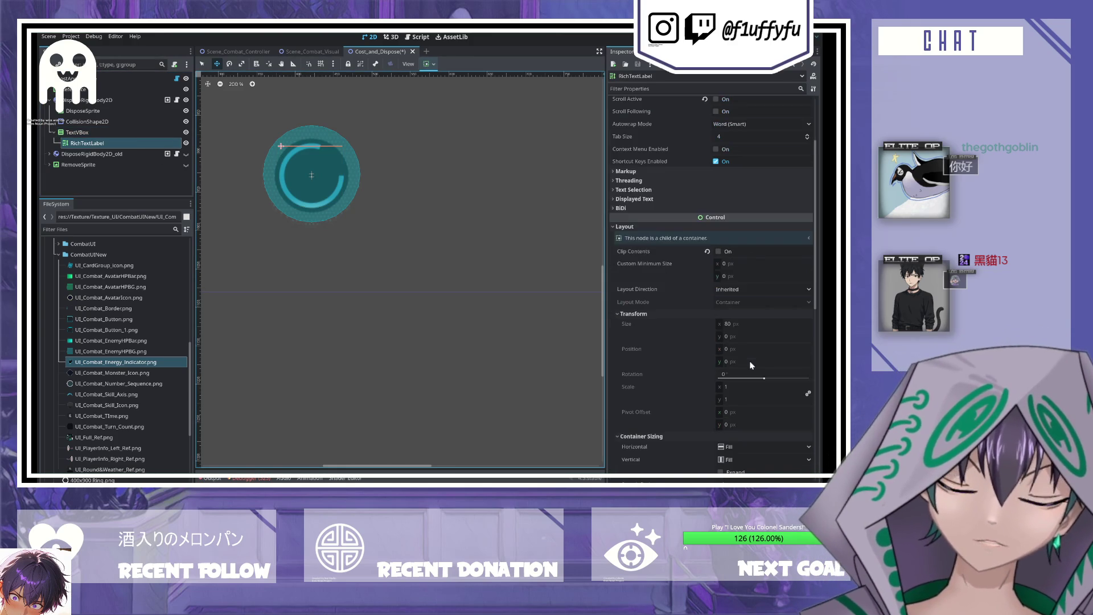
pyautogui.click(744, 263)
pyautogui.write('80')
pyautogui.press('Tab')
pyautogui.write('80')
pyautogui.press('Return')
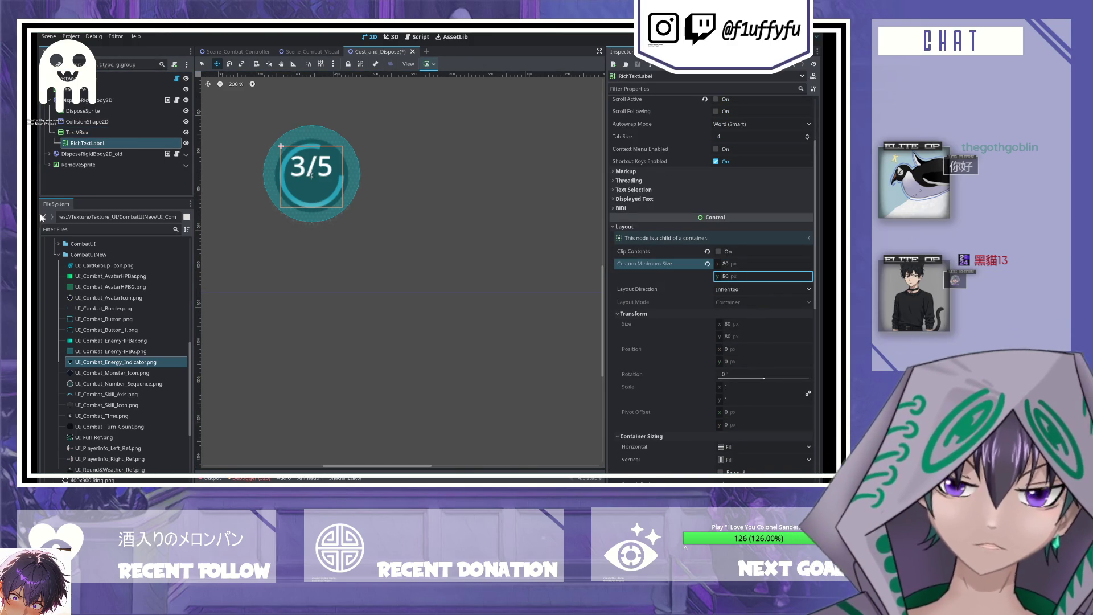
# - Confirm the container's 80 px height and reset the label's custom minimum size
pyautogui.click(115, 131)
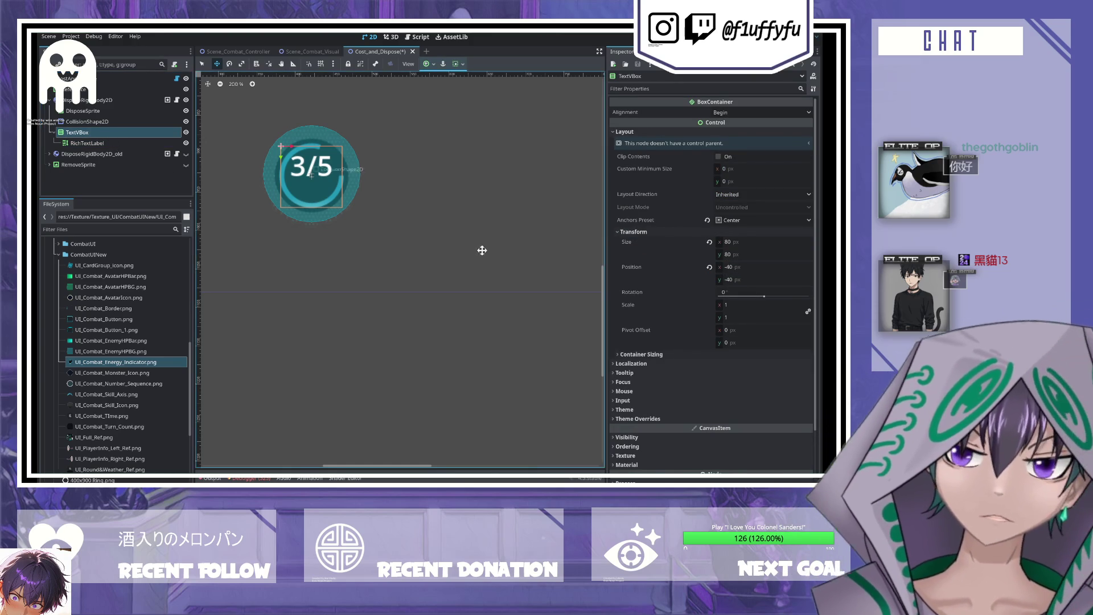
pyautogui.click(759, 254)
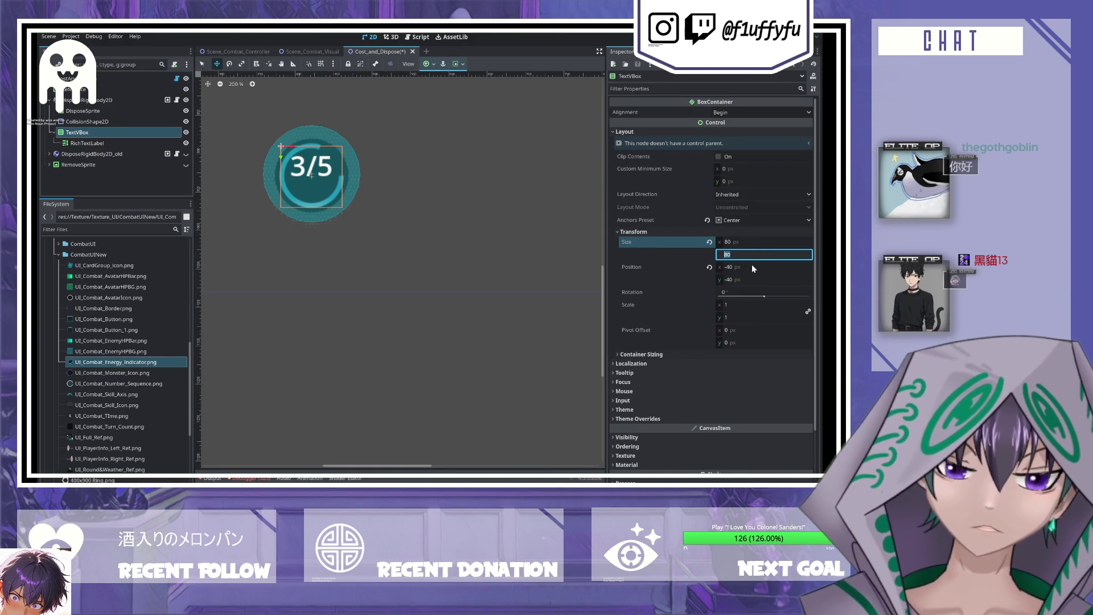
pyautogui.click(757, 268)
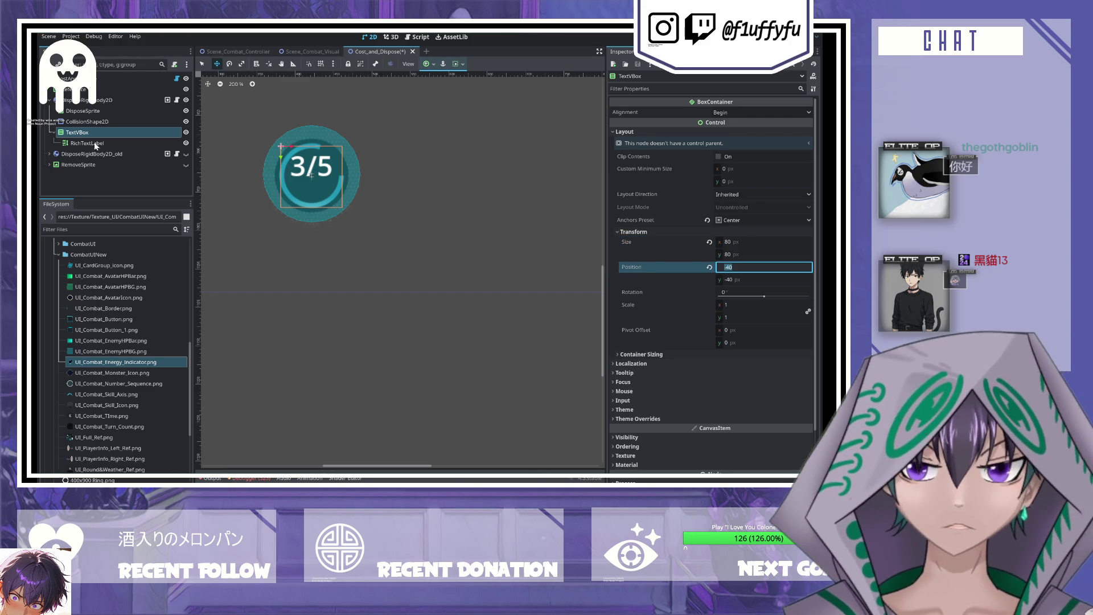
pyautogui.click(95, 144)
pyautogui.click(707, 264)
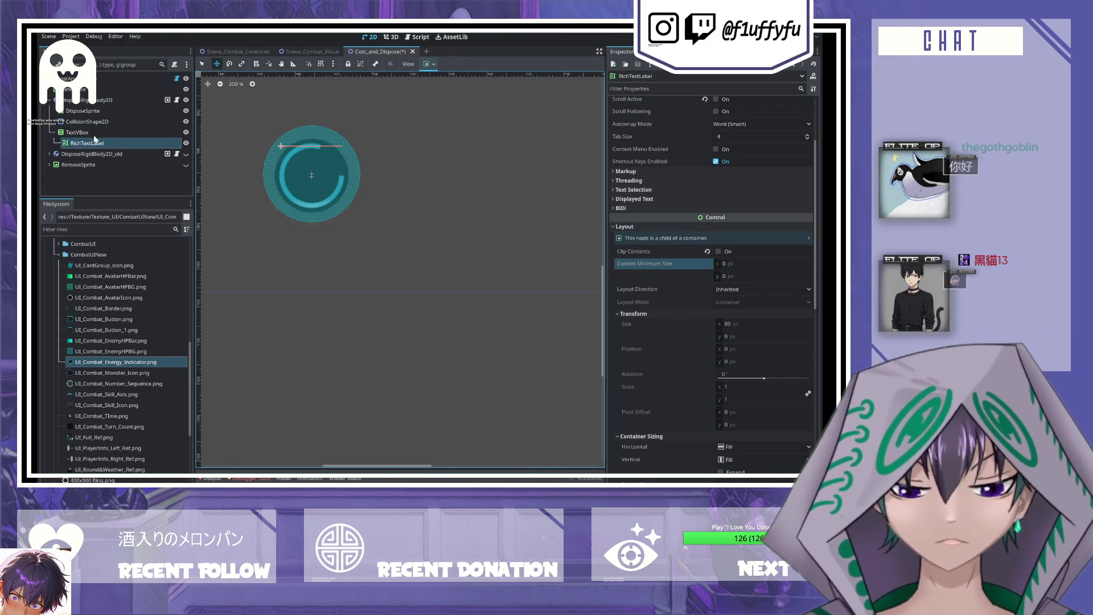
pyautogui.click(114, 132)
pyautogui.click(118, 144)
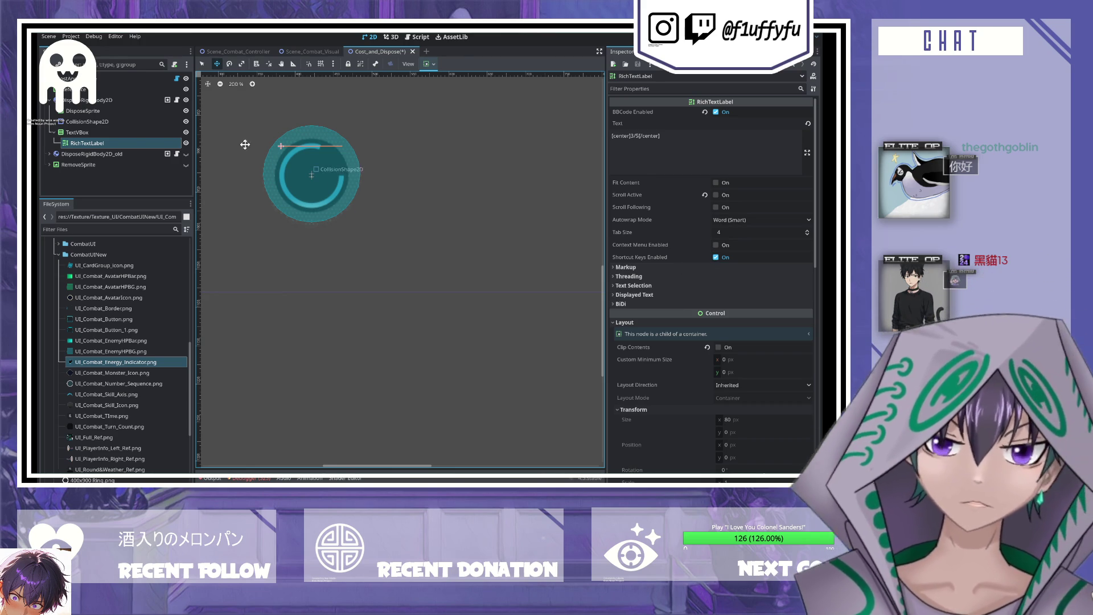
# - Set TextVBox alignment to Center and enable Fit Content on the label so 3/5 shows
pyautogui.click(119, 135)
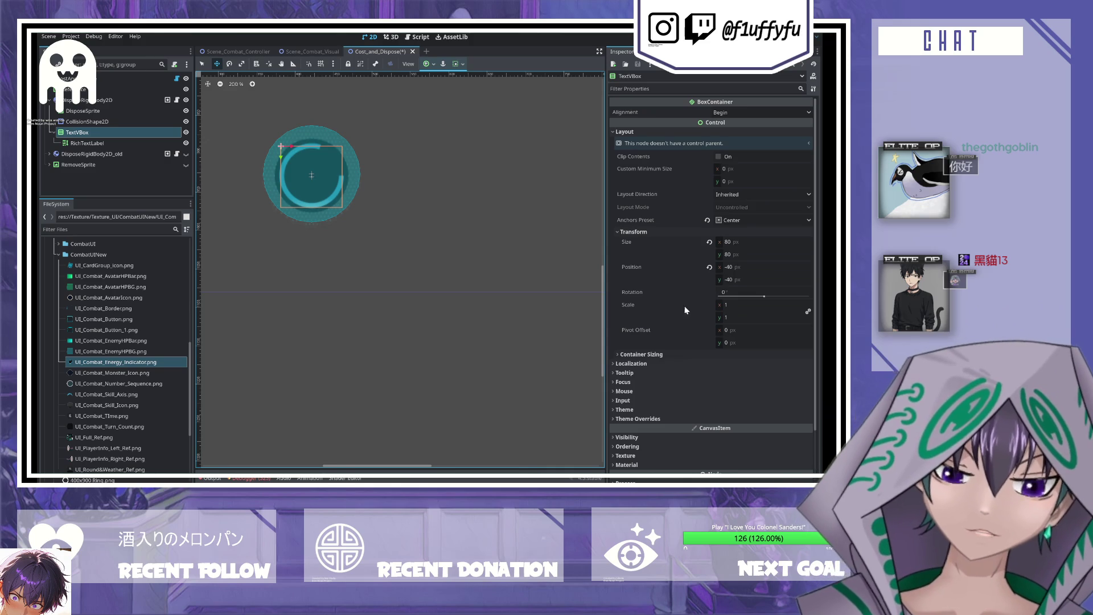
pyautogui.click(725, 114)
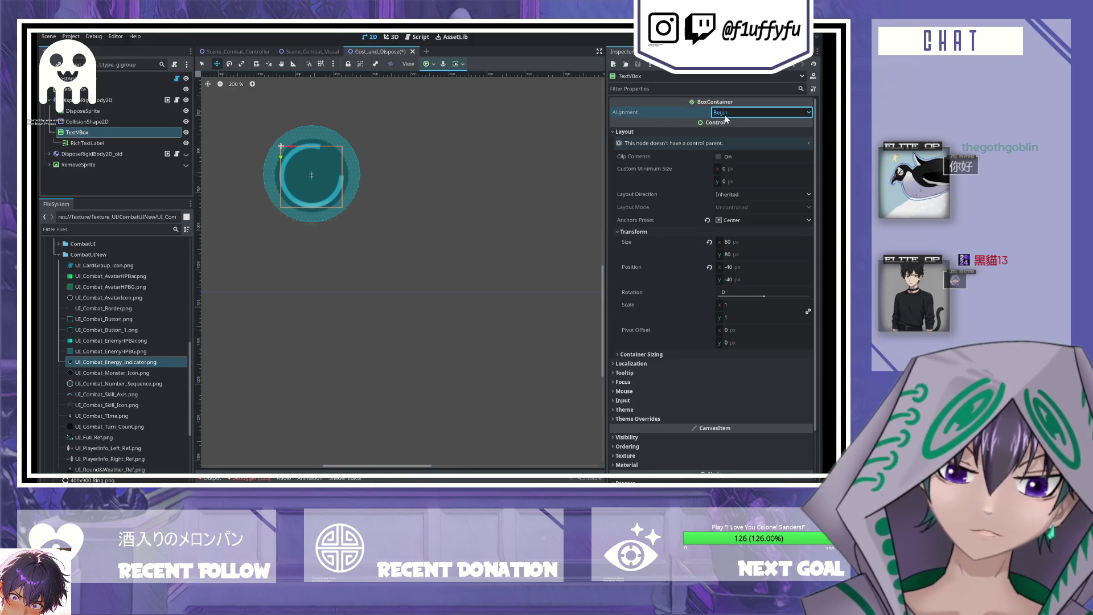
pyautogui.click(87, 143)
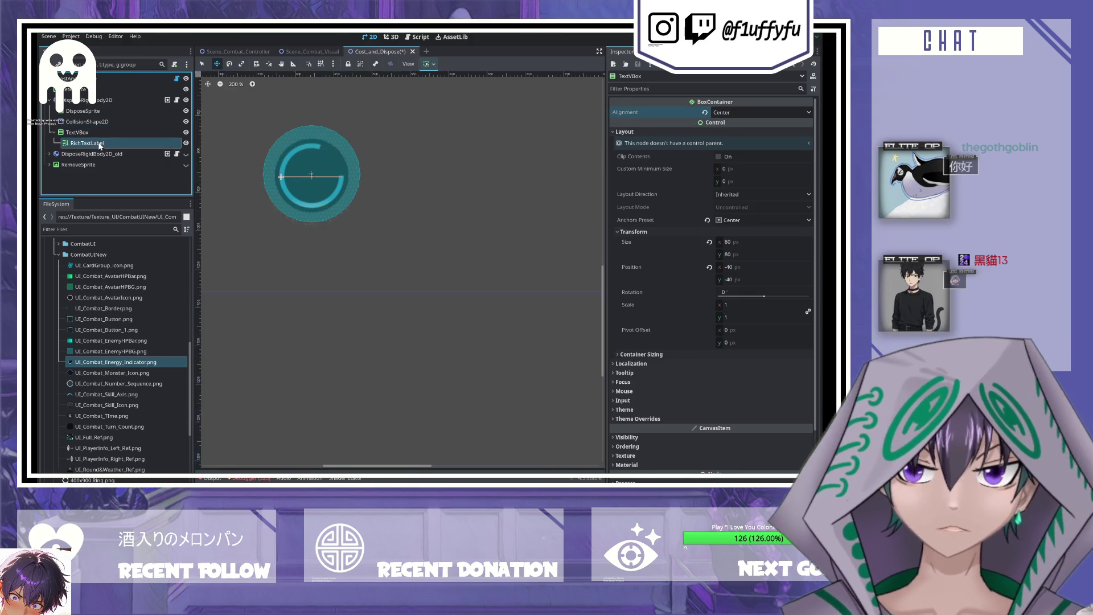
pyautogui.click(716, 183)
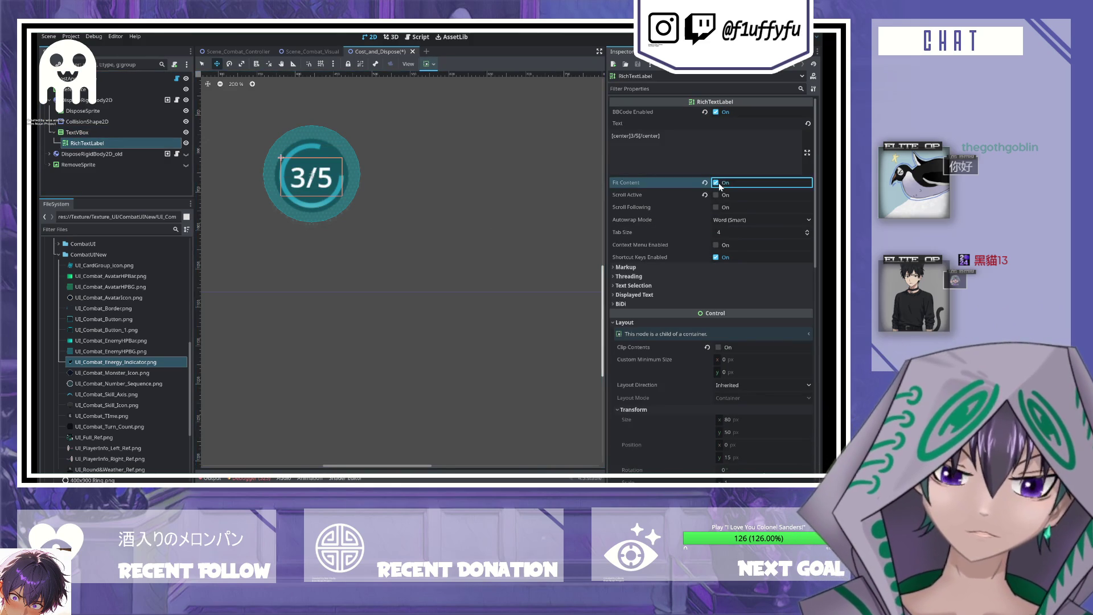
pyautogui.click(94, 132)
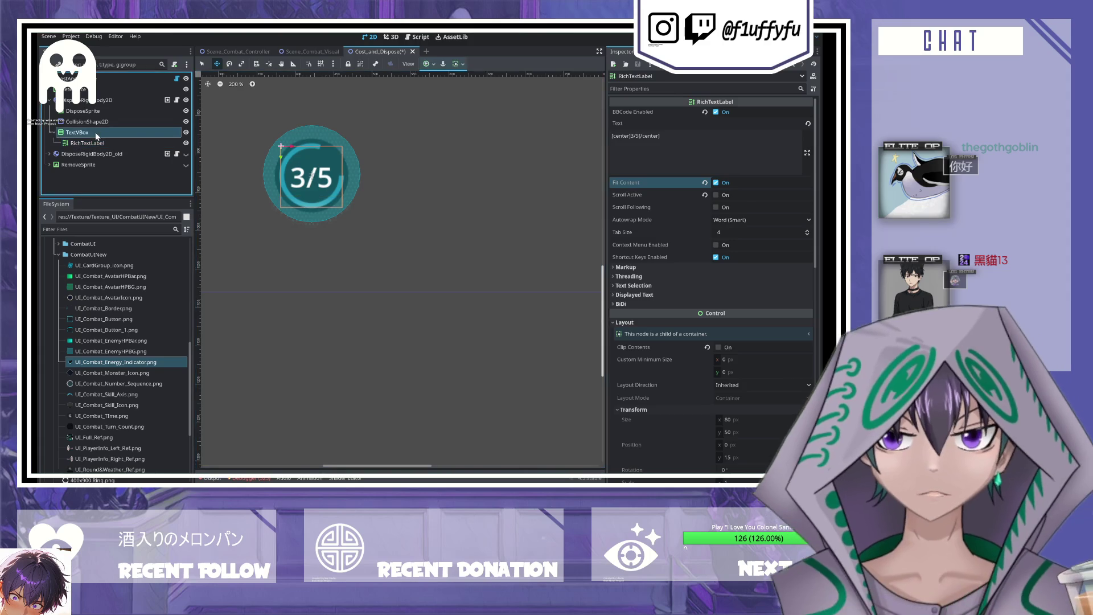
# - Save the Cost_and_Dispose scene and close it
pyautogui.hotkey('ctrl', 's')
pyautogui.click(101, 144)
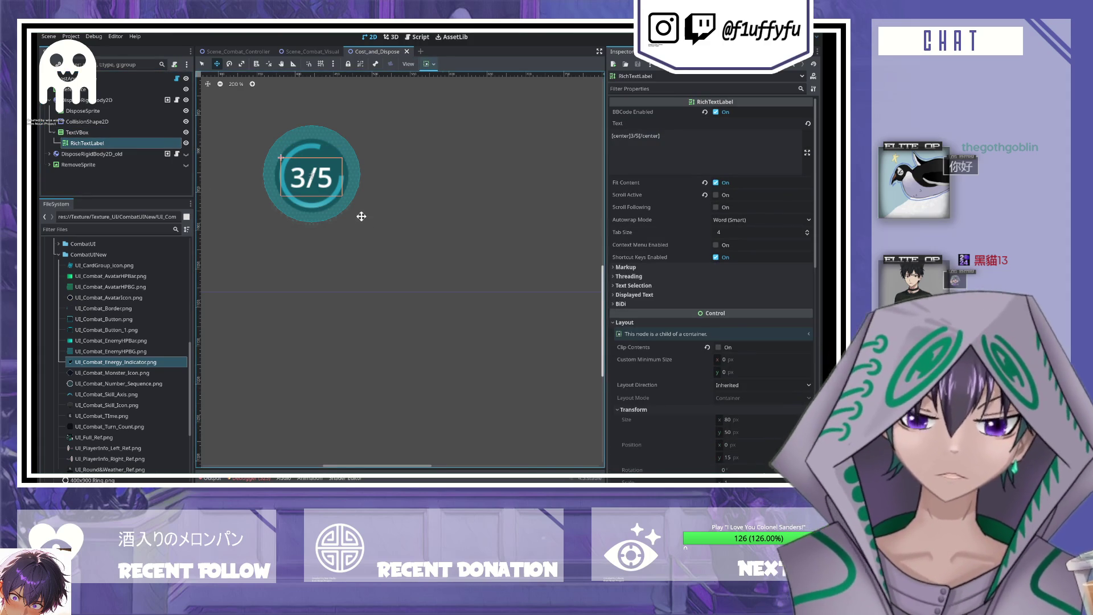
pyautogui.click(407, 52)
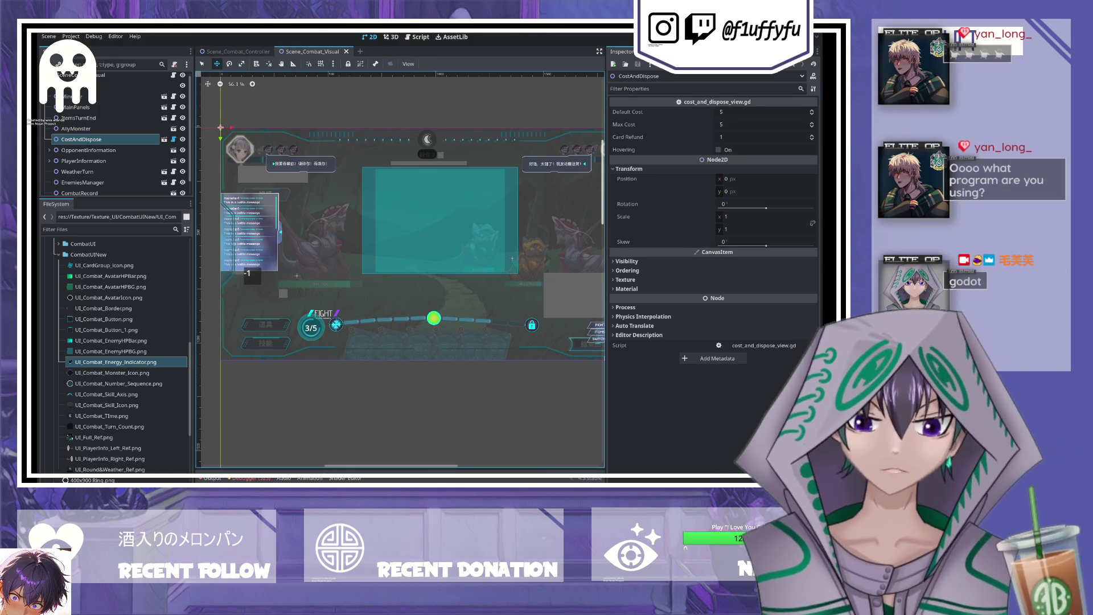
# - Zoom out on the Scene_Combat_Visual canvas until the full combat UI is visible
pyautogui.scroll(-2, 398, 228)
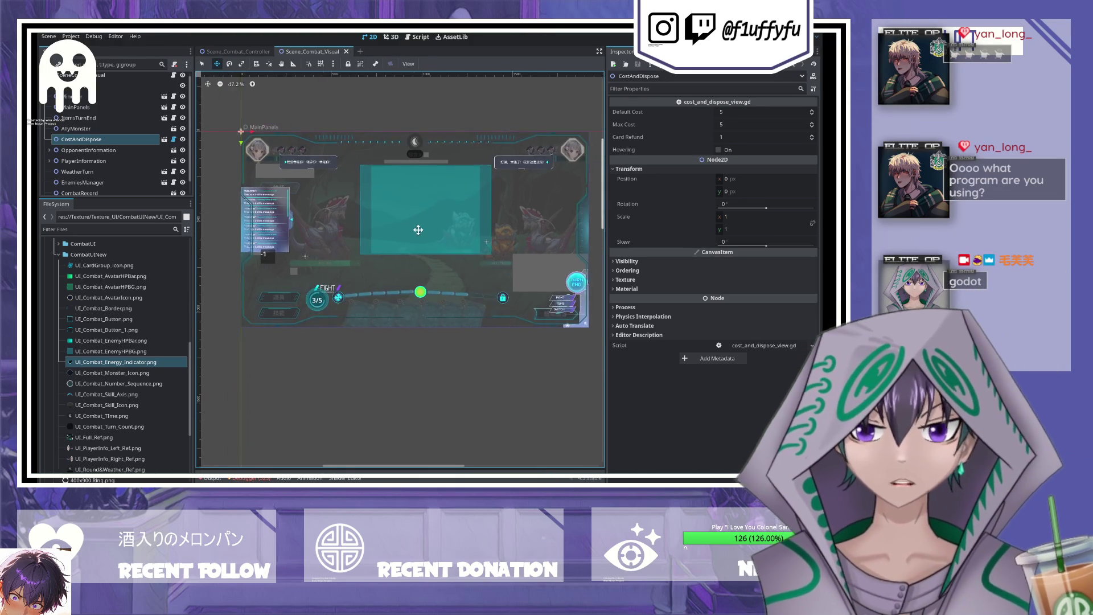
# - Open the ItemsTurn_End scene from the ItemsTurnEnd node, then close it again
pyautogui.scroll(1, 286, 188)
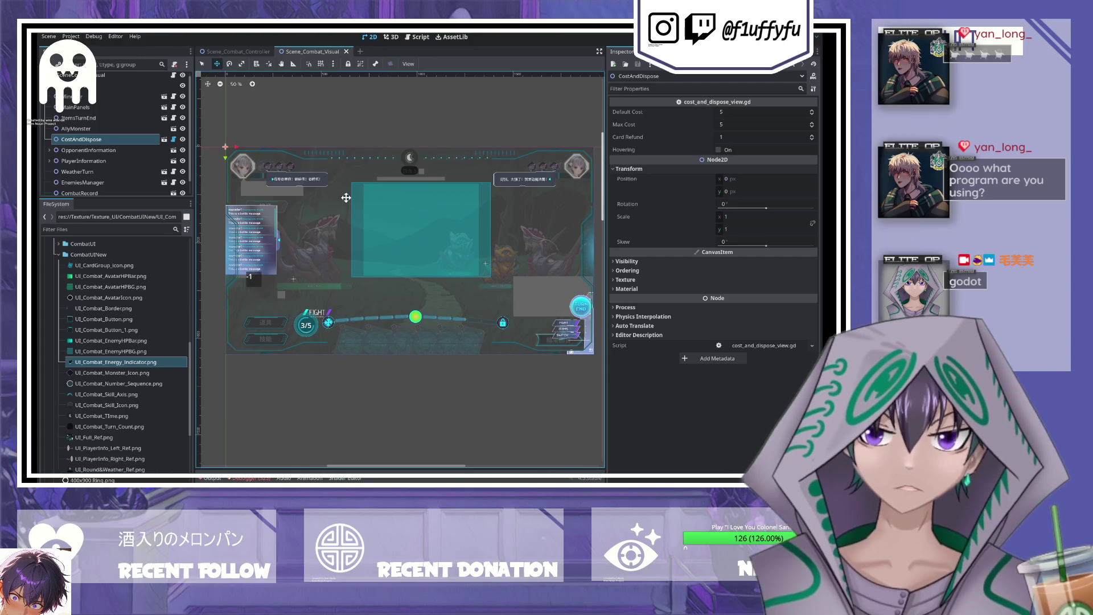
pyautogui.scroll(-1, 349, 195)
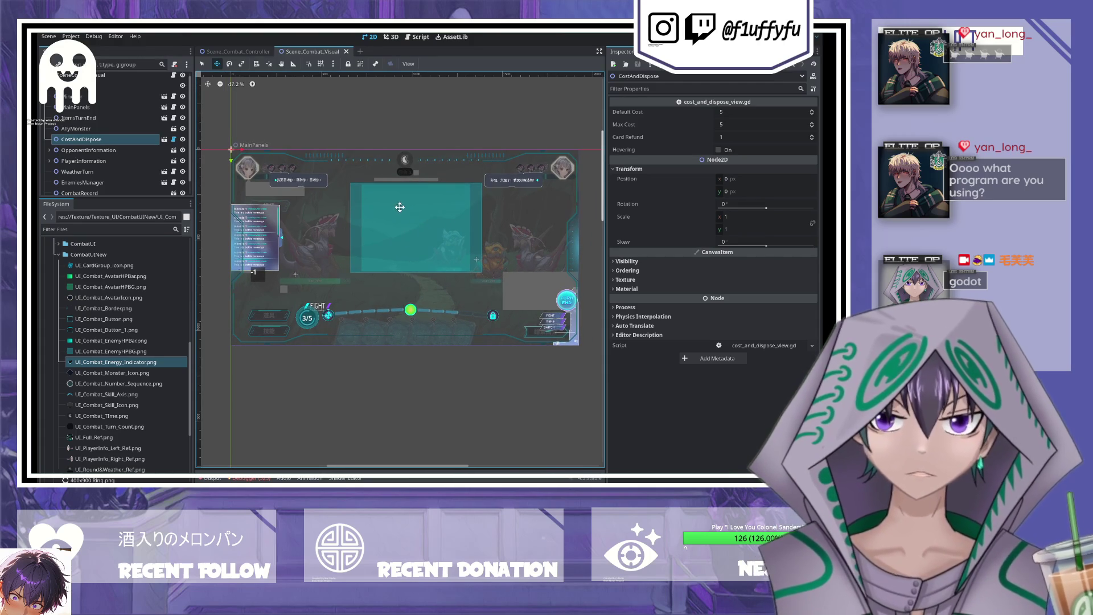
pyautogui.click(85, 129)
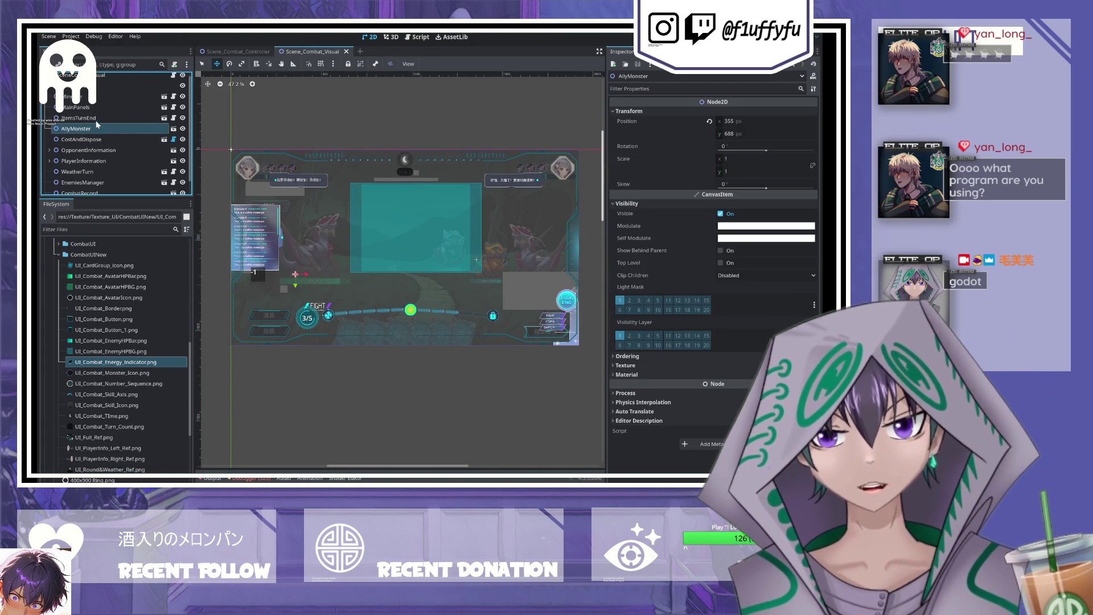
pyautogui.click(97, 119)
pyautogui.click(164, 118)
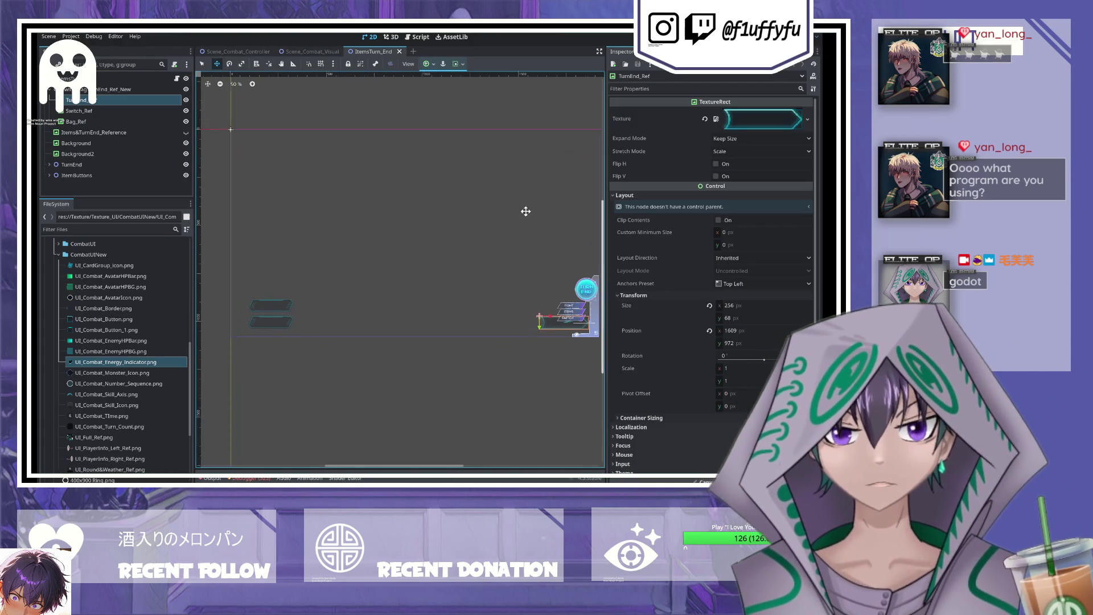
pyautogui.click(399, 52)
# - Open the Weather_Turn scene from the WeatherTurn node
pyautogui.scroll(-1, 94, 152)
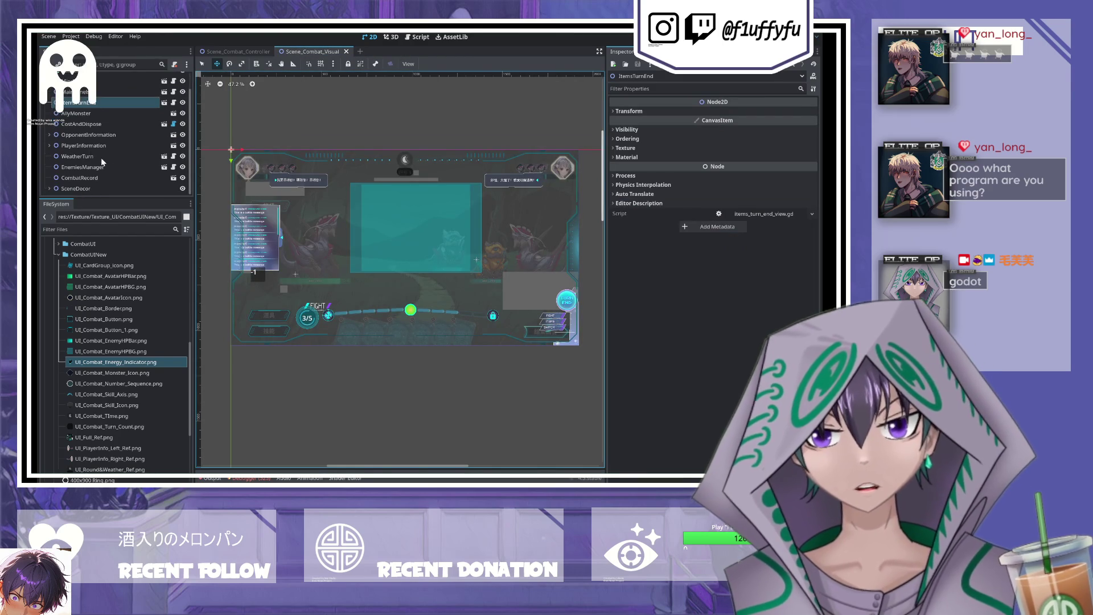
pyautogui.click(105, 158)
pyautogui.click(165, 157)
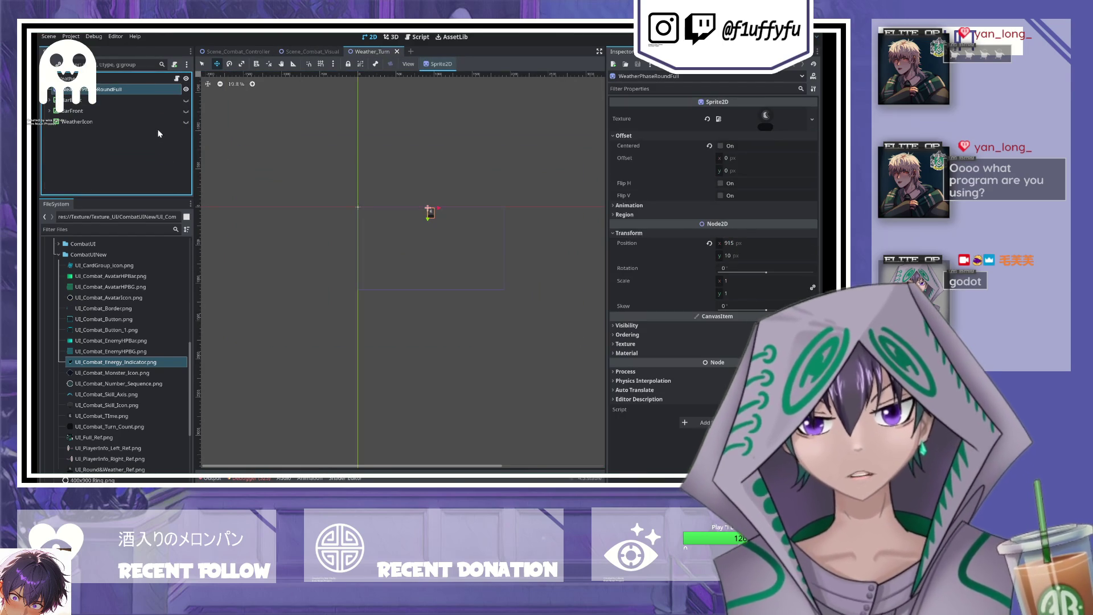
pyautogui.scroll(8, 433, 214)
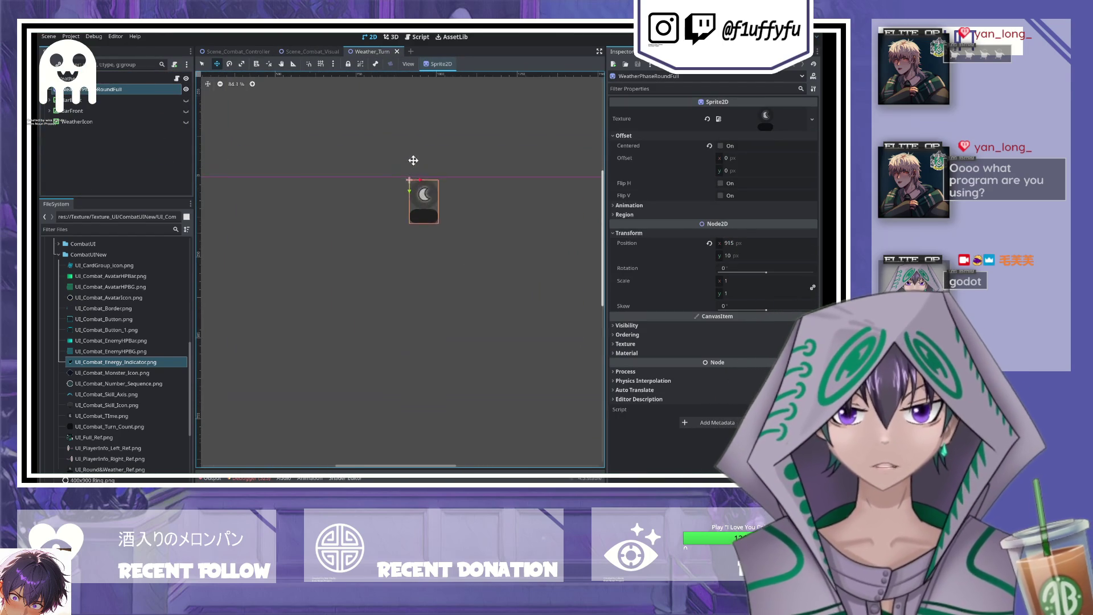
pyautogui.click(104, 135)
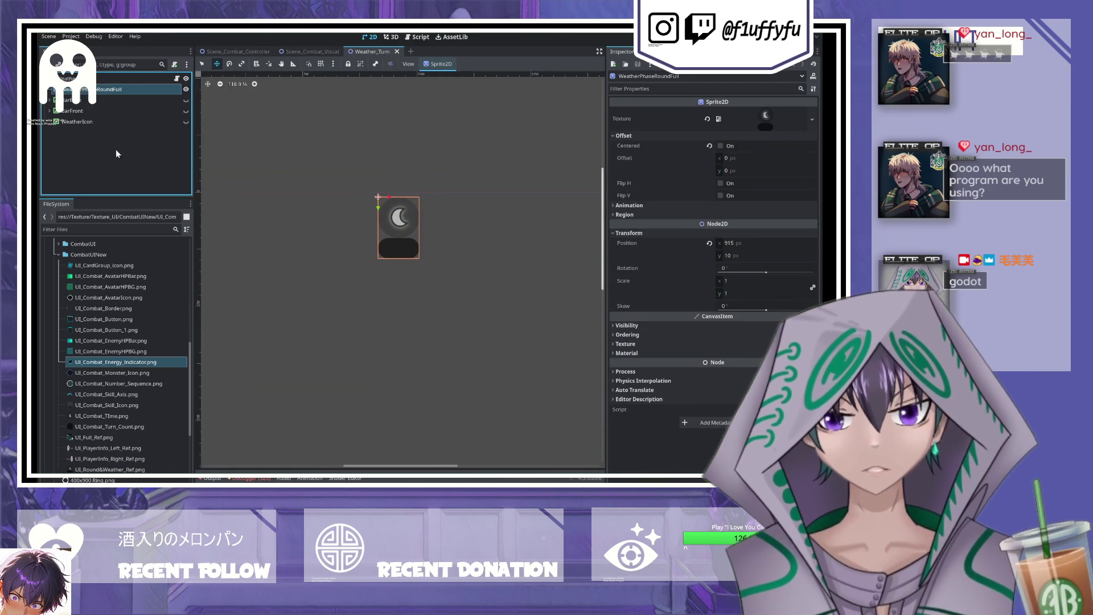
pyautogui.click(114, 90)
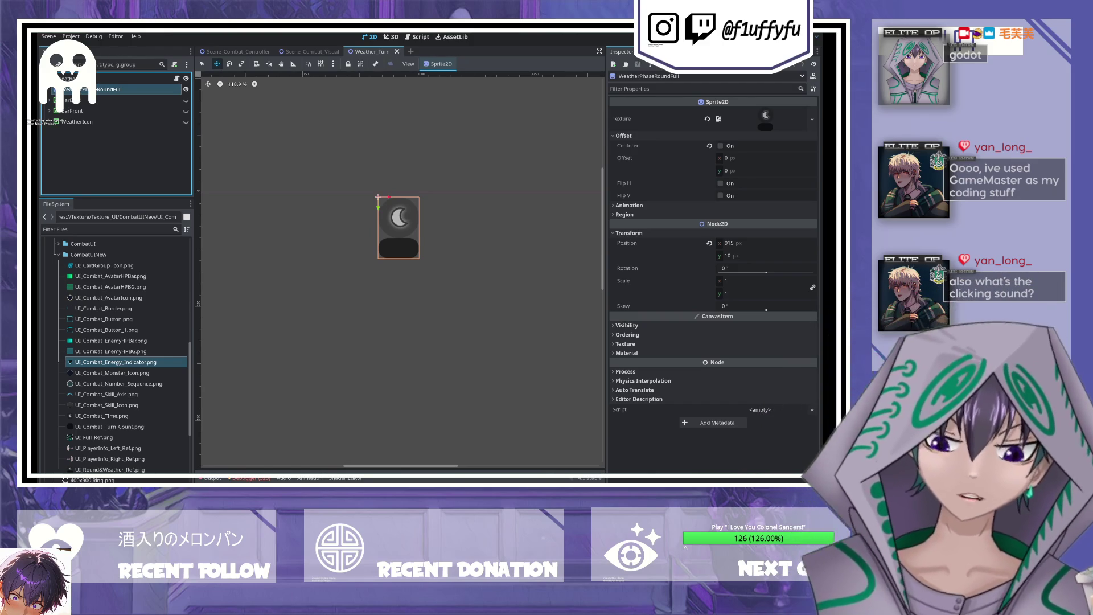
pyautogui.scroll(5, 381, 211)
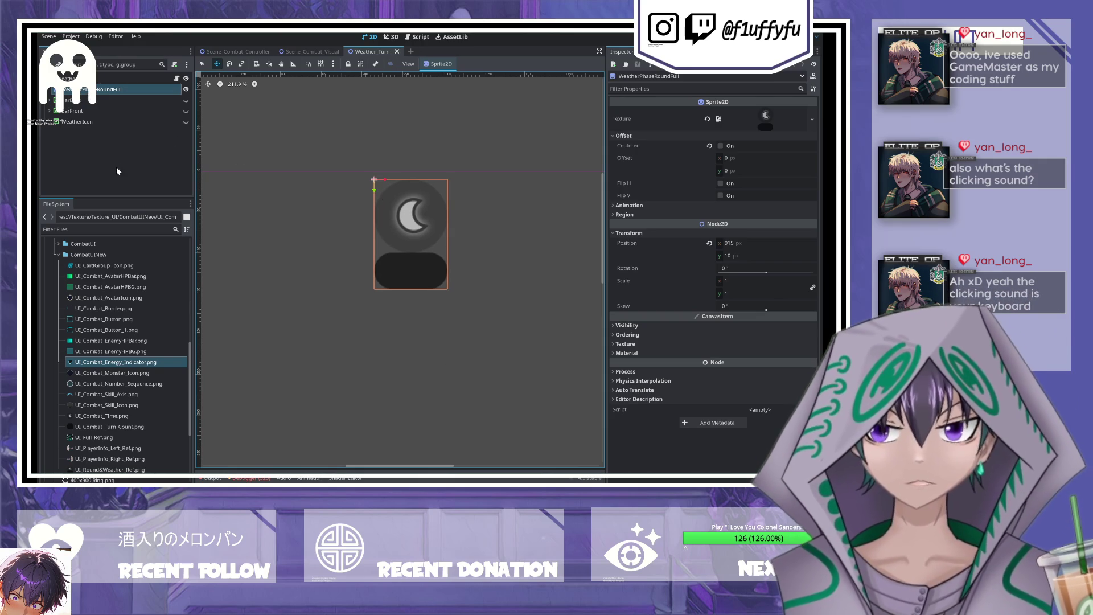
pyautogui.click(71, 100)
pyautogui.click(109, 89)
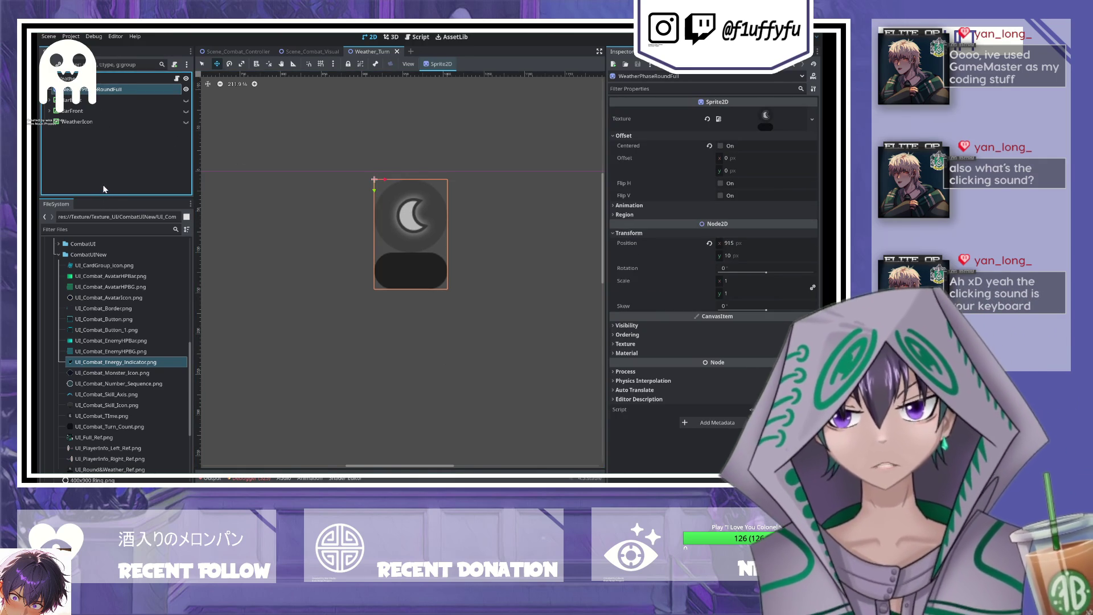
pyautogui.press('F2')
pyautogui.press('BackSpace')
pyautogui.press('BackSpace')
pyautogui.press('BackSpace')
# - Rename the reference sprite WeatherPhaseRound_Ref, save, and make it semi-transparent via Modulate
pyautogui.write('_Ref')
pyautogui.press('Return')
pyautogui.hotkey('ctrl', 's')
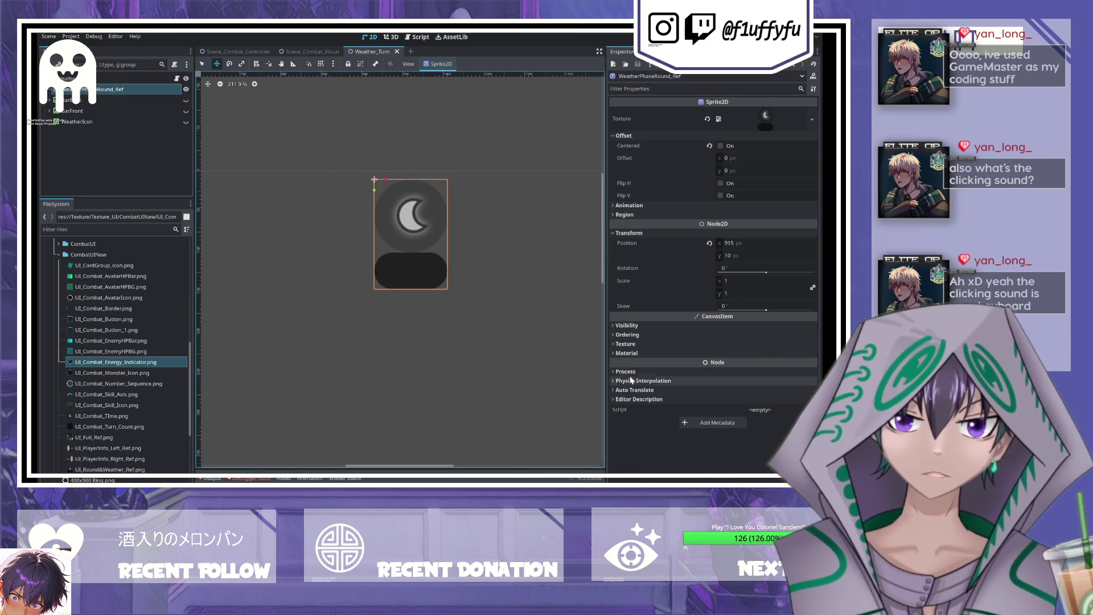
pyautogui.click(709, 325)
pyautogui.click(725, 349)
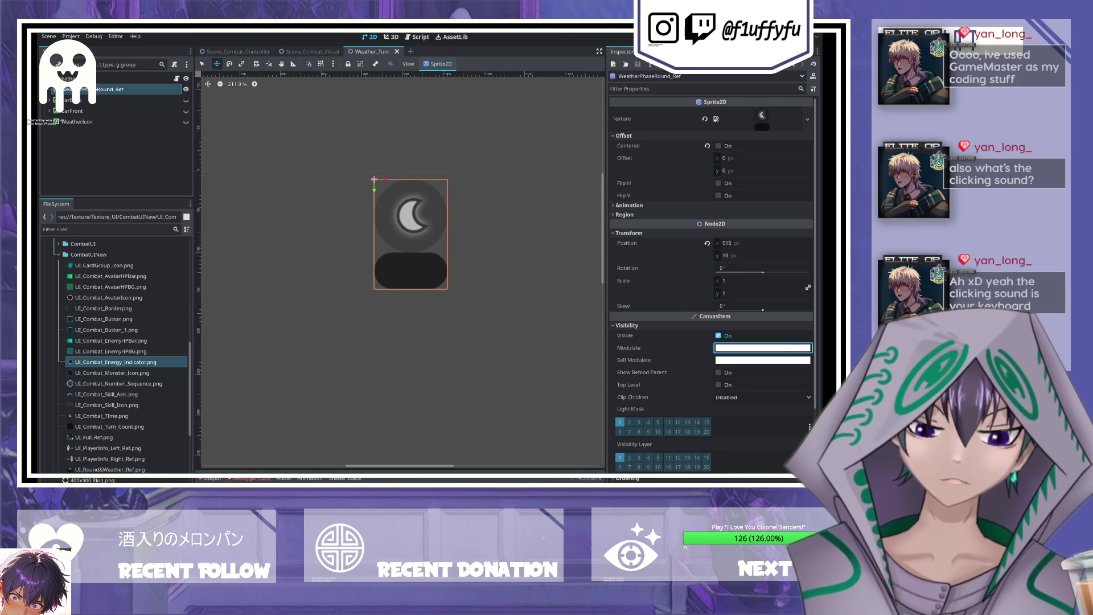
pyautogui.hotkey('ctrl', 'v')
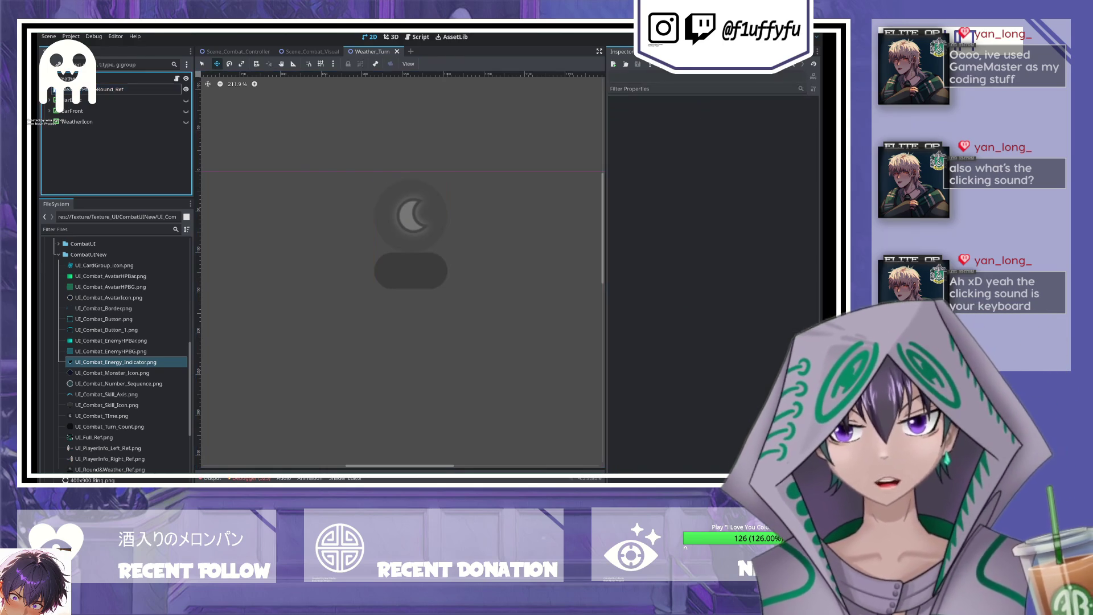
# - Assign UI_Combat_TIme.png as the WeatherIcon texture
pyautogui.click(68, 100)
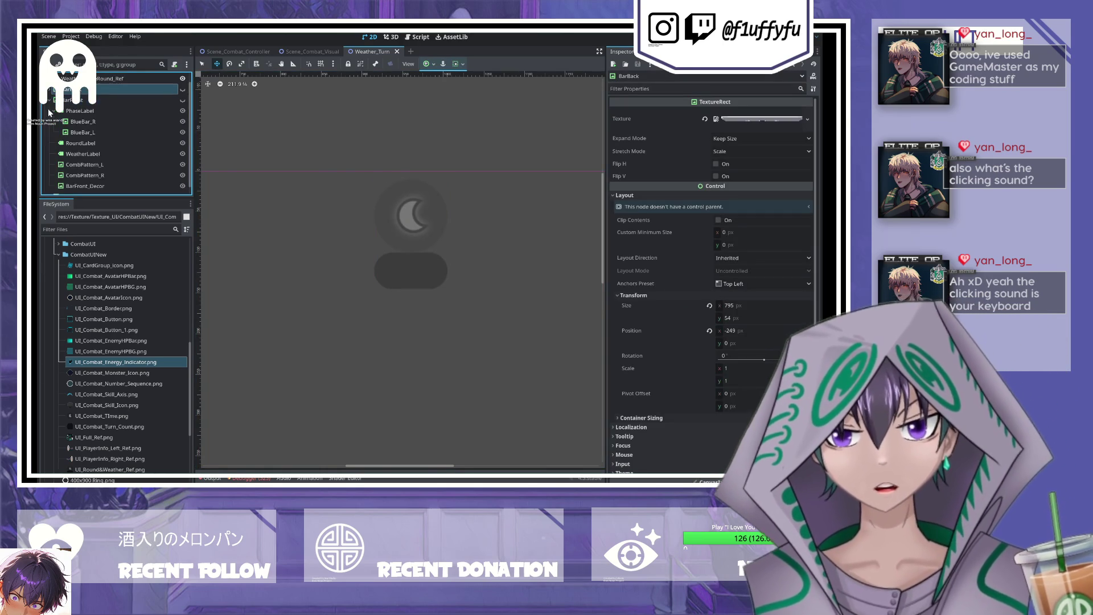
pyautogui.click(77, 122)
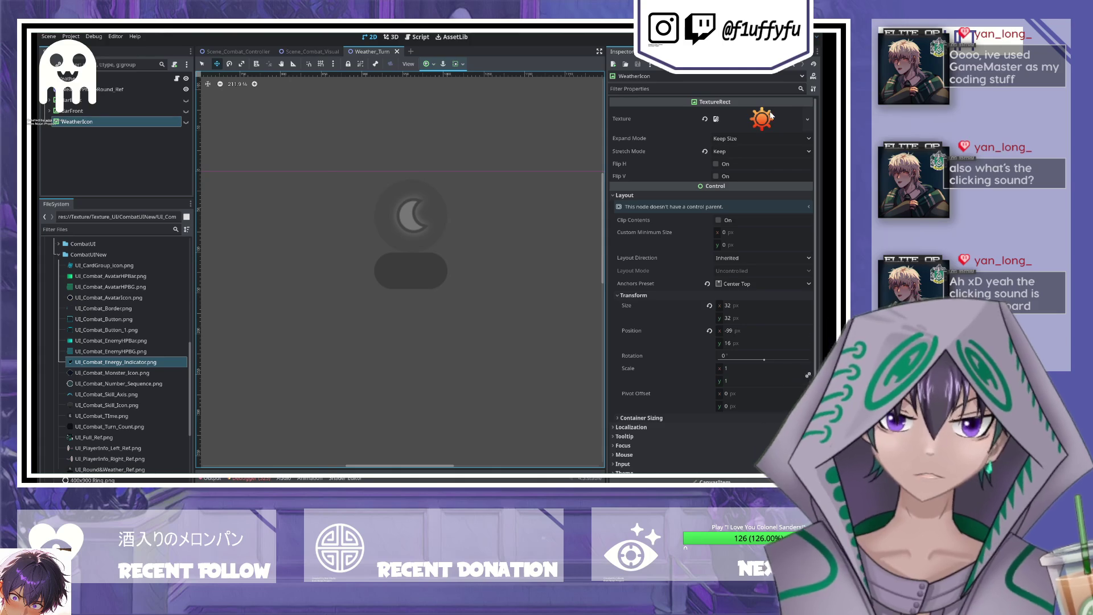
pyautogui.moveTo(105, 416)
pyautogui.mouseDown()
pyautogui.moveTo(234, 340)
pyautogui.moveTo(762, 119)
pyautogui.mouseUp()
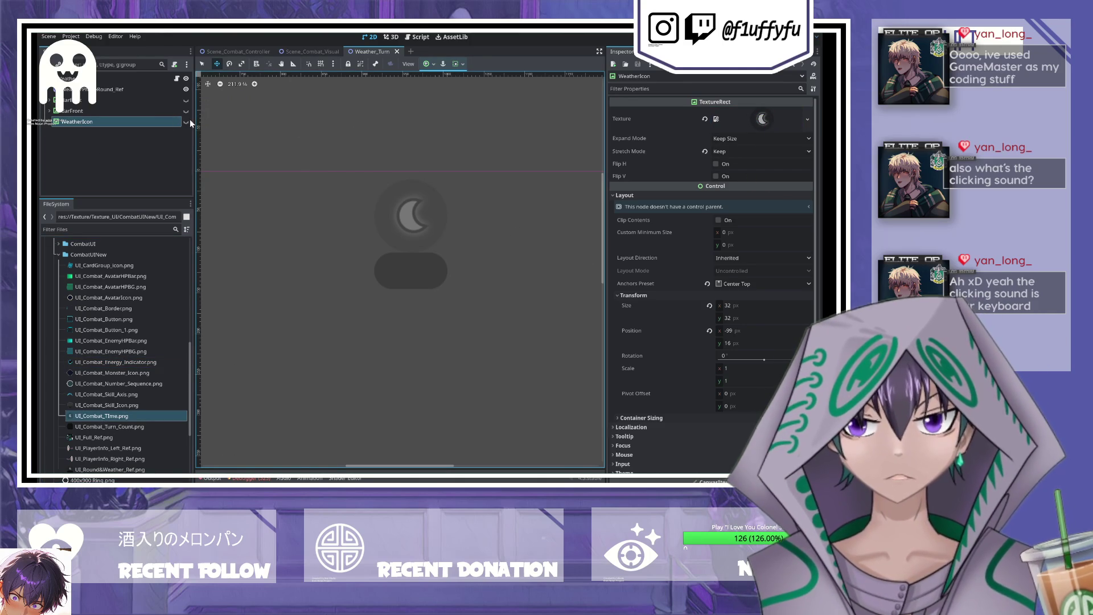
# - Drag the WeatherIcon moon onto the reference moon at about 914, 10
pyautogui.scroll(-5, 508, 239)
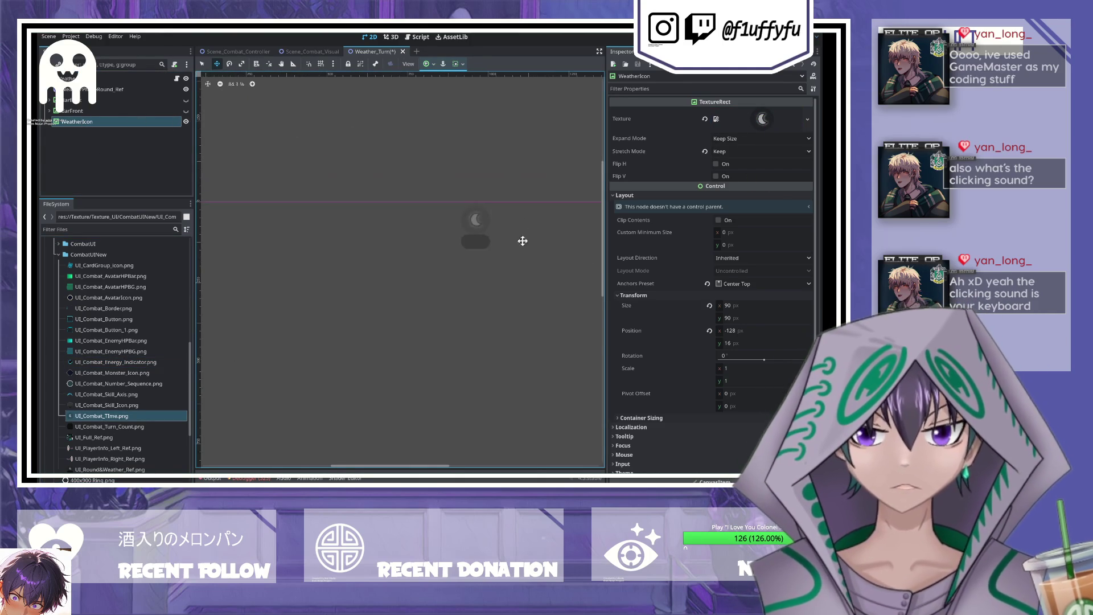
pyautogui.scroll(2, 273, 220)
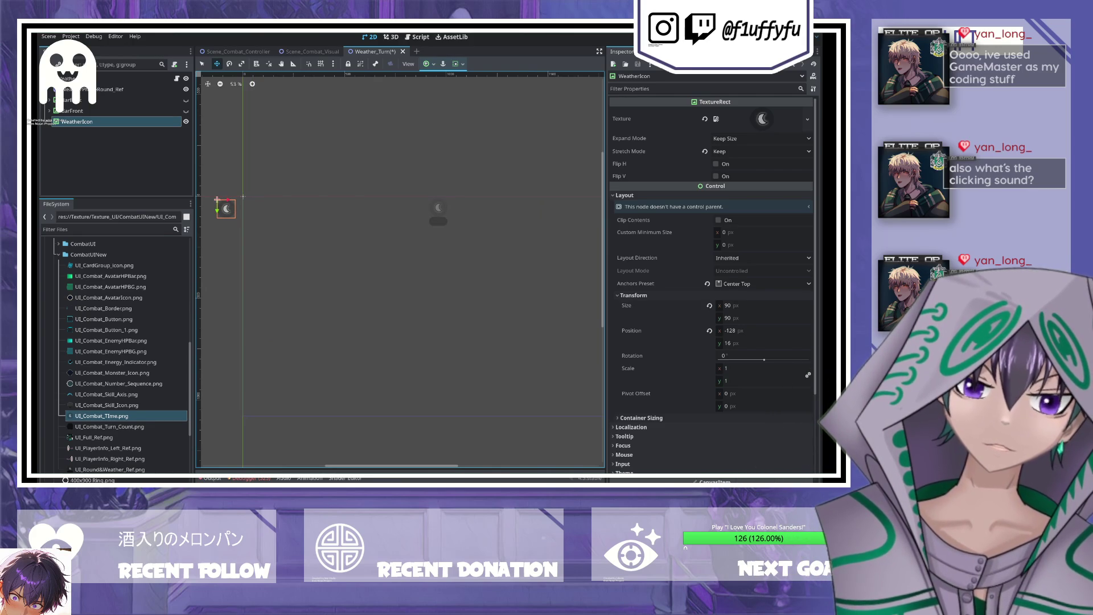
pyautogui.scroll(2, 455, 226)
pyautogui.moveTo(226, 209)
pyautogui.mouseDown()
pyautogui.moveTo(394, 206)
pyautogui.moveTo(481, 188)
pyautogui.moveTo(285, 196)
pyautogui.moveTo(395, 209)
pyautogui.mouseUp()
pyautogui.scroll(4, 455, 225)
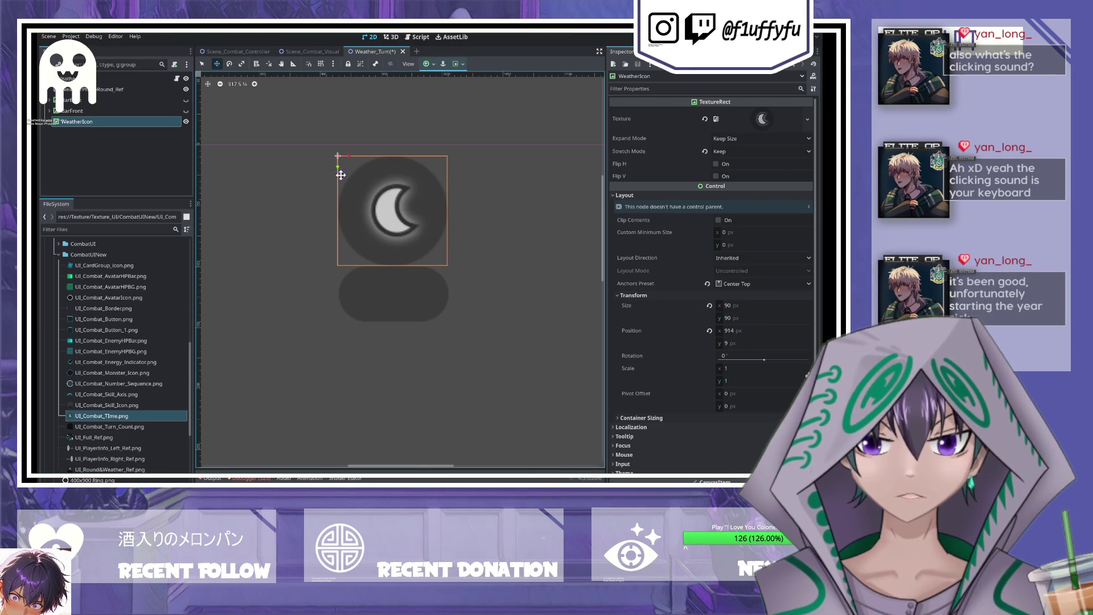
pyautogui.moveTo(337, 166); pyautogui.dragTo(337, 167)
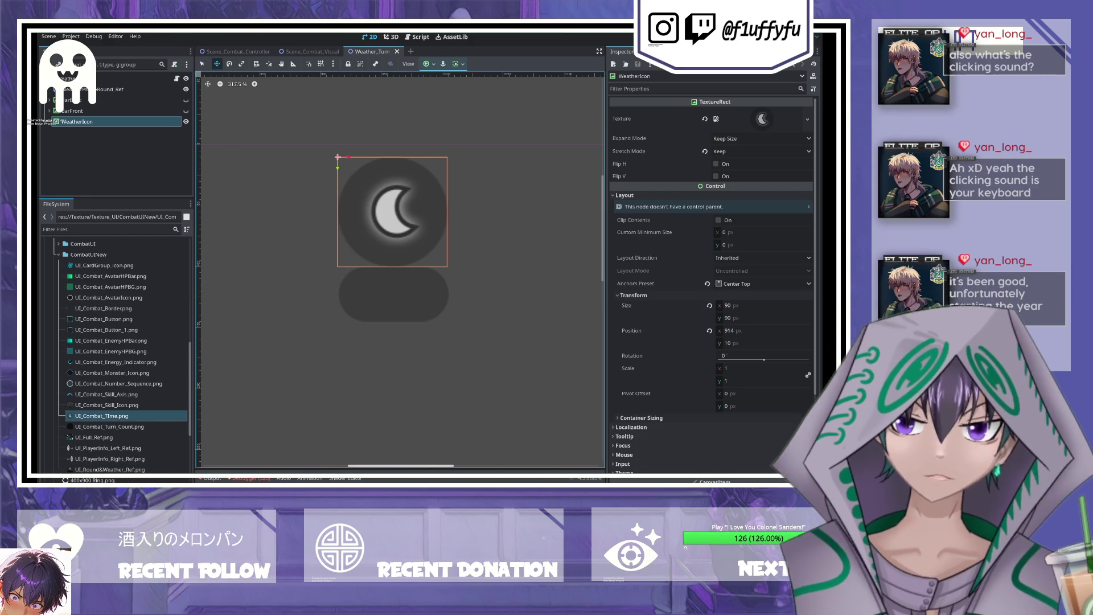
pyautogui.click(80, 124)
# - Duplicate WeatherIcon, rename the copy RoundIcon, and save
pyautogui.hotkey('ctrl', 'd')
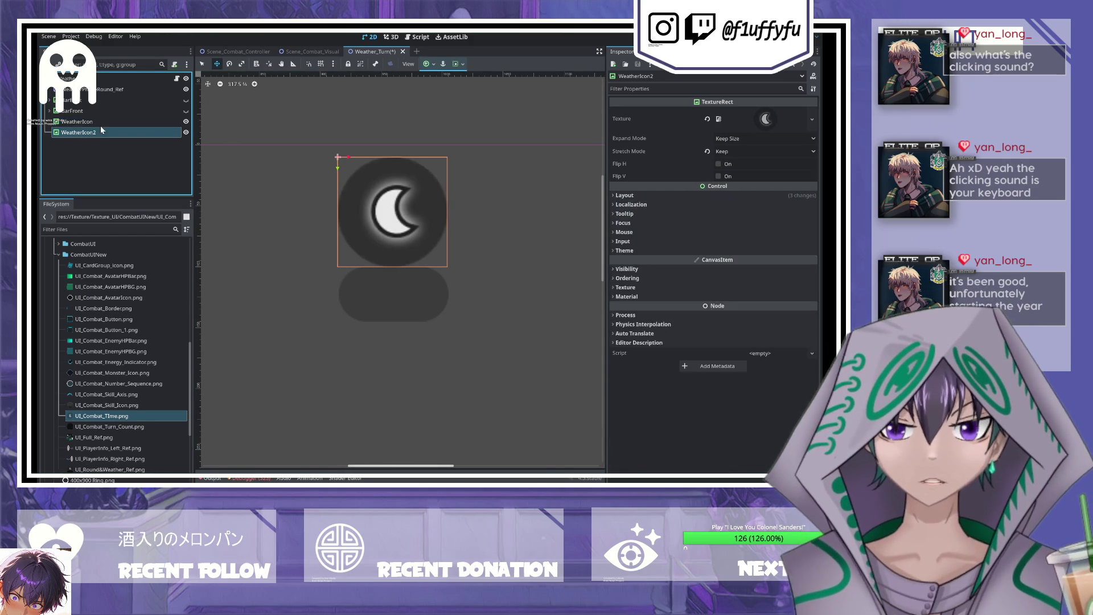
pyautogui.click(84, 133)
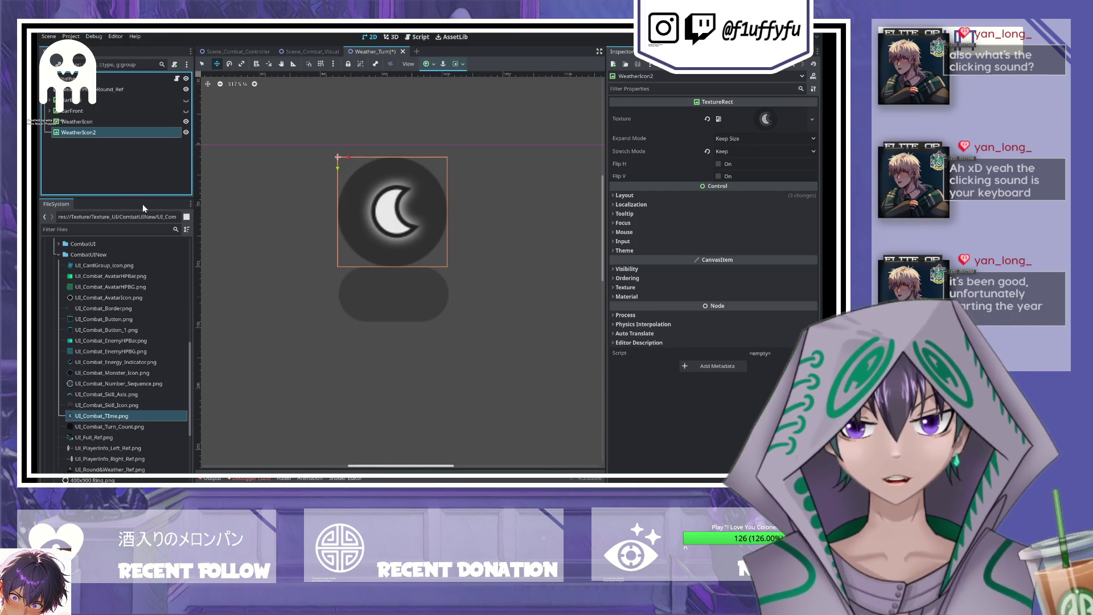
pyautogui.press('F2')
pyautogui.write('RoundIcon')
pyautogui.press('Return')
pyautogui.hotkey('ctrl', 's')
# - Give RoundIcon the UI_Combat_Turn_Count.png texture, height 45, and Top Left anchors
pyautogui.moveTo(109, 426)
pyautogui.mouseDown()
pyautogui.moveTo(346, 169)
pyautogui.moveTo(338, 275)
pyautogui.mouseUp()
pyautogui.hotkey('ctrl', 's')
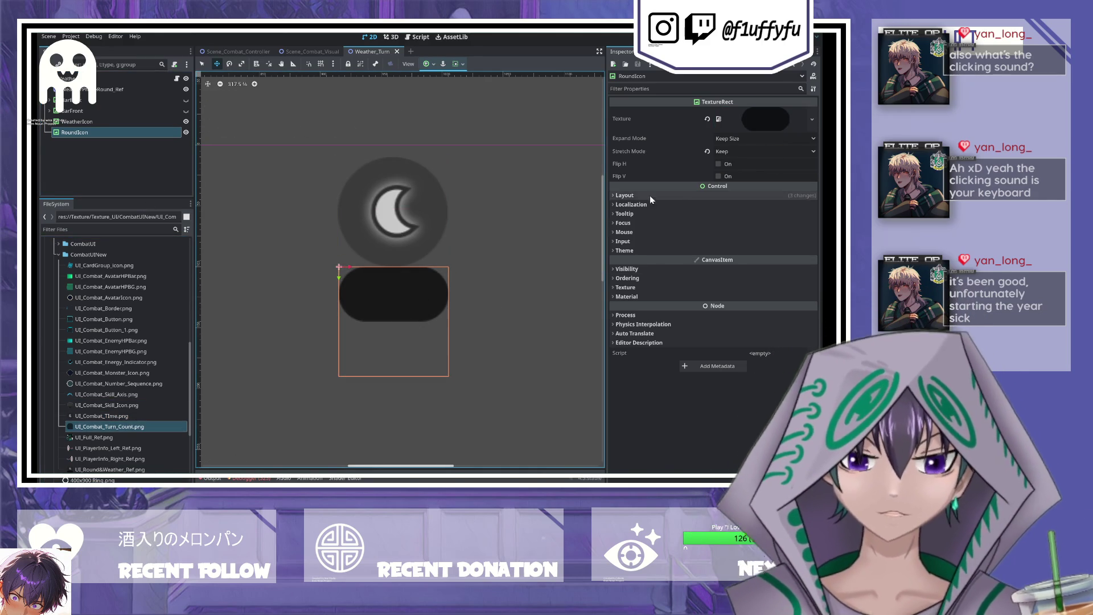
pyautogui.click(649, 205)
pyautogui.click(650, 195)
pyautogui.click(632, 295)
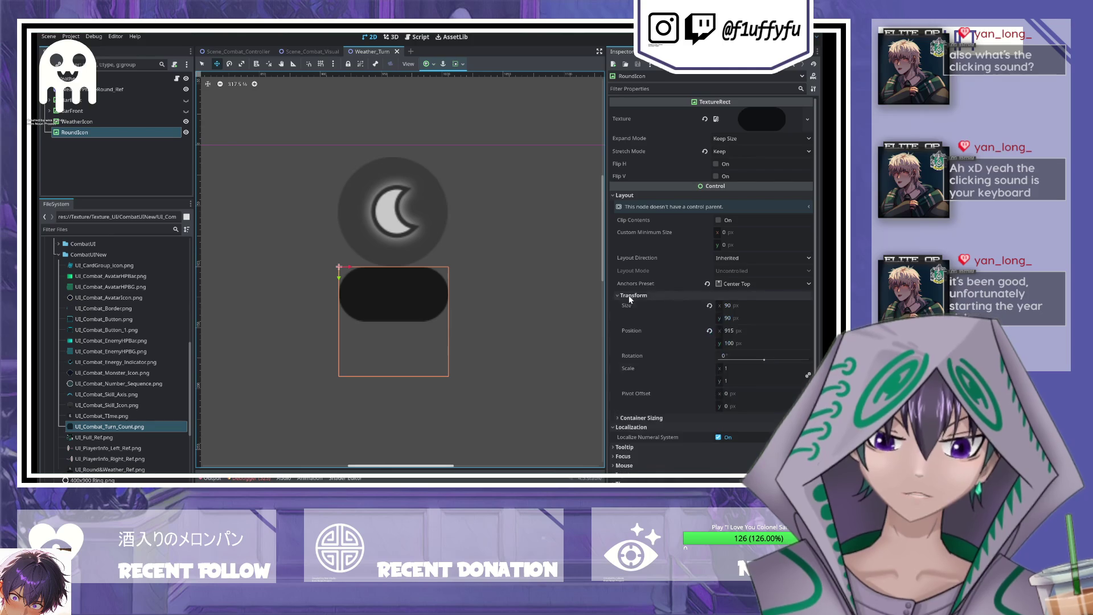
pyautogui.click(710, 306)
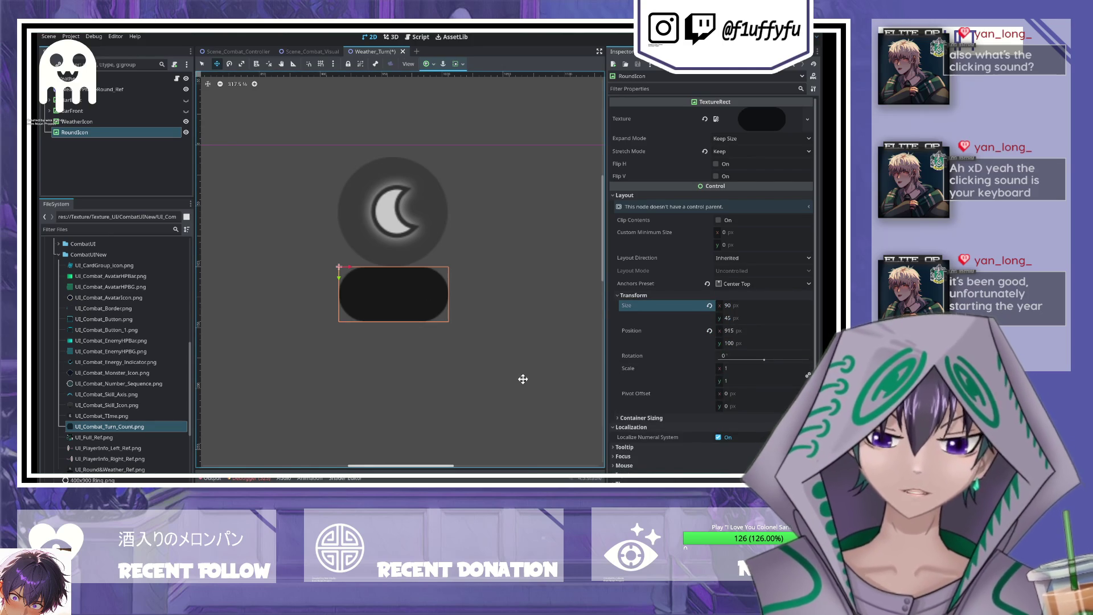
pyautogui.click(731, 288)
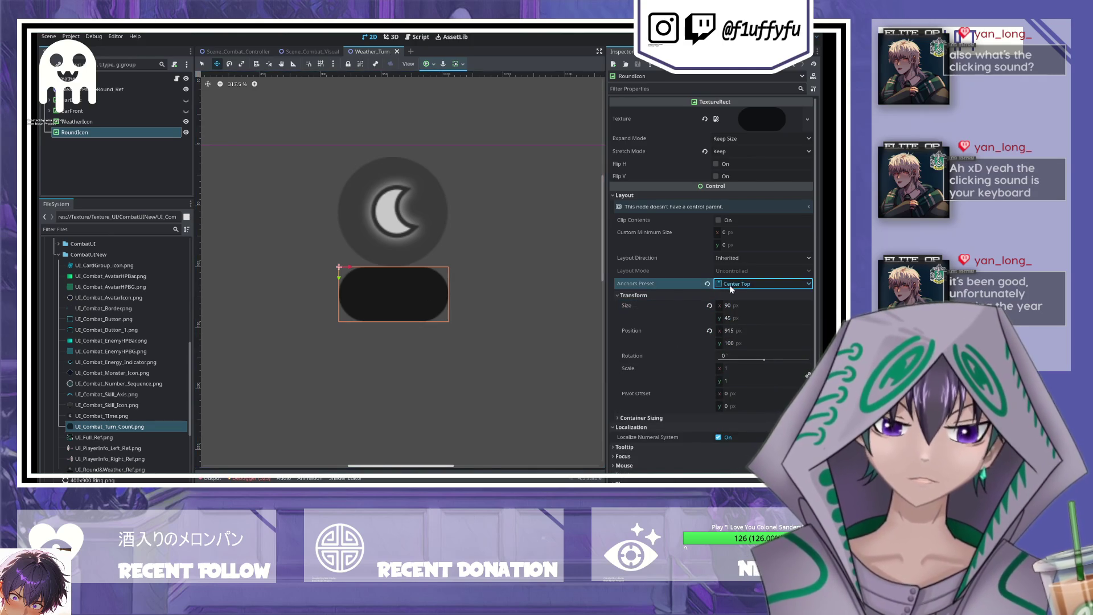
pyautogui.click(708, 284)
# - Place the dark pill directly under the moon icon, around 915, 100
pyautogui.scroll(-7, 510, 251)
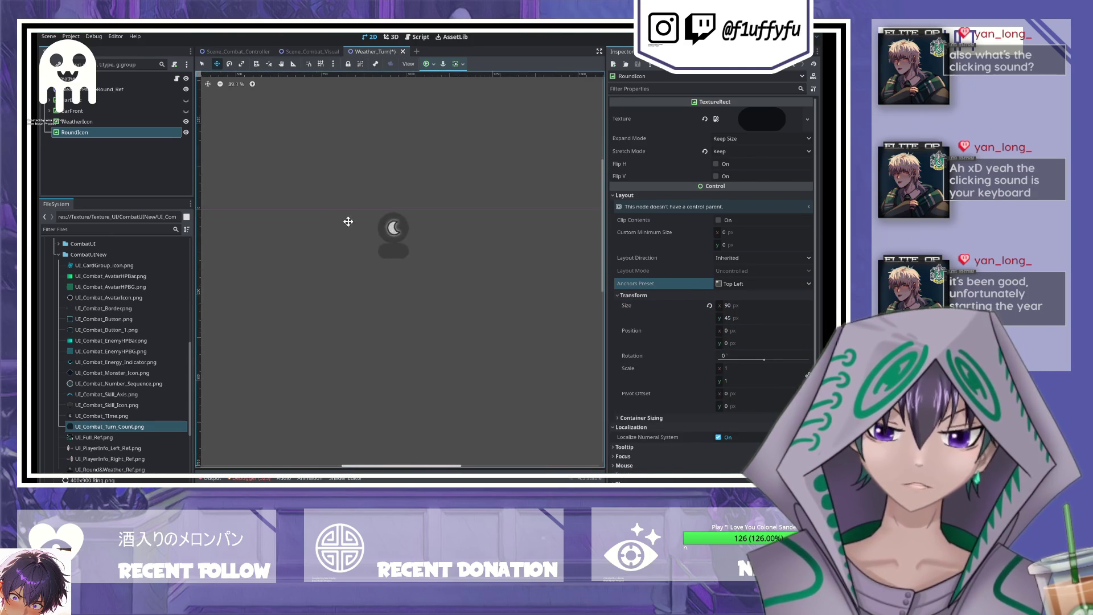
pyautogui.moveTo(246, 245); pyautogui.dragTo(383, 305)
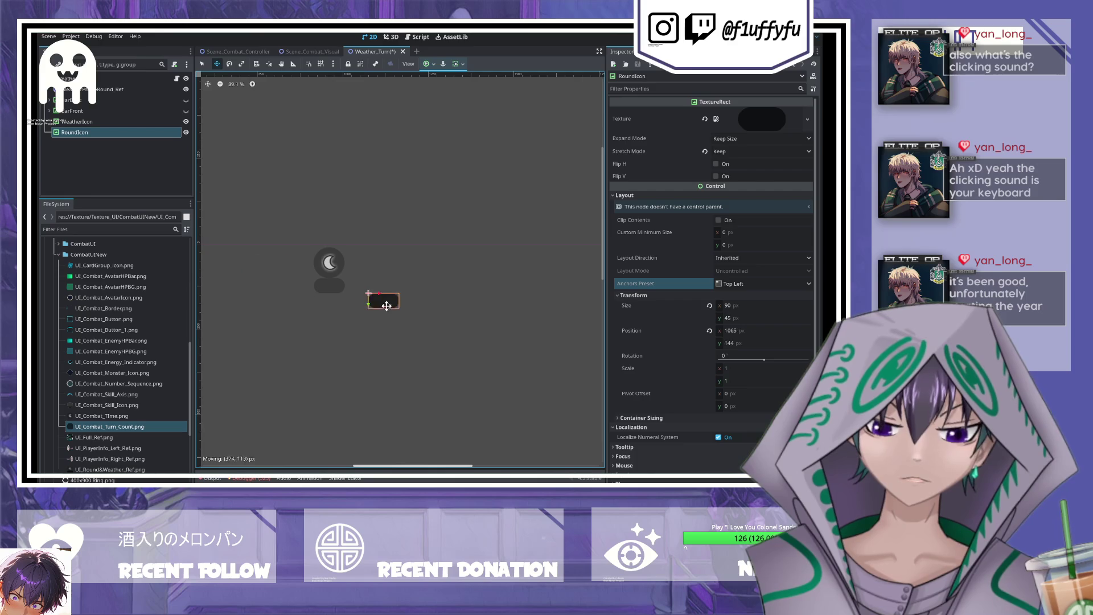
pyautogui.scroll(4, 317, 321)
pyautogui.moveTo(478, 301)
pyautogui.mouseDown()
pyautogui.moveTo(551, 283)
pyautogui.moveTo(361, 237)
pyautogui.moveTo(227, 184)
pyautogui.mouseUp()
pyautogui.click(354, 139)
pyautogui.scroll(-6, 399, 267)
pyautogui.scroll(7, 331, 270)
pyautogui.click(96, 121)
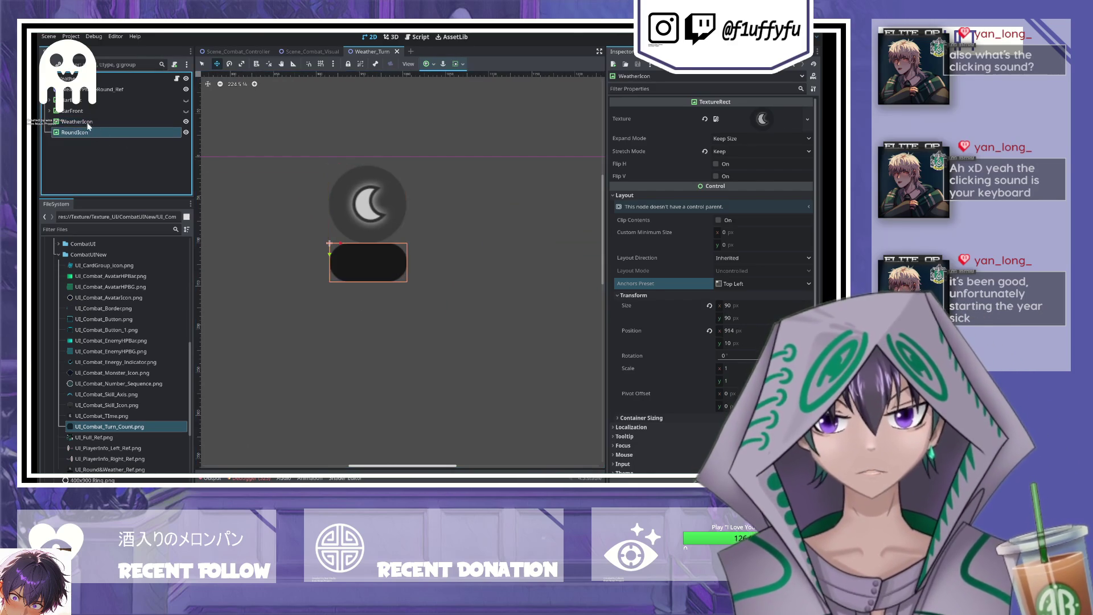
# - Add a RichTextLabel child to RoundIcon
pyautogui.click(82, 131)
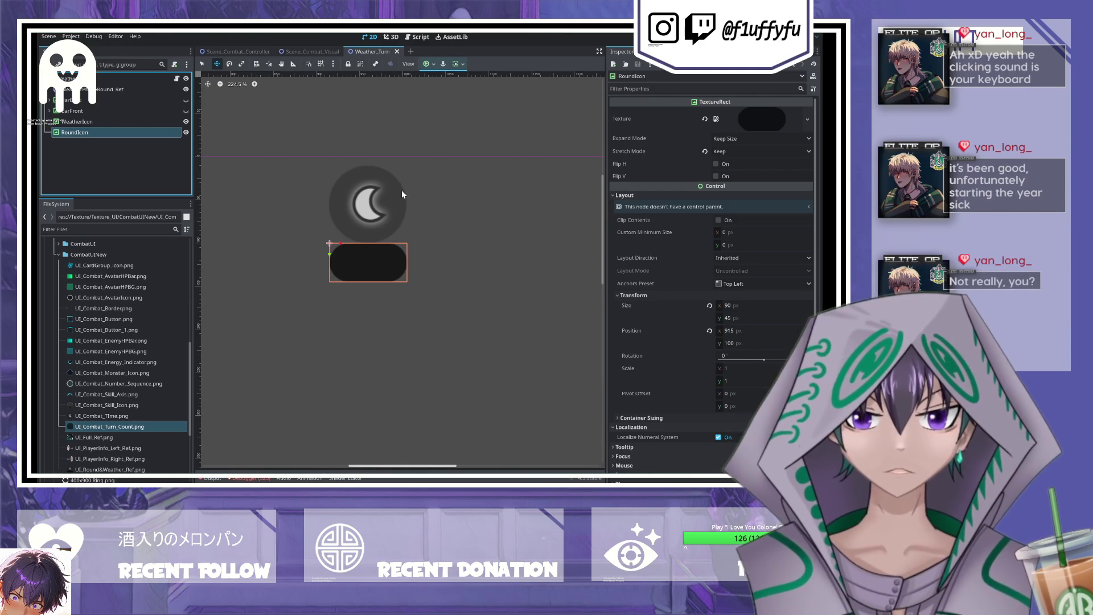
pyautogui.hotkey('ctrl', 'v')
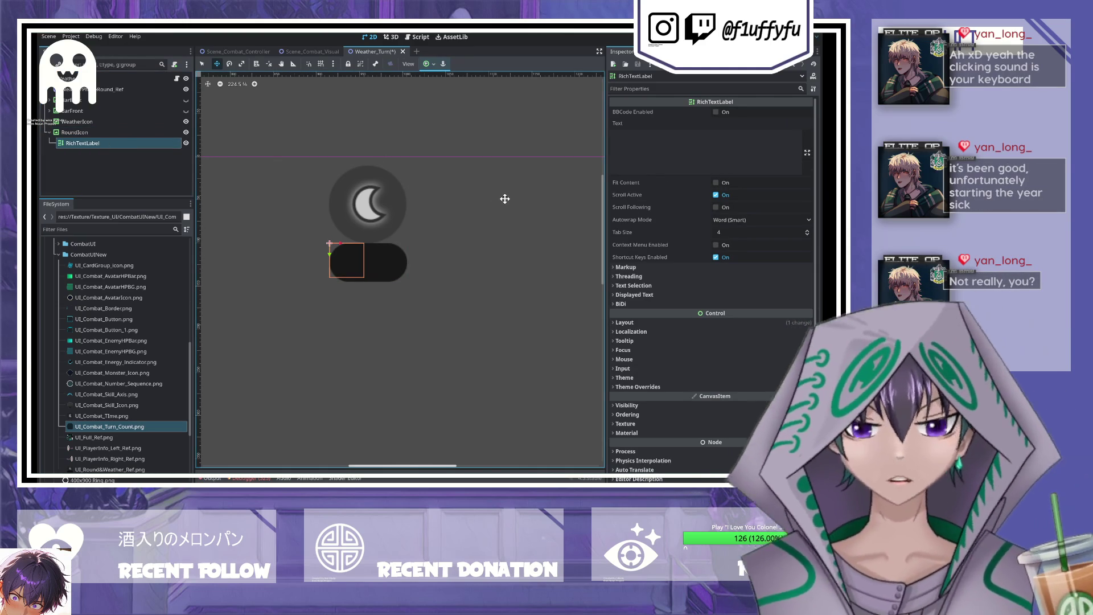
pyautogui.click(74, 132)
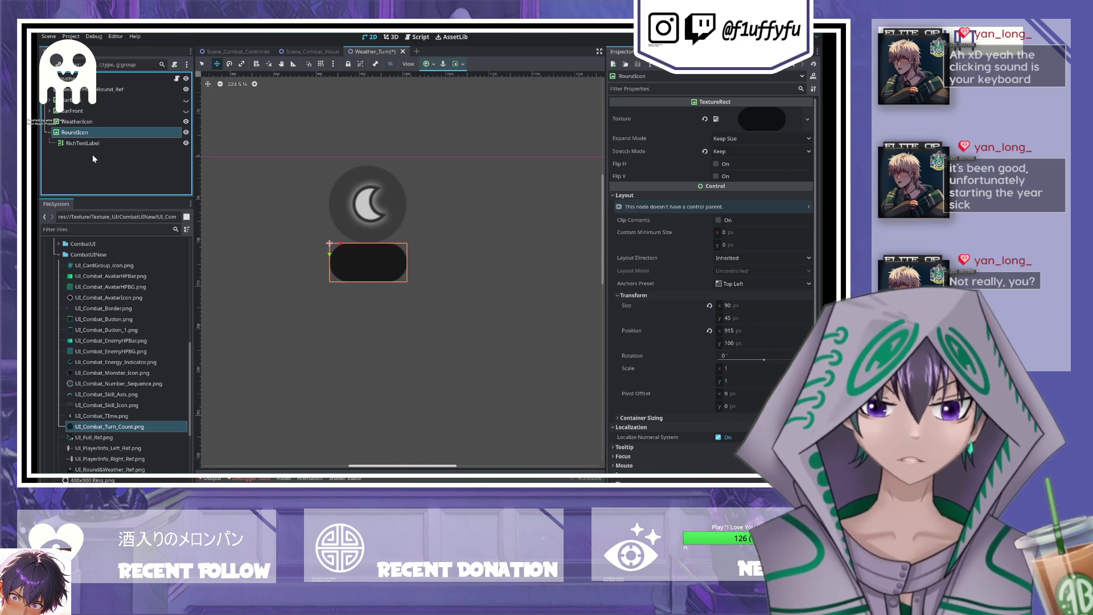
# - Add a VBoxContainer to RoundIcon above the RichTextLabel, keeping it 40×40 at 0, 0
pyautogui.hotkey('ctrl', 'v')
pyautogui.moveTo(92, 154); pyautogui.dragTo(75, 140)
pyautogui.click(644, 135)
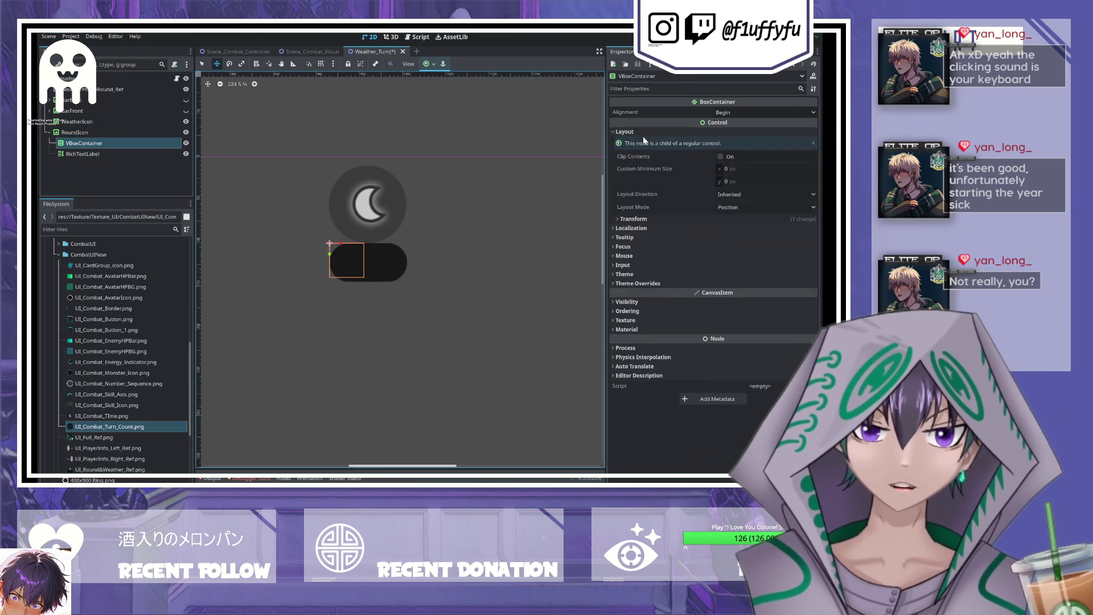
pyautogui.click(657, 220)
pyautogui.click(709, 229)
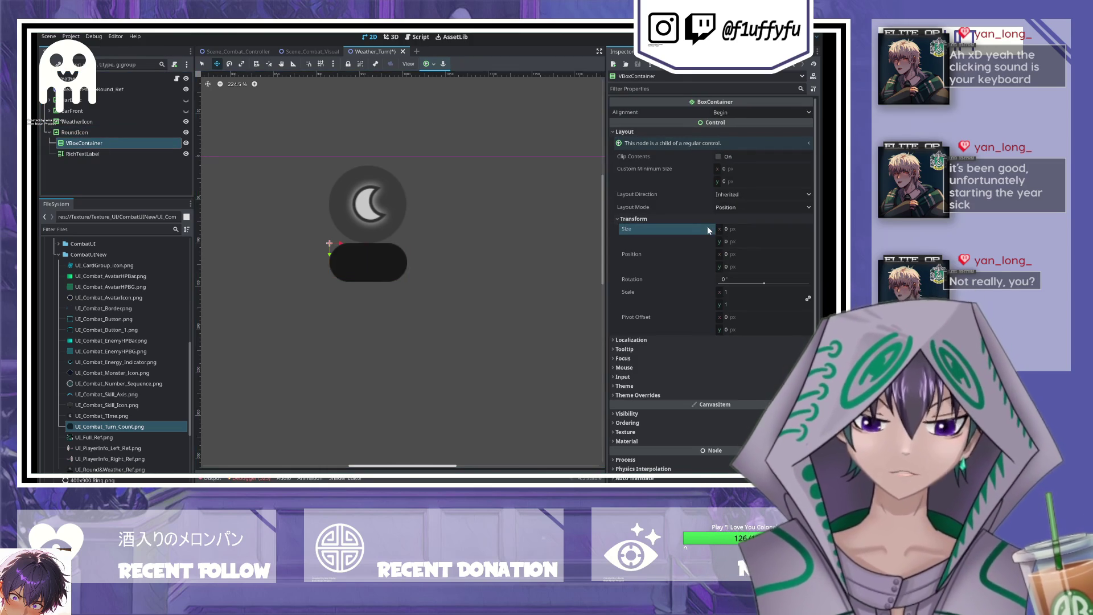
pyautogui.hotkey('ctrl', 'z')
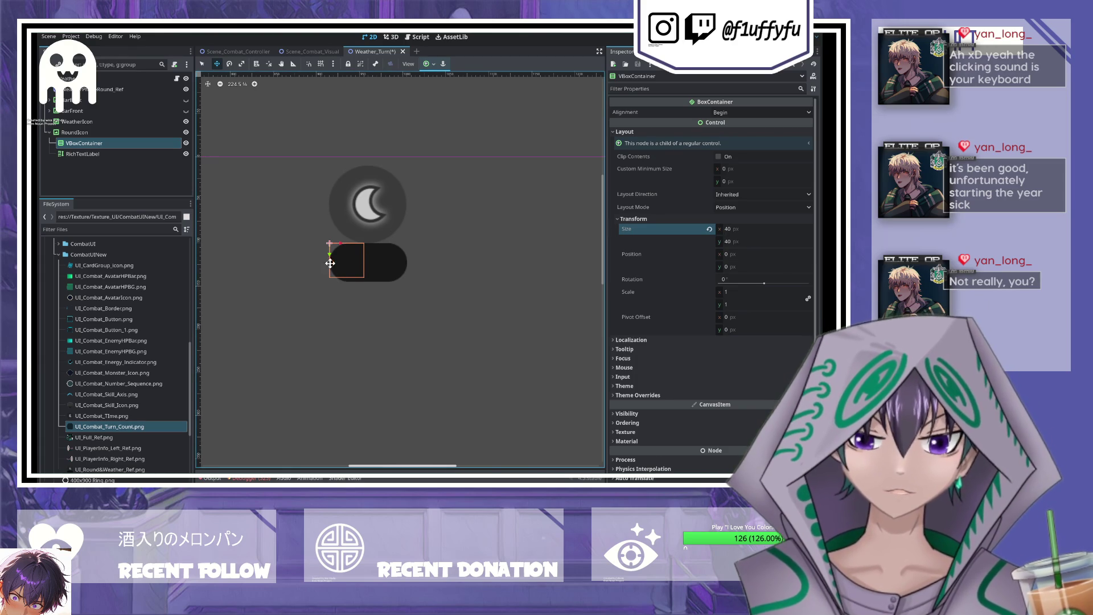
pyautogui.click(730, 208)
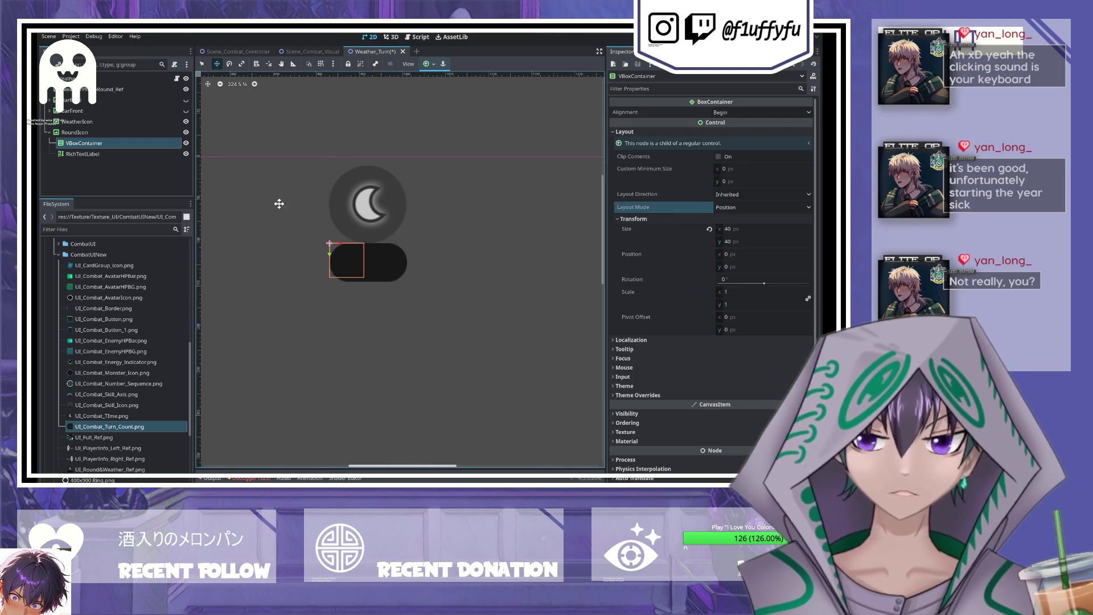
pyautogui.scroll(2, 360, 278)
pyautogui.click(77, 155)
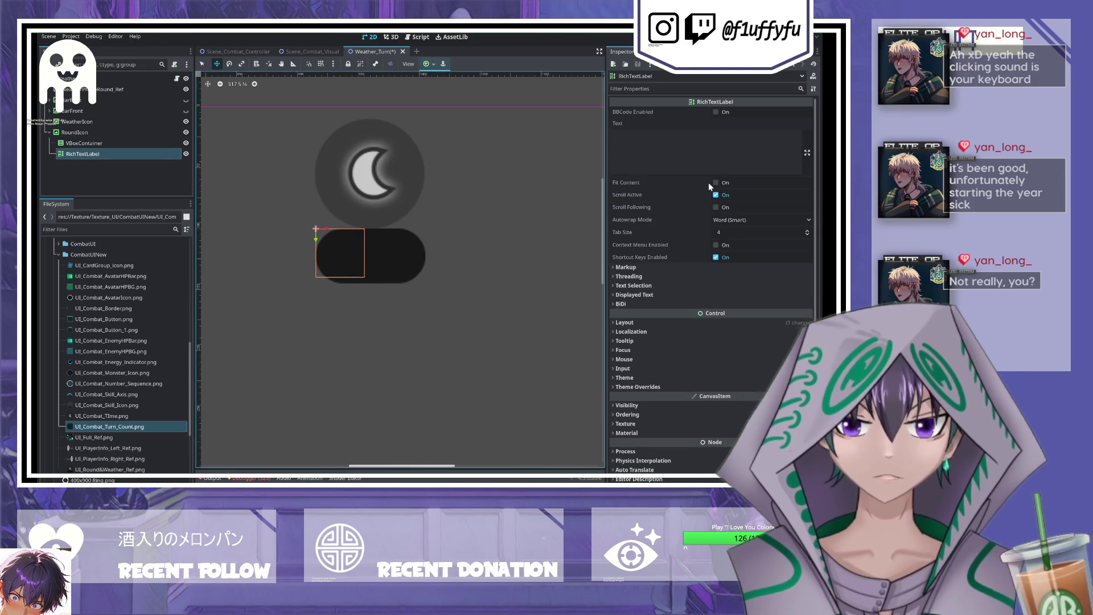
# - Enter 'Round 3' as the label text and untick Scroll Active and Shortcut Keys Enabled
pyautogui.click(713, 134)
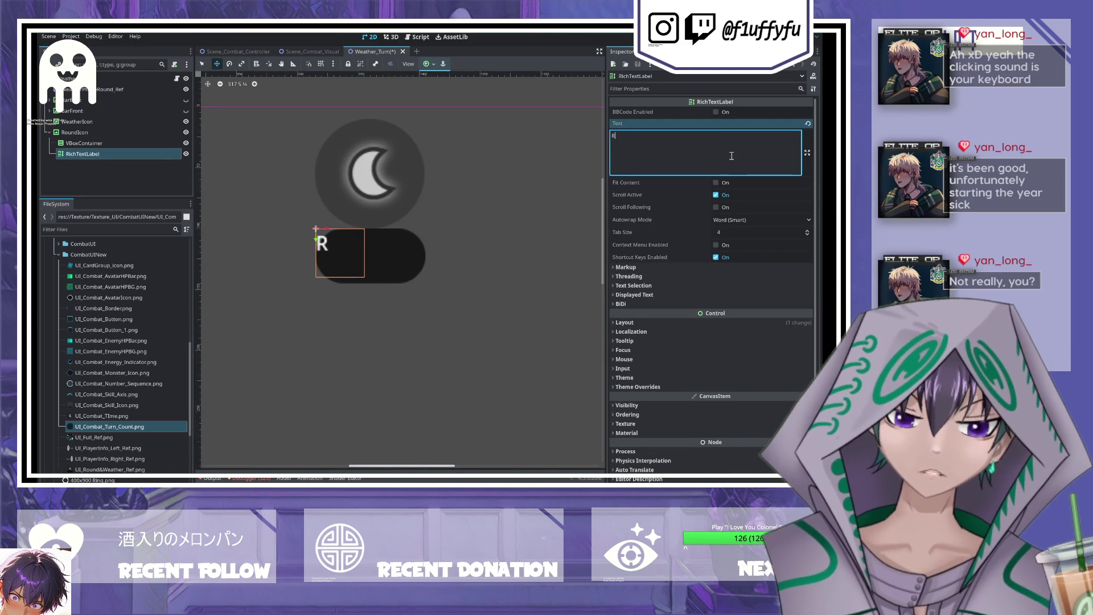
pyautogui.write('ound 3')
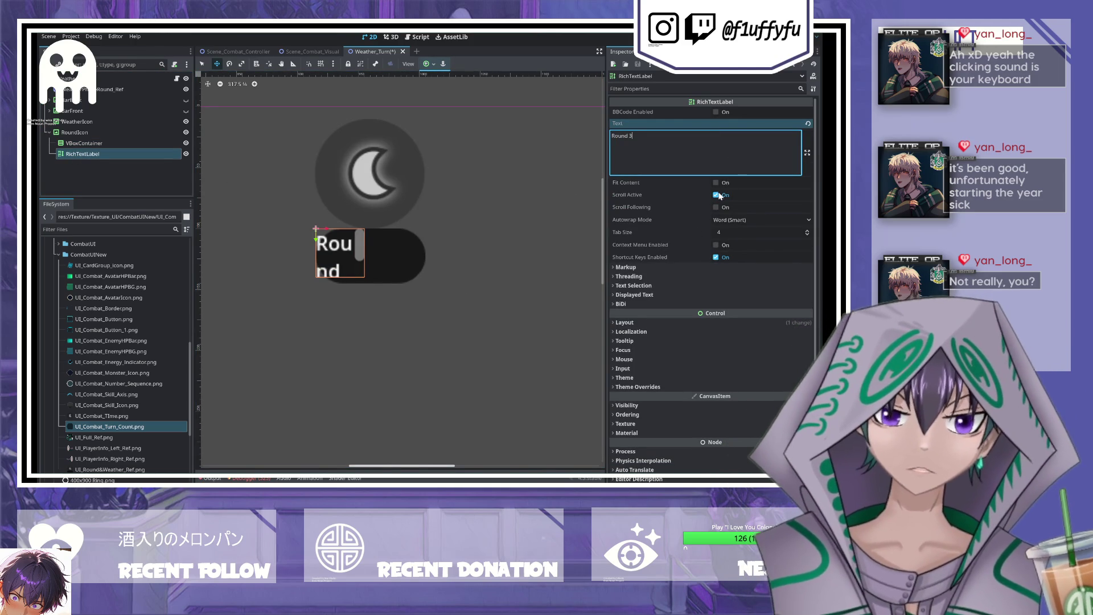
pyautogui.click(716, 195)
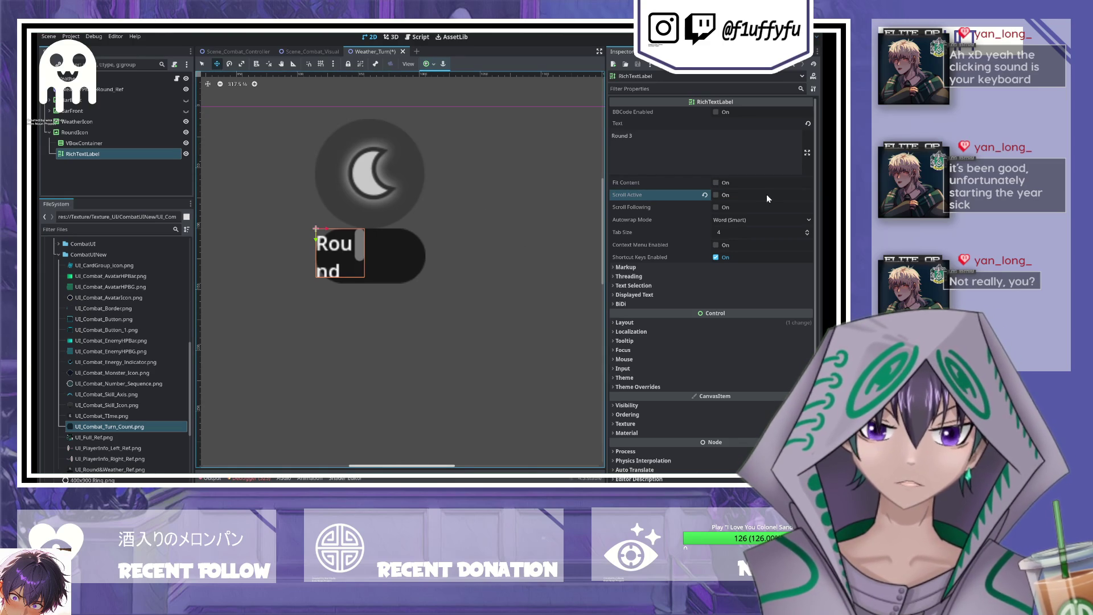
pyautogui.click(716, 258)
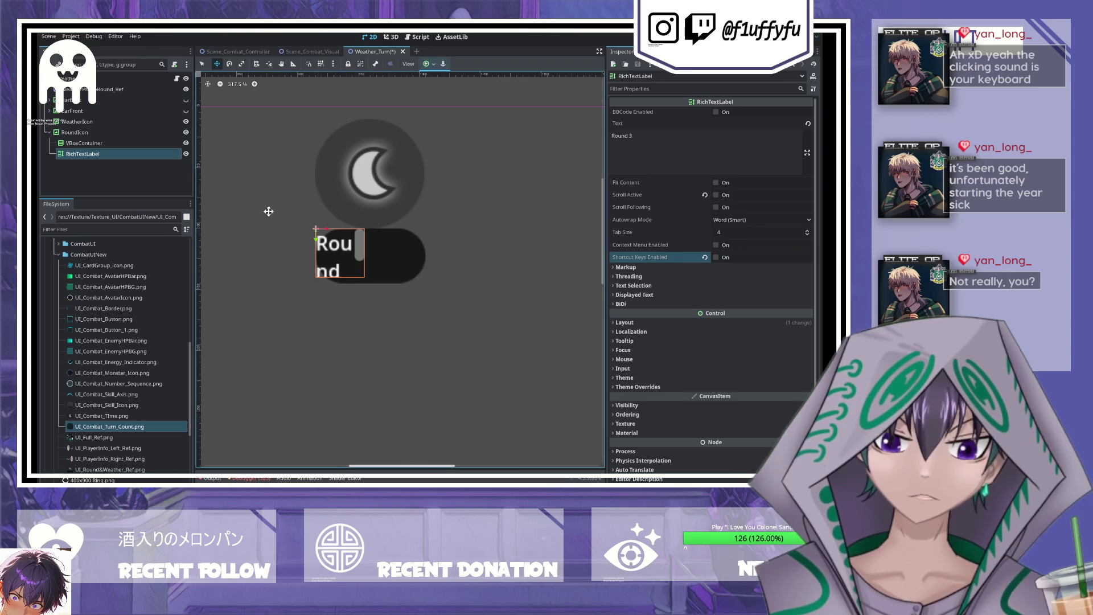
pyautogui.click(640, 320)
pyautogui.scroll(-2, 673, 317)
pyautogui.click(644, 296)
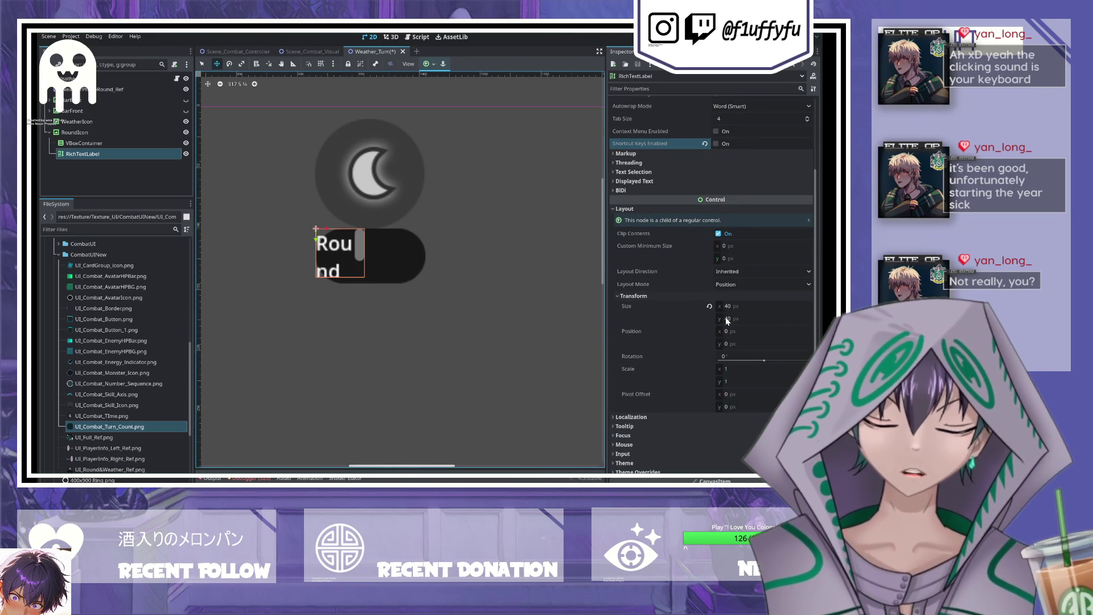
# - Try scaling the label on the canvas, revert its scale to 1, and set height 45
pyautogui.click(241, 63)
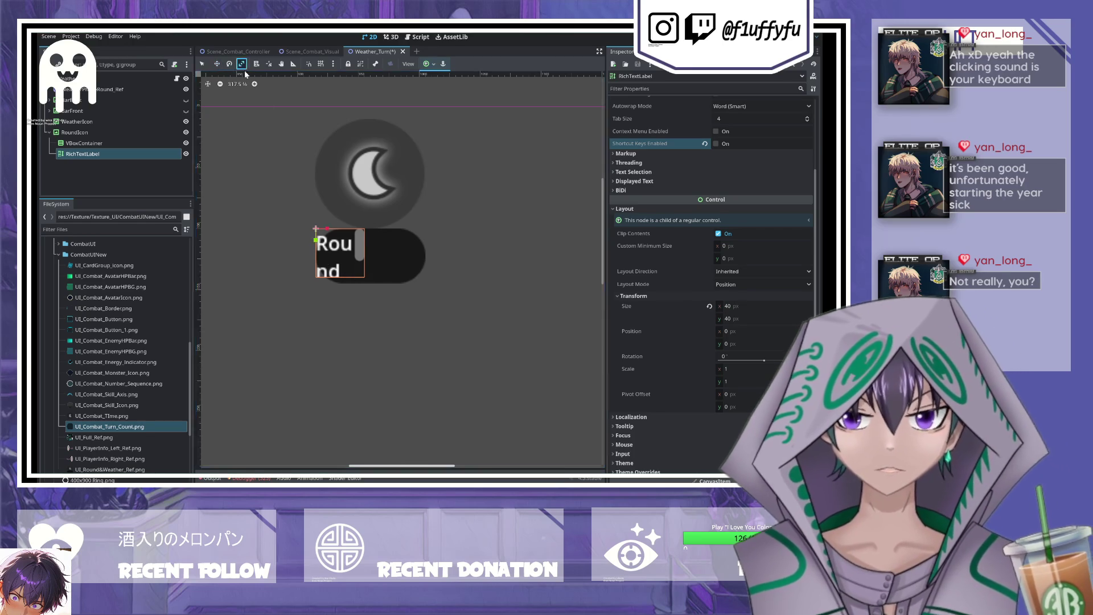
pyautogui.moveTo(364, 276); pyautogui.dragTo(424, 284)
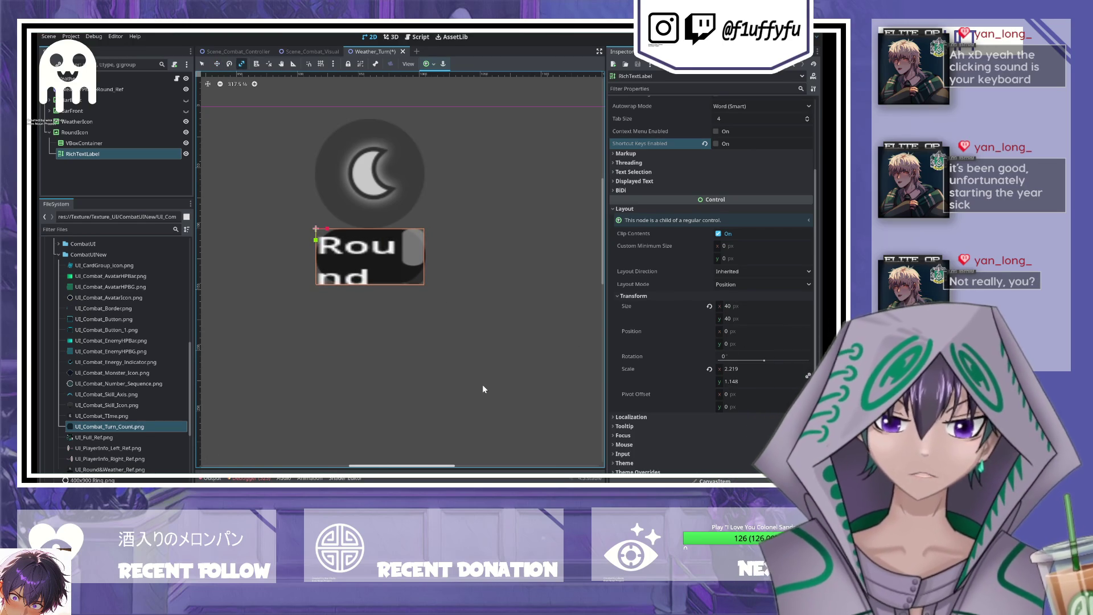
pyautogui.click(709, 369)
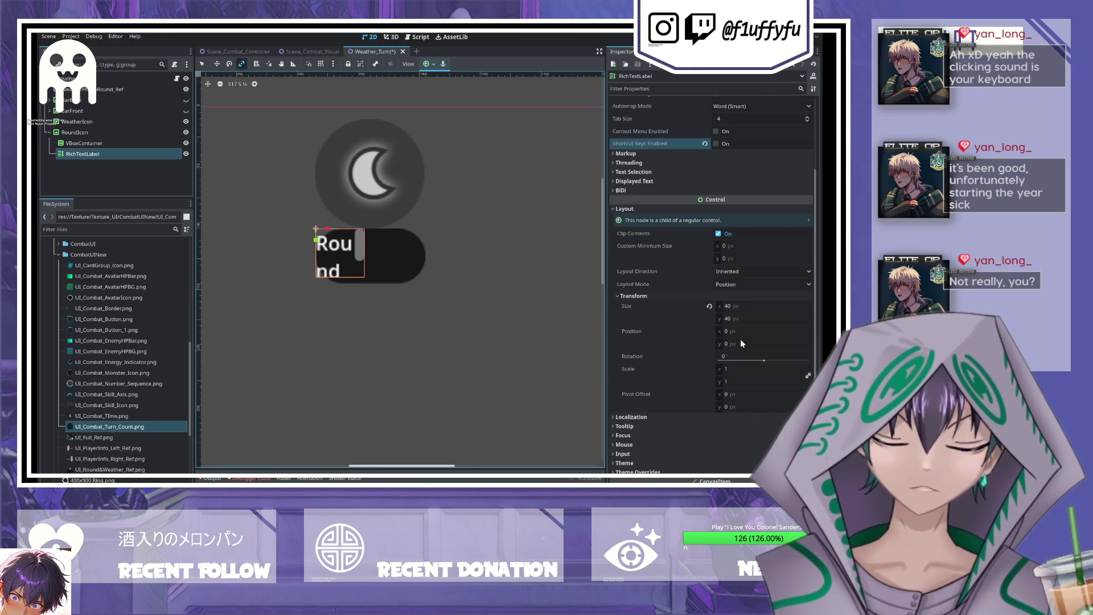
pyautogui.click(740, 307)
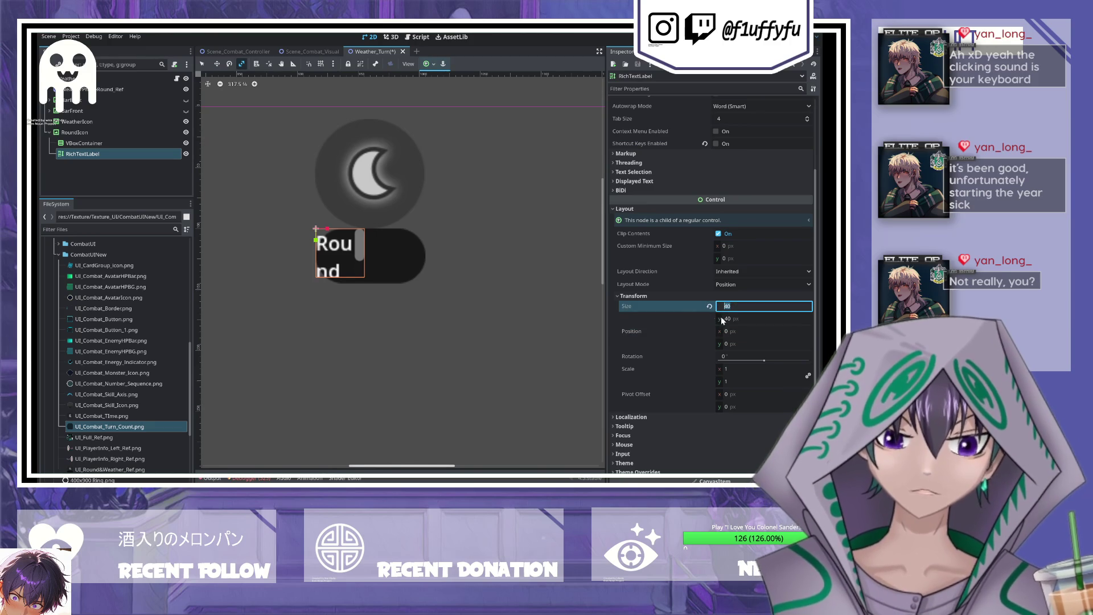
pyautogui.click(731, 319)
pyautogui.write('4')
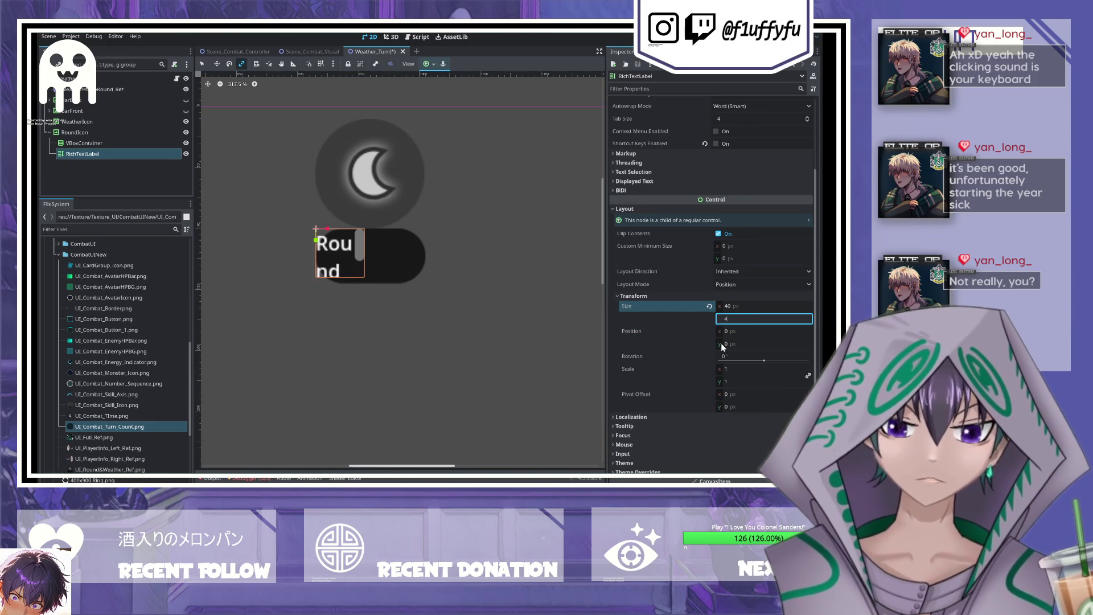
pyautogui.write('5')
pyautogui.press('Return')
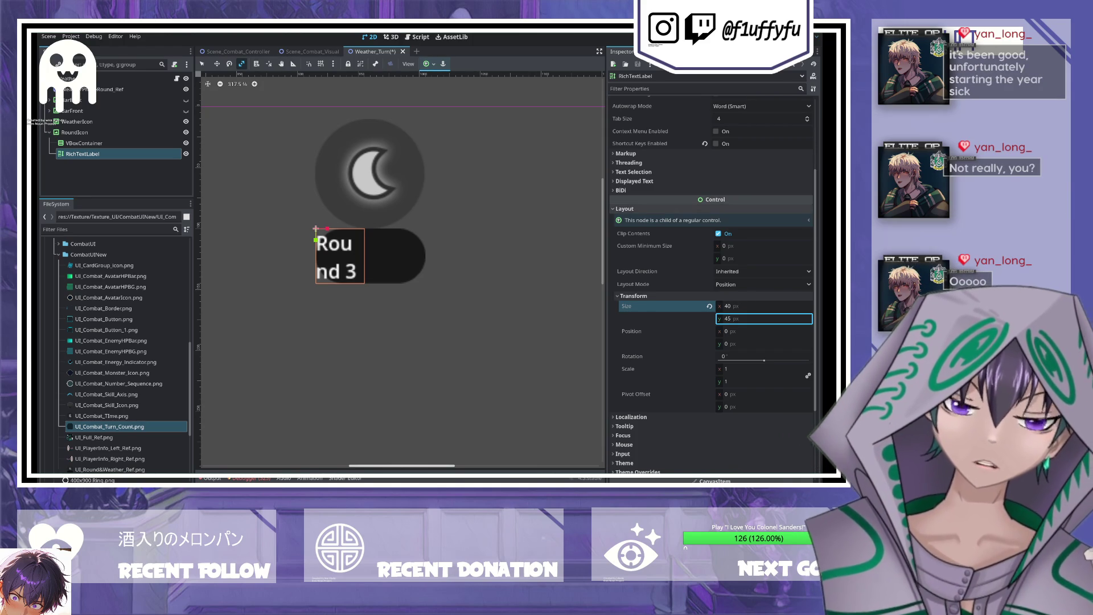
# - Size the Round 3 label to 90 × 44.8 and save the scene
pyautogui.click(739, 320)
pyautogui.write('44.8')
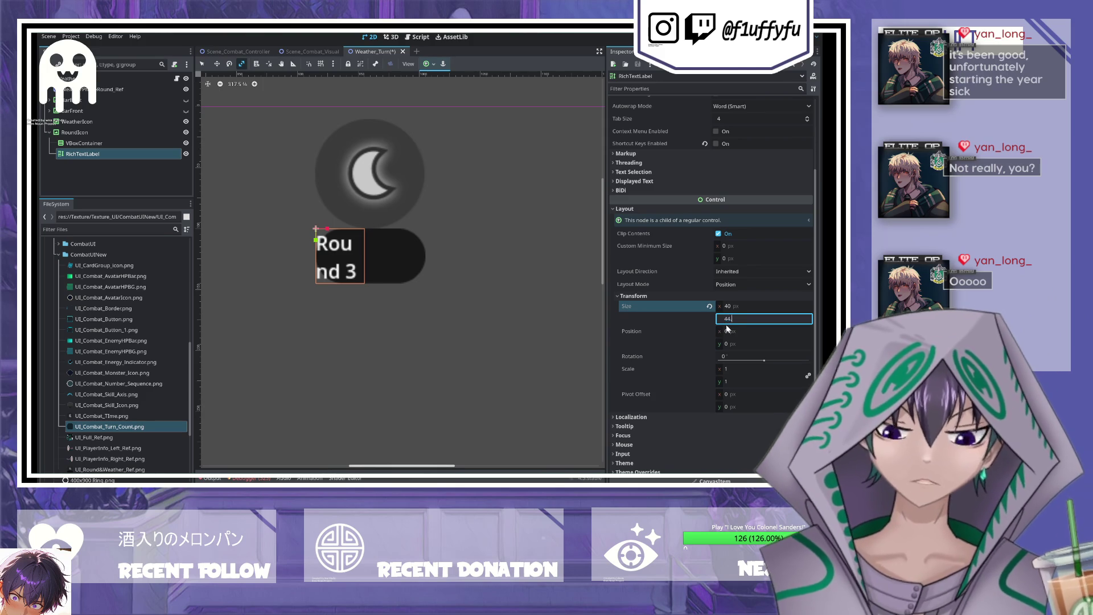
pyautogui.click(766, 307)
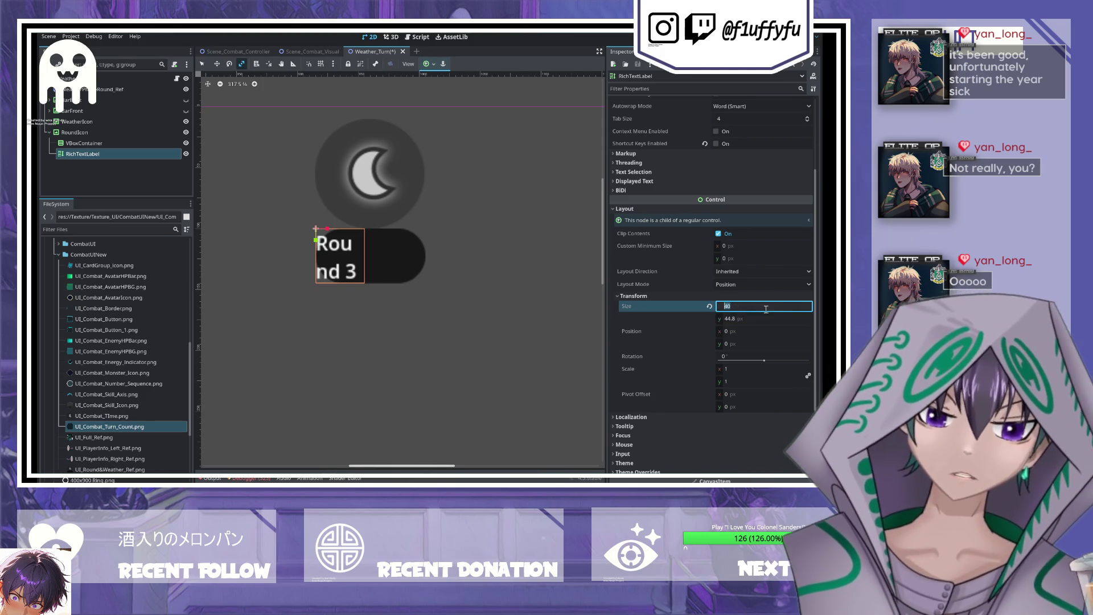
pyautogui.write('90')
pyautogui.press('Return')
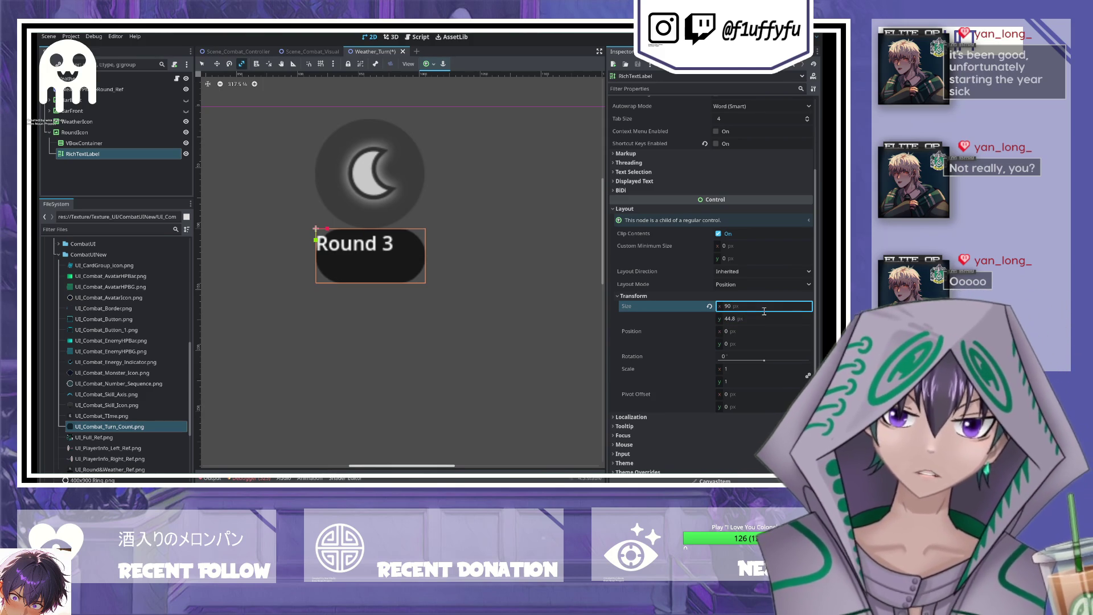
pyautogui.hotkey('ctrl', 's')
pyautogui.click(100, 143)
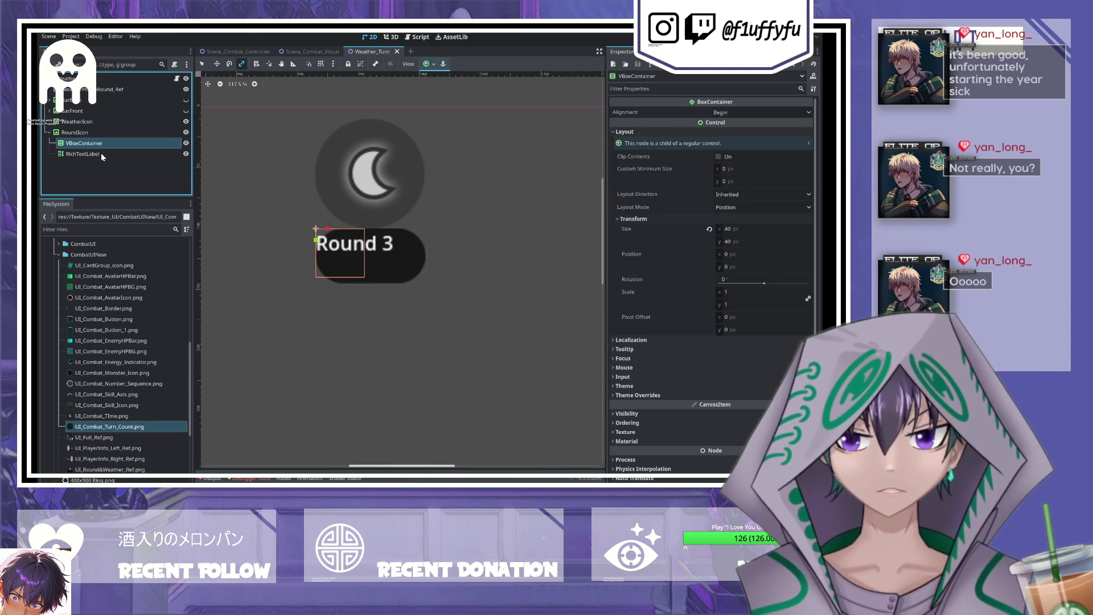
# - Set the VBoxContainer's Size x to 90
pyautogui.click(101, 153)
pyautogui.click(94, 142)
pyautogui.click(97, 149)
pyautogui.click(144, 144)
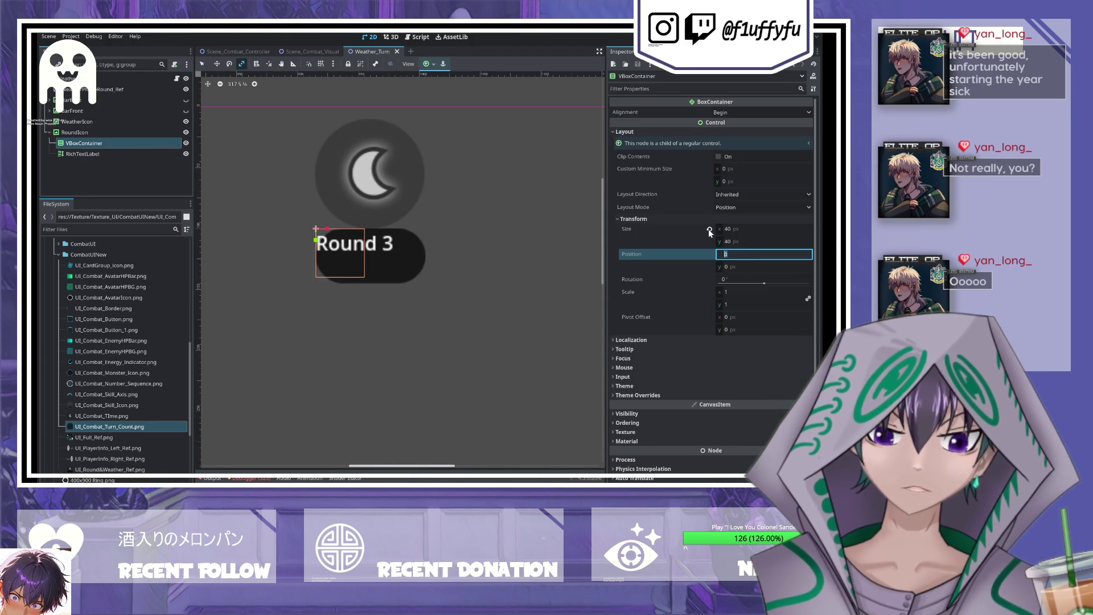
pyautogui.click(747, 230)
pyautogui.write('90')
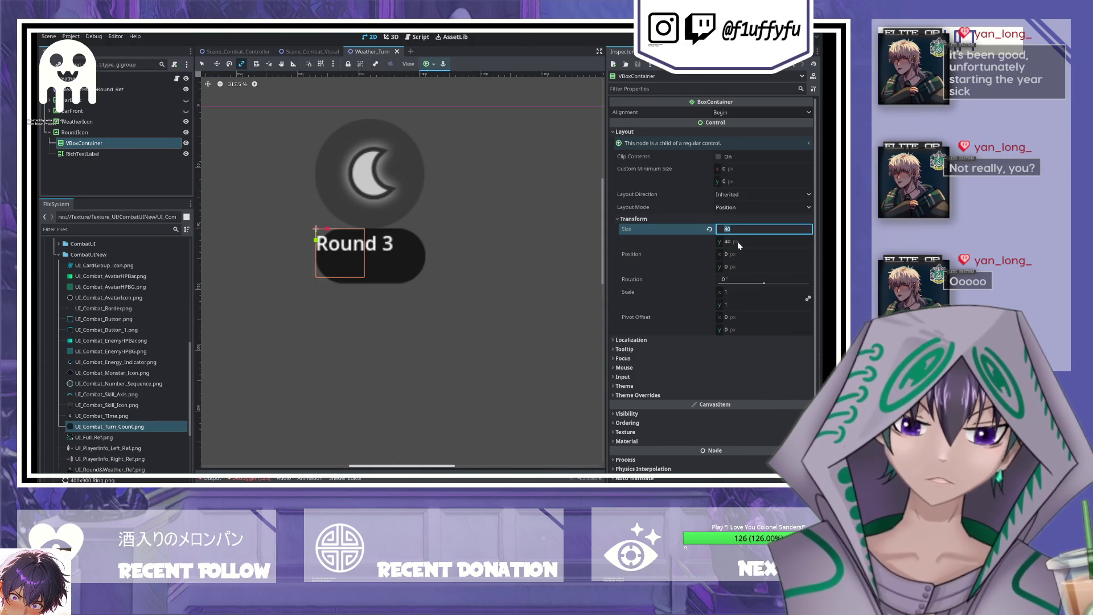
pyautogui.press('Tab')
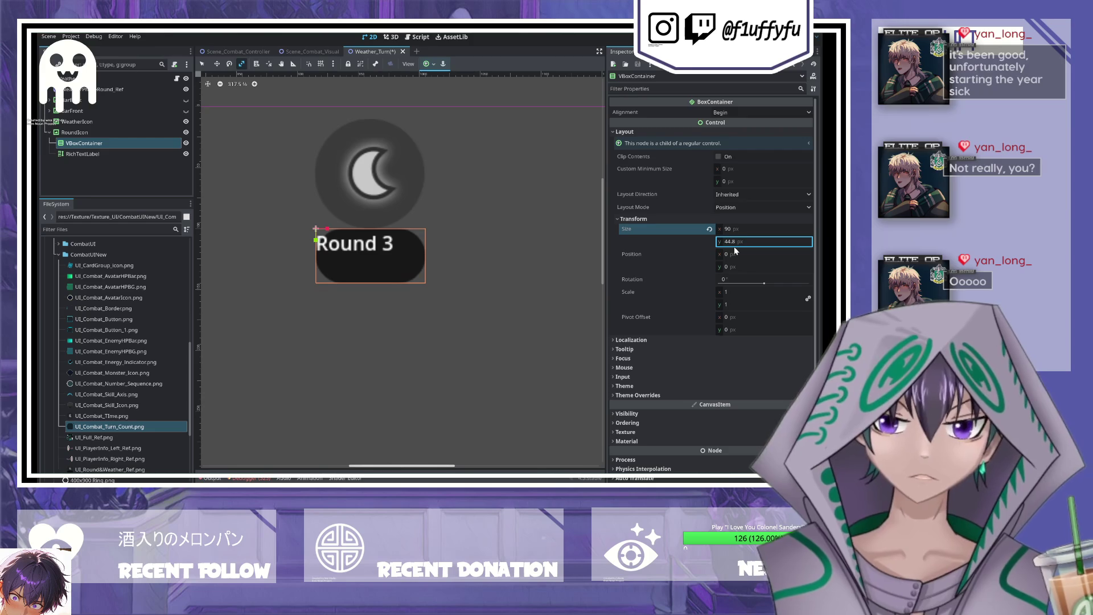
# - Save the scene and revert the RichTextLabel's Size to its default so the text collapses
pyautogui.click(83, 153)
pyautogui.hotkey('ctrl', 's')
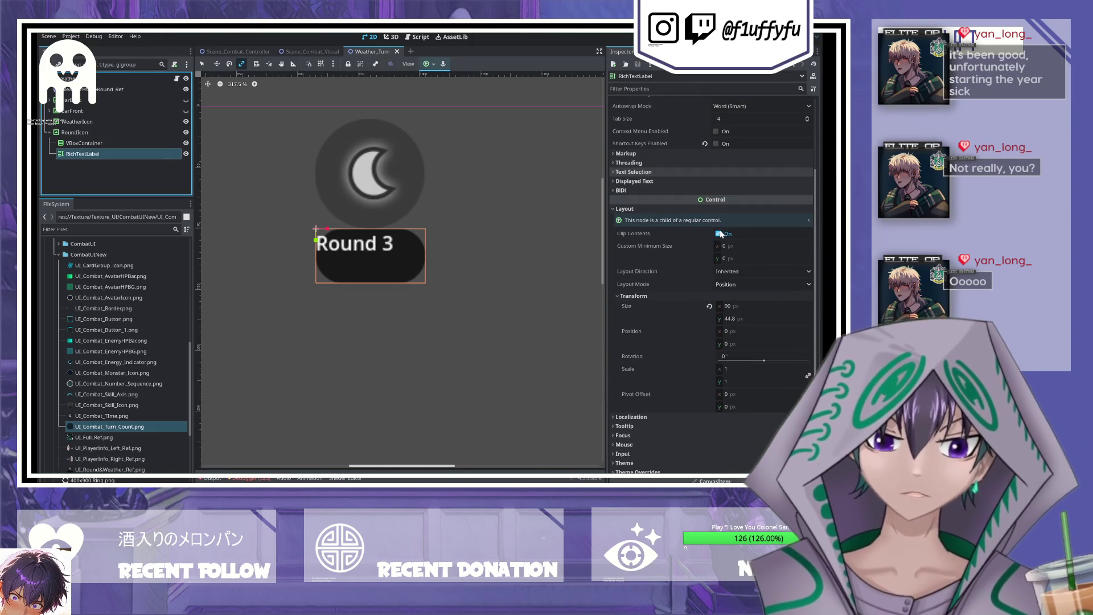
pyautogui.click(710, 306)
pyautogui.scroll(3, 703, 276)
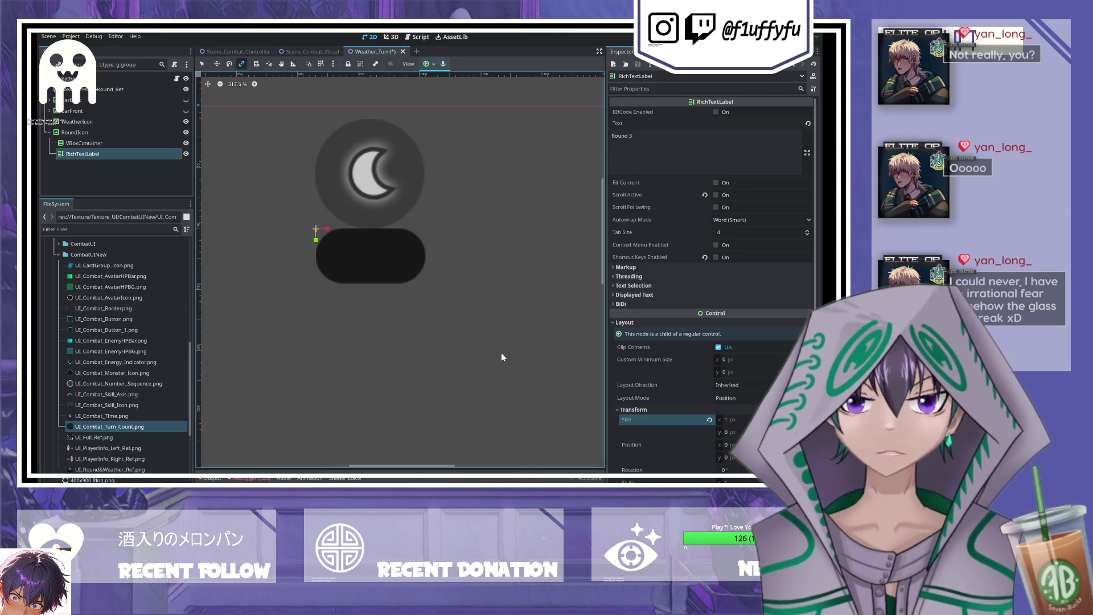
# - Set the VBoxContainer's Alignment to Center
pyautogui.click(410, 254)
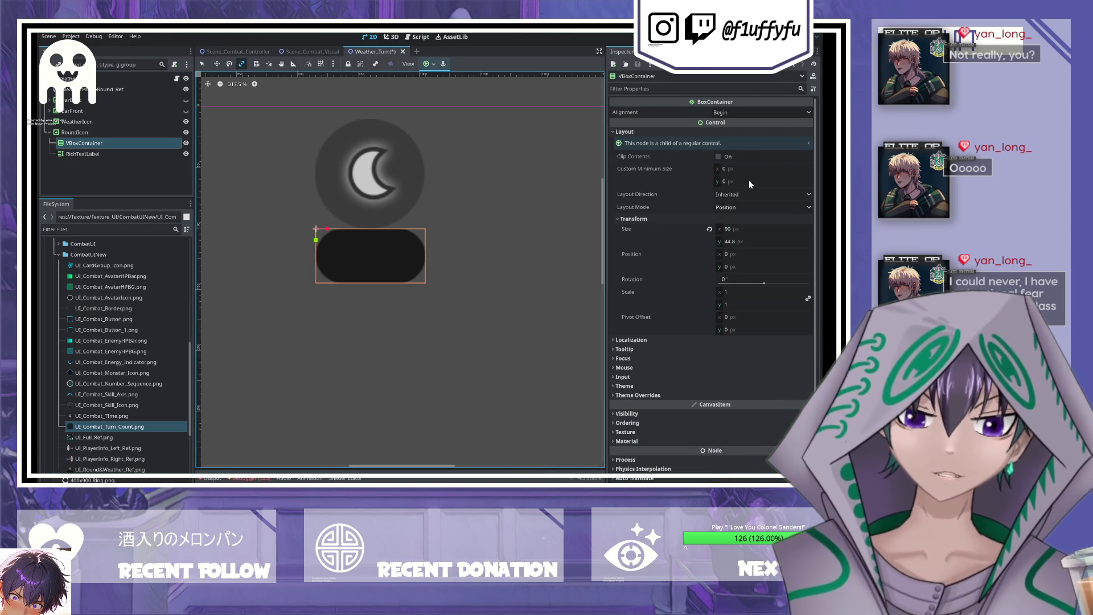
pyautogui.click(682, 194)
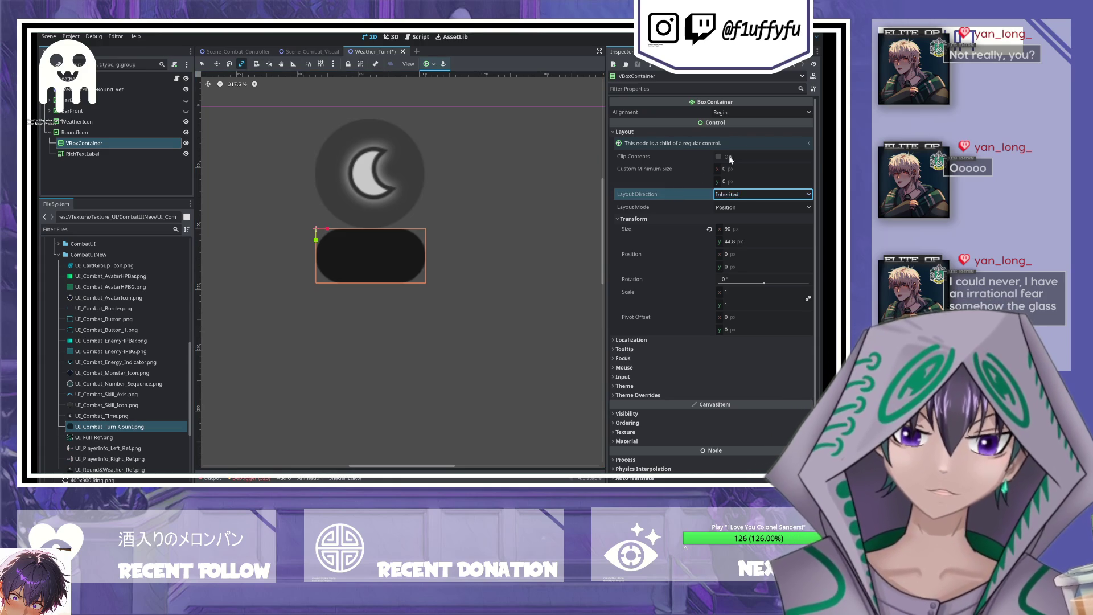
pyautogui.click(709, 113)
pyautogui.press('space')
pyautogui.press('Down')
pyautogui.press('Return')
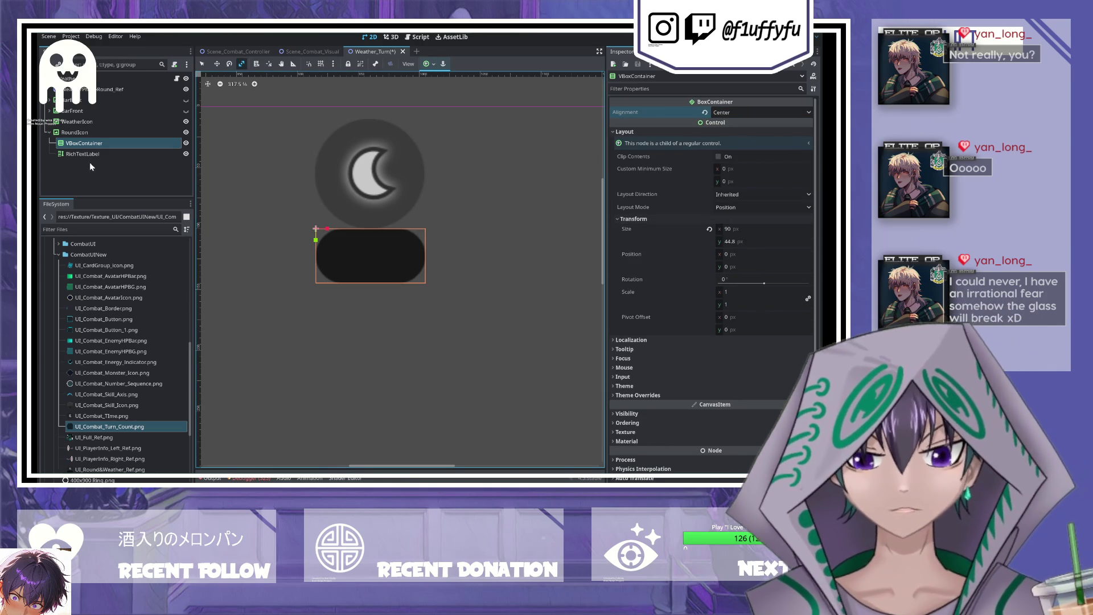
pyautogui.click(78, 151)
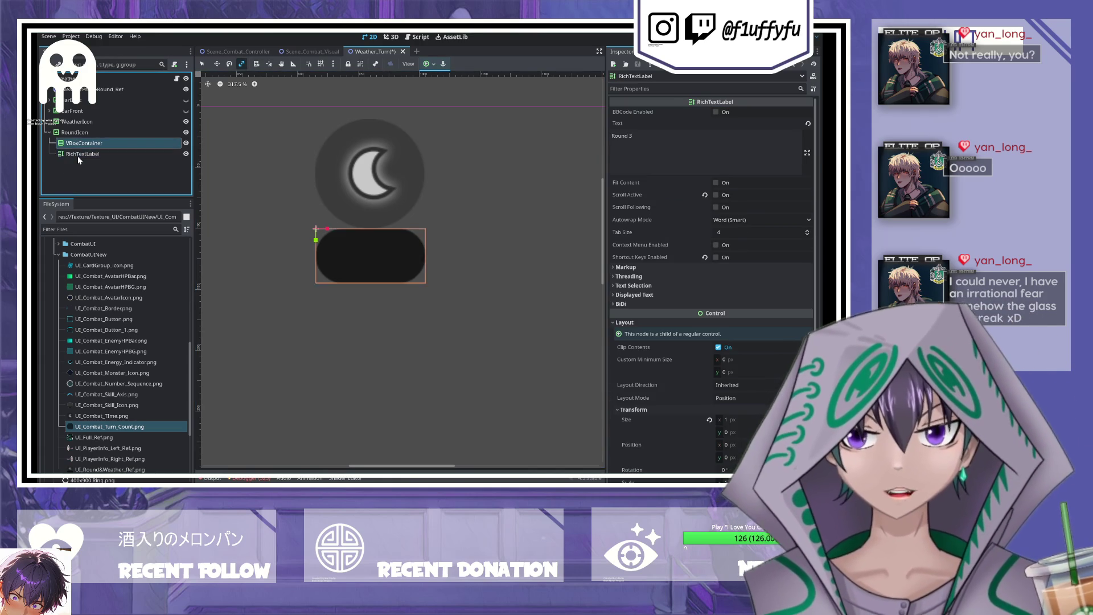
# - Nest the RichTextLabel inside the VBoxContainer
pyautogui.moveTo(78, 156); pyautogui.dragTo(78, 144)
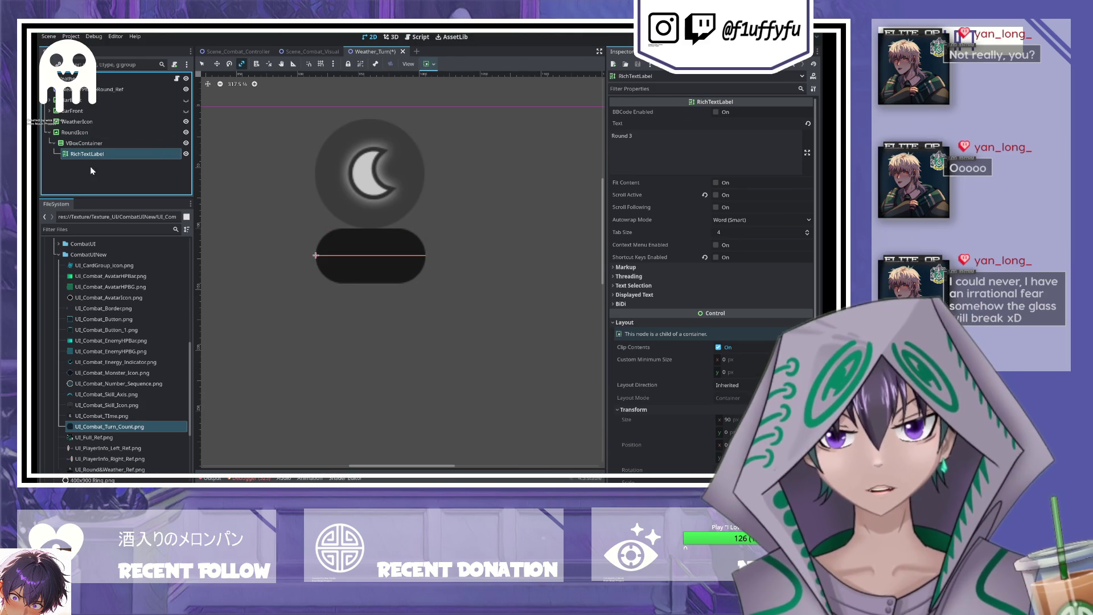
pyautogui.click(86, 146)
pyautogui.click(86, 154)
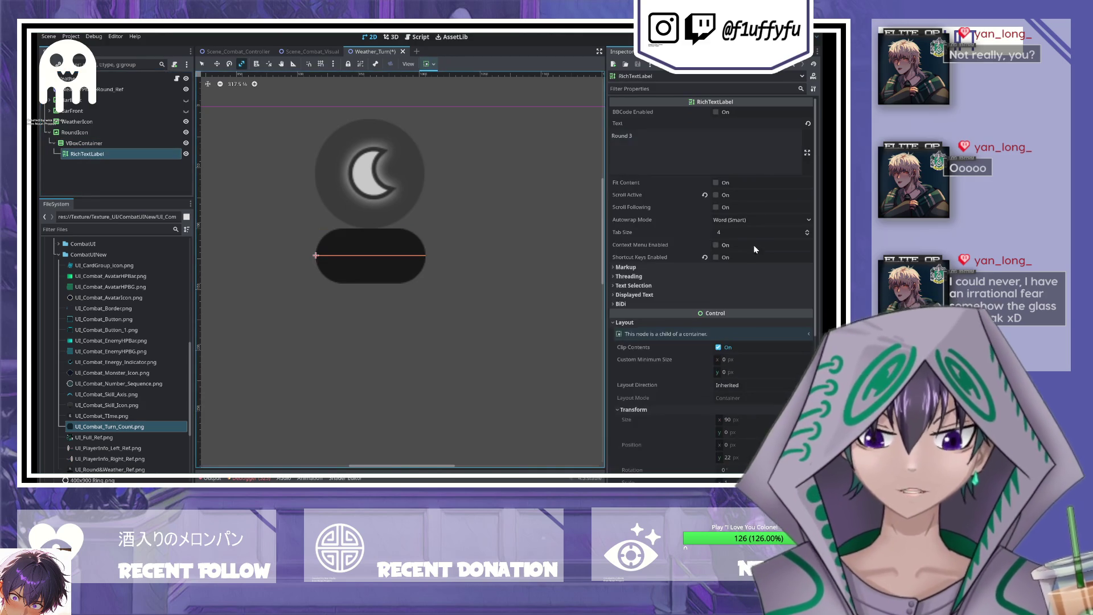
# - Enable Fit Content and BBCode on the label and set its text to '[center]Round 3[/center]'
pyautogui.click(717, 183)
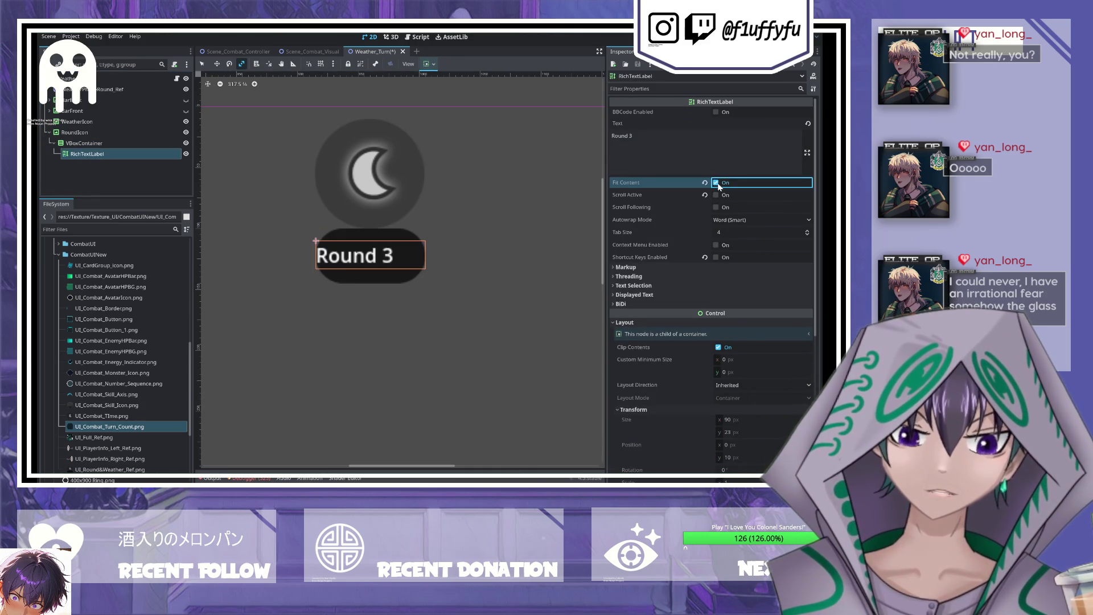
pyautogui.click(670, 154)
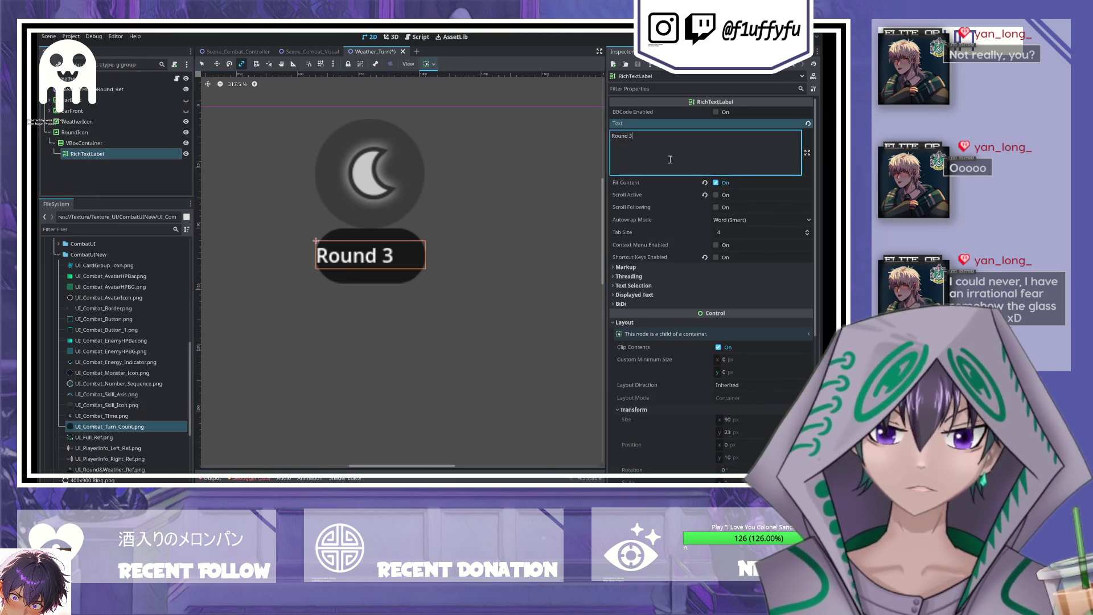
pyautogui.click(716, 111)
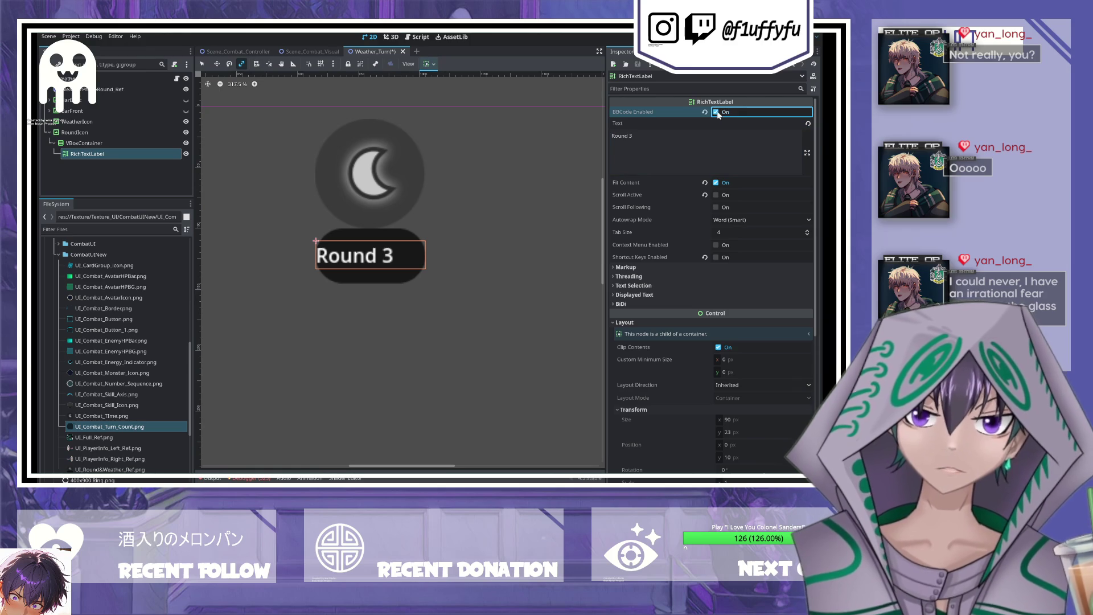
pyautogui.click(711, 135)
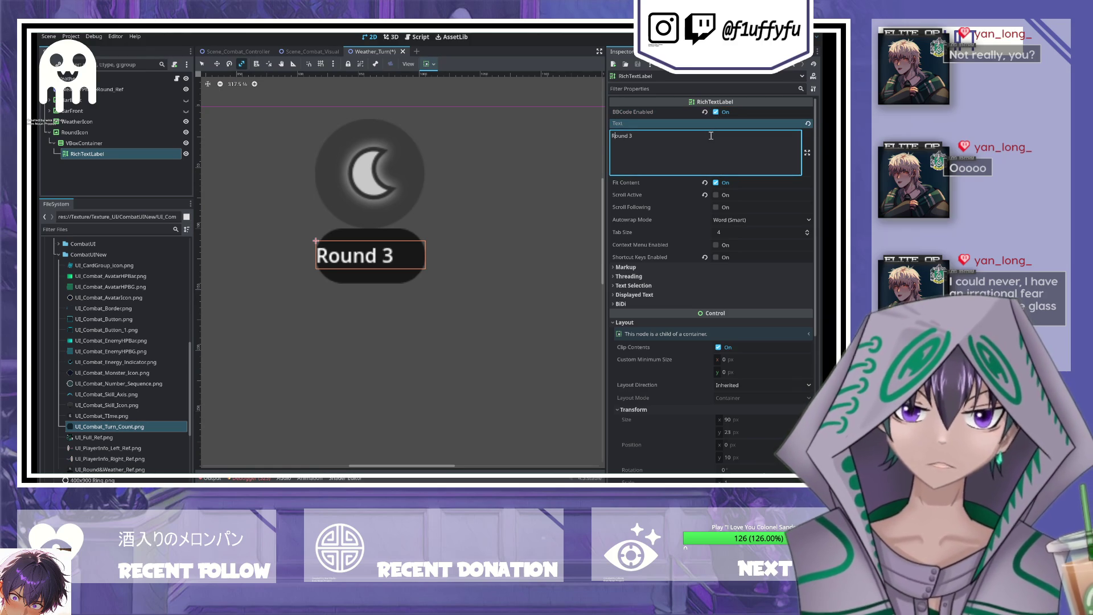
pyautogui.write('[')
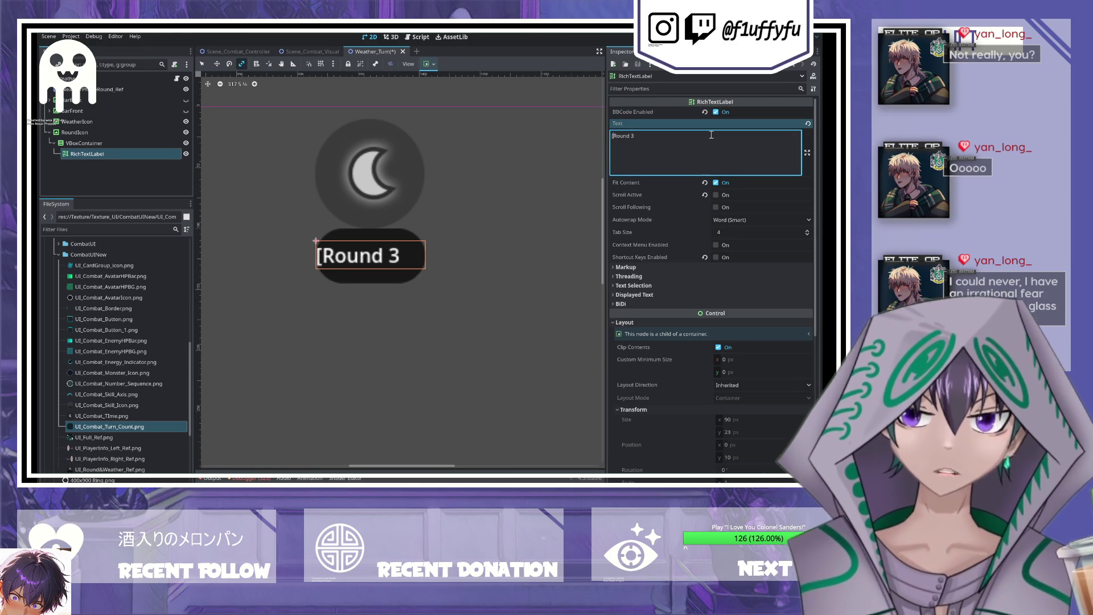
pyautogui.write('center')
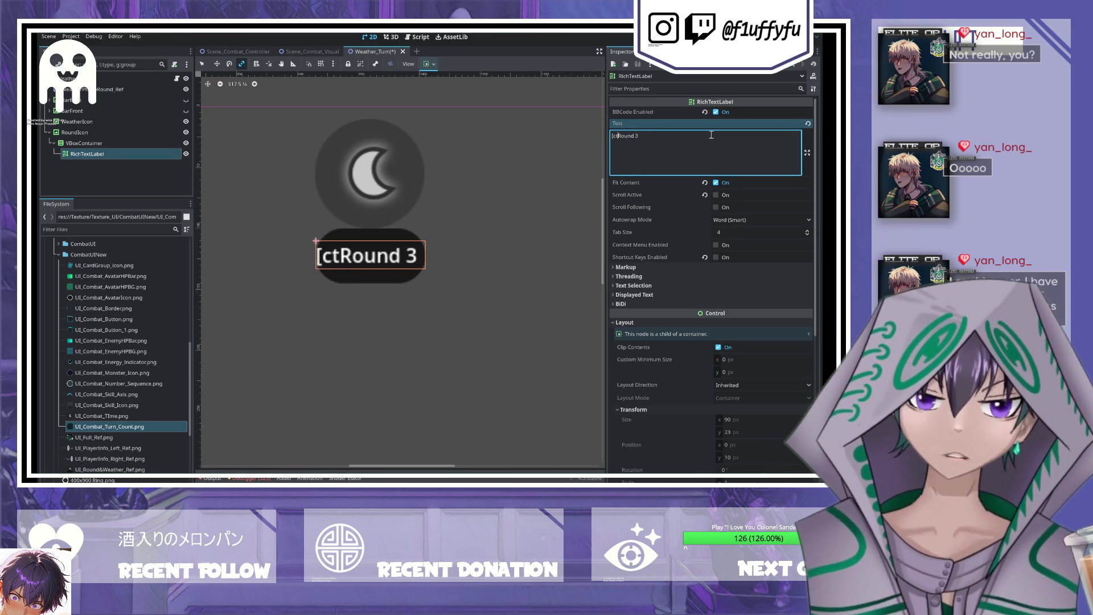
pyautogui.write(']Round 3')
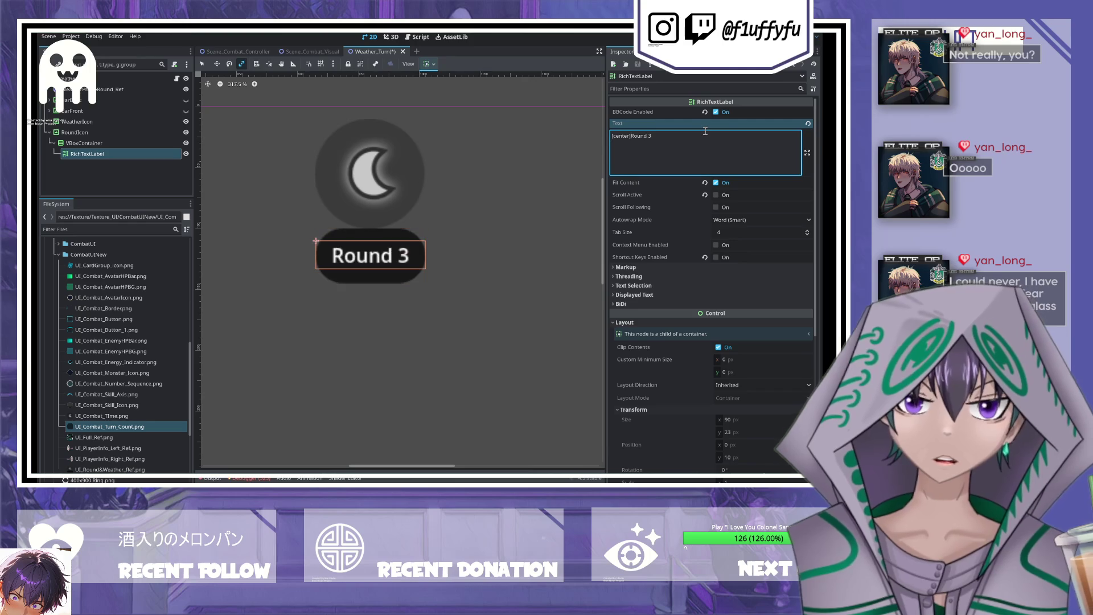
pyautogui.write('[/center]')
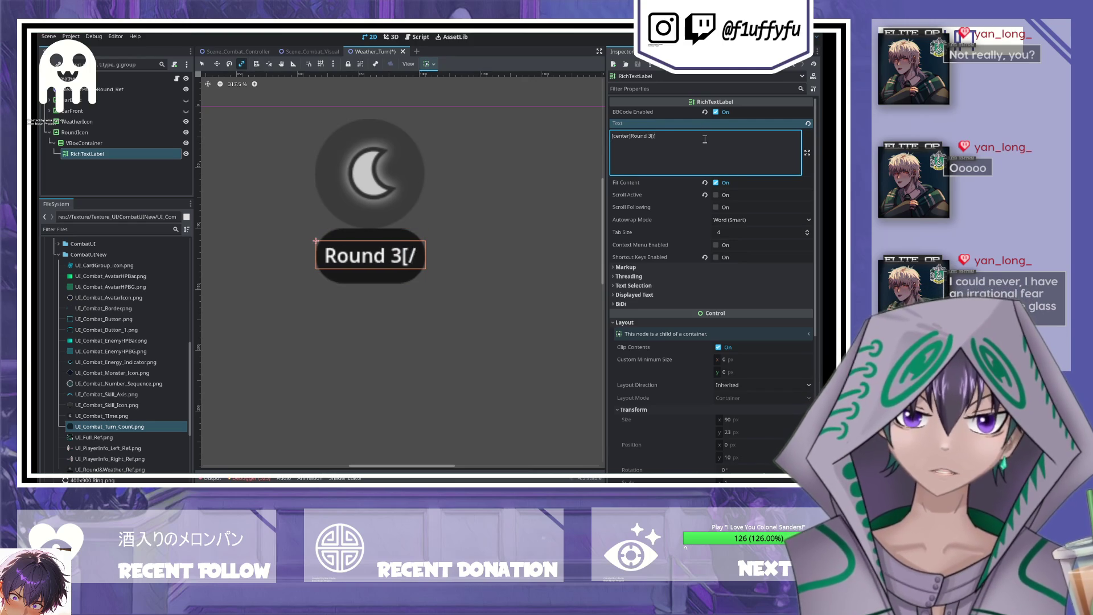
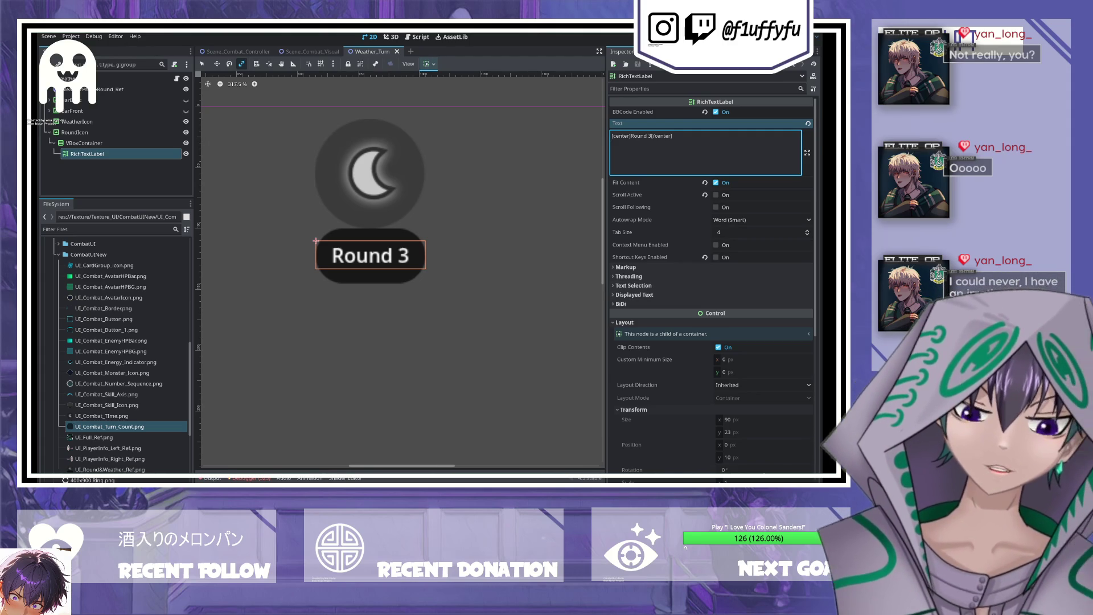
# - Enable the Round 3 label's Normal Font Size theme override at 16 px and save Weather_Turn
pyautogui.scroll(-5, 711, 347)
pyautogui.click(635, 360)
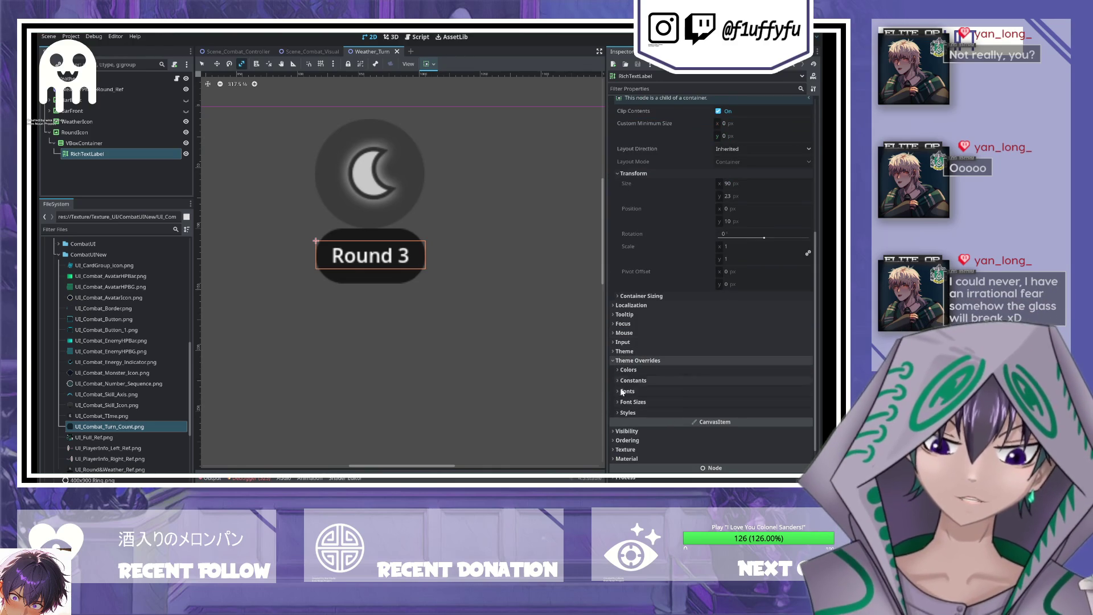
pyautogui.click(622, 402)
pyautogui.scroll(-5, 623, 341)
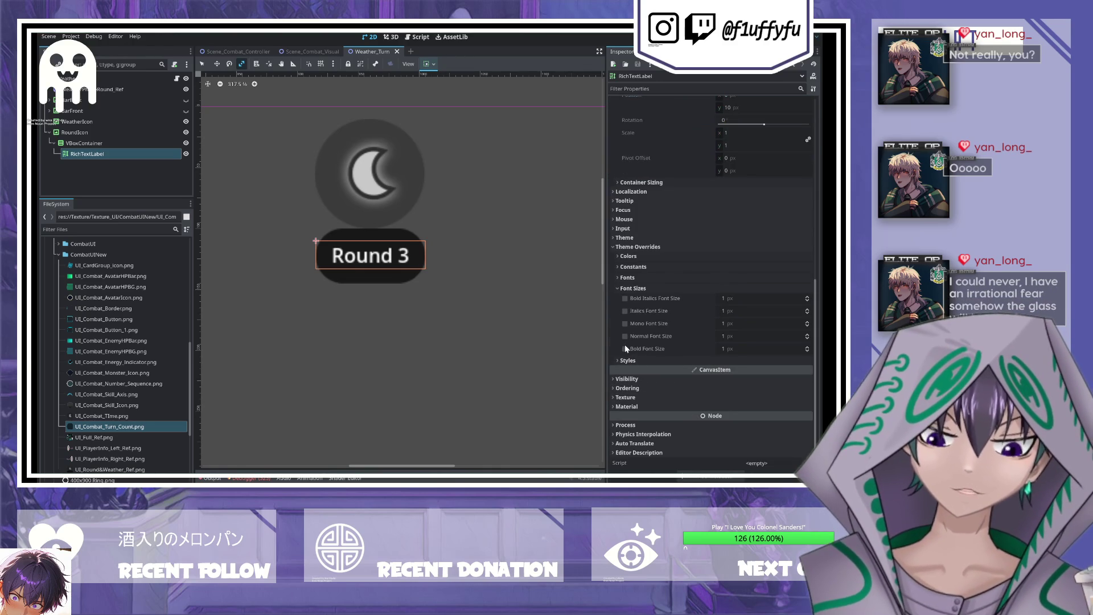
pyautogui.click(625, 336)
pyautogui.click(729, 336)
pyautogui.write('25')
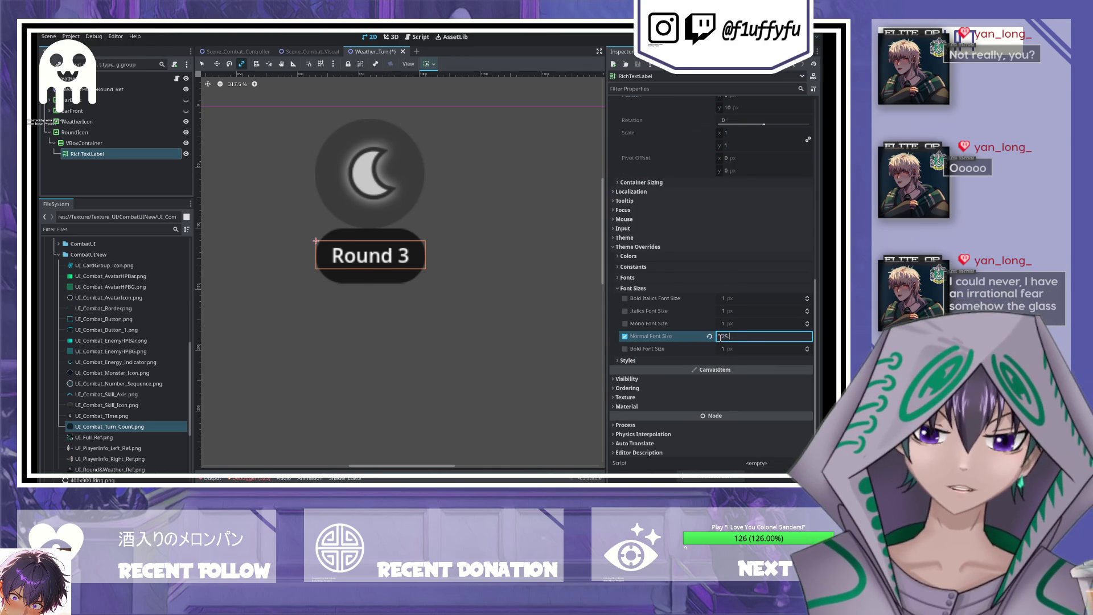
pyautogui.press('Return')
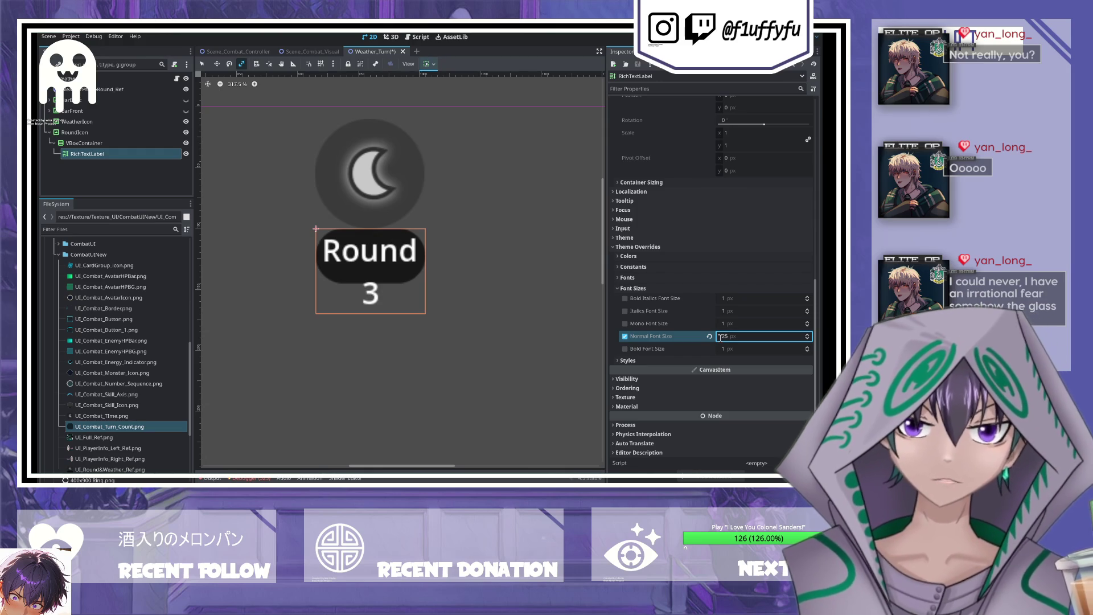
pyautogui.write('16')
pyautogui.press('Return')
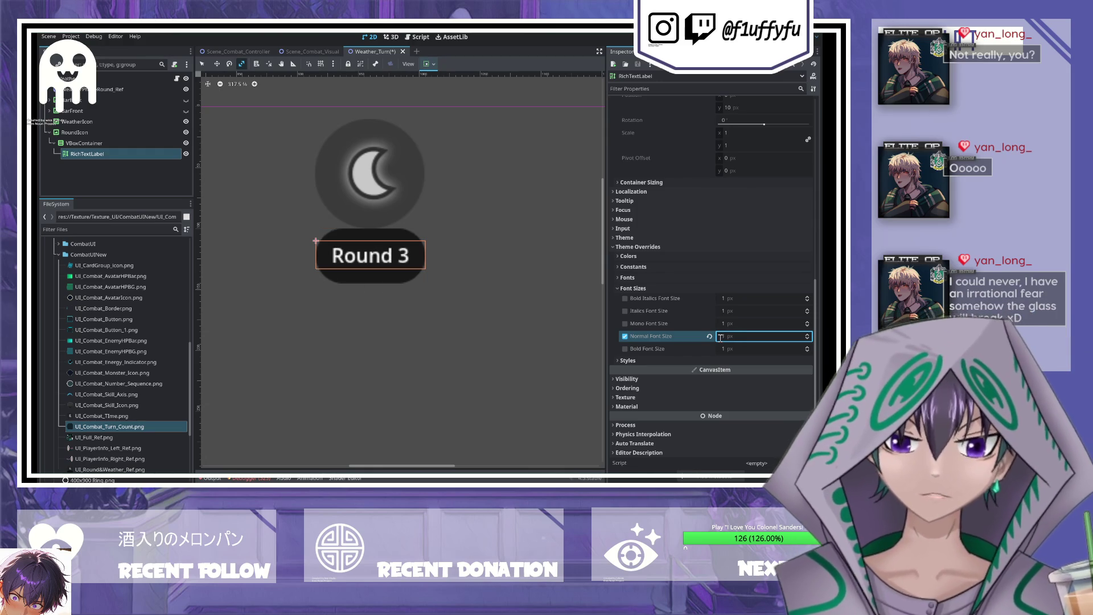
pyautogui.hotkey('ctrl', 's')
# - Select the VBoxContainer's RichTextLabel to review its text settings
pyautogui.click(415, 306)
pyautogui.scroll(-7, 415, 319)
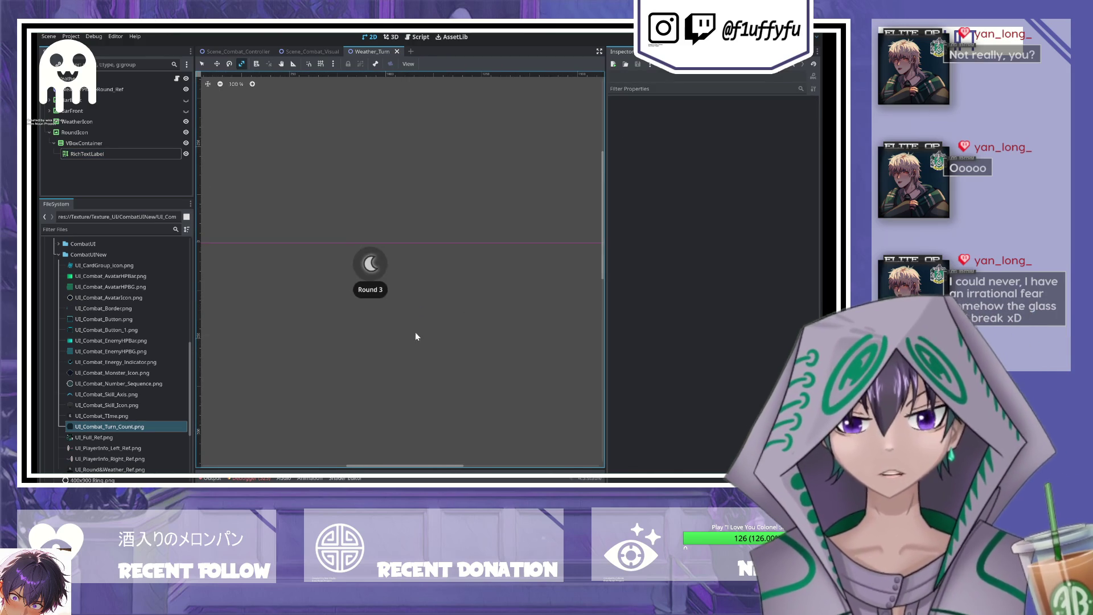
pyautogui.scroll(3, 412, 288)
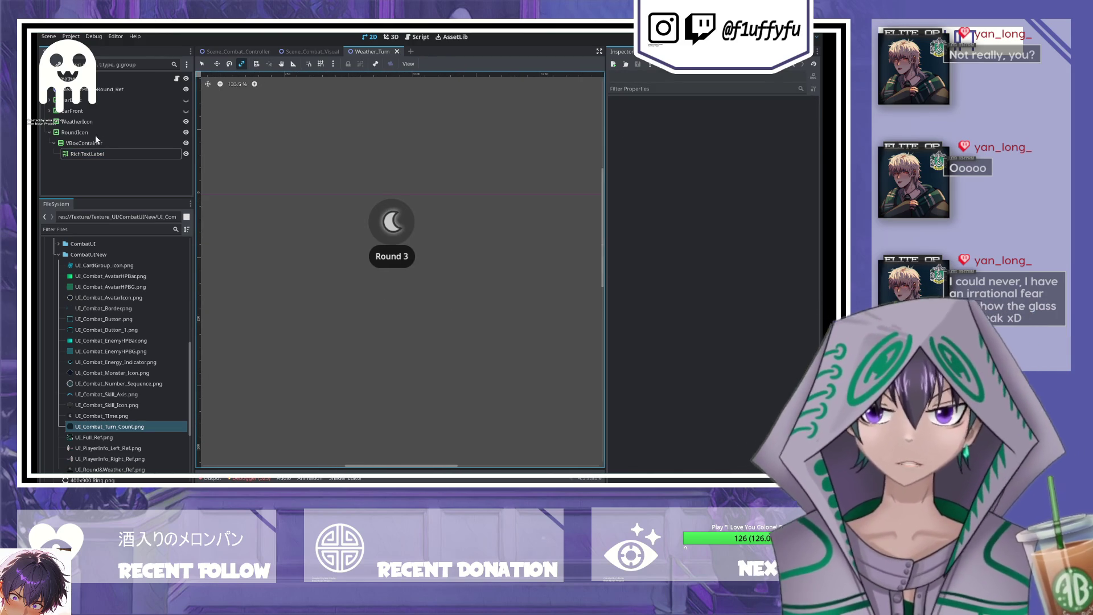
pyautogui.click(91, 143)
pyautogui.click(101, 153)
pyautogui.scroll(5, 705, 219)
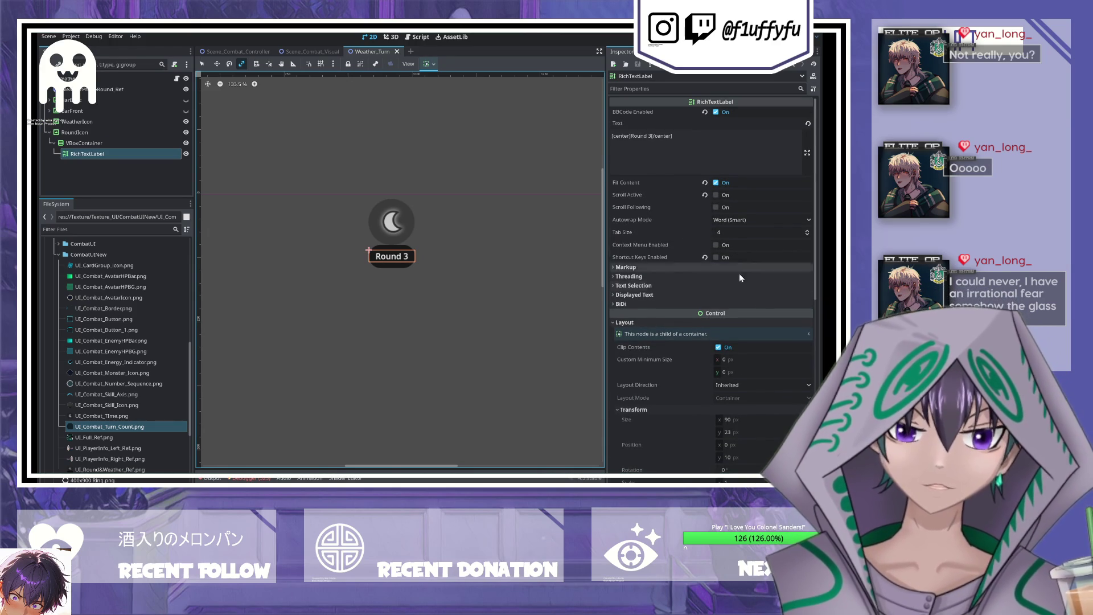
pyautogui.scroll(-3, 733, 268)
pyautogui.scroll(2, 730, 273)
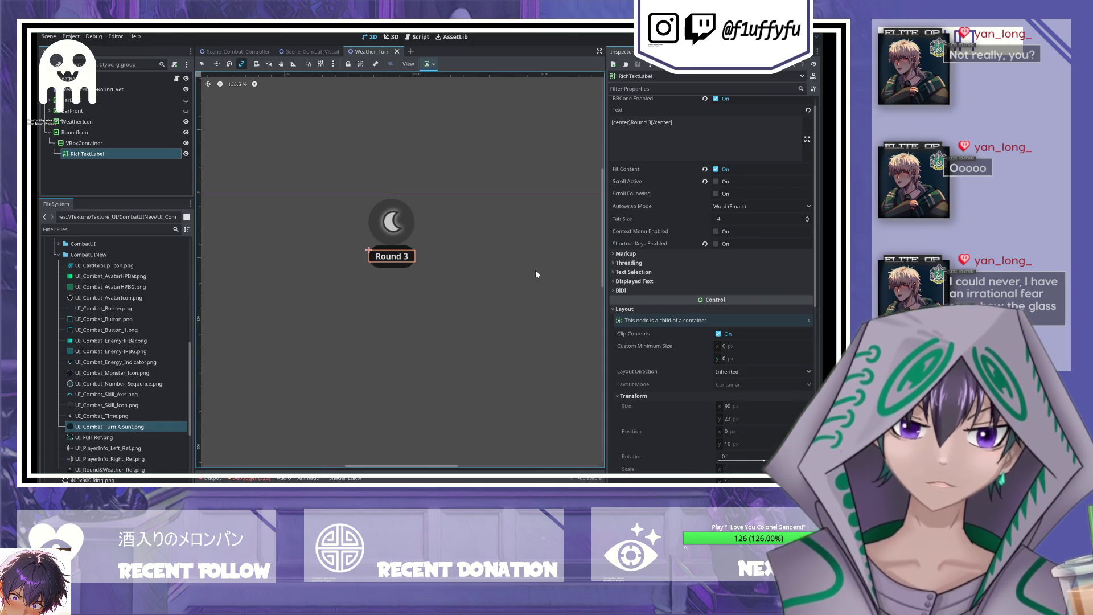
pyautogui.scroll(1, 642, 210)
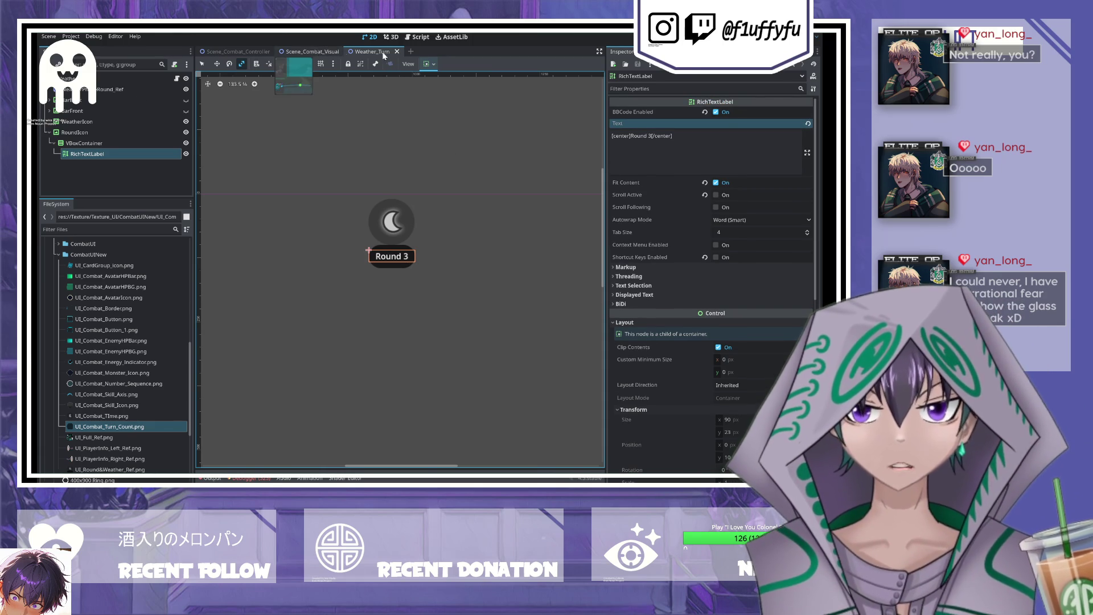
# - Close the Weather_Turn tab and inspect the MainPanels FIGHT/ITEMS/SWITCH textures in Scene_Combat_Visual
pyautogui.click(313, 52)
pyautogui.click(397, 51)
pyautogui.click(405, 51)
pyautogui.scroll(1, 422, 160)
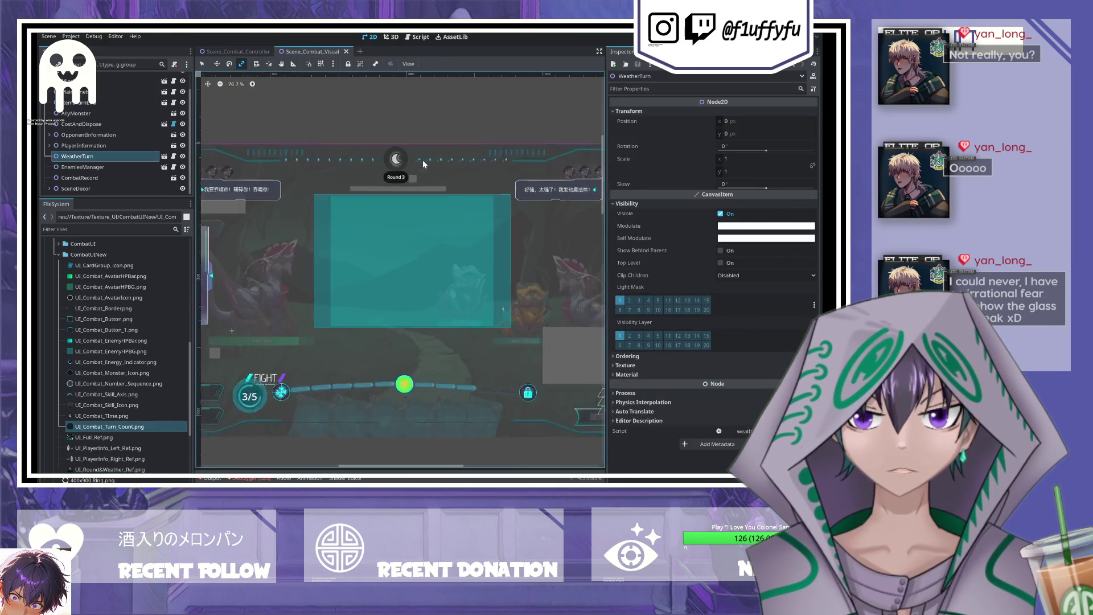
pyautogui.scroll(-2, 484, 251)
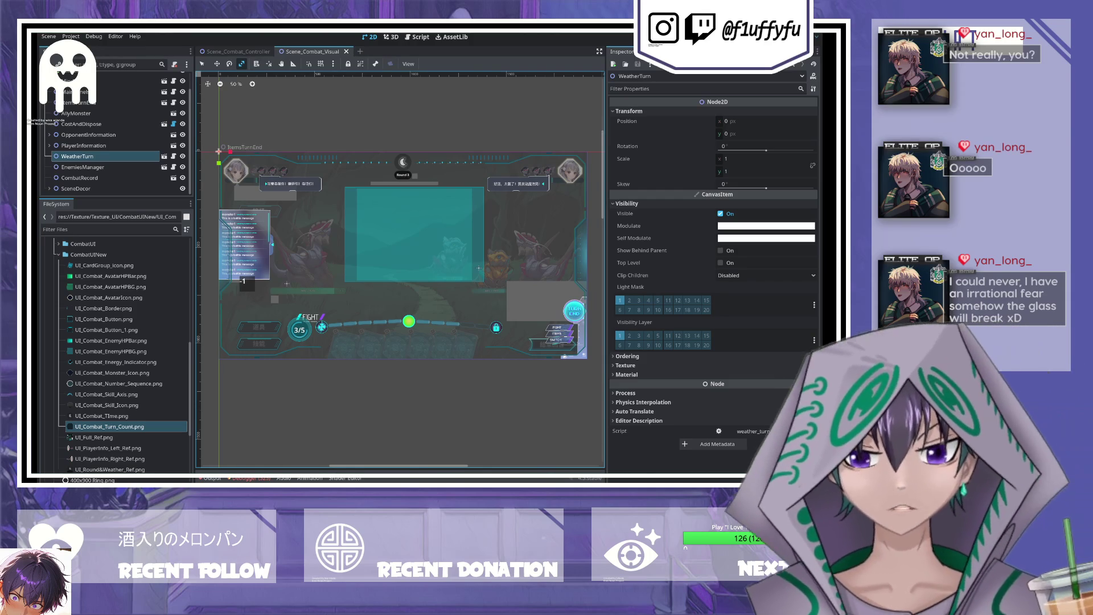
pyautogui.scroll(2, 113, 137)
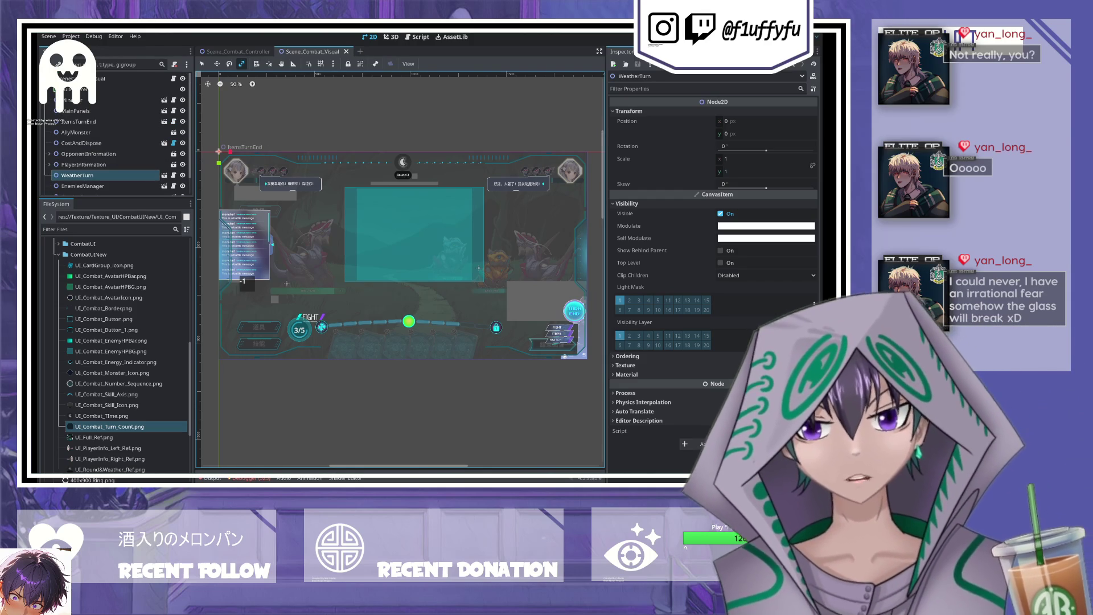
pyautogui.scroll(-1, 103, 148)
pyautogui.click(102, 108)
pyautogui.click(102, 95)
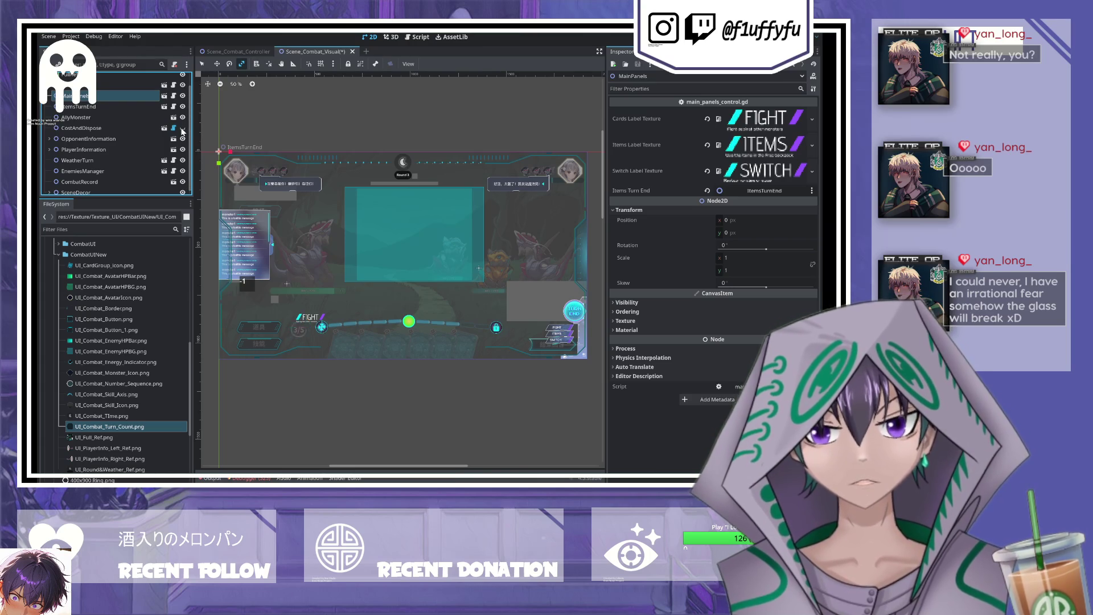
pyautogui.scroll(-1, 184, 153)
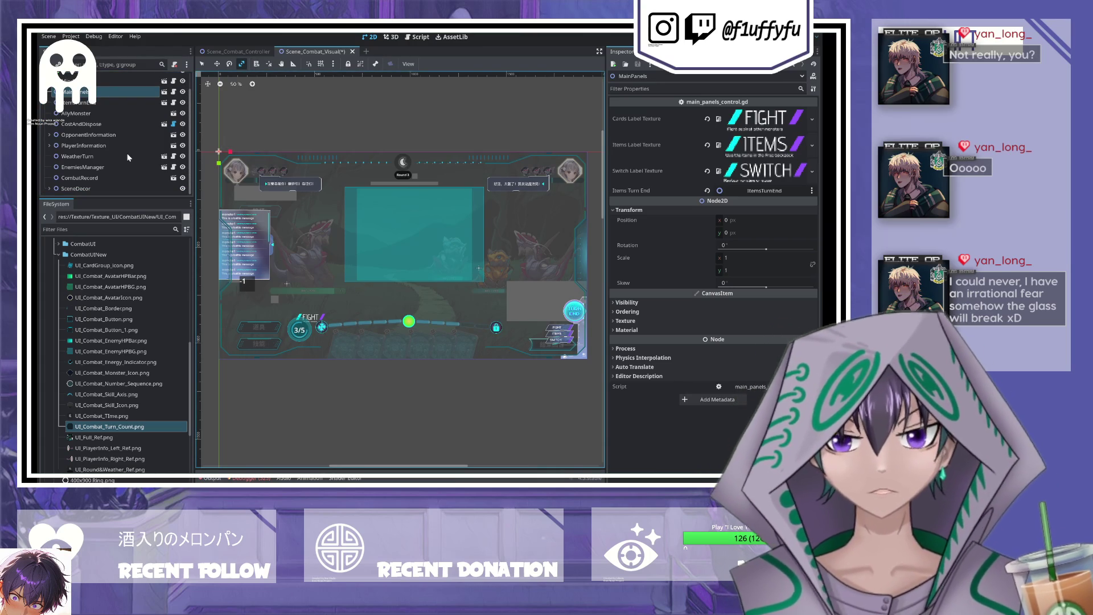
# - Toggle the PlayerInformation, OpponentInformation and CostAndDispose panels' visibility to compare, then open ItemsTurn_End
pyautogui.click(183, 146)
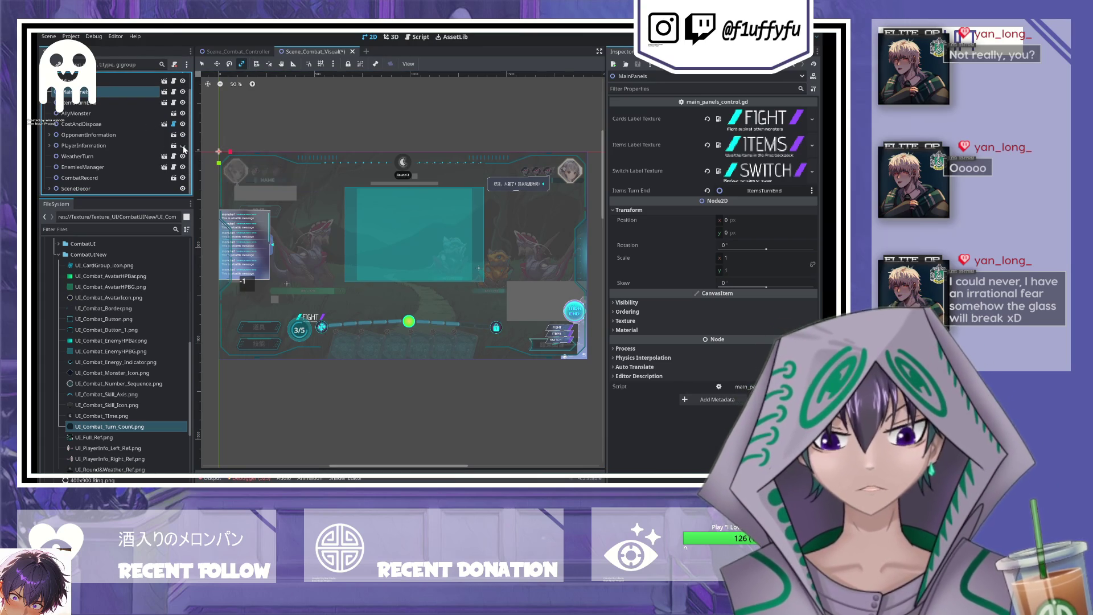
pyautogui.click(183, 145)
pyautogui.click(183, 135)
pyautogui.click(183, 135)
pyautogui.click(183, 124)
pyautogui.click(182, 125)
pyautogui.click(183, 124)
pyautogui.click(183, 124)
pyautogui.click(183, 103)
pyautogui.click(182, 103)
pyautogui.click(182, 103)
pyautogui.click(182, 102)
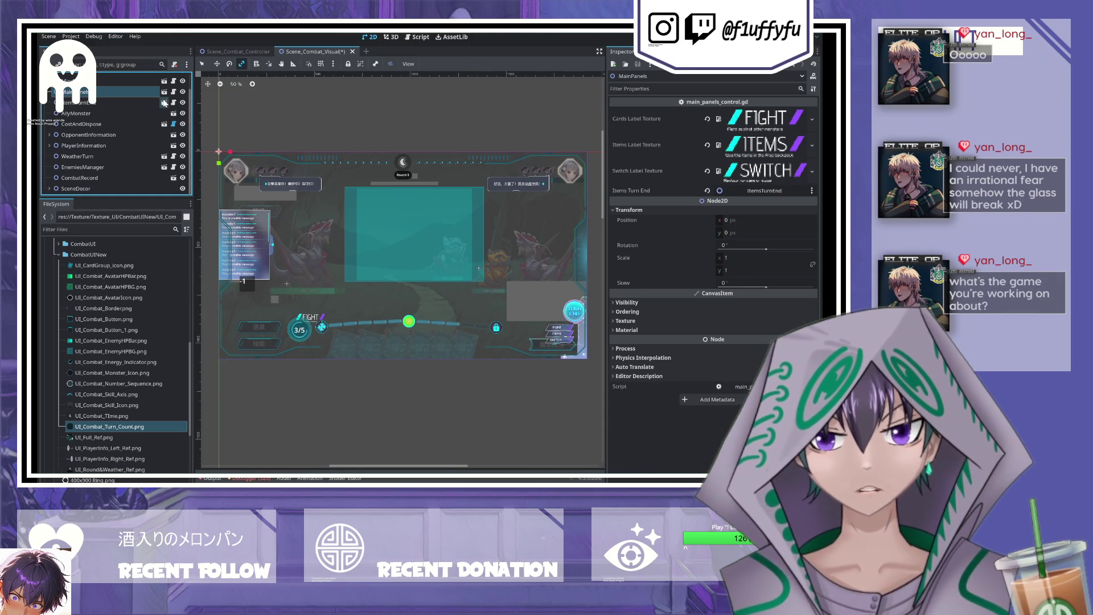
pyautogui.click(165, 103)
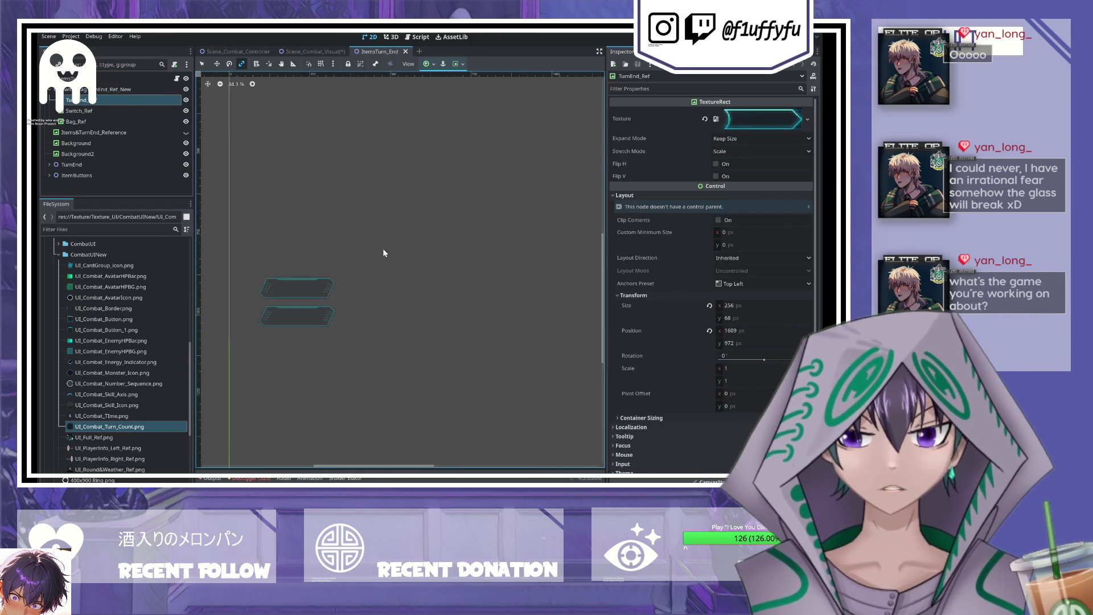
# - Bring the TurnEnd button group into view and collapse SwitchBagTurnEnd_Ref_New in the scene tree
pyautogui.scroll(2, 304, 267)
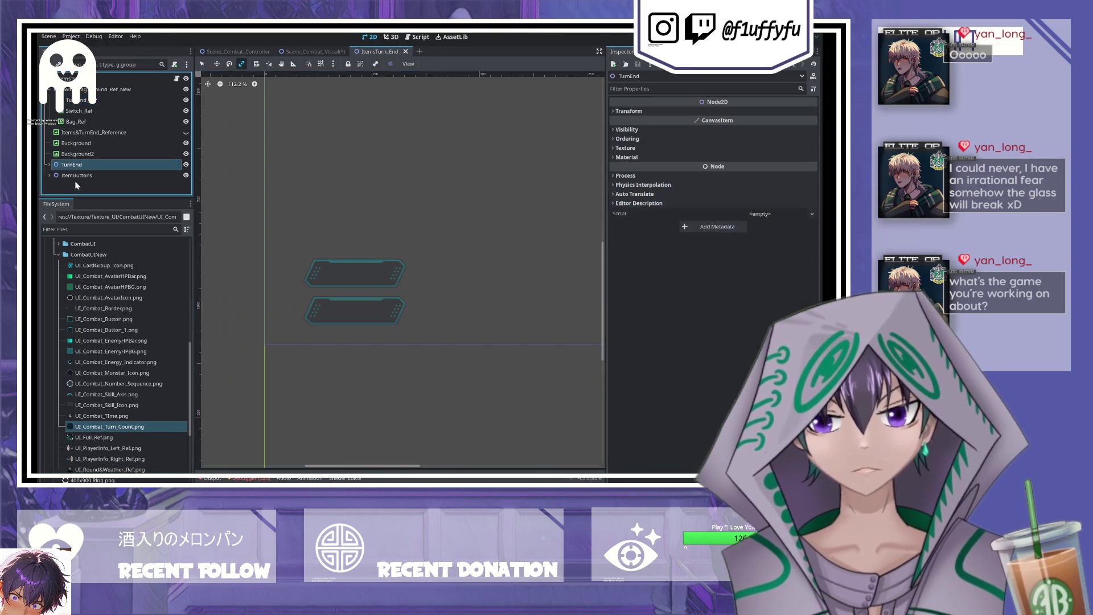
pyautogui.scroll(-5, 361, 261)
pyautogui.scroll(-1, 327, 201)
pyautogui.moveTo(431, 229)
pyautogui.mouseDown()
pyautogui.moveTo(224, 214)
pyautogui.moveTo(256, 203)
pyautogui.mouseUp()
pyautogui.scroll(2, 347, 244)
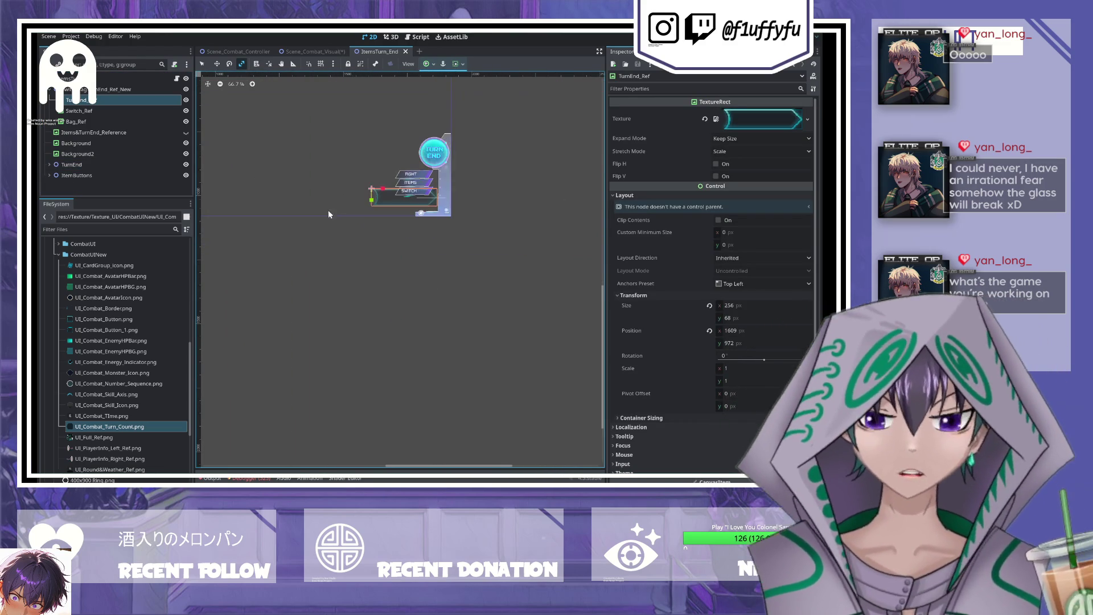
pyautogui.click(114, 89)
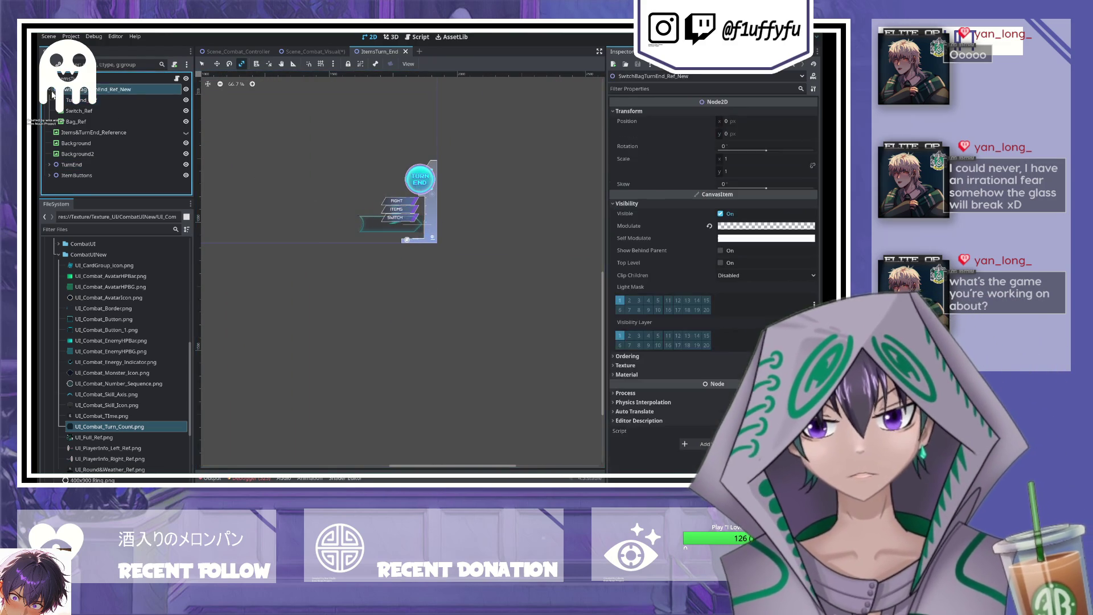
pyautogui.click(51, 91)
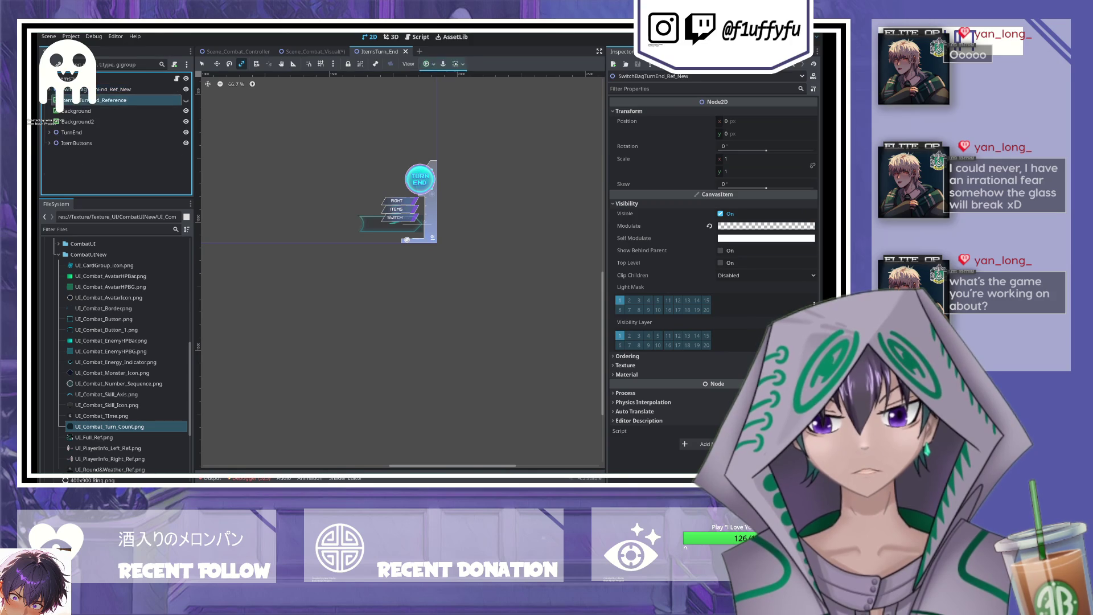
pyautogui.click(114, 99)
pyautogui.click(114, 110)
pyautogui.click(162, 102)
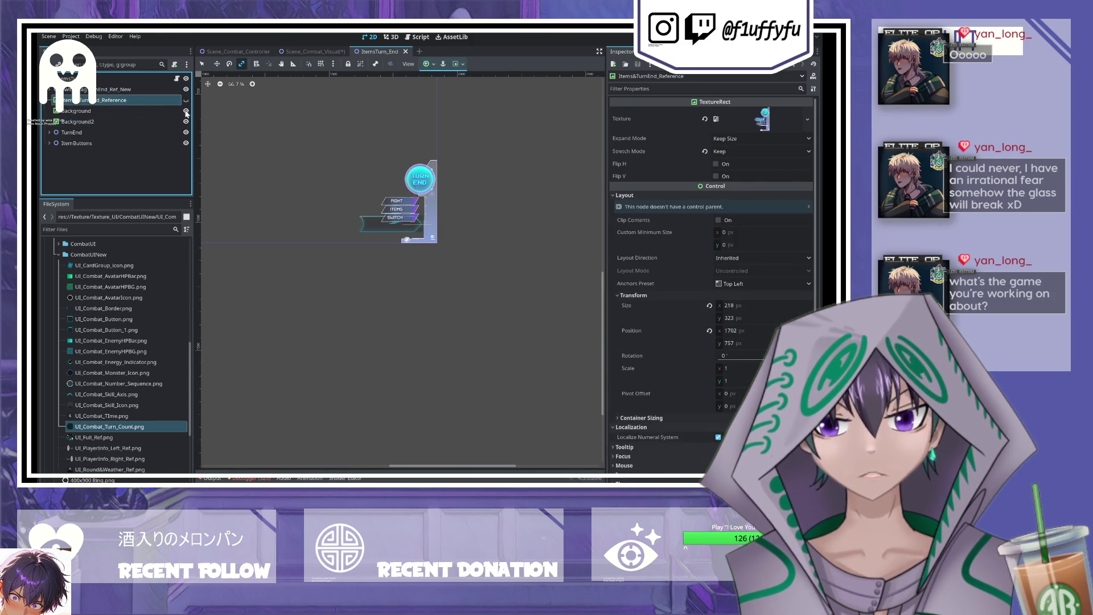
# - Hide the Background, Background2, TurnEnd and ItemButtons nodes
pyautogui.click(186, 111)
pyautogui.click(186, 122)
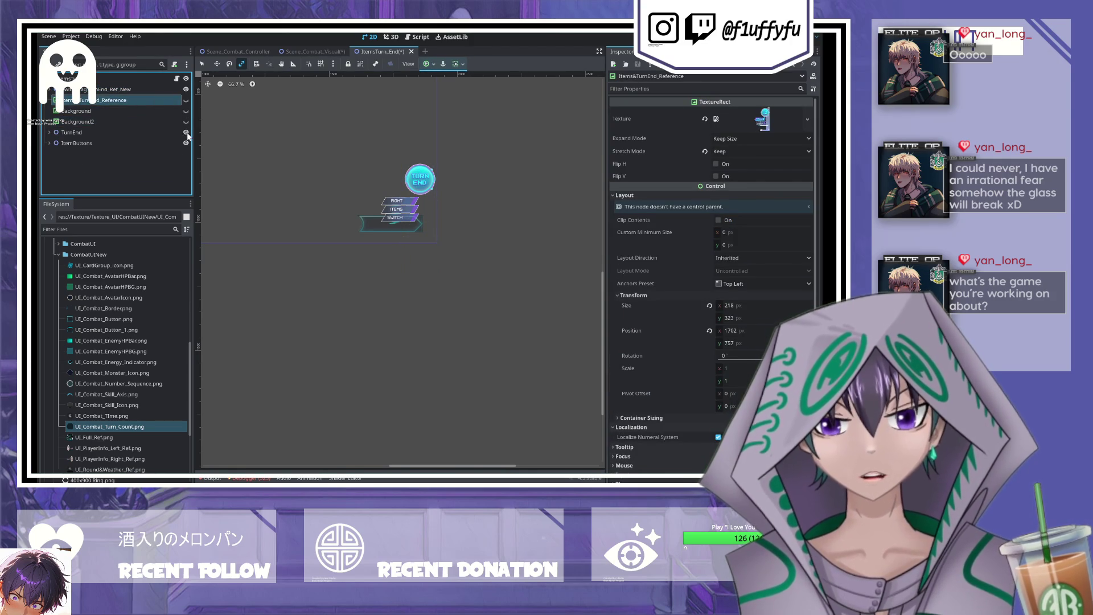
pyautogui.click(185, 132)
pyautogui.click(186, 142)
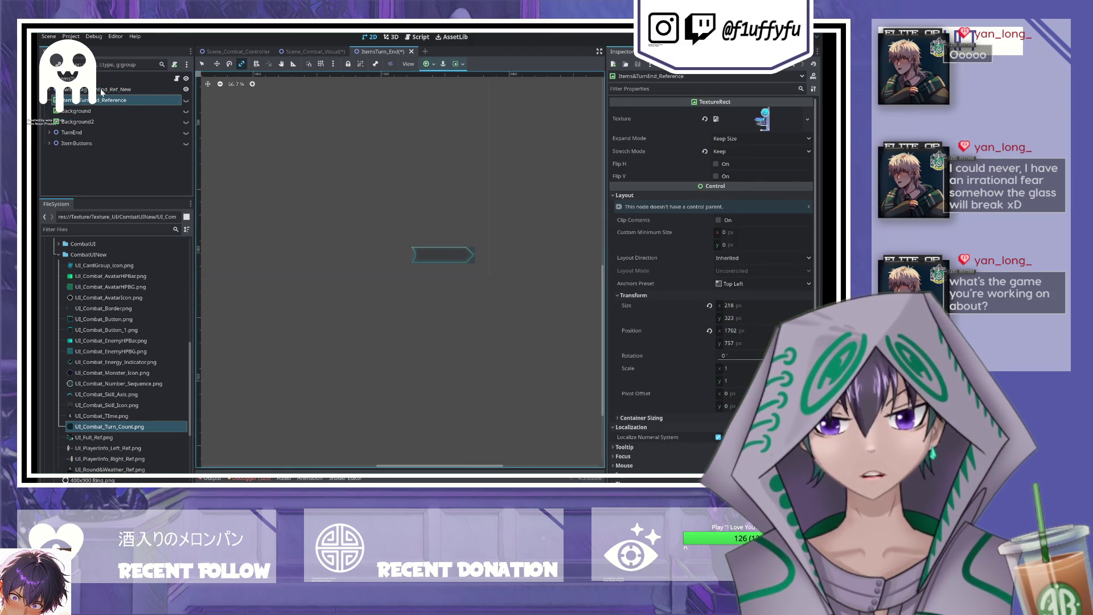
# - Add a new TextureButton node under the ItemsTurnEnd root
pyautogui.click(104, 90)
pyautogui.click(83, 182)
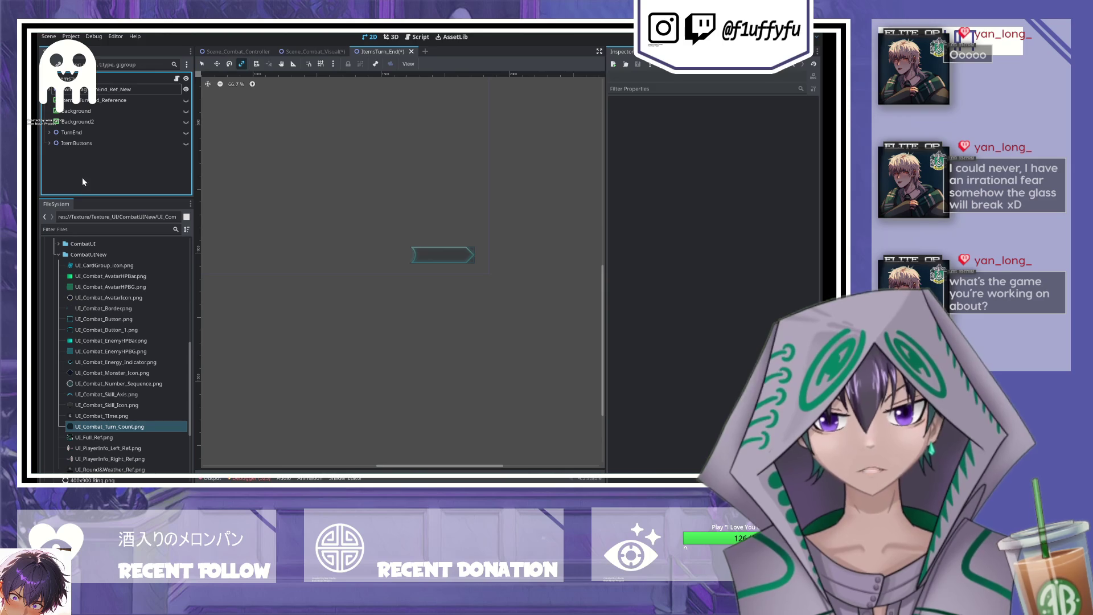
pyautogui.click(105, 78)
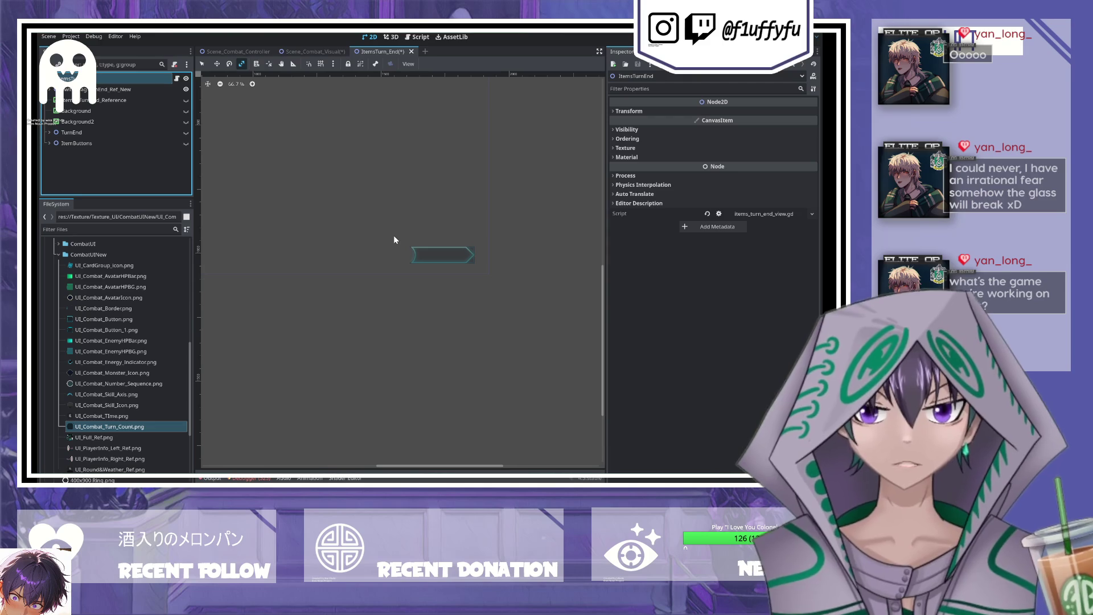
pyautogui.hotkey('ctrl', 'v')
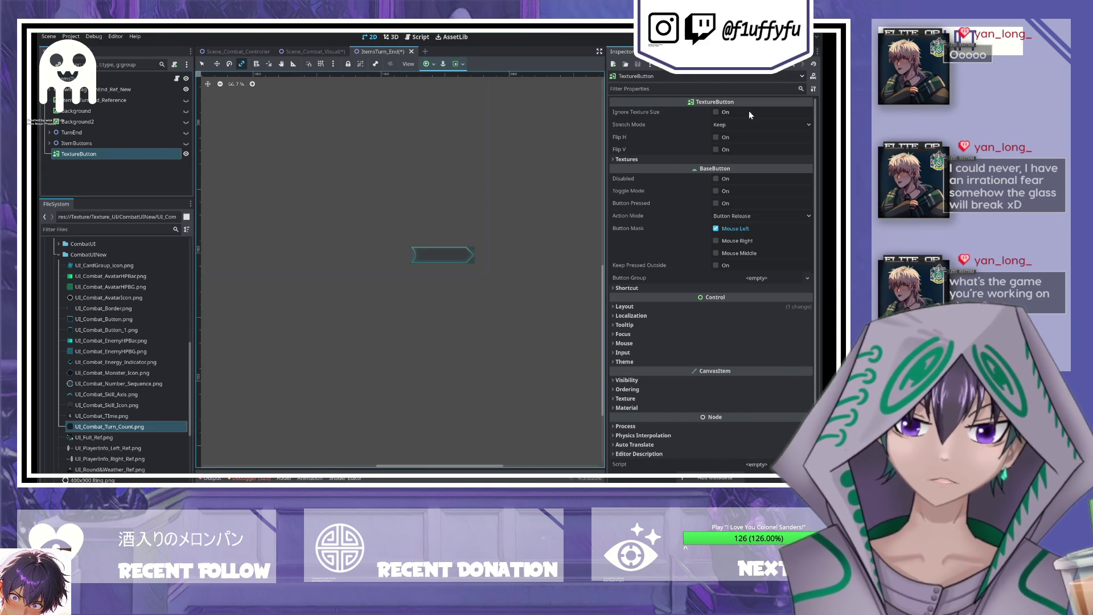
# - Assign UI_Combat_Button.png as the TextureButton's normal texture
pyautogui.click(745, 160)
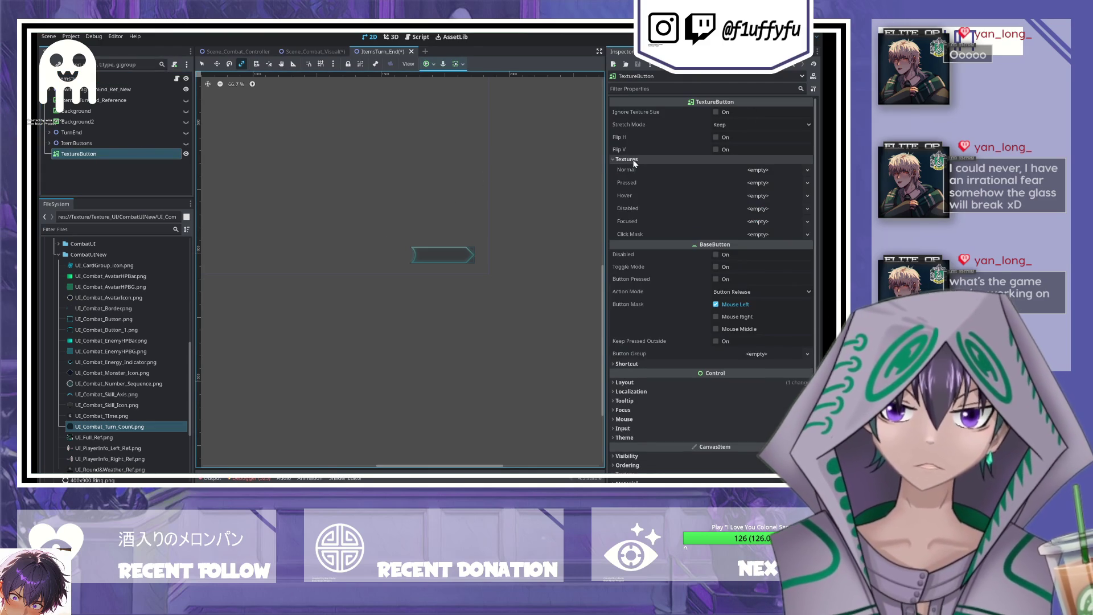
pyautogui.moveTo(103, 319)
pyautogui.mouseDown()
pyautogui.moveTo(378, 272)
pyautogui.moveTo(745, 171)
pyautogui.mouseUp()
pyautogui.scroll(-1, 295, 220)
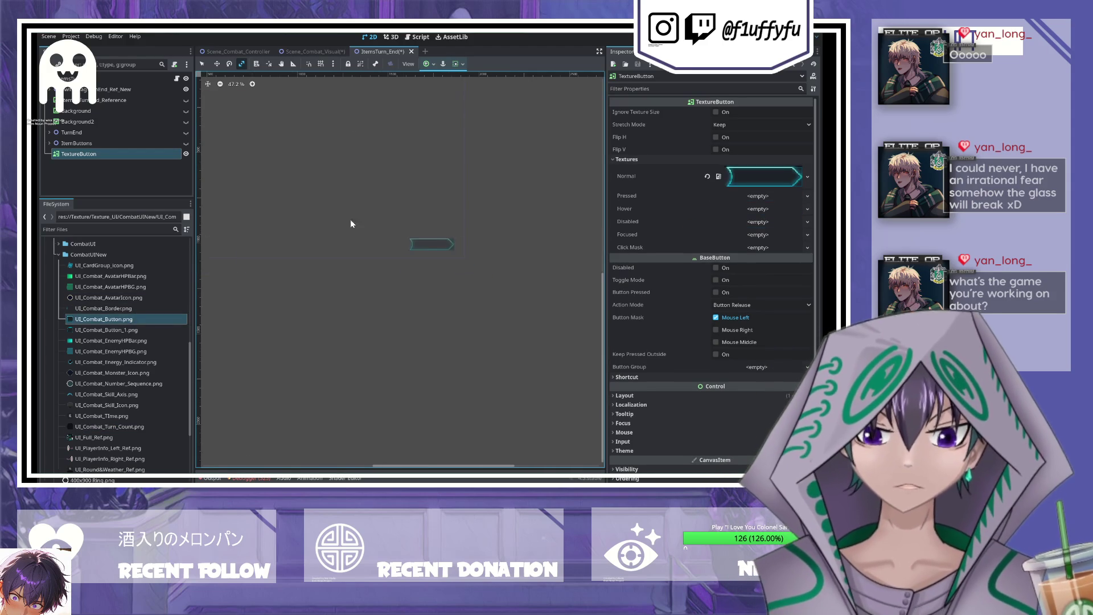
pyautogui.scroll(-1, 295, 223)
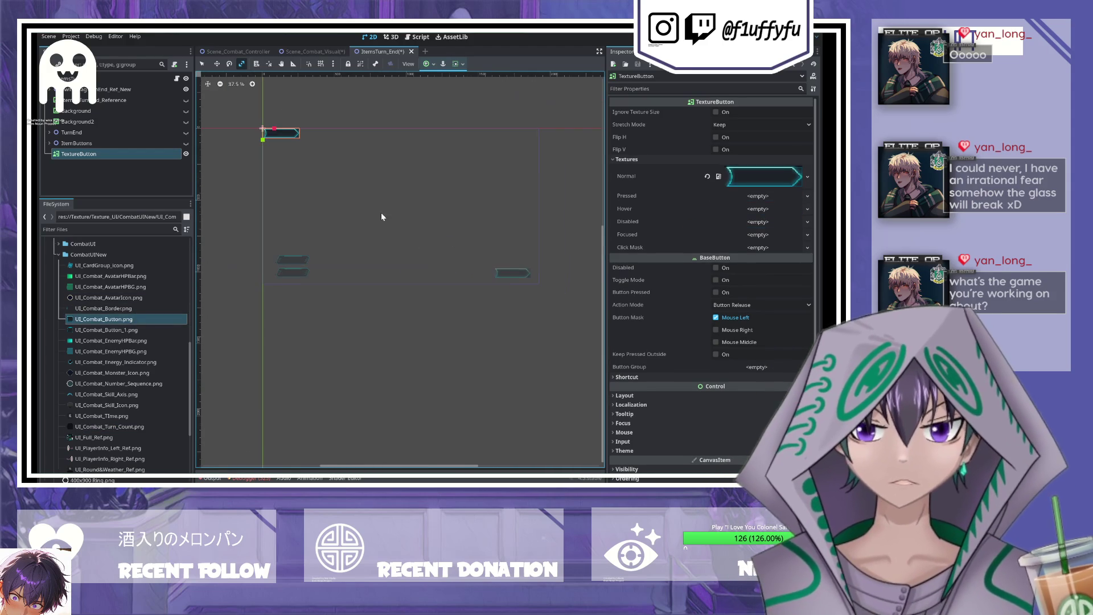
# - Move the TextureButton exactly over the existing button art and save the scene
pyautogui.click(216, 65)
pyautogui.scroll(2, 371, 236)
pyautogui.moveTo(210, 130)
pyautogui.mouseDown()
pyautogui.moveTo(569, 268)
pyautogui.moveTo(420, 299)
pyautogui.moveTo(433, 291)
pyautogui.mouseUp()
pyautogui.scroll(4, 433, 292)
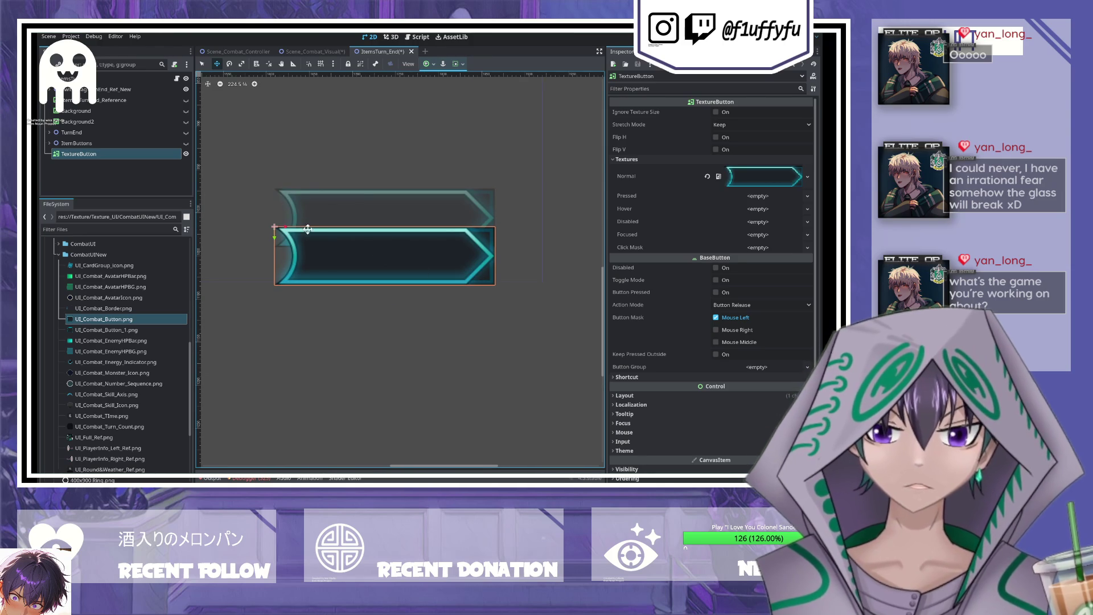
pyautogui.moveTo(276, 232); pyautogui.dragTo(271, 200)
pyautogui.hotkey('ctrl', 's')
pyautogui.click(101, 153)
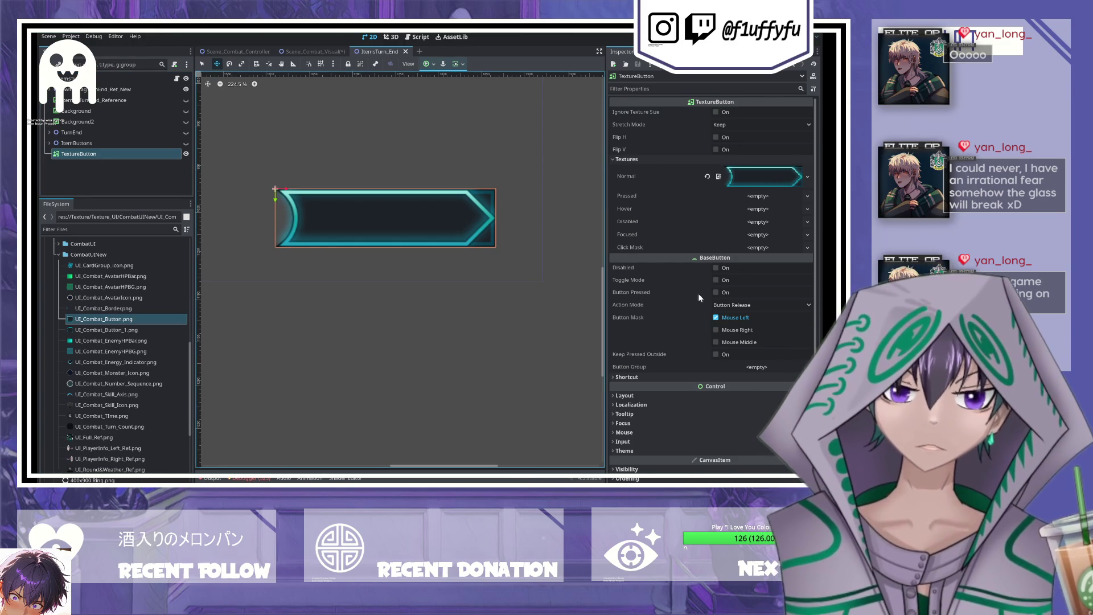
pyautogui.click(636, 395)
pyautogui.scroll(-4, 683, 330)
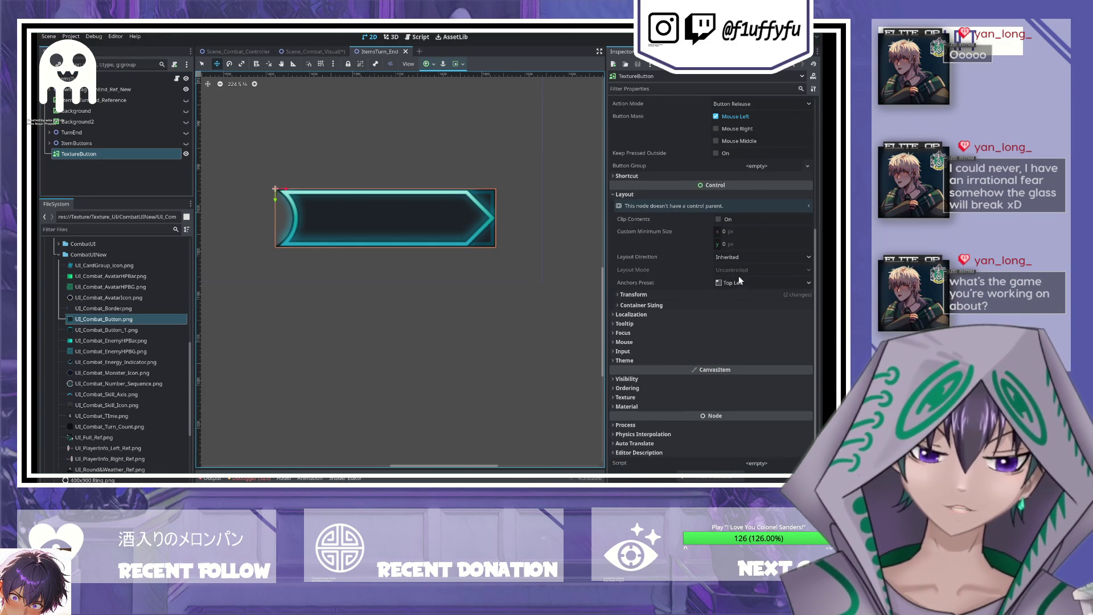
# - Confirm the button's 256 × 68 transform size and rename it TurnEnd_Button
pyautogui.click(740, 282)
pyautogui.click(645, 295)
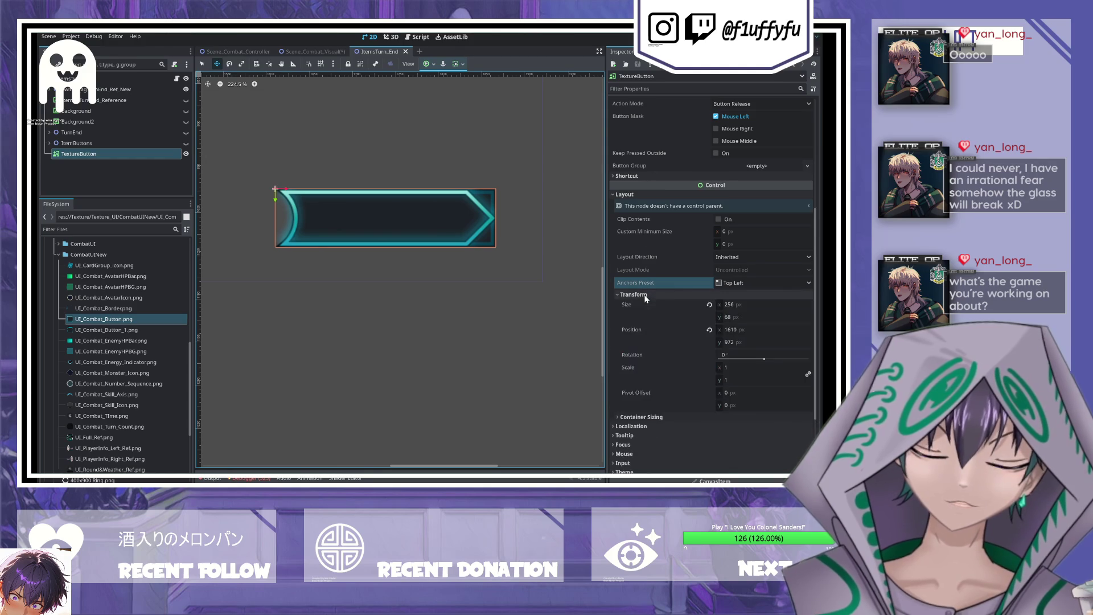
pyautogui.scroll(-2, 568, 253)
pyautogui.click(704, 305)
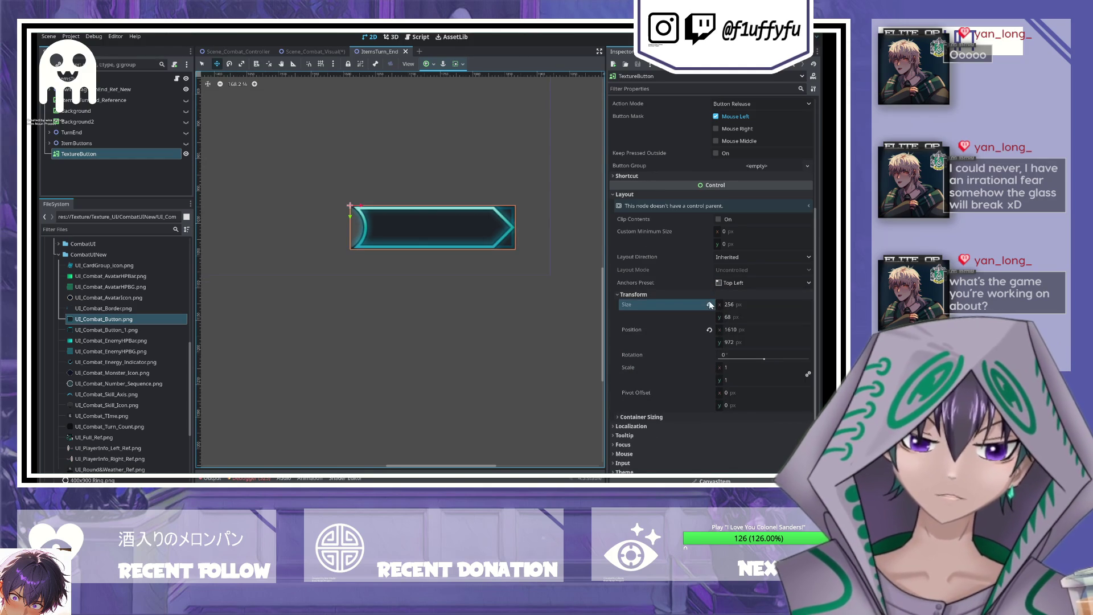
pyautogui.click(91, 155)
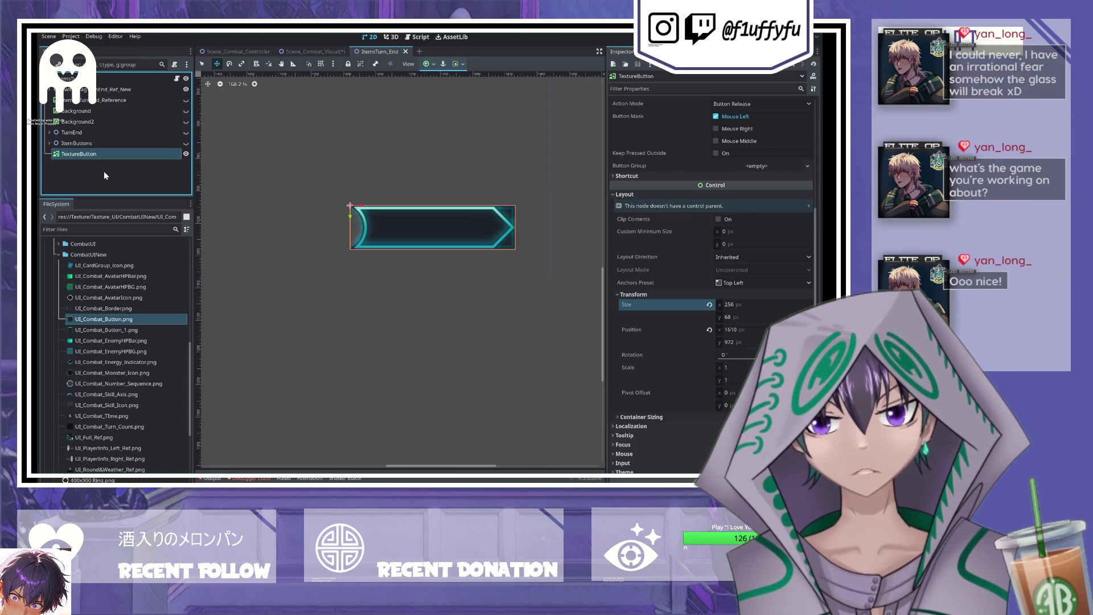
pyautogui.press('F2')
pyautogui.write('TurnEnd_Button')
pyautogui.press('Return')
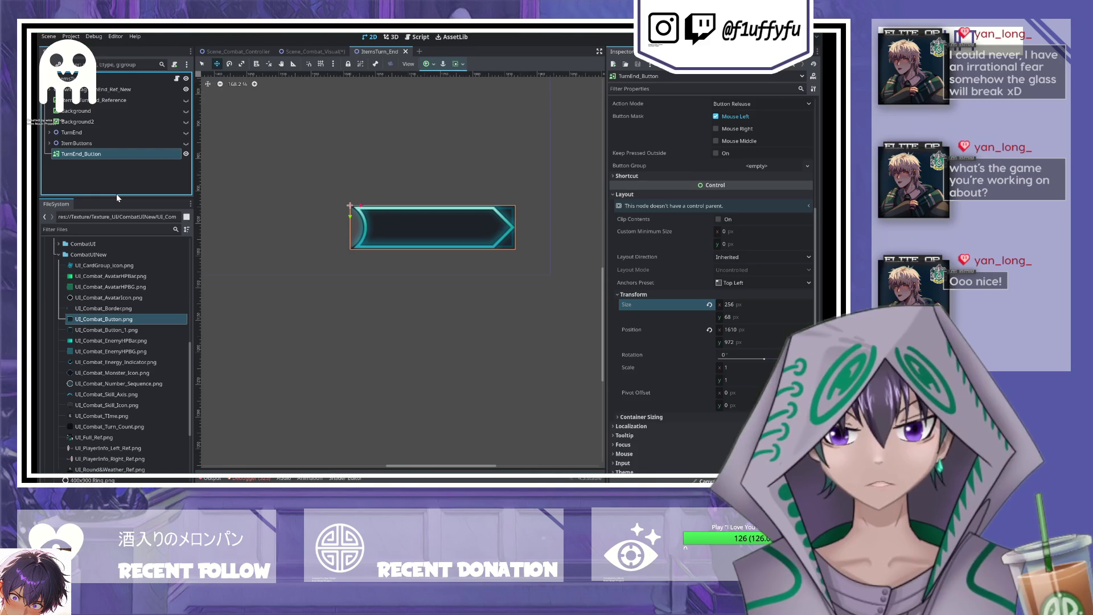
# - Add a RichTextLabel child named TurnEnd_Label, save, then add a VBoxContainer child
pyautogui.hotkey('ctrl', 'v')
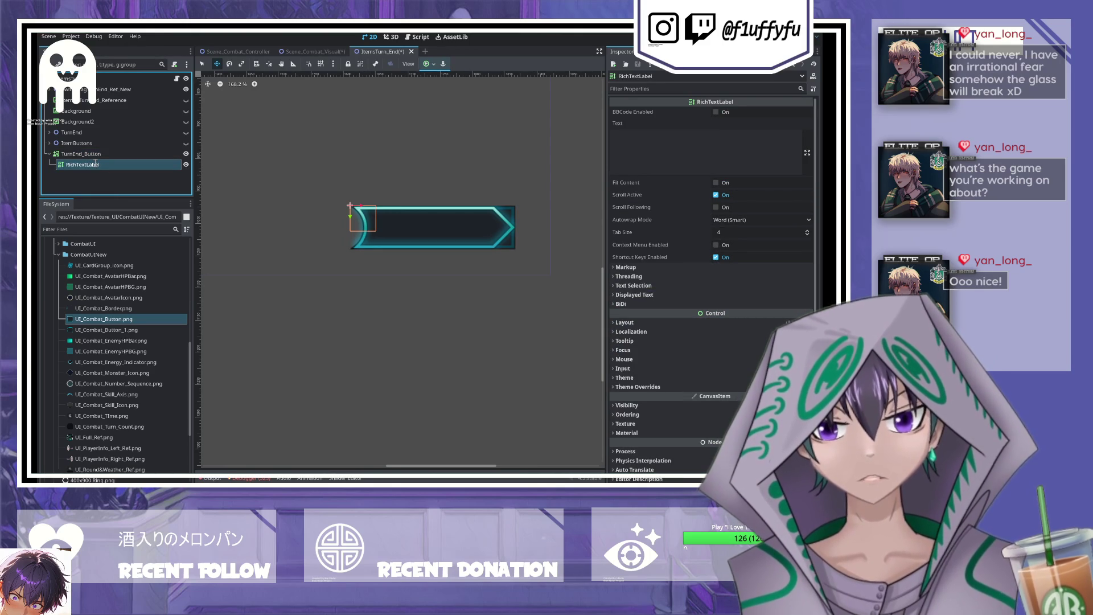
pyautogui.write('TurnEnd_Label')
pyautogui.press('Return')
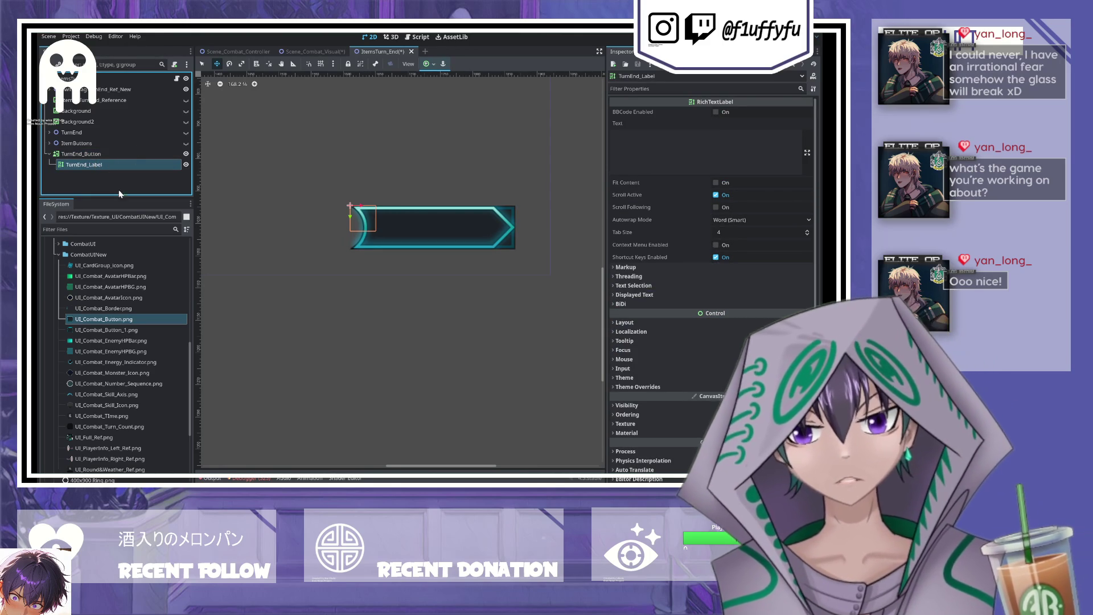
pyautogui.hotkey('ctrl', 's')
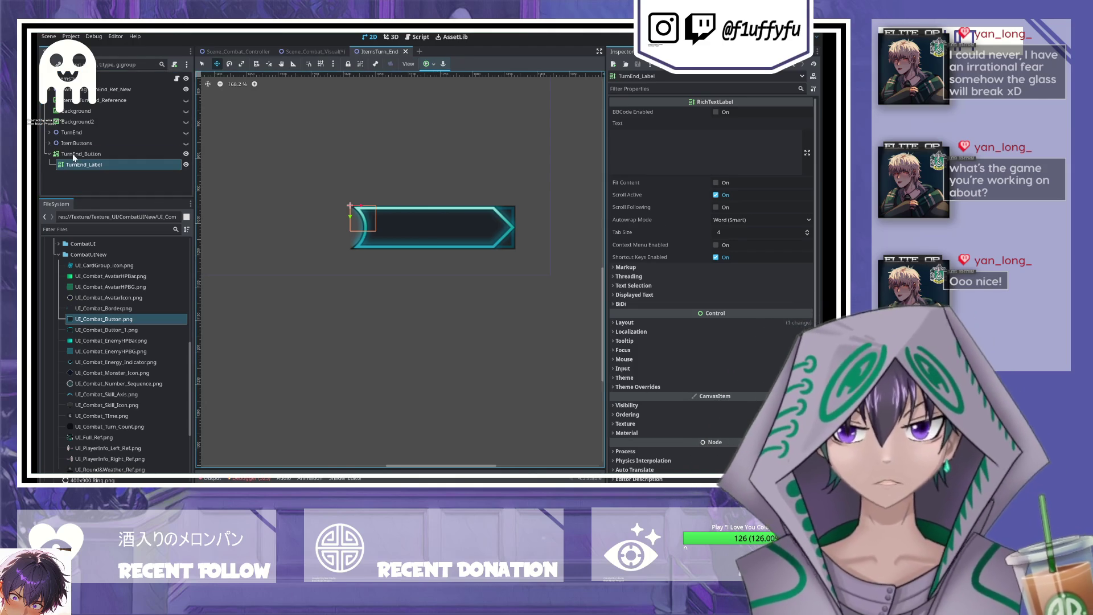
pyautogui.click(74, 156)
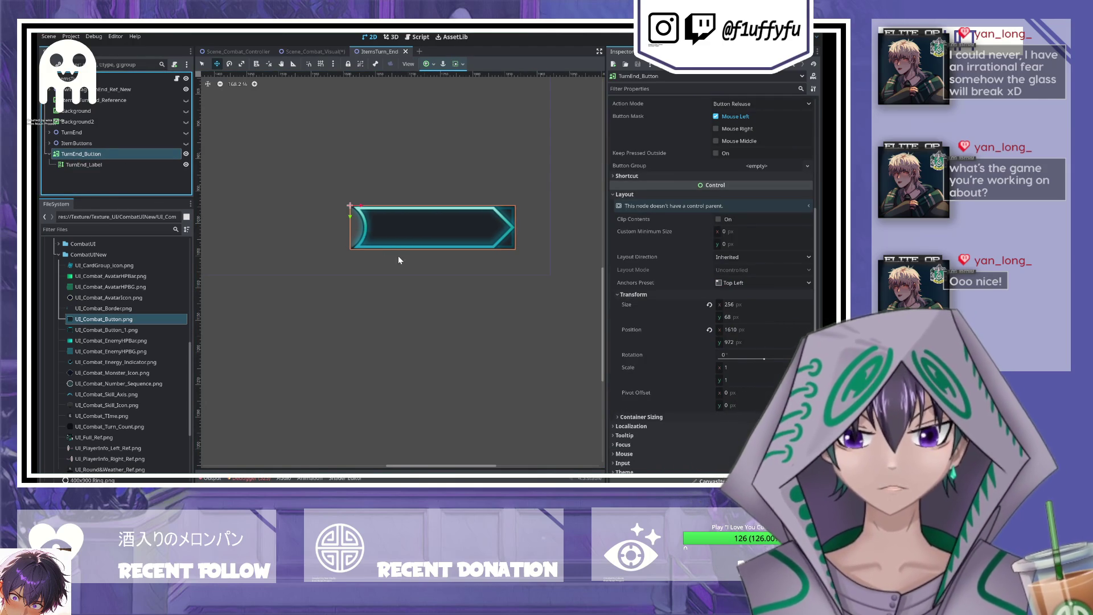
pyautogui.hotkey('ctrl', 'v')
pyautogui.click(83, 180)
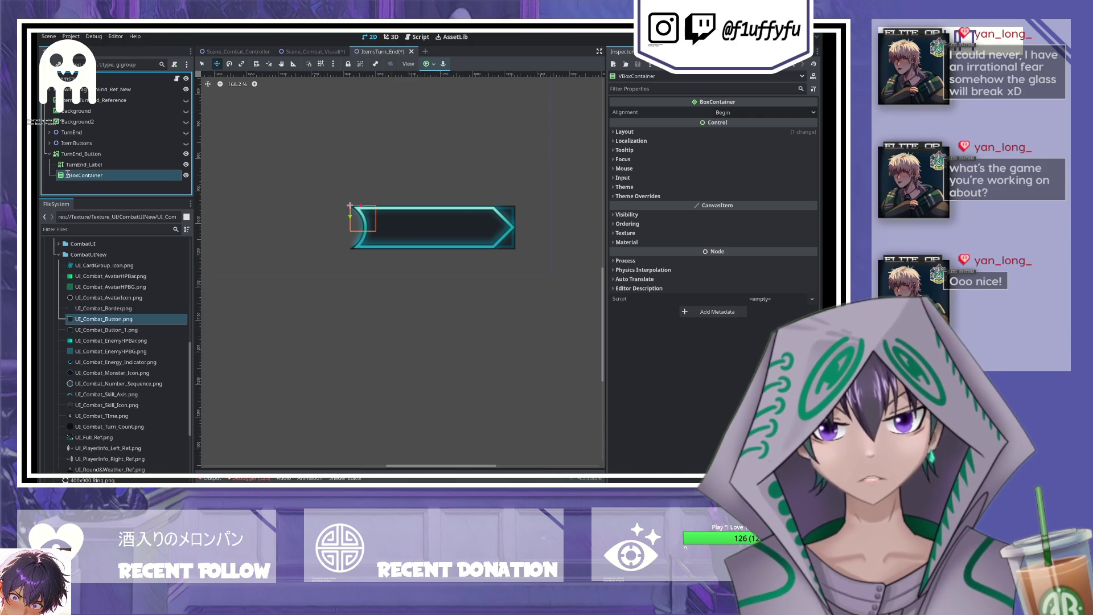
# - Rename the container TurnEnd_VBox, move it above TurnEnd_Label, and review TurnEnd_Button's sizing properties
pyautogui.write('TurnEnd_VBox')
pyautogui.press('Return')
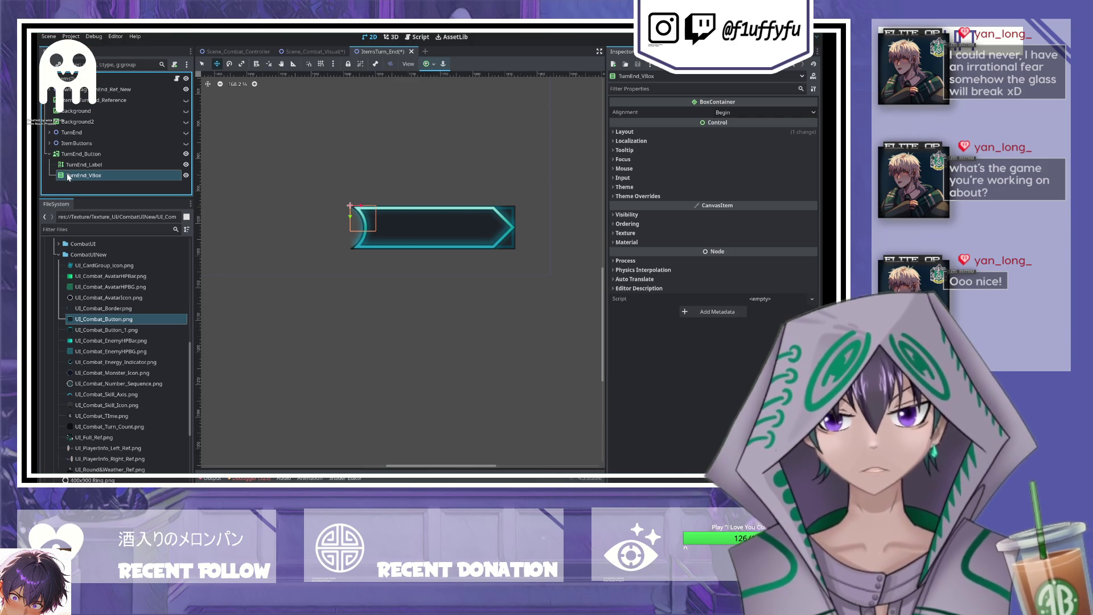
pyautogui.moveTo(106, 171); pyautogui.dragTo(99, 161)
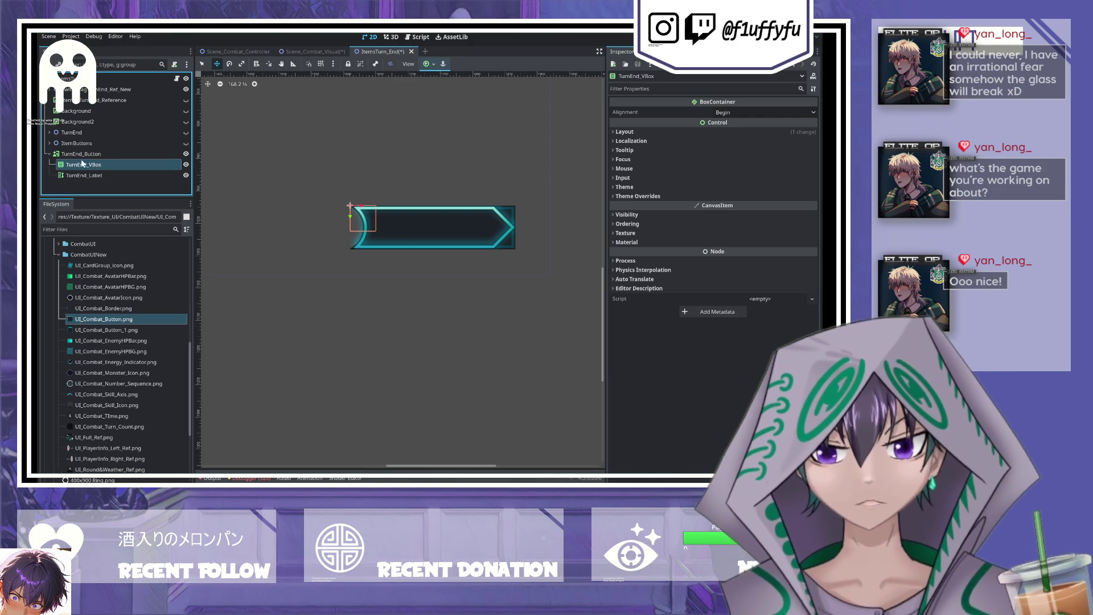
pyautogui.click(80, 154)
pyautogui.scroll(-5, 713, 199)
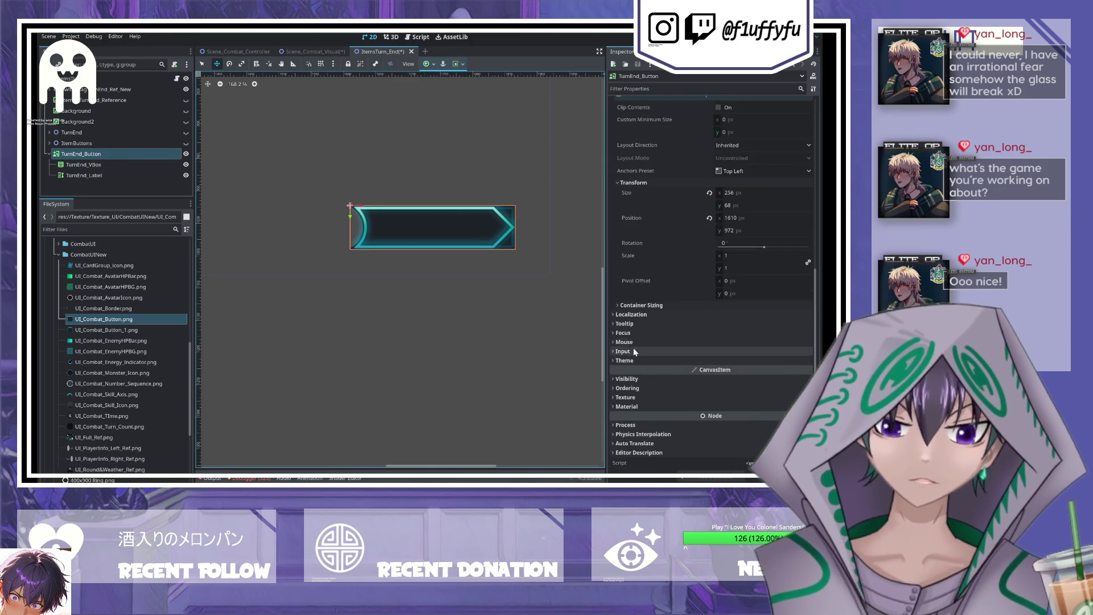
pyautogui.click(627, 378)
pyautogui.scroll(-5, 665, 327)
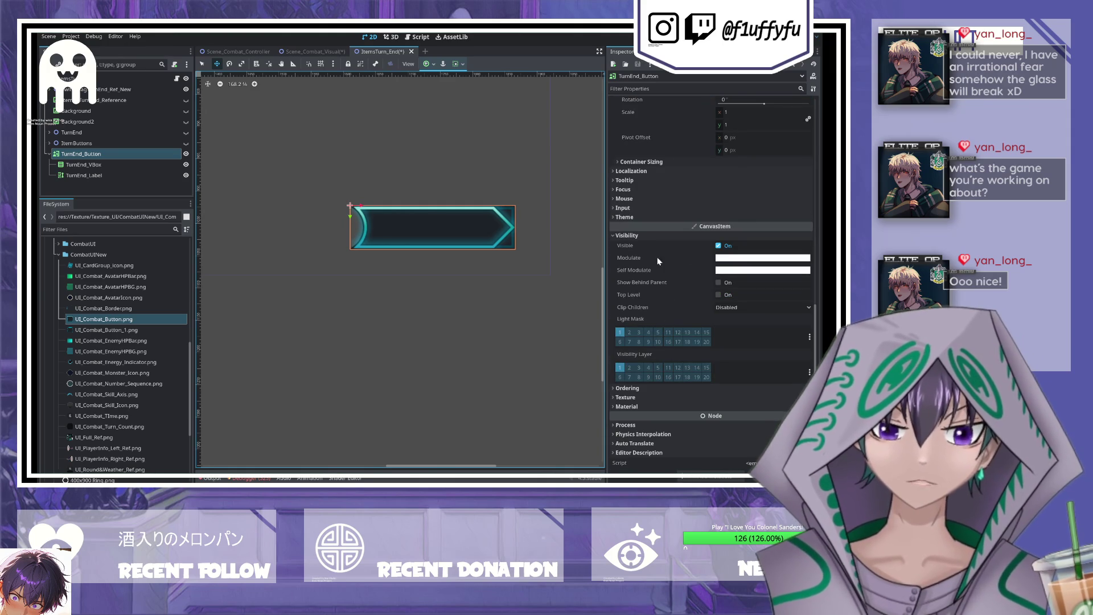
pyautogui.click(640, 163)
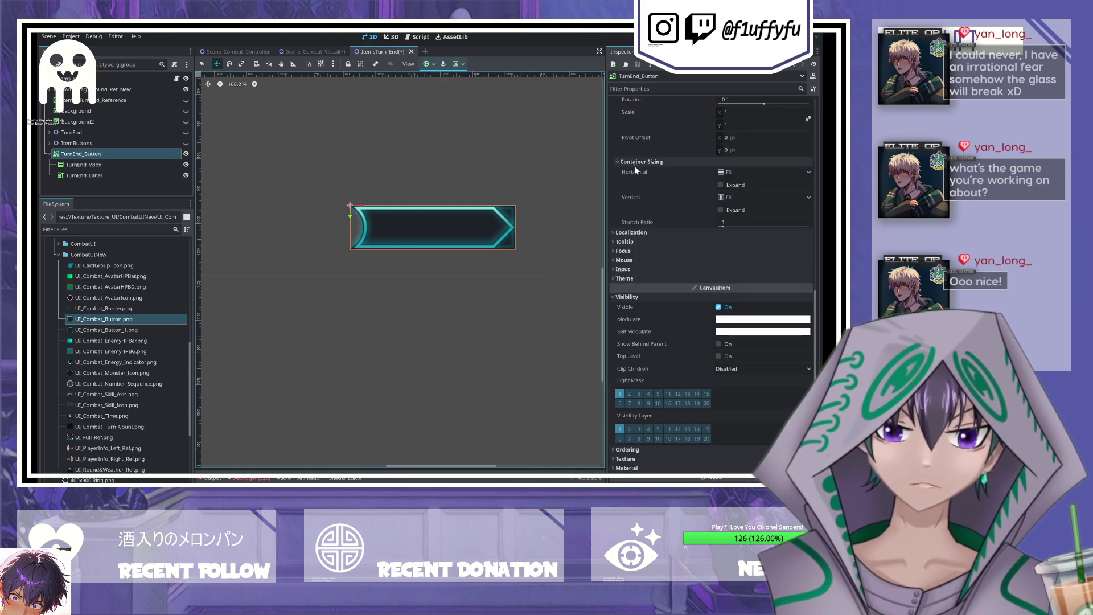
pyautogui.scroll(3, 655, 190)
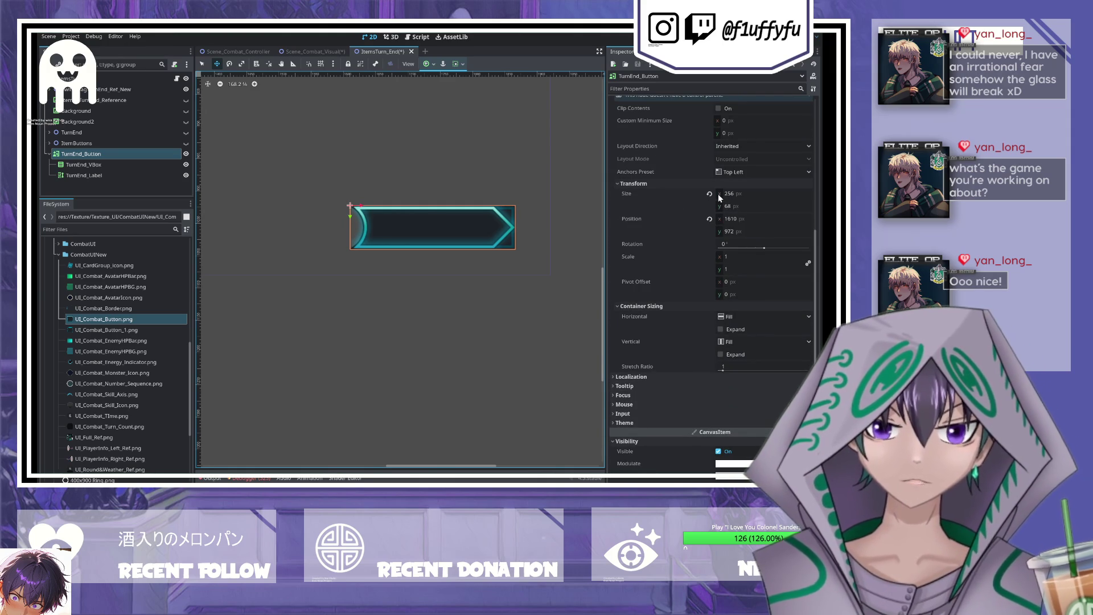
# - Set TurnEnd_VBox's transform size to 256 × 68 and save
pyautogui.click(72, 166)
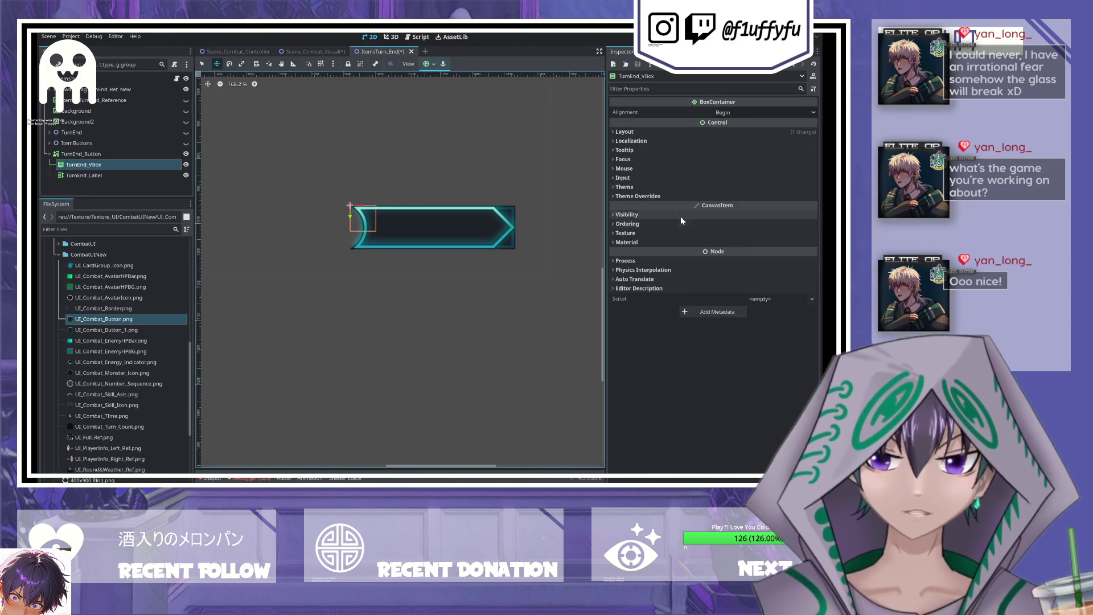
pyautogui.click(640, 214)
pyautogui.click(640, 214)
pyautogui.click(624, 131)
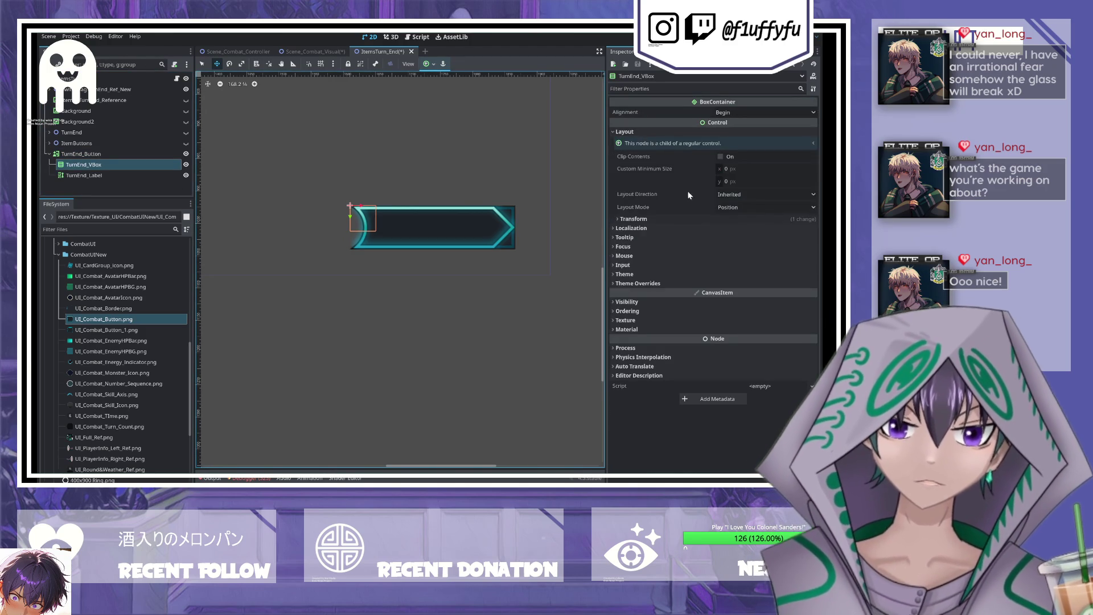
pyautogui.click(634, 218)
pyautogui.click(736, 229)
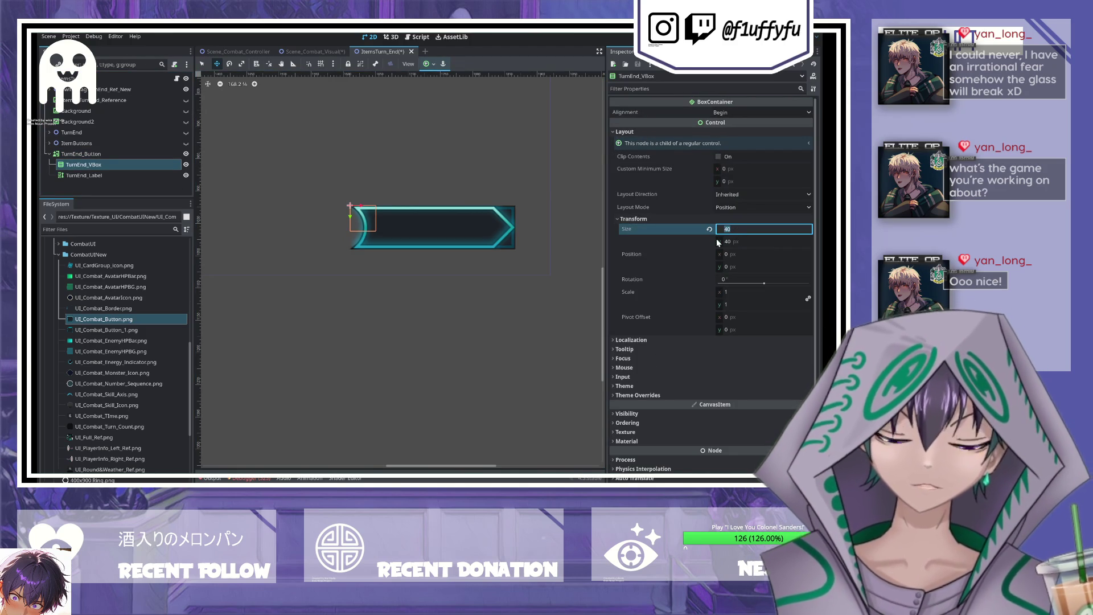
pyautogui.write('6')
pyautogui.press('Tab')
pyautogui.write('68')
pyautogui.press('Return')
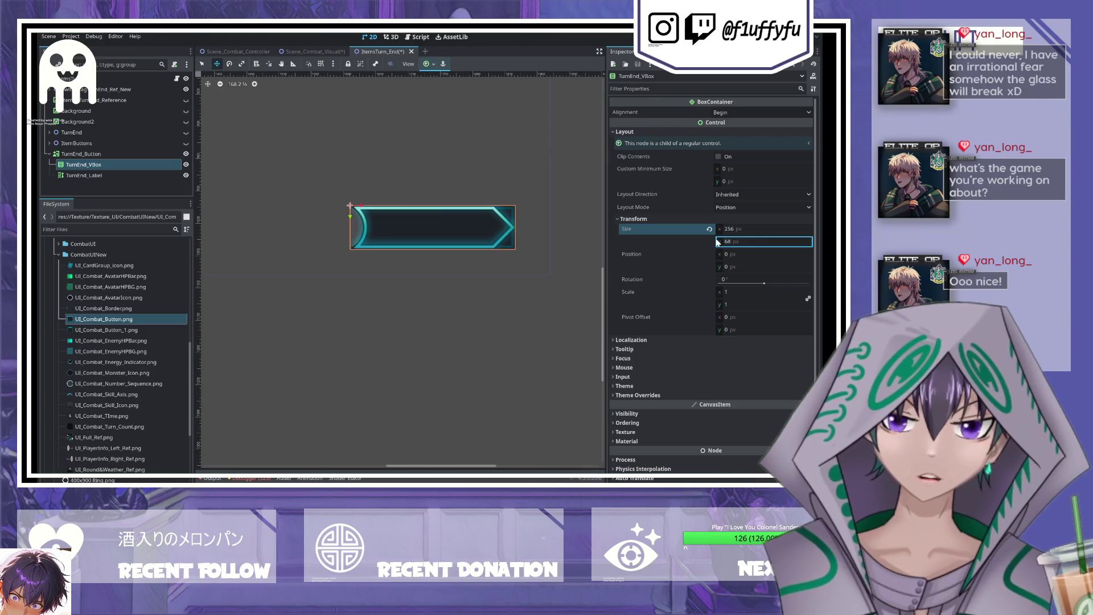
pyautogui.hotkey('ctrl', 's')
# - Set TurnEnd_VBox's alignment to Center and save the scene
pyautogui.click(102, 175)
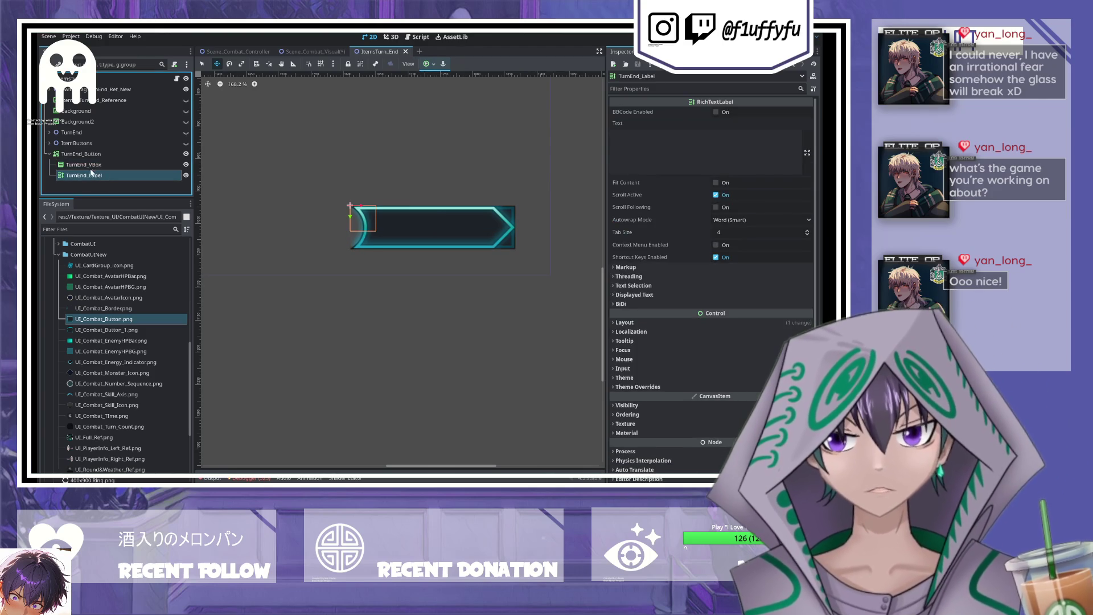
pyautogui.click(86, 163)
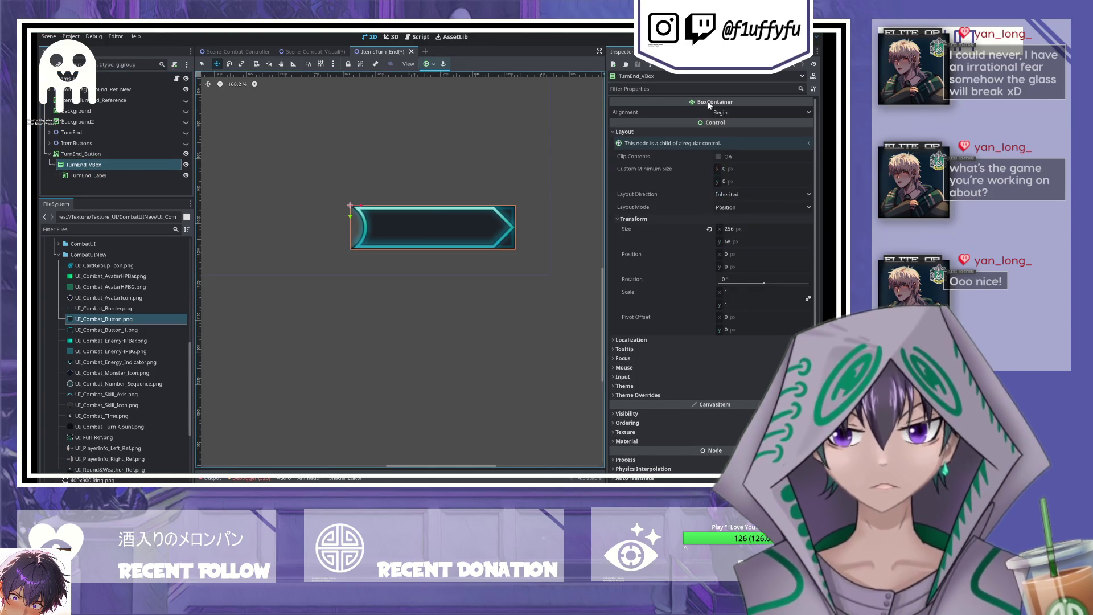
pyautogui.click(740, 113)
pyautogui.click(740, 131)
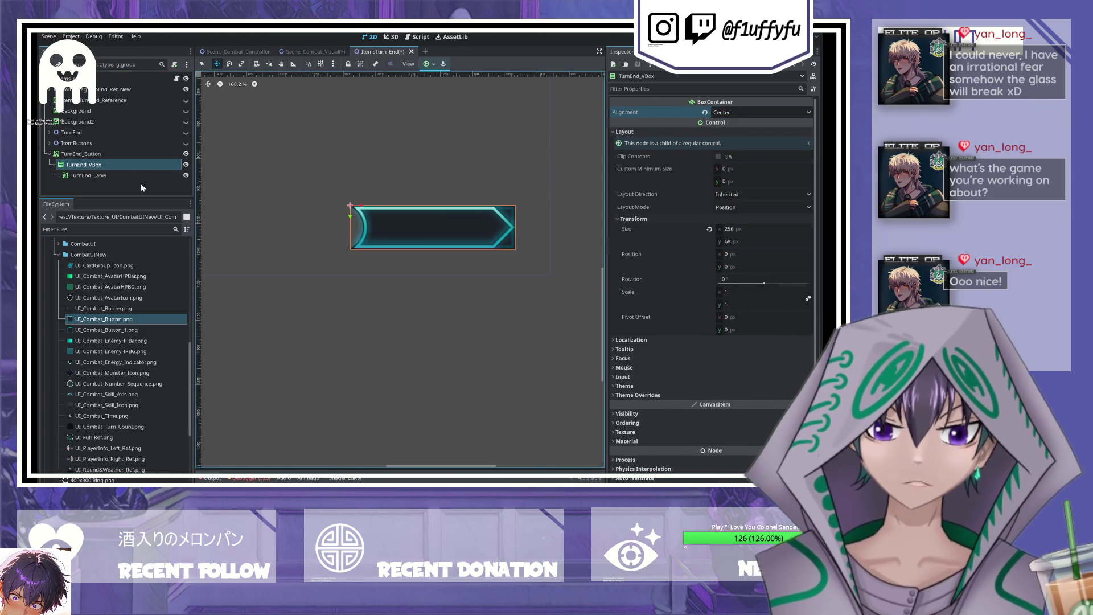
pyautogui.hotkey('ctrl', 's')
pyautogui.click(119, 177)
# - Enter 结束回合 wrapped in [center] BBCode tags, enable Fit Content, and disable Scroll Active
pyautogui.click(677, 151)
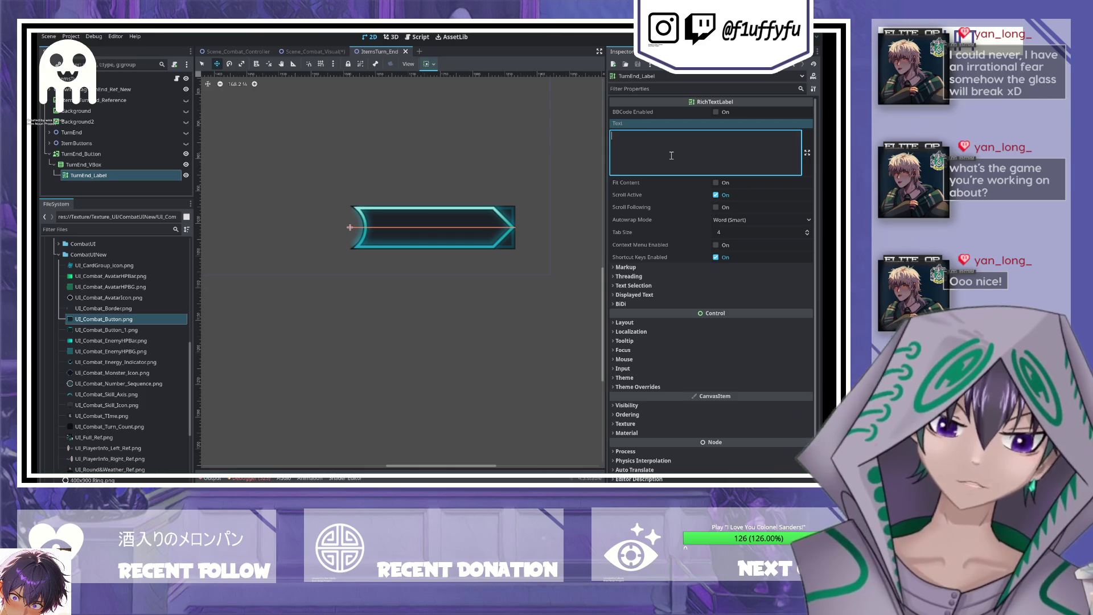
pyautogui.write('结束回合')
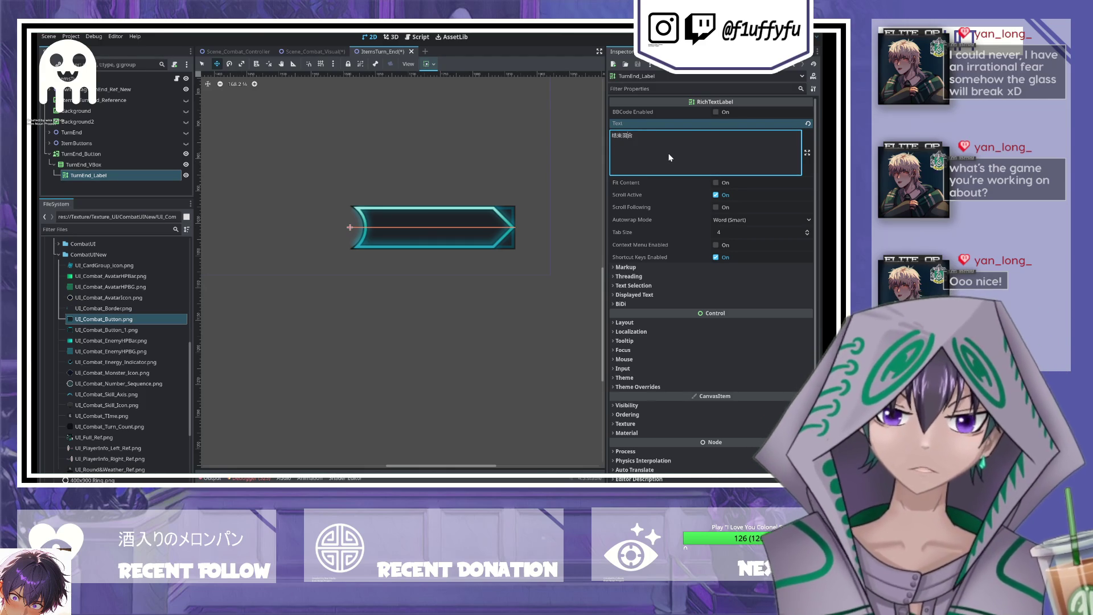
pyautogui.click(716, 112)
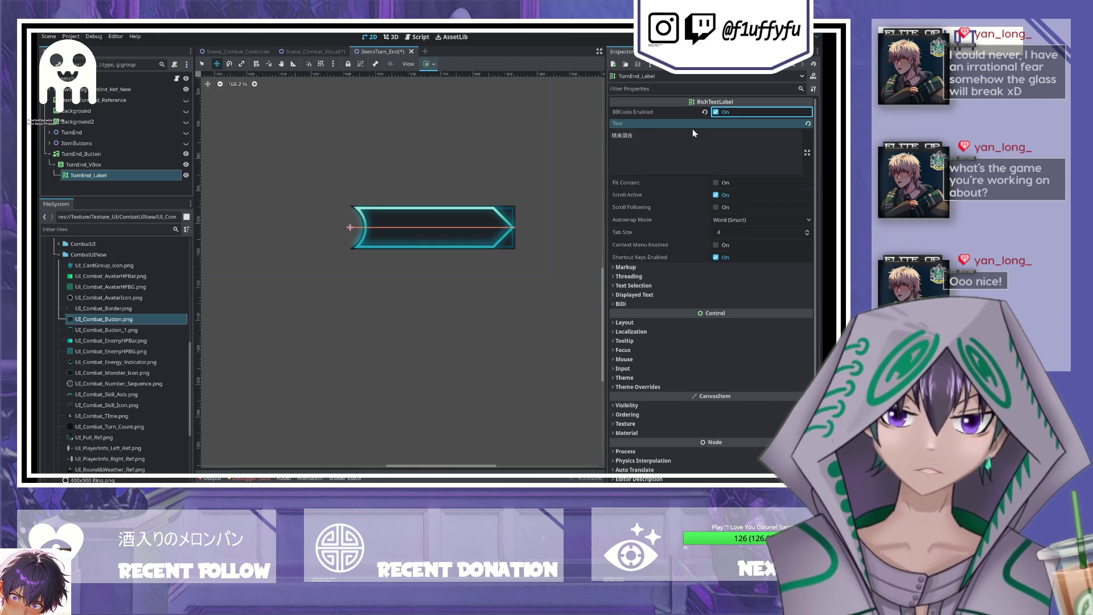
pyautogui.click(669, 142)
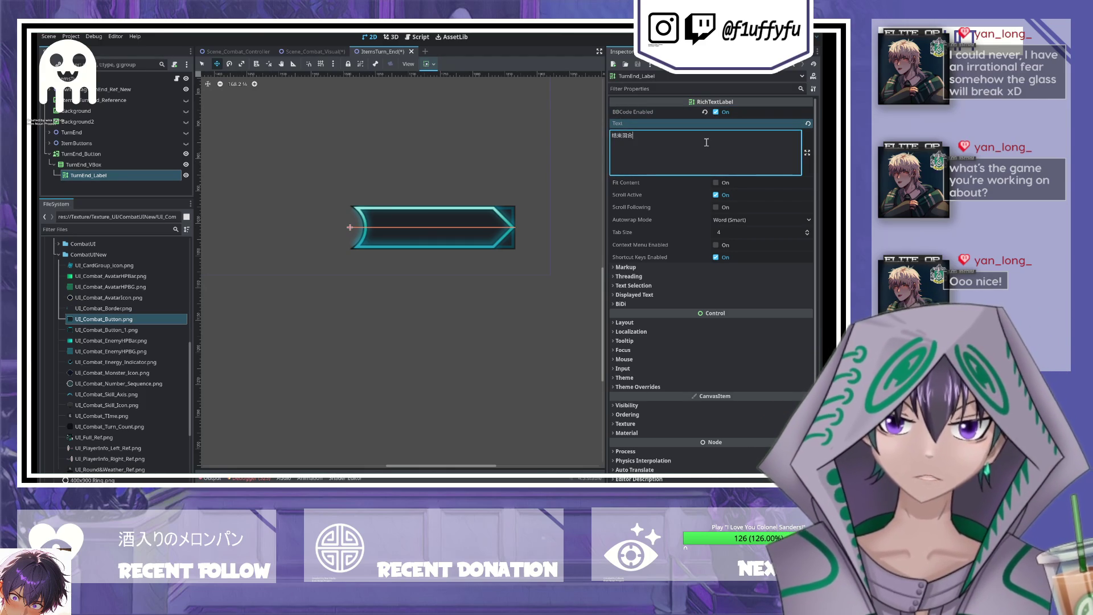
pyautogui.write('[center]')
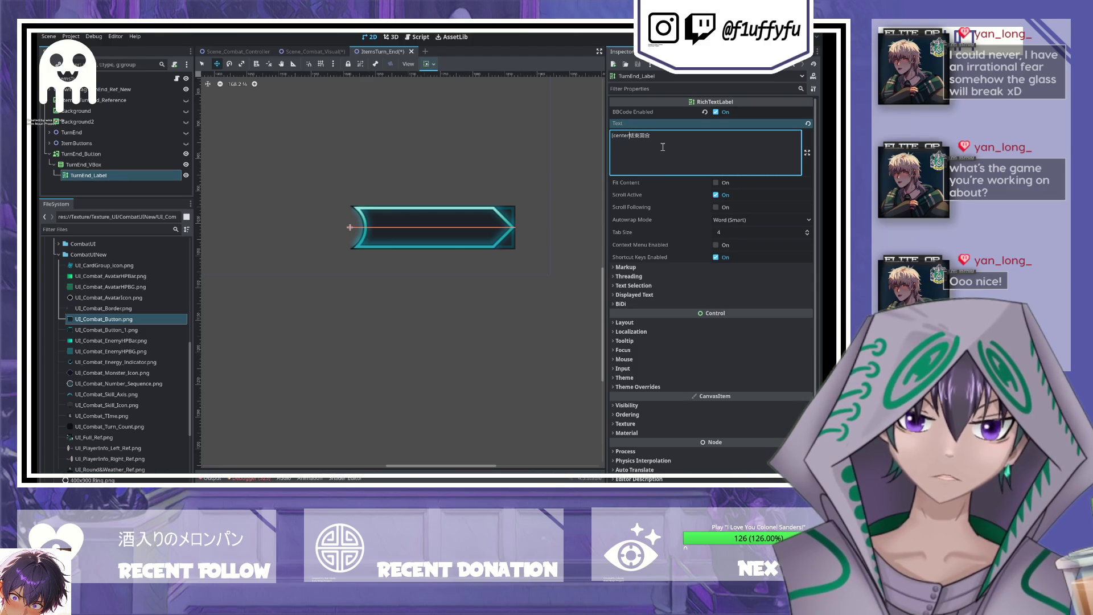
pyautogui.click(667, 144)
pyautogui.write('center]')
pyautogui.hotkey('ctrl', 's')
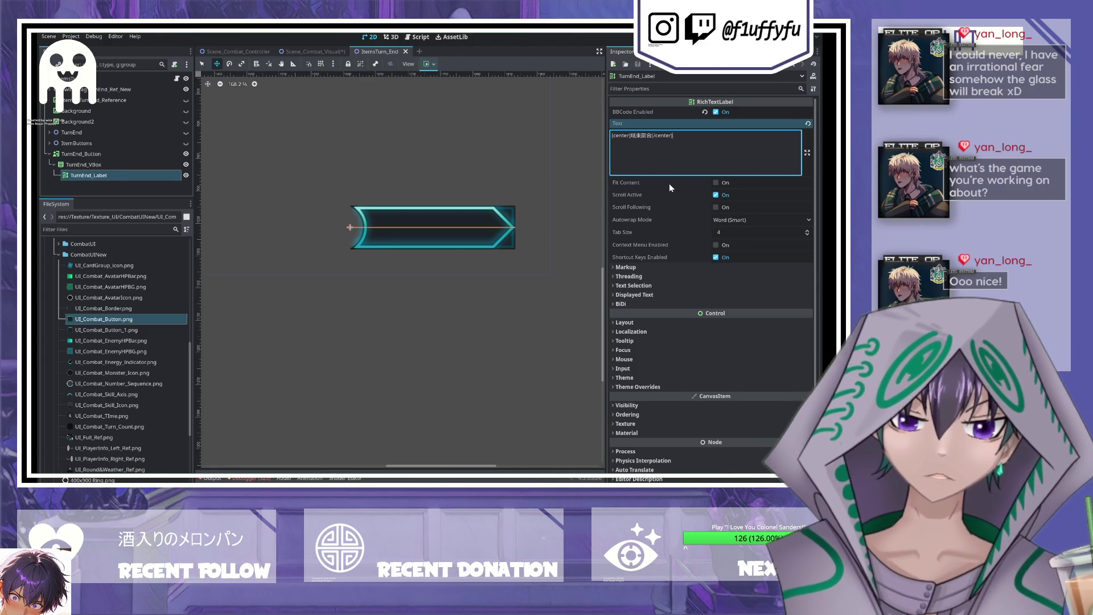
pyautogui.click(710, 194)
pyautogui.click(715, 182)
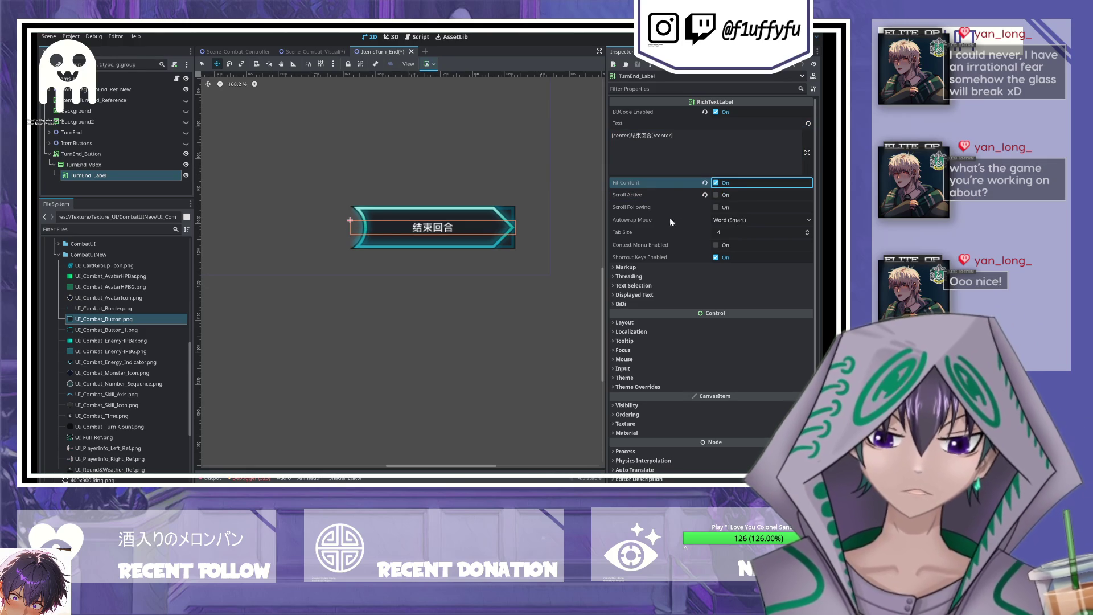
pyautogui.hotkey('ctrl', 's')
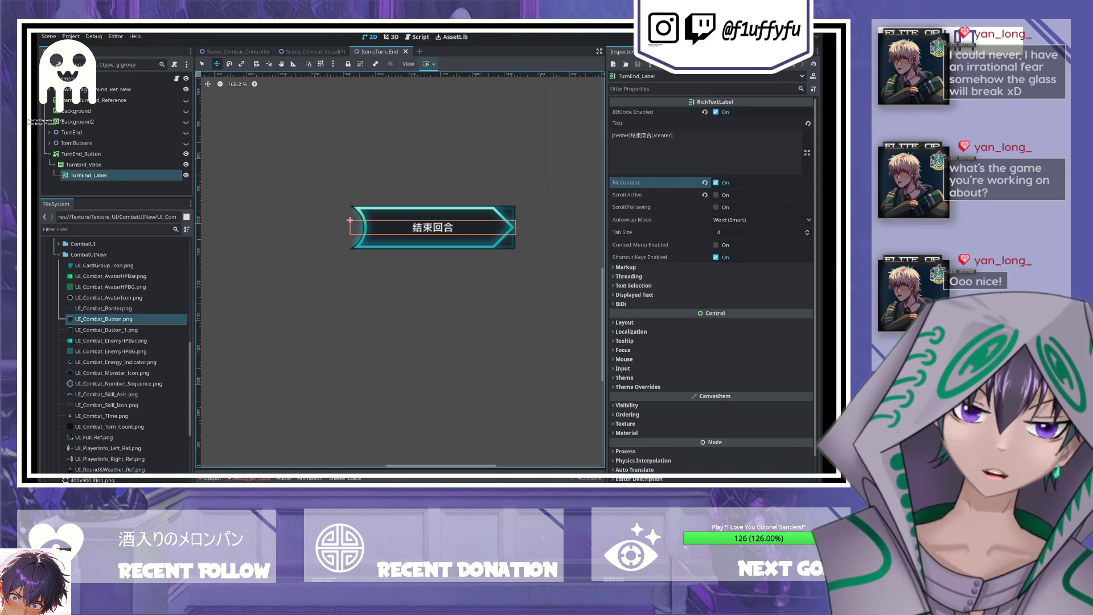
# - Override the label's Normal Font Size to 32 and save the scene
pyautogui.scroll(-1, 648, 365)
pyautogui.click(647, 361)
pyautogui.scroll(-2, 648, 364)
pyautogui.click(633, 349)
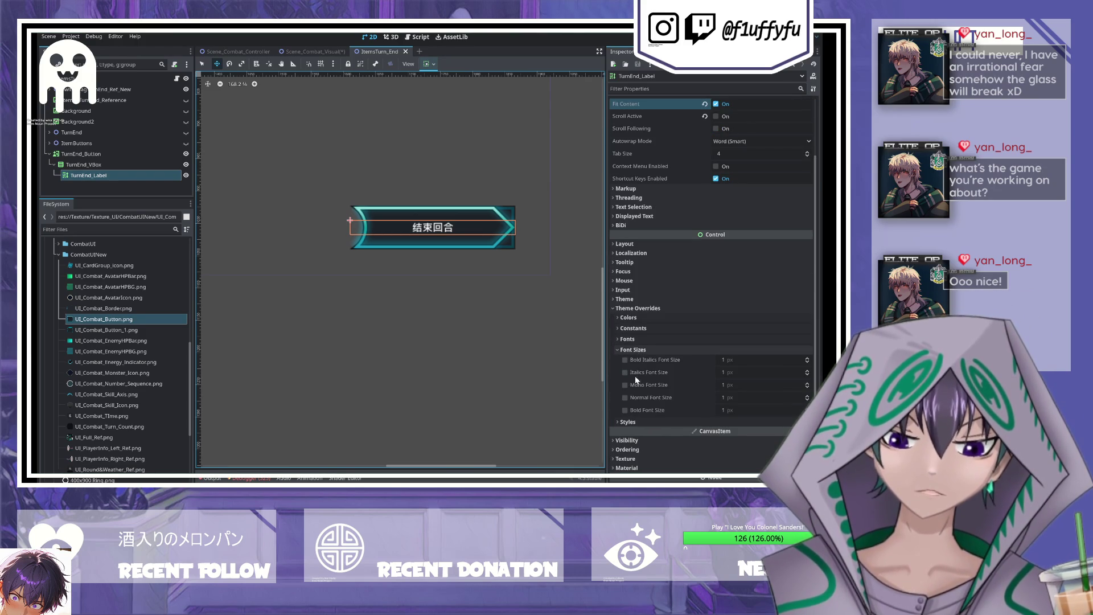
pyautogui.click(625, 397)
pyautogui.click(737, 398)
pyautogui.write('32')
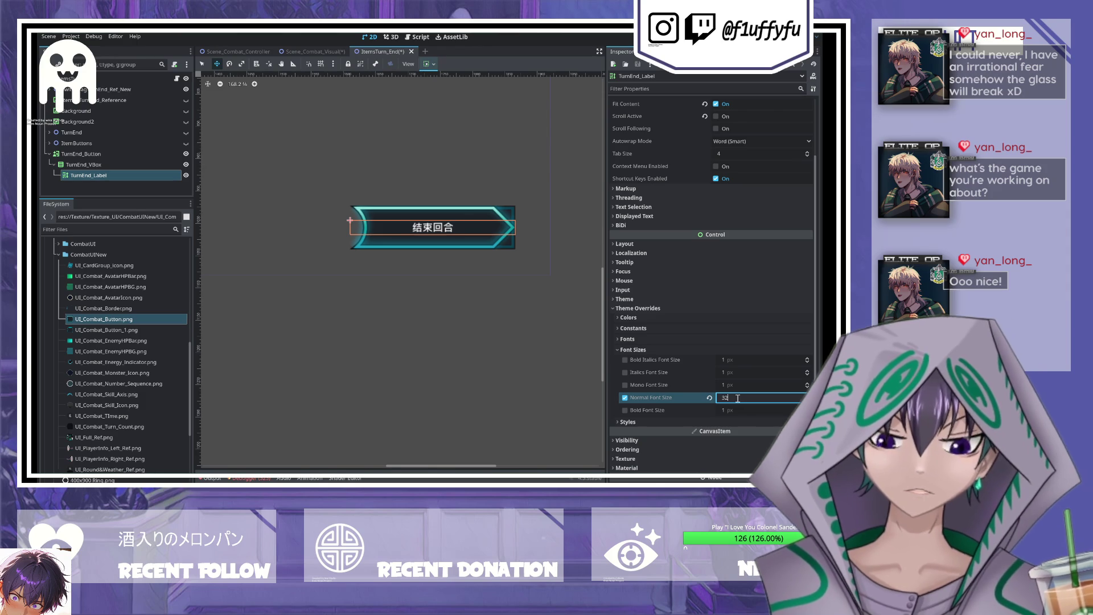
pyautogui.press('Return')
pyautogui.hotkey('ctrl', 's')
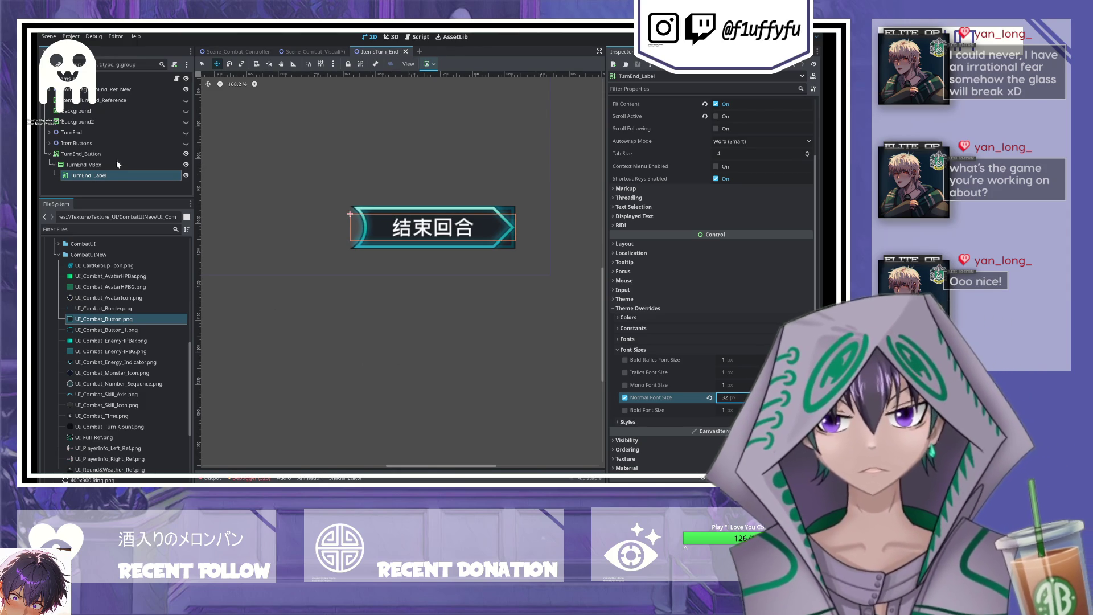
pyautogui.click(118, 165)
pyautogui.click(104, 155)
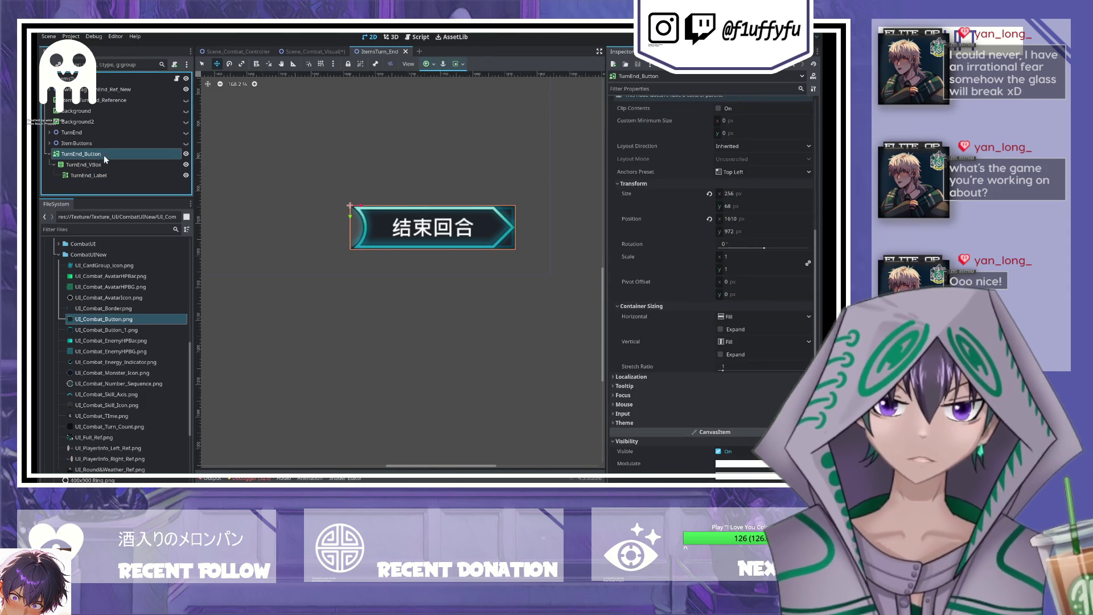
pyautogui.click(106, 164)
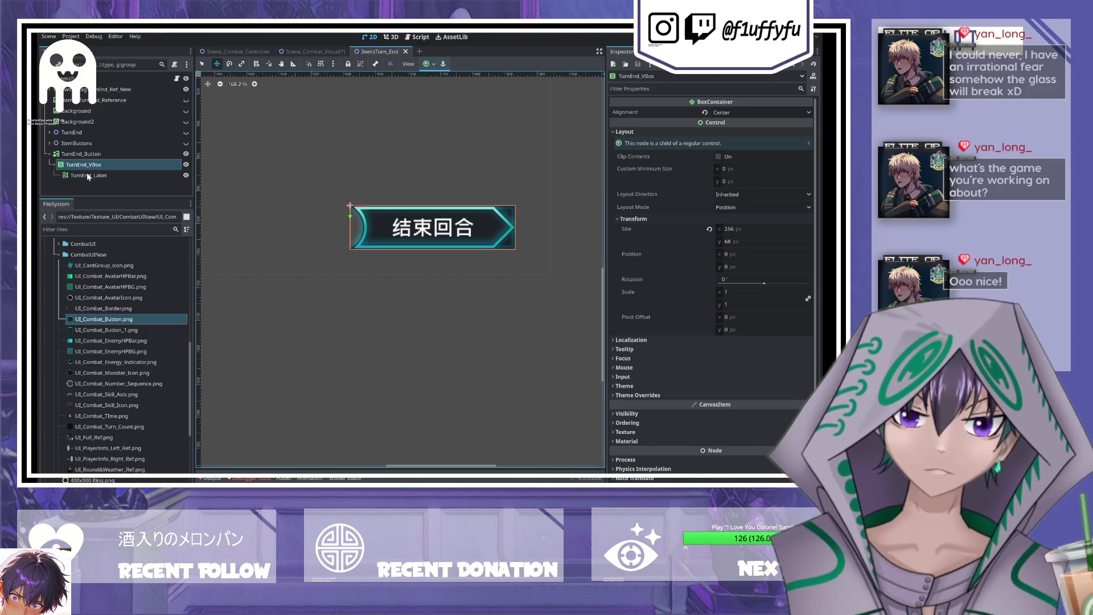
# - Duplicate TurnEnd_Button with Ctrl+D to create TurnEnd_Button2 with its VBox and Label children
pyautogui.click(86, 155)
pyautogui.scroll(-5, 353, 225)
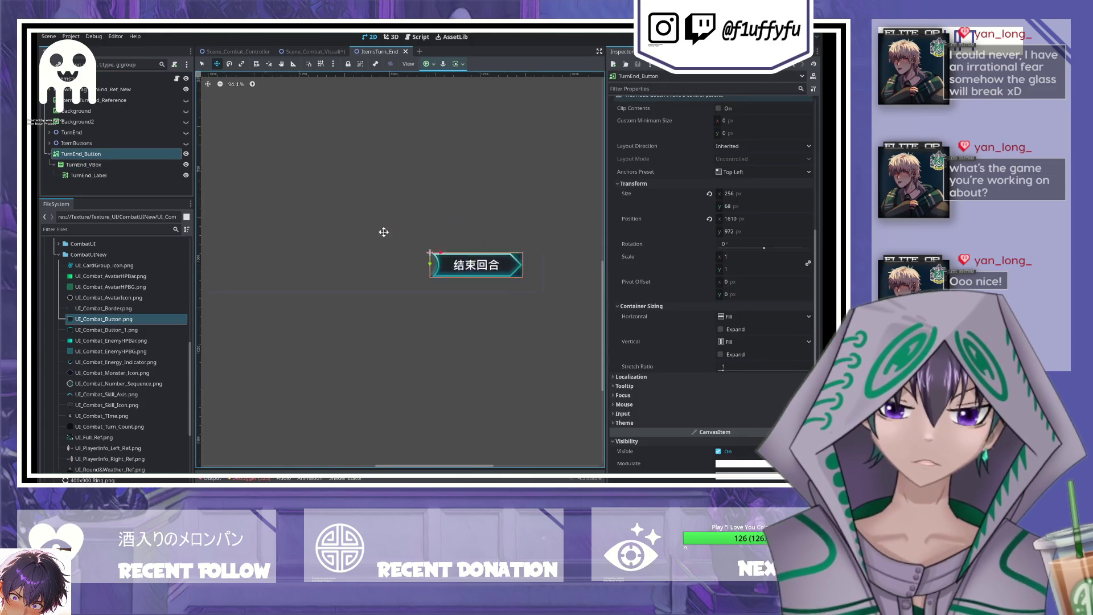
pyautogui.scroll(2, 426, 290)
pyautogui.scroll(-1, 295, 308)
pyautogui.hscroll(-2, 293, 307)
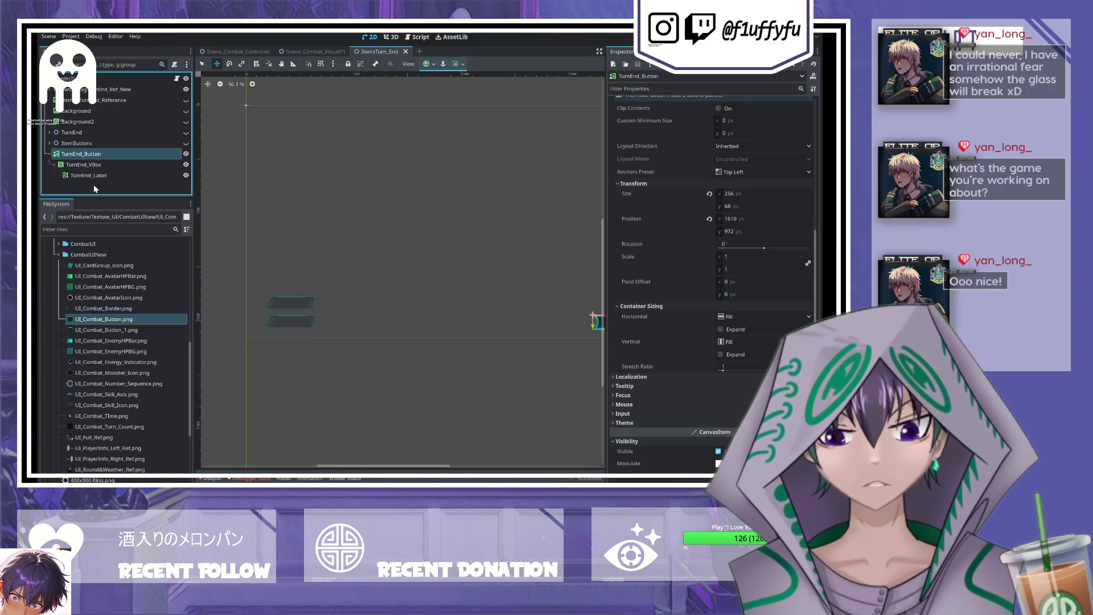
pyautogui.hotkey('ctrl', 'd')
pyautogui.scroll(-1, 94, 182)
pyautogui.scroll(-1, 225, 154)
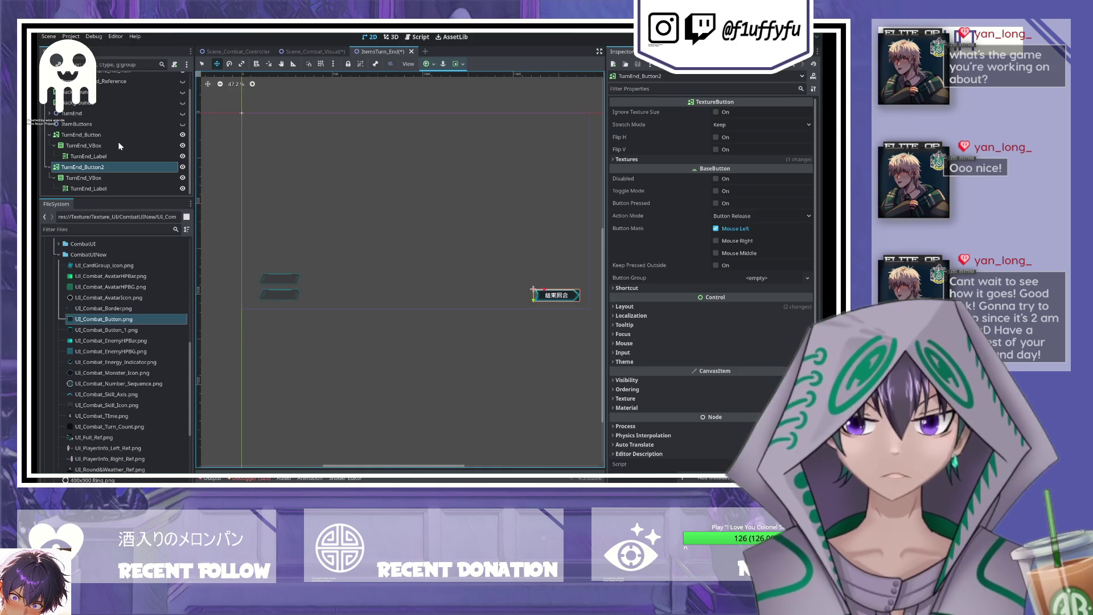
pyautogui.scroll(1, 488, 324)
pyautogui.hscroll(1, 464, 317)
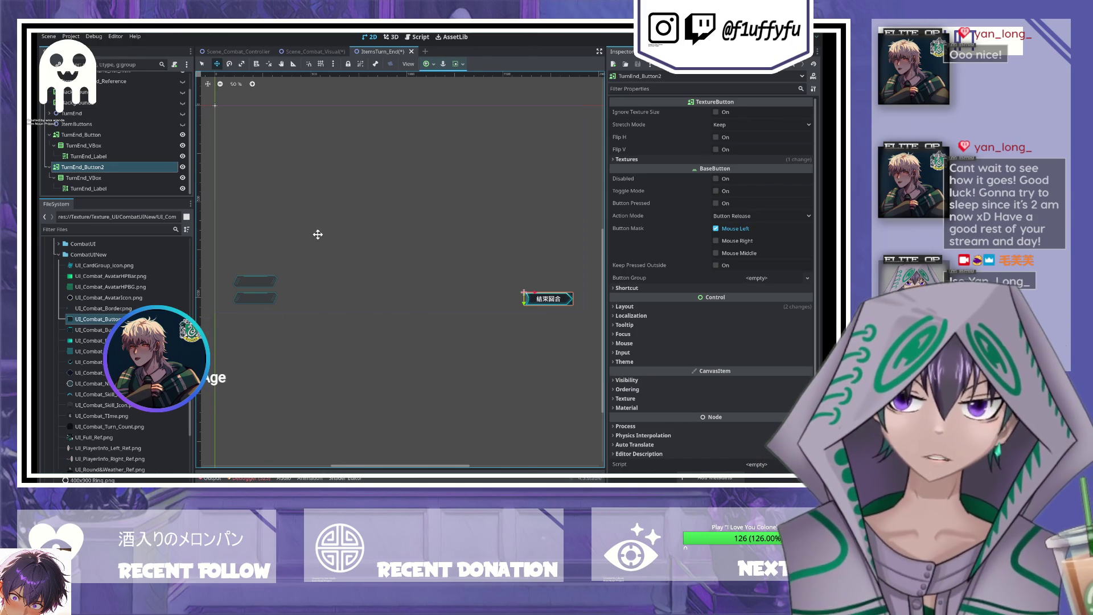
# - Give the duplicate button the UI_Combat_Button_1.png texture and drag it onto the left empty slots
pyautogui.moveTo(96, 329)
pyautogui.mouseDown()
pyautogui.moveTo(399, 276)
pyautogui.moveTo(740, 132)
pyautogui.moveTo(706, 138)
pyautogui.moveTo(726, 91)
pyautogui.moveTo(687, 106)
pyautogui.moveTo(746, 206)
pyautogui.moveTo(678, 240)
pyautogui.moveTo(90, 354)
pyautogui.moveTo(608, 202)
pyautogui.moveTo(695, 214)
pyautogui.moveTo(638, 159)
pyautogui.moveTo(183, 329)
pyautogui.moveTo(760, 174)
pyautogui.mouseUp()
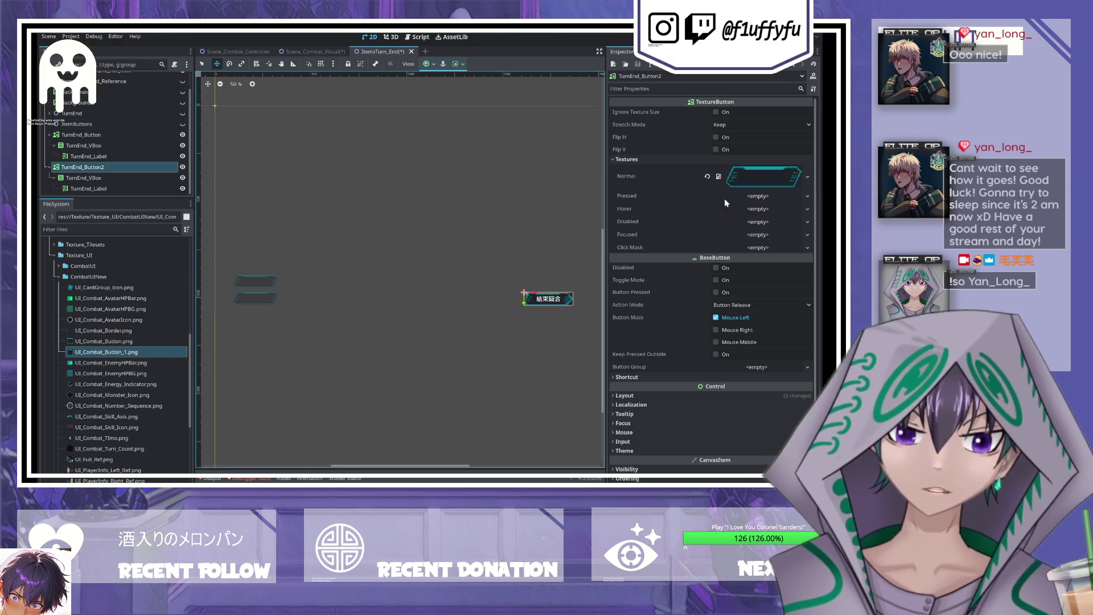
pyautogui.moveTo(541, 299); pyautogui.dragTo(244, 270)
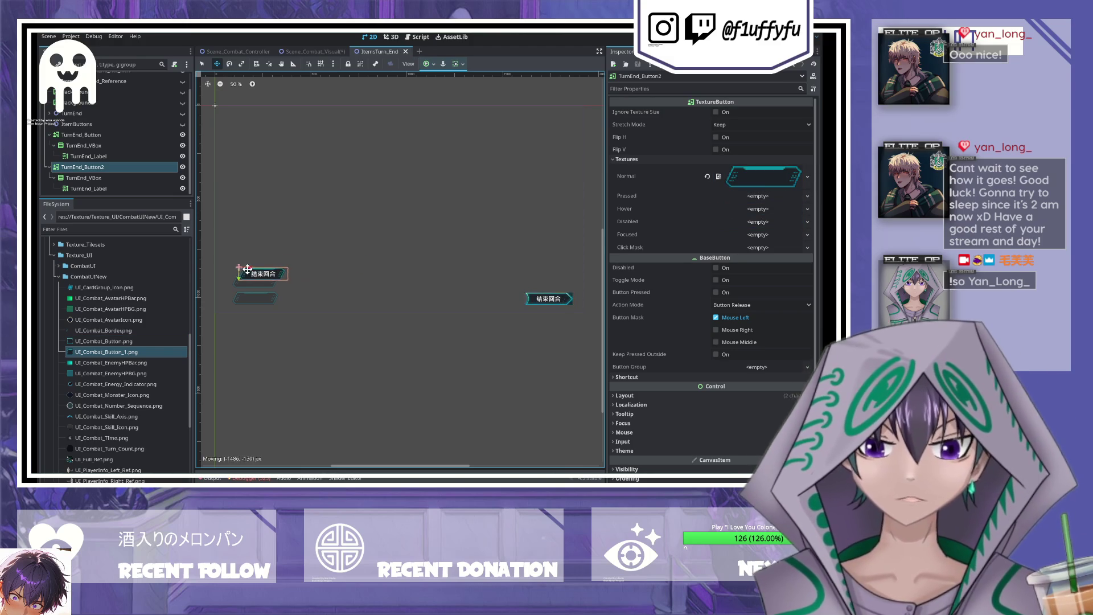
pyautogui.scroll(1, 269, 290)
pyautogui.scroll(5, 269, 294)
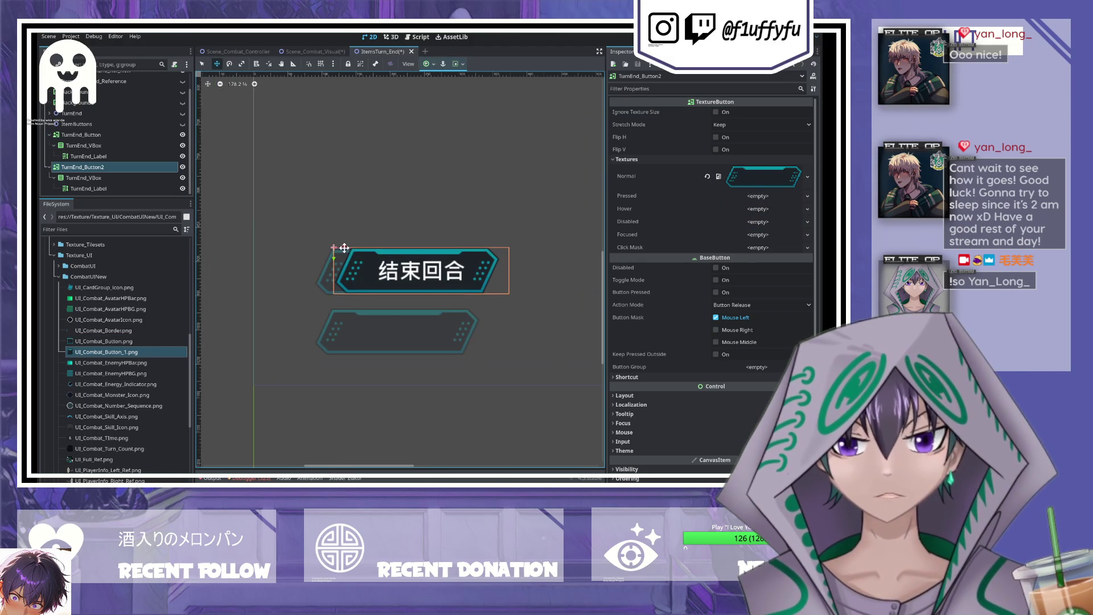
# - Place the button at position 88, 881 over the upper slot, restore its width to 244, and save
pyautogui.click(620, 397)
pyautogui.scroll(-5, 644, 411)
pyautogui.click(654, 351)
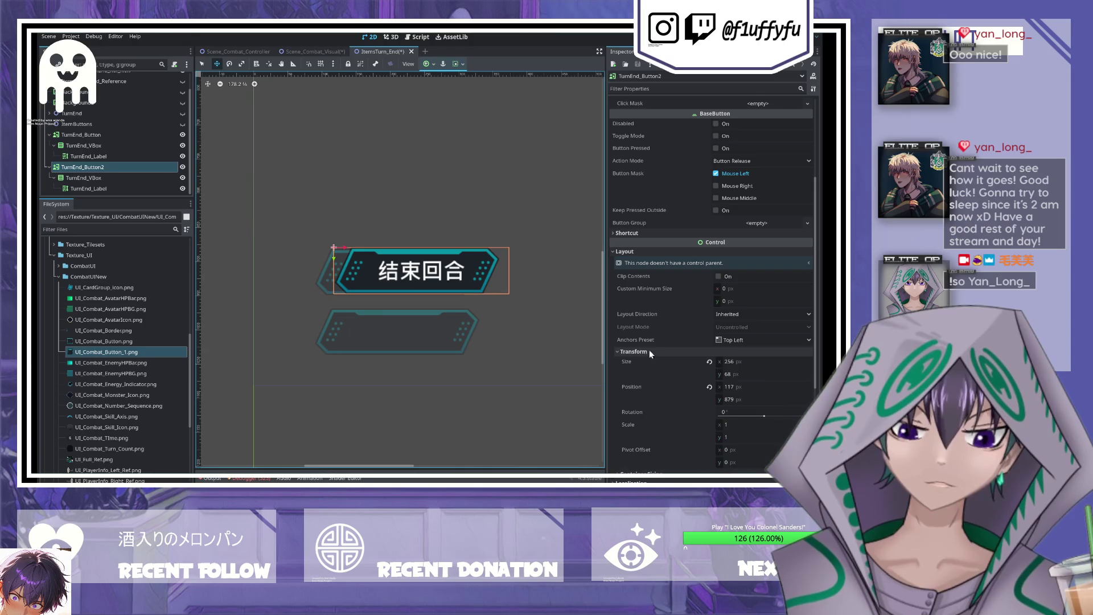
pyautogui.moveTo(361, 280); pyautogui.dragTo(342, 282)
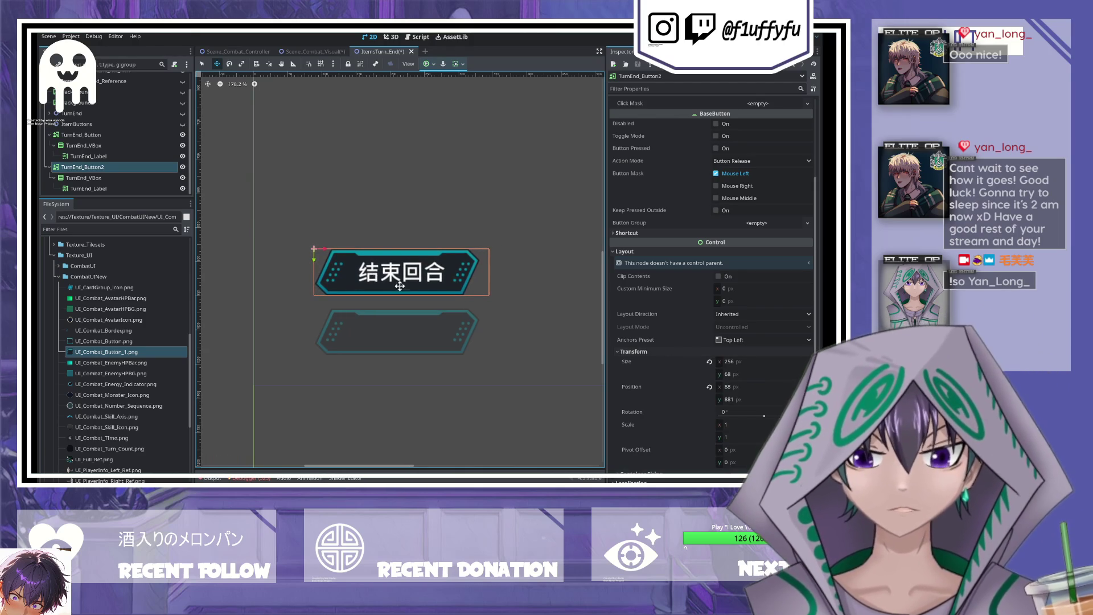
pyautogui.click(709, 364)
pyautogui.moveTo(439, 270); pyautogui.dragTo(438, 269)
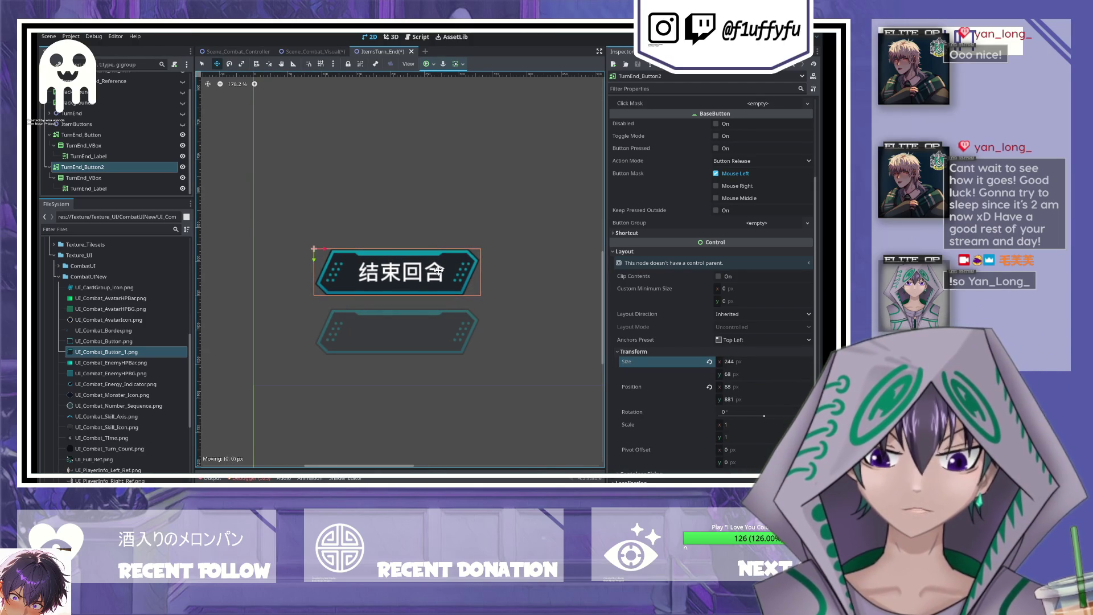
pyautogui.click(51, 170)
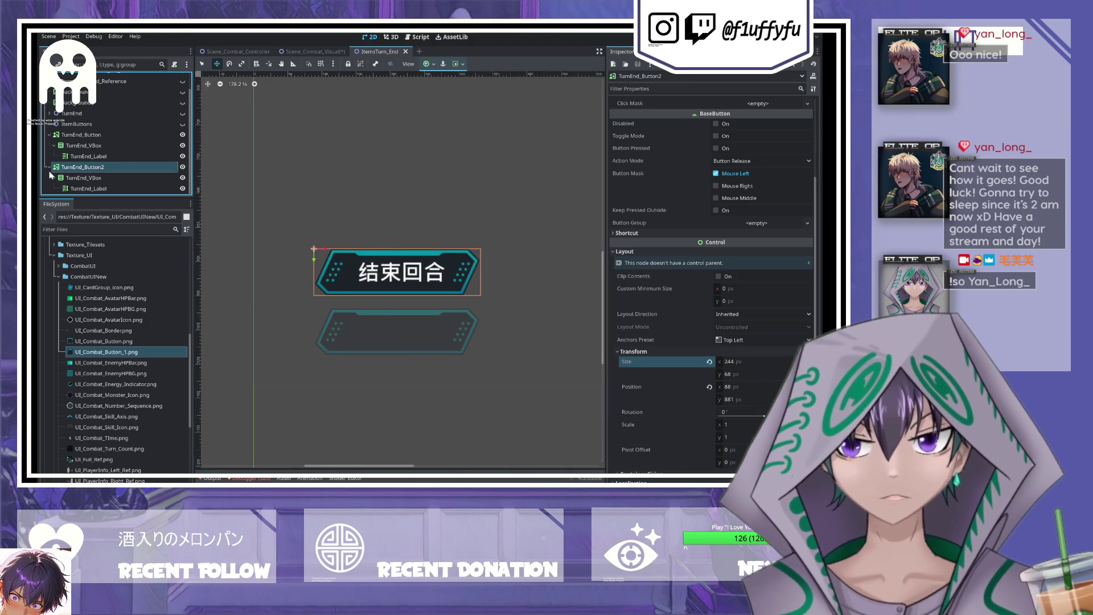
pyautogui.hotkey('ctrl', 's')
pyautogui.click(88, 189)
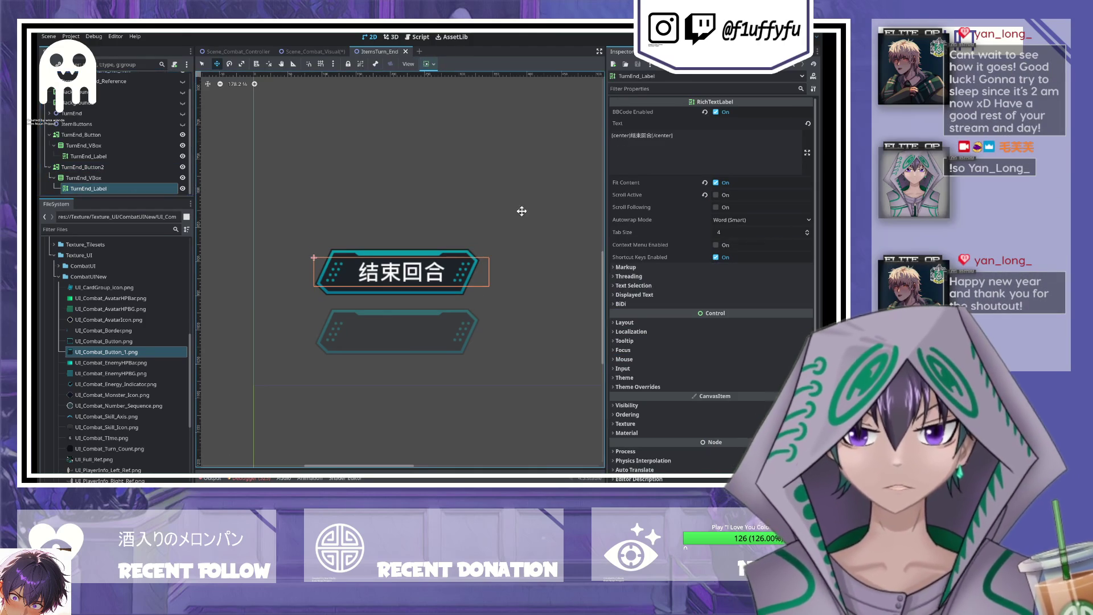
# - Change the label text to [center]道具[/center] and rename the button to Items_Button2
pyautogui.doubleClick(632, 135)
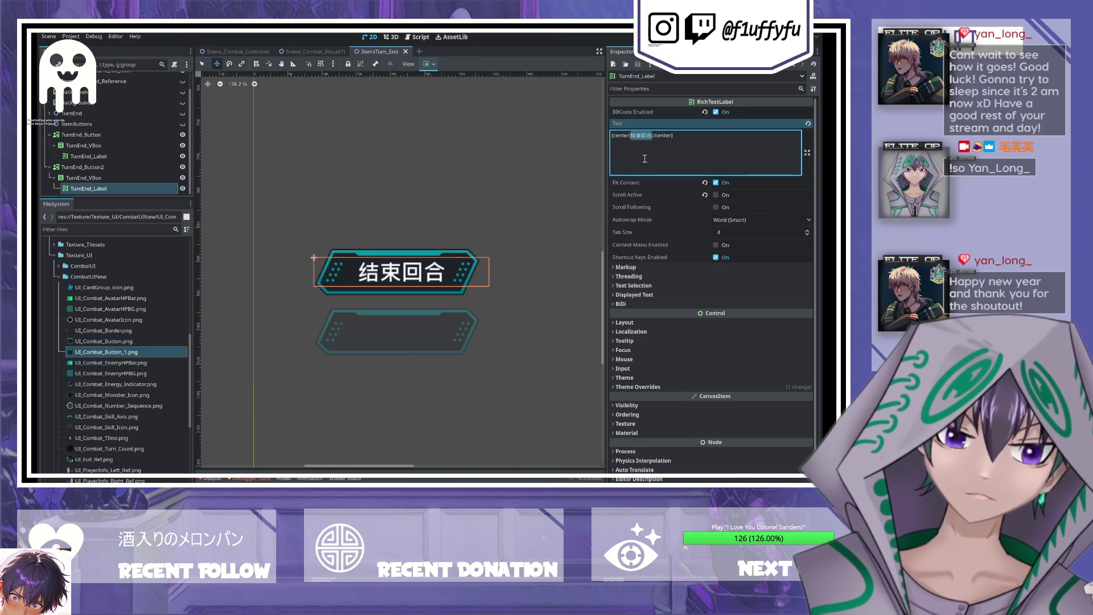
pyautogui.write('dao')
pyautogui.write('道具')
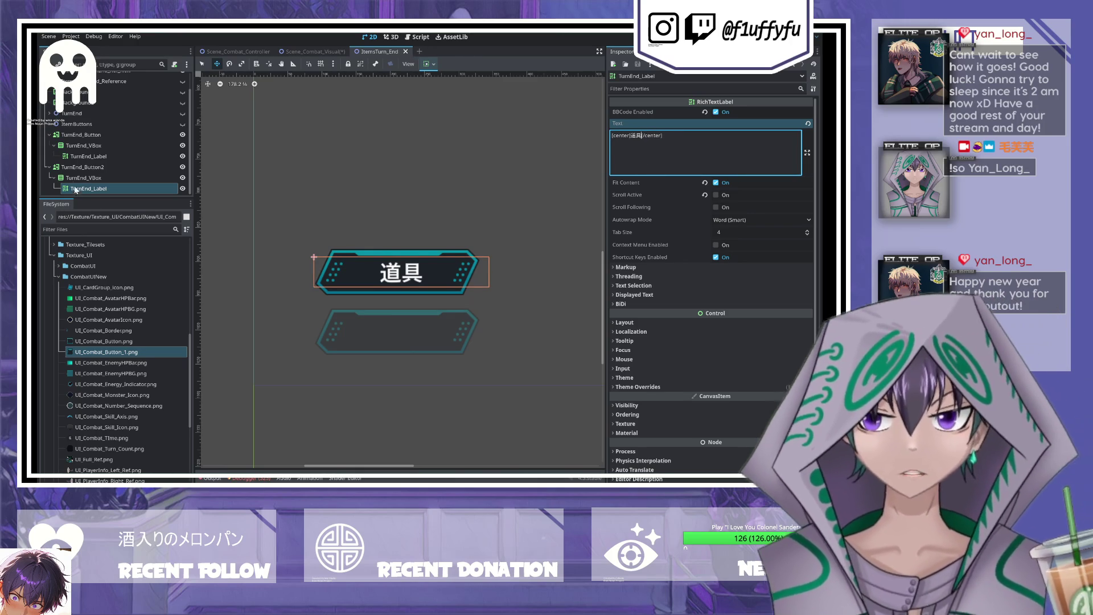
pyautogui.click(67, 170)
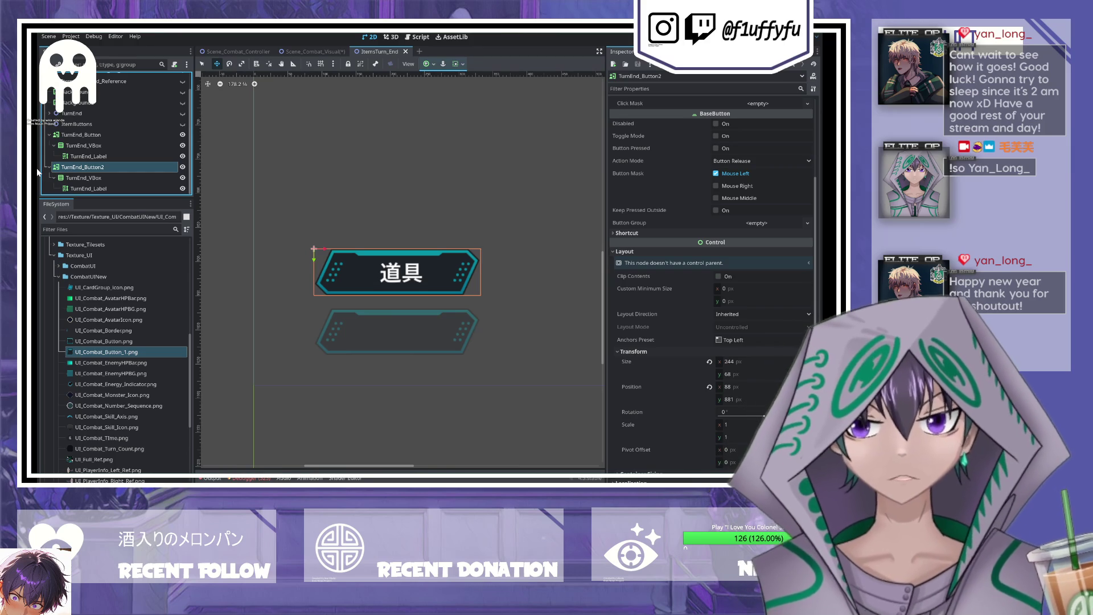
pyautogui.write('Items')
pyautogui.press('Return')
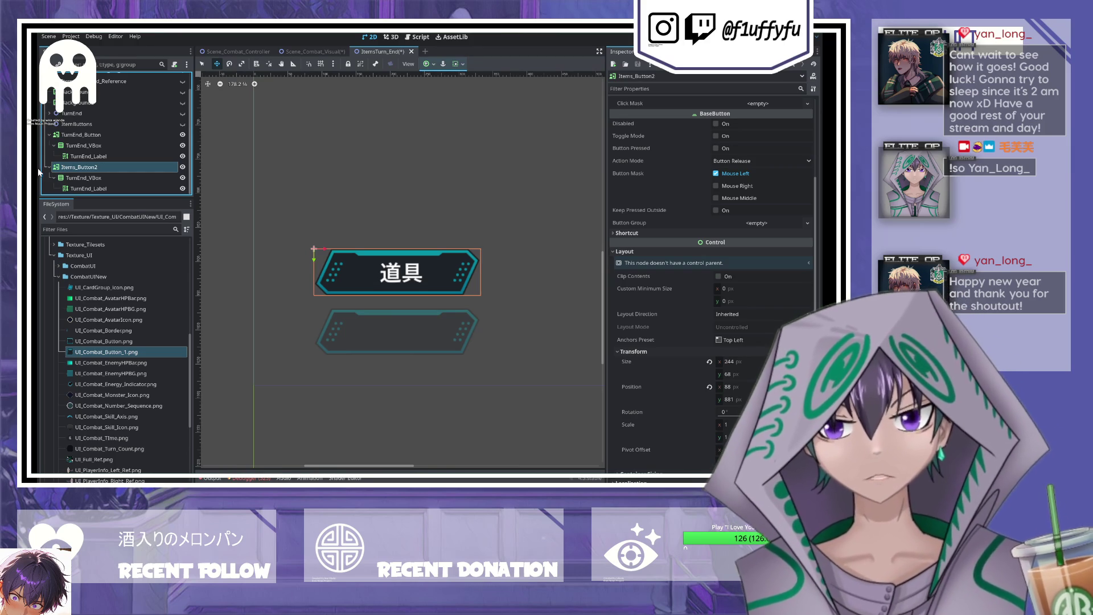
# - Rename its children to Items_VBox and Items_Label, then save the scene
pyautogui.click(73, 179)
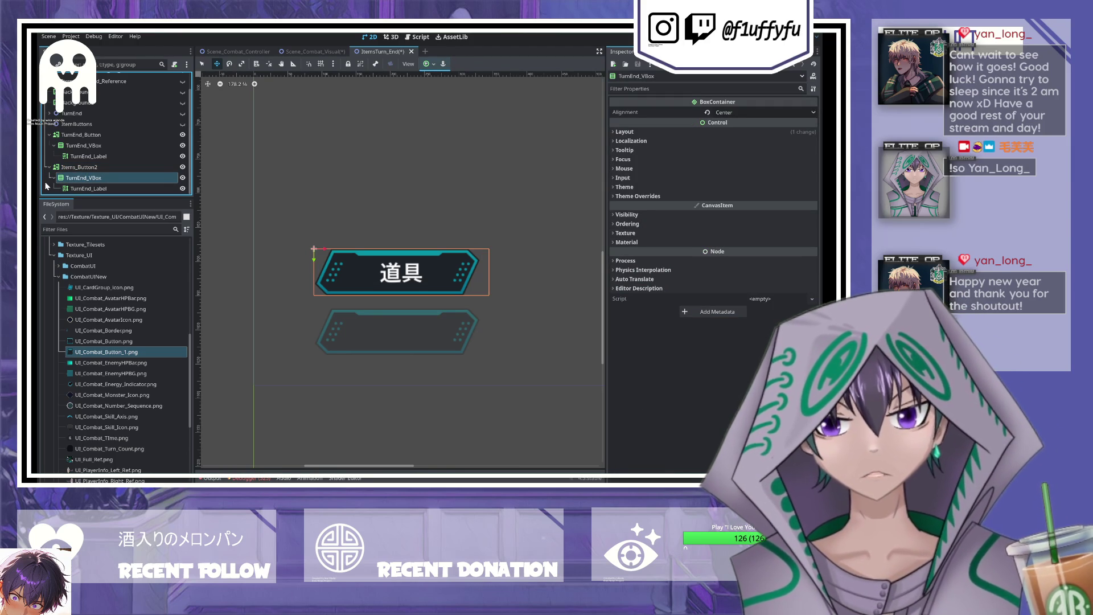
pyautogui.write('Items')
pyautogui.press('Return')
pyautogui.click(86, 189)
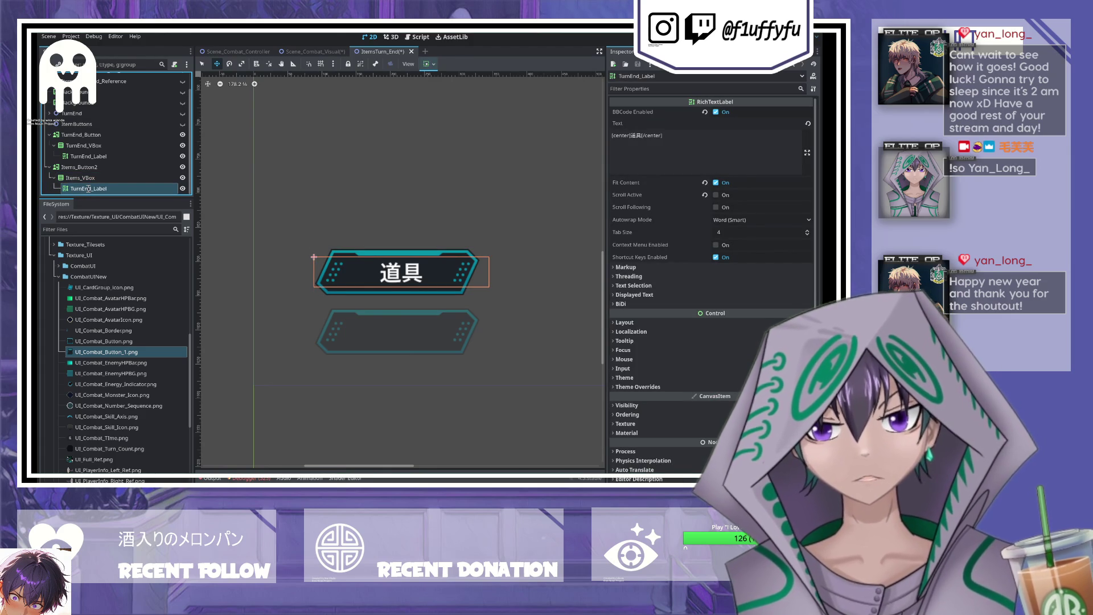
pyautogui.write('Items')
pyautogui.press('Return')
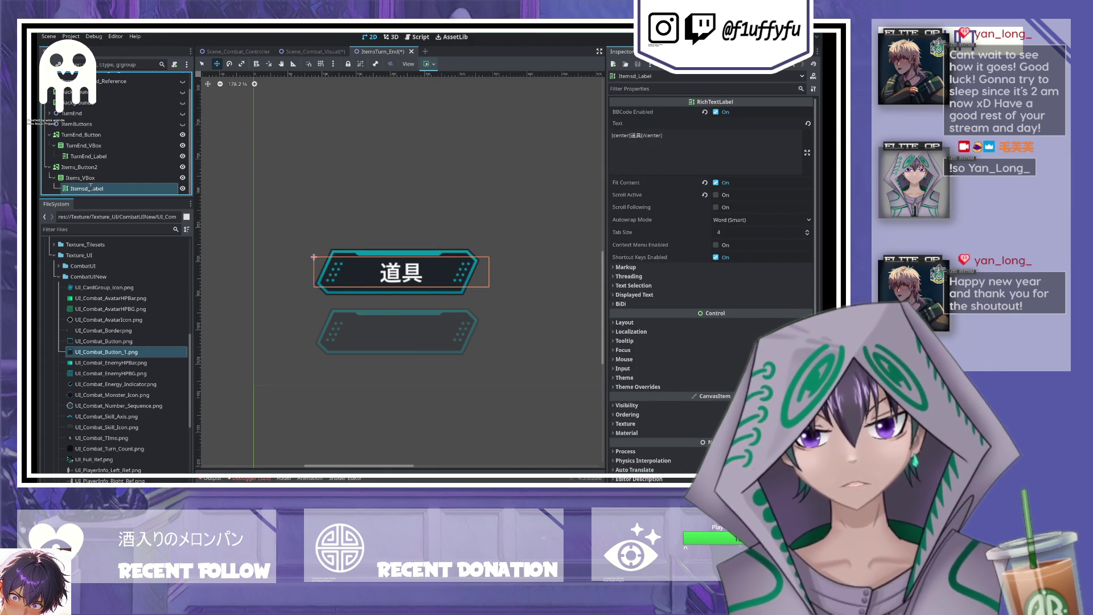
pyautogui.press('BackSpace')
pyautogui.press('Return')
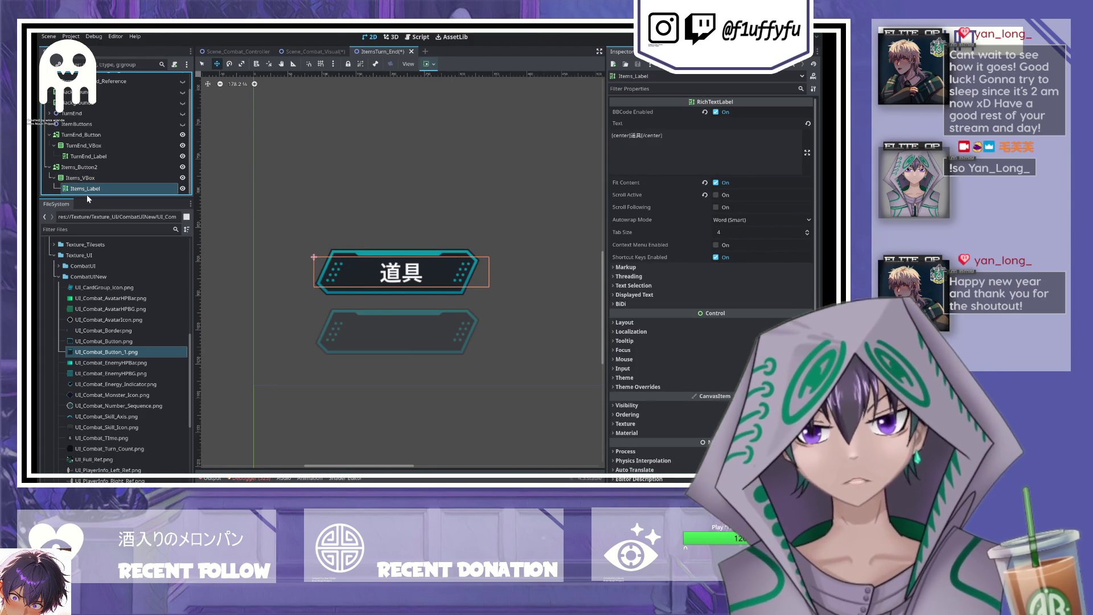
pyautogui.hotkey('ctrl', 's')
pyautogui.click(85, 166)
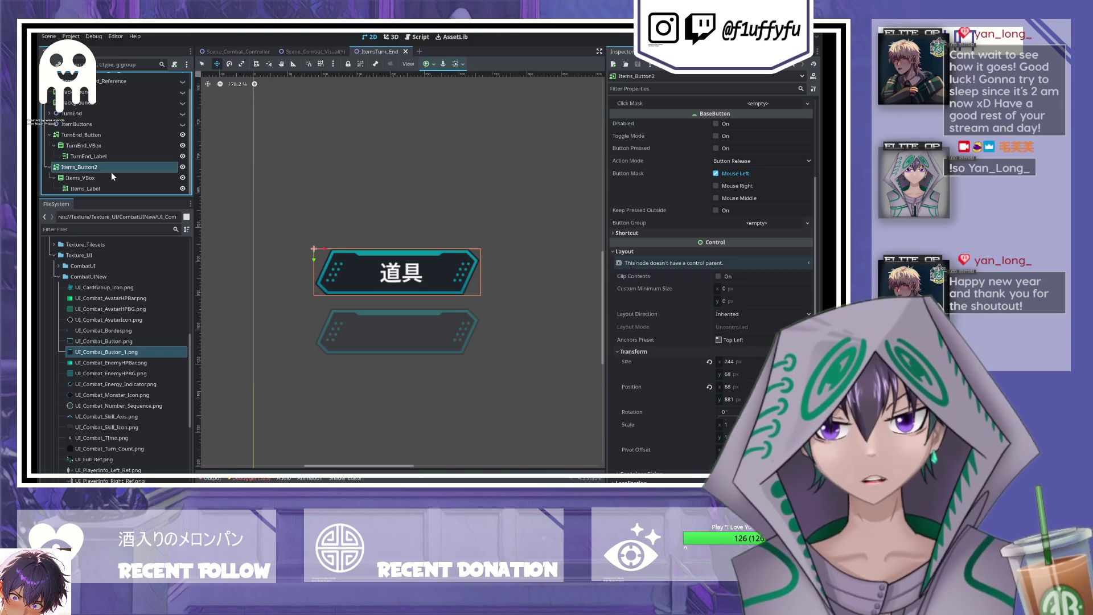
# - Duplicate Items_Button2 and rename the copy and children to Skills_Button2, Skills_VBox, Skills_Label; save
pyautogui.hotkey('ctrl', 'd')
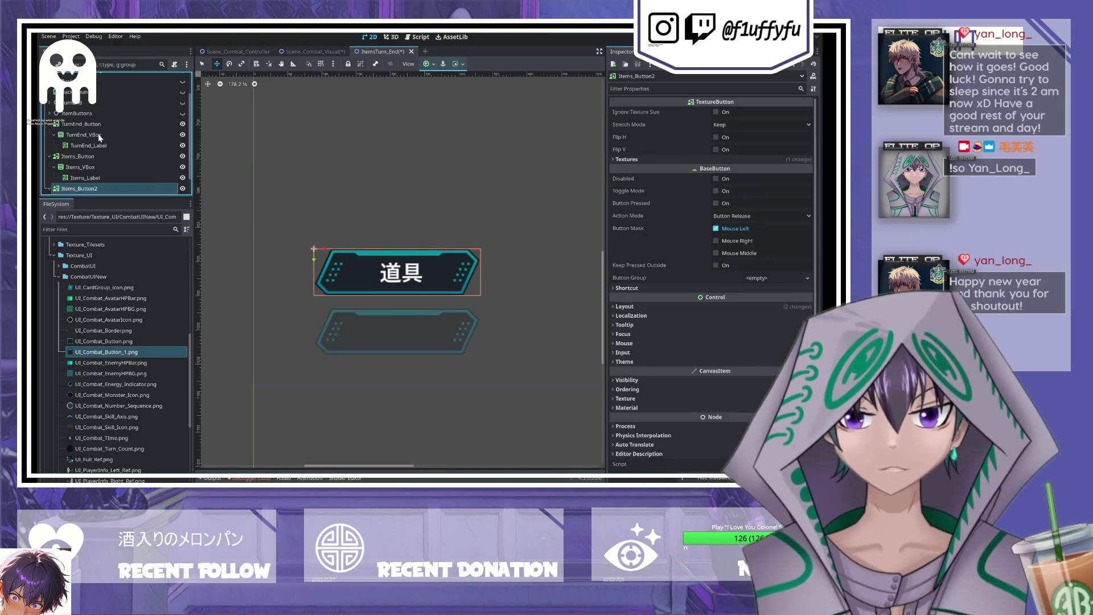
pyautogui.scroll(-1, 77, 152)
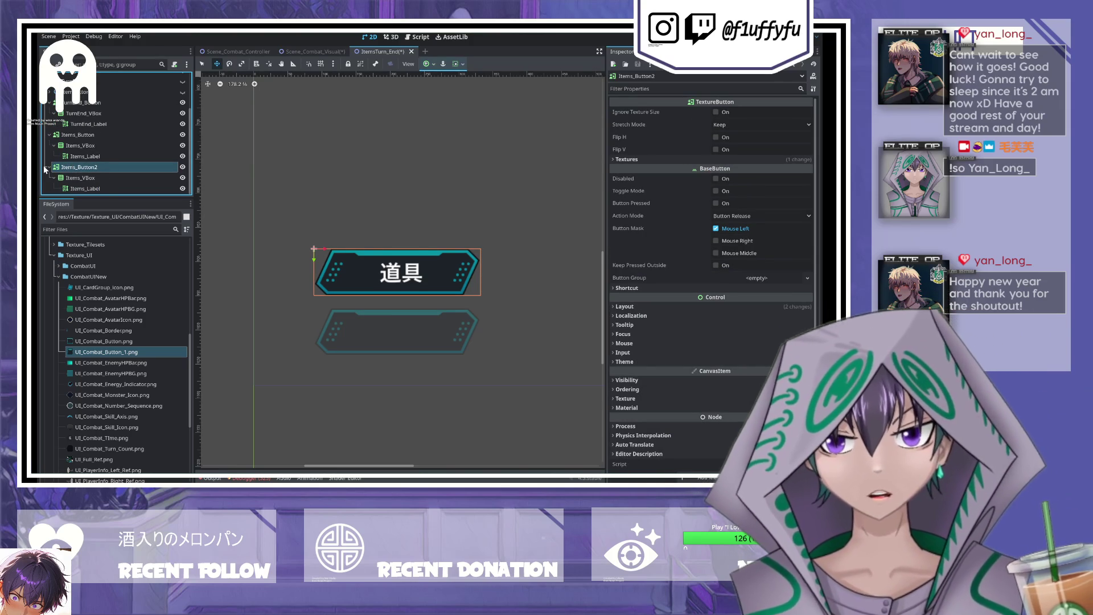
pyautogui.write('Skills')
pyautogui.click(76, 177)
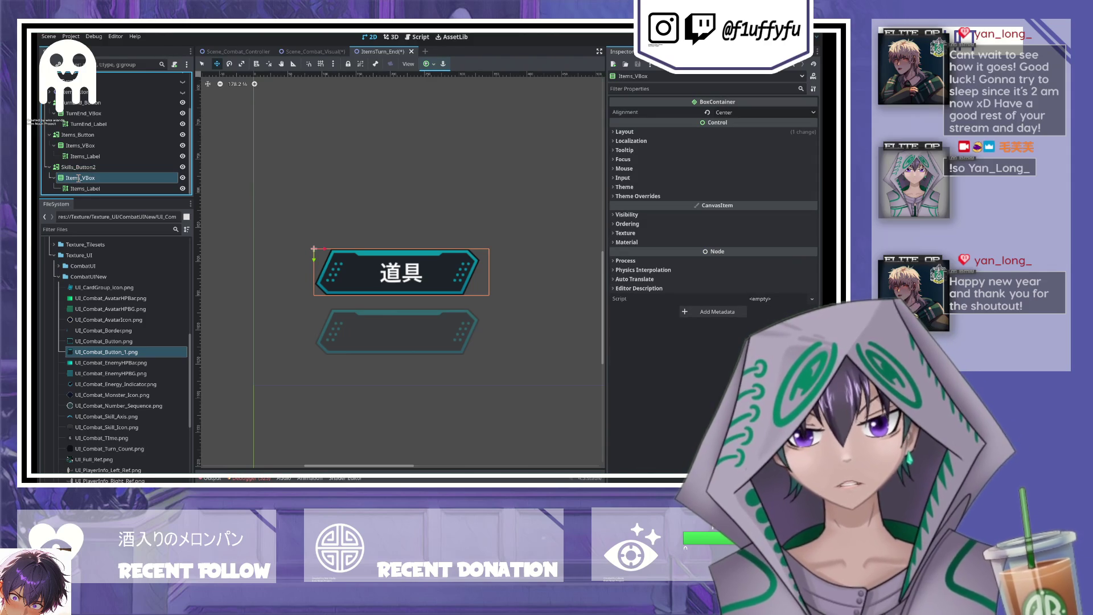
pyautogui.write('Skills')
pyautogui.click(83, 193)
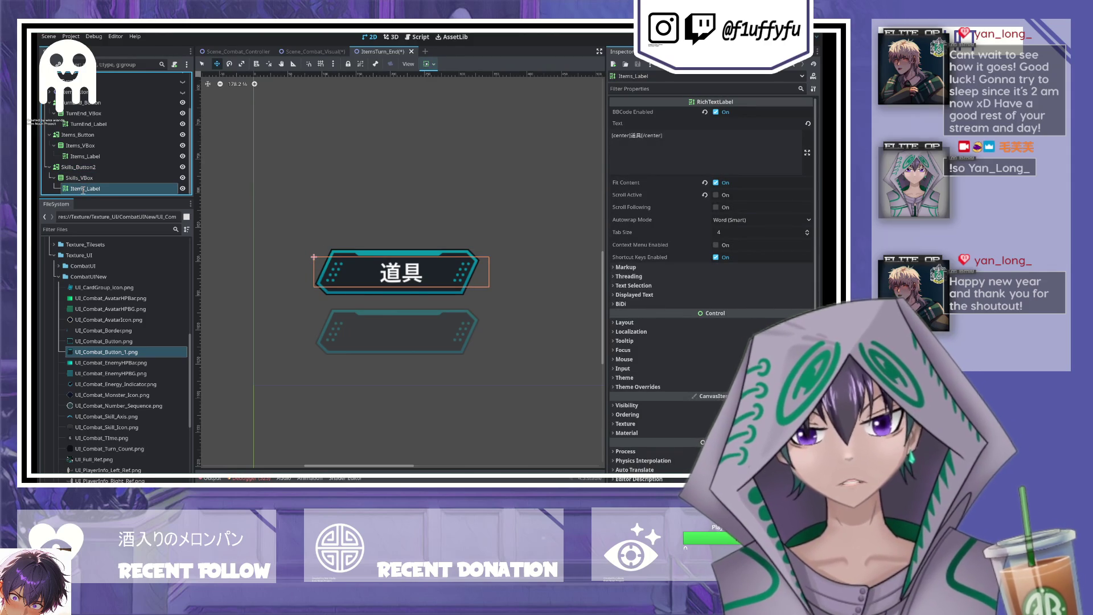
pyautogui.write('Skills')
pyautogui.press('Return')
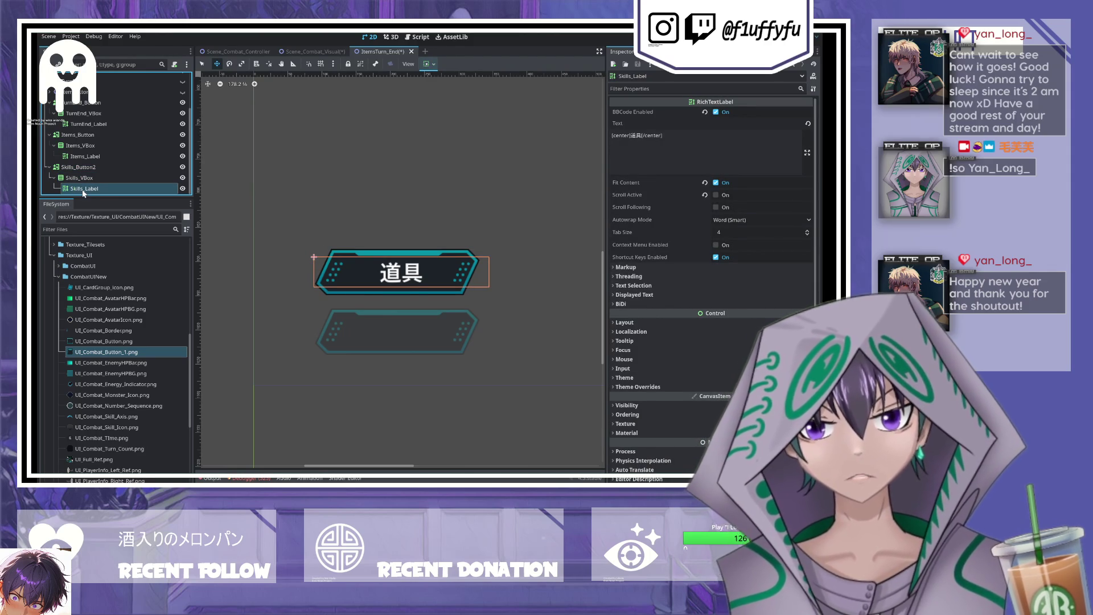
pyautogui.hotkey('ctrl', 's')
# - Change the Skills label's BBCode text to [center]技能[/center] and save the scene
pyautogui.click(637, 136)
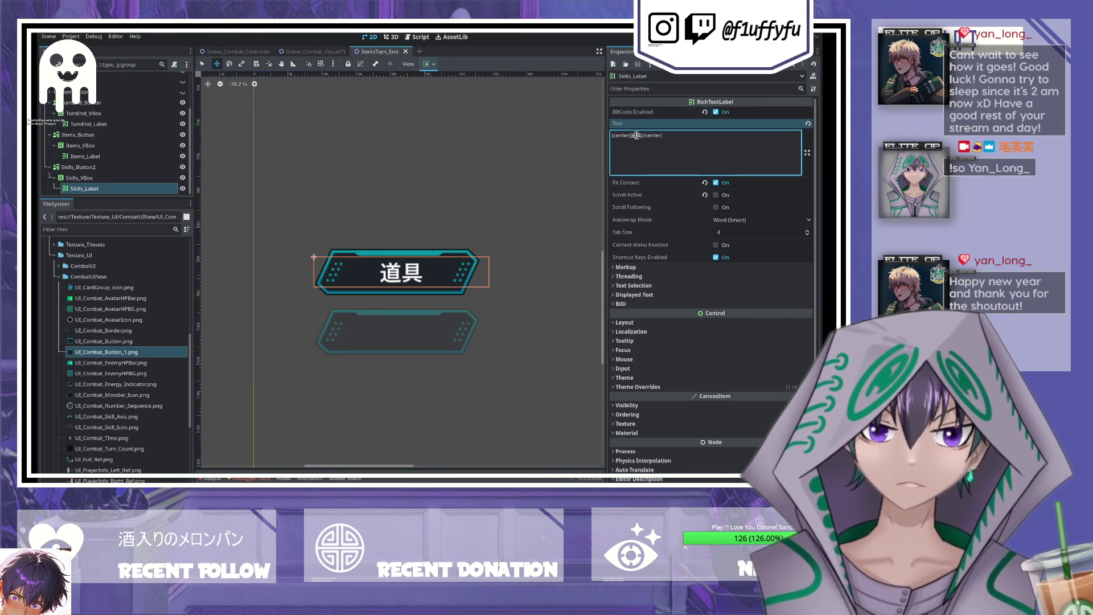
pyautogui.press('BackSpace')
pyautogui.press('BackSpace')
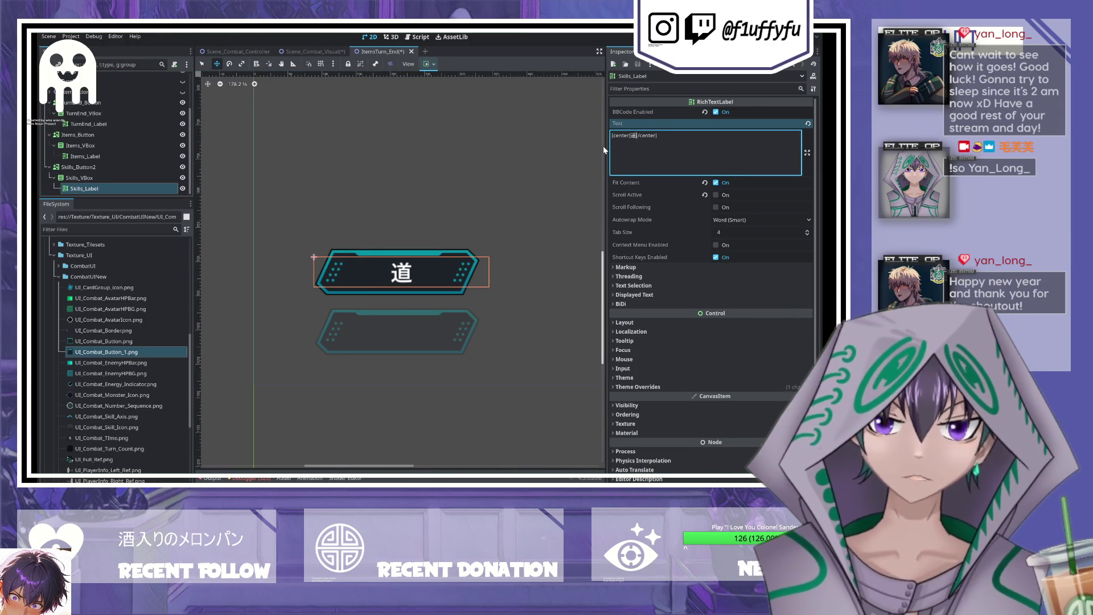
pyautogui.write("ji'nen")
pyautogui.press('BackSpace')
pyautogui.press('BackSpace')
pyautogui.press('BackSpace')
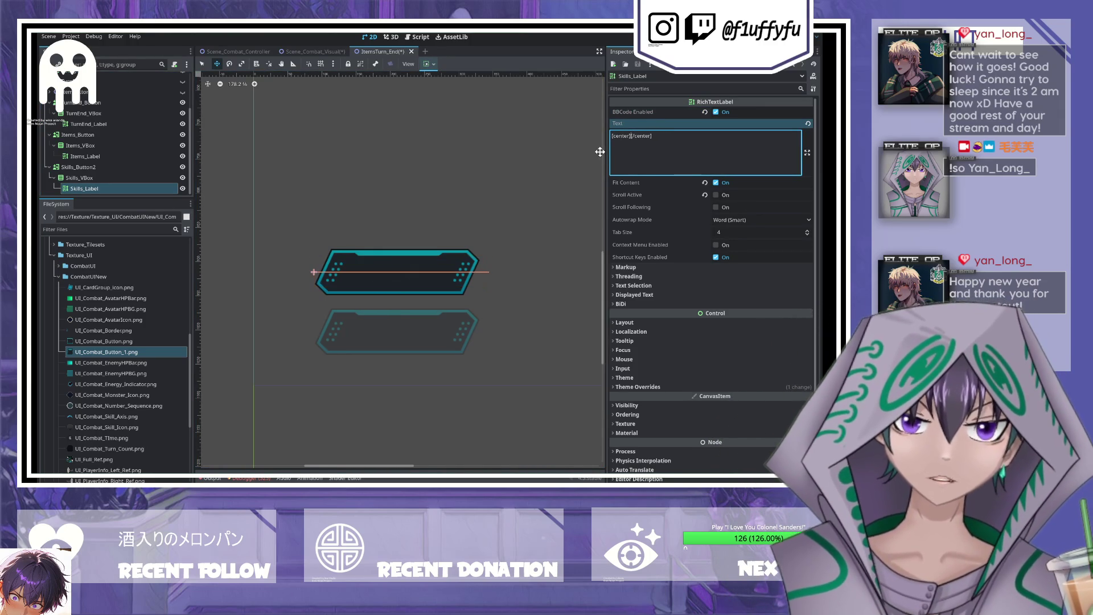
pyautogui.write('jineng')
pyautogui.press('space')
pyautogui.hotkey('ctrl', 's')
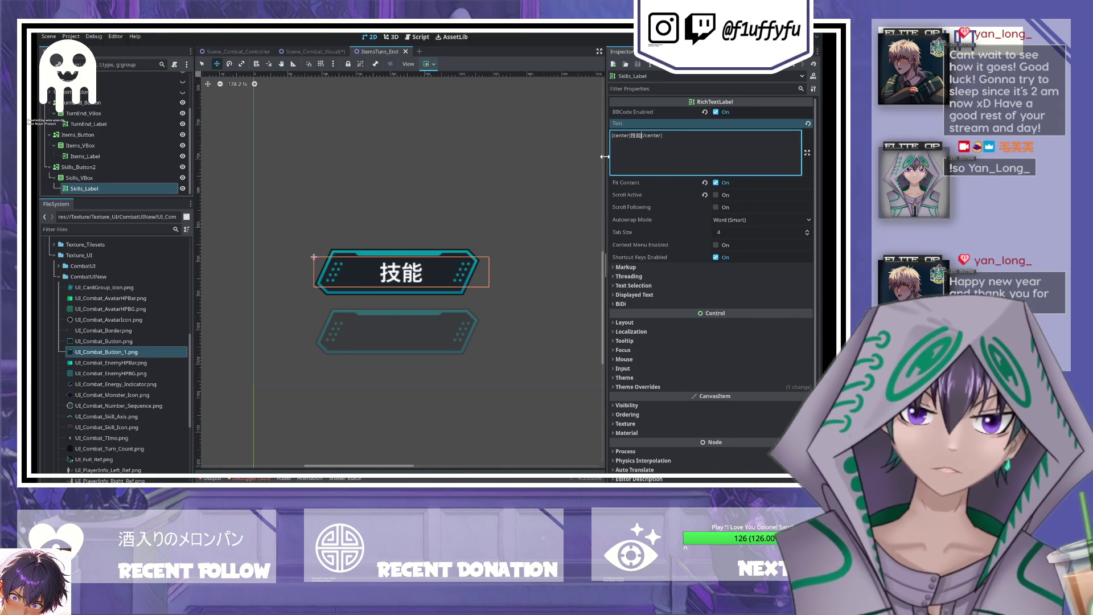
pyautogui.click(80, 167)
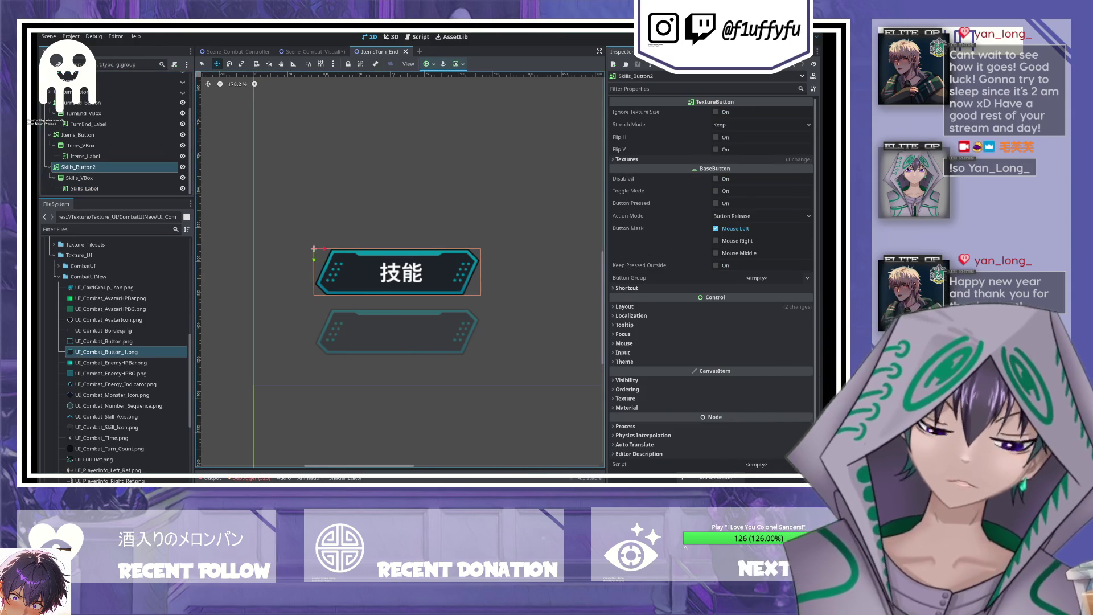
pyautogui.click(91, 167)
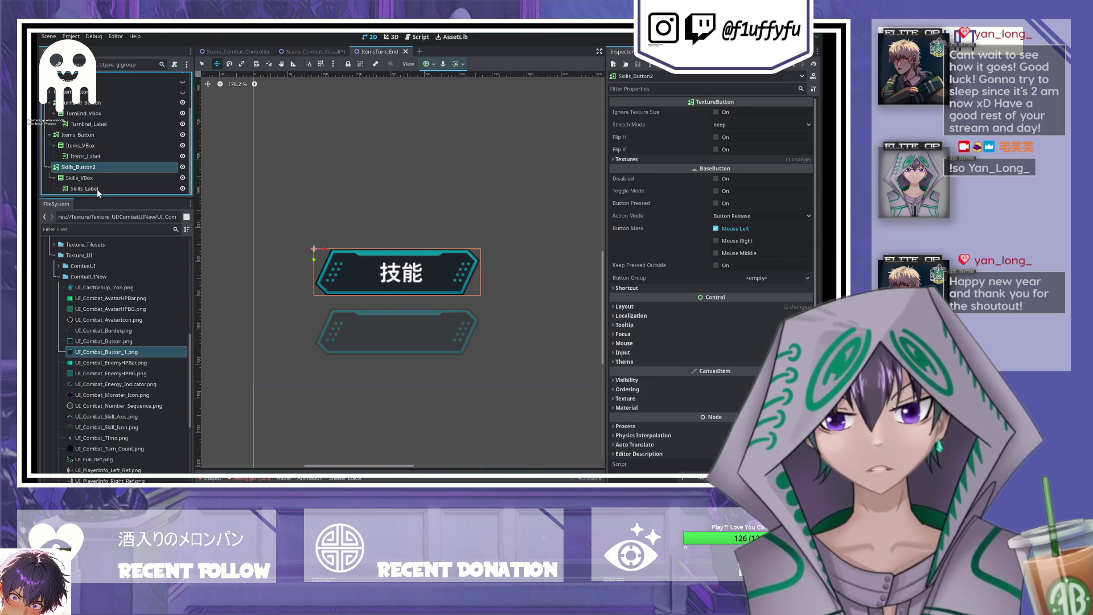
# - Rename the copied button's children to Swap_VBox and Swap_Label and save the scene
pyautogui.click(77, 176)
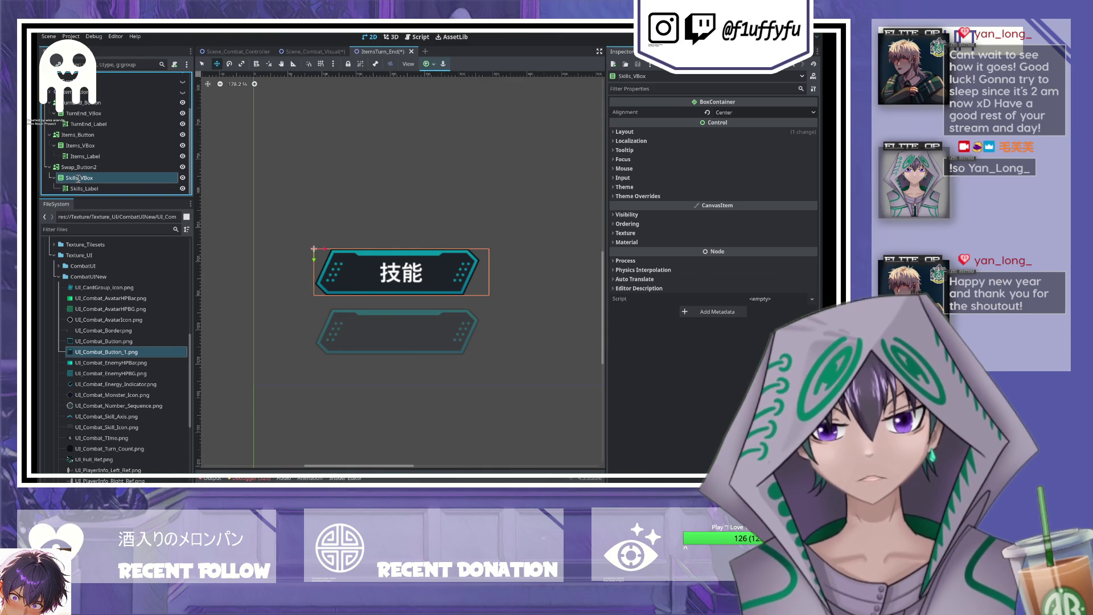
pyautogui.write('Swap')
pyautogui.click(82, 190)
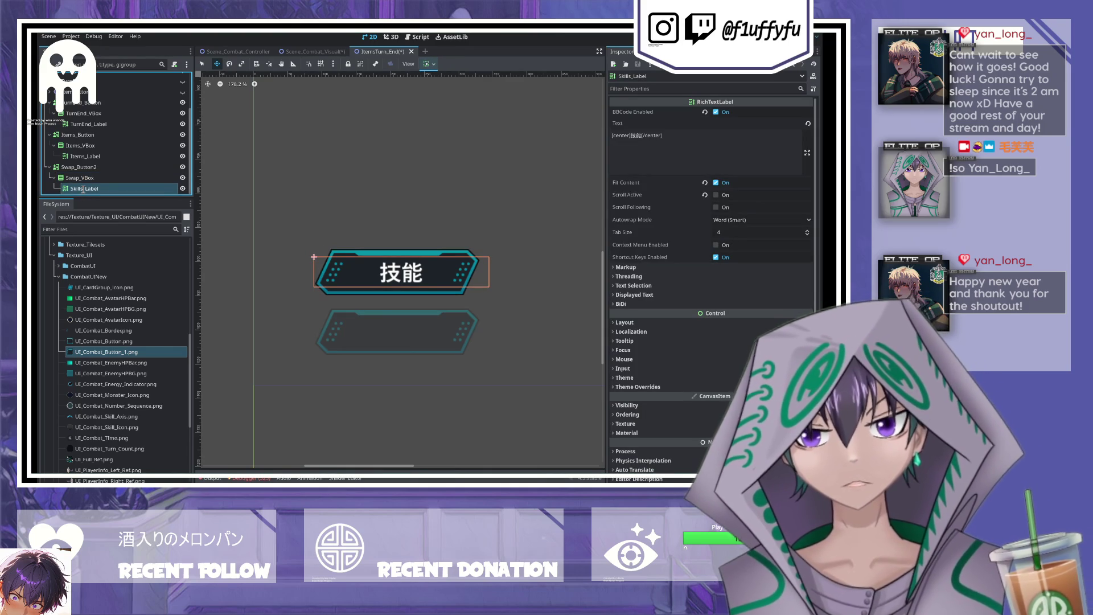
pyautogui.write('Swap')
pyautogui.click(221, 208)
pyautogui.hotkey('ctrl', 's')
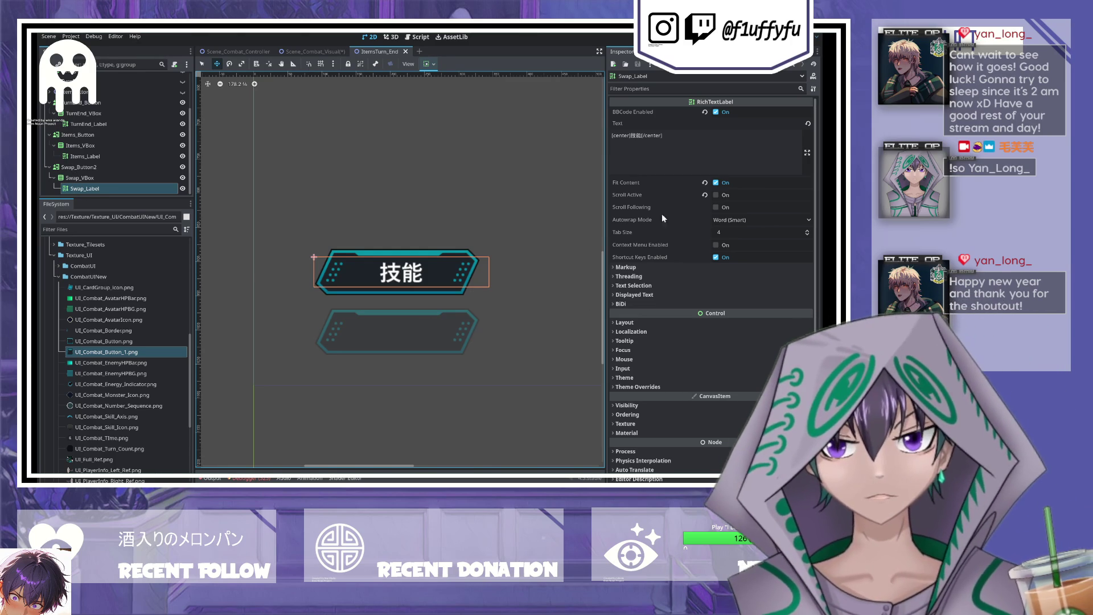
# - Change the label text to [center]换场[/center], save, and move the button below the 道具 button
pyautogui.doubleClick(641, 136)
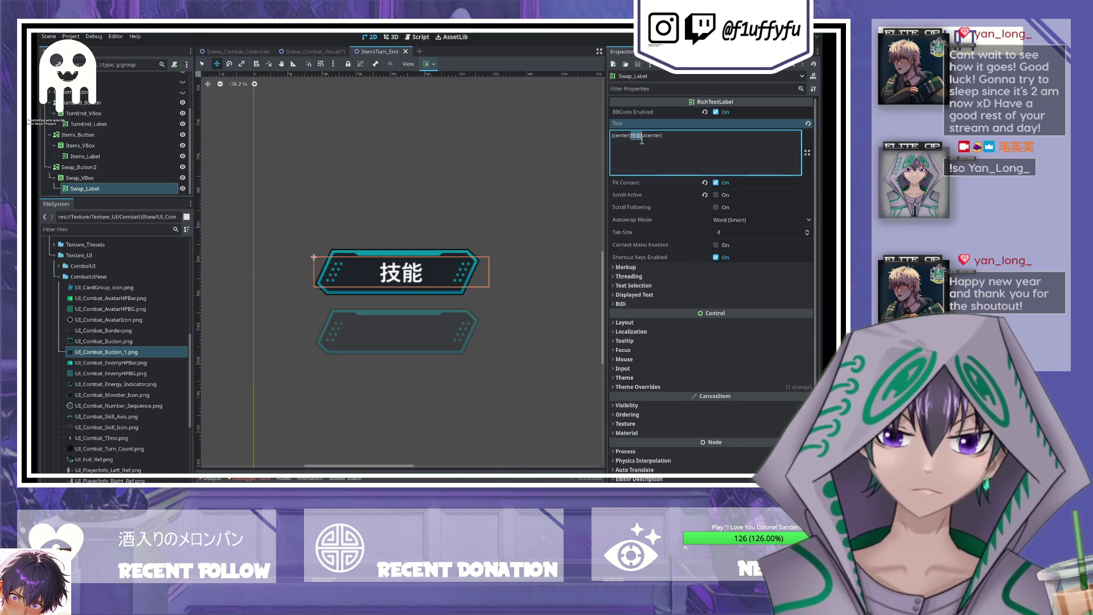
pyautogui.write('huanchang')
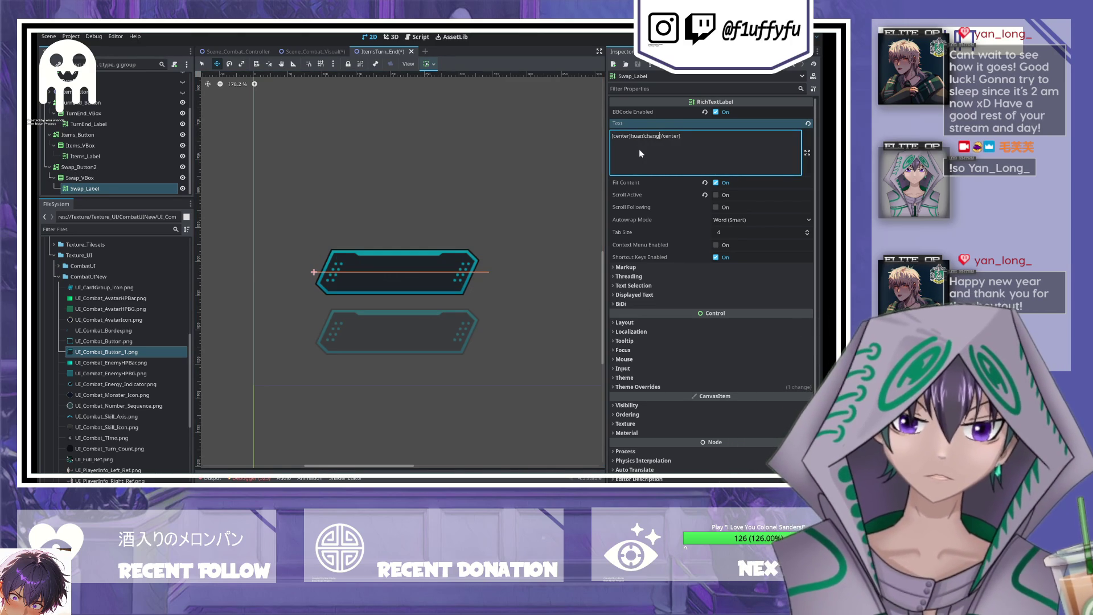
pyautogui.press('space')
pyautogui.hotkey('ctrl', 's')
pyautogui.click(80, 167)
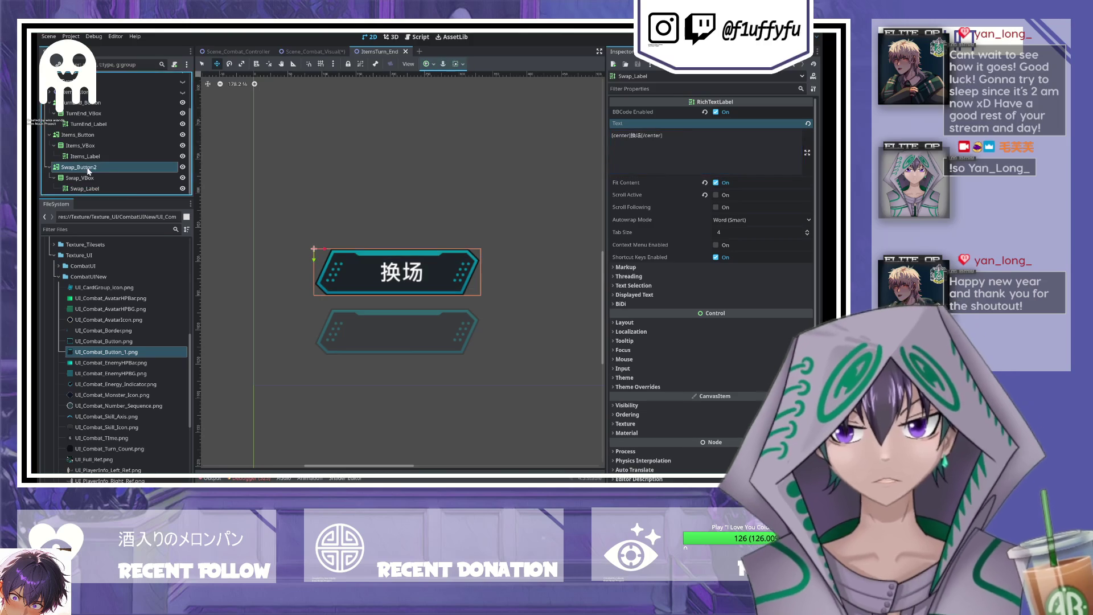
pyautogui.moveTo(313, 261); pyautogui.dragTo(309, 319)
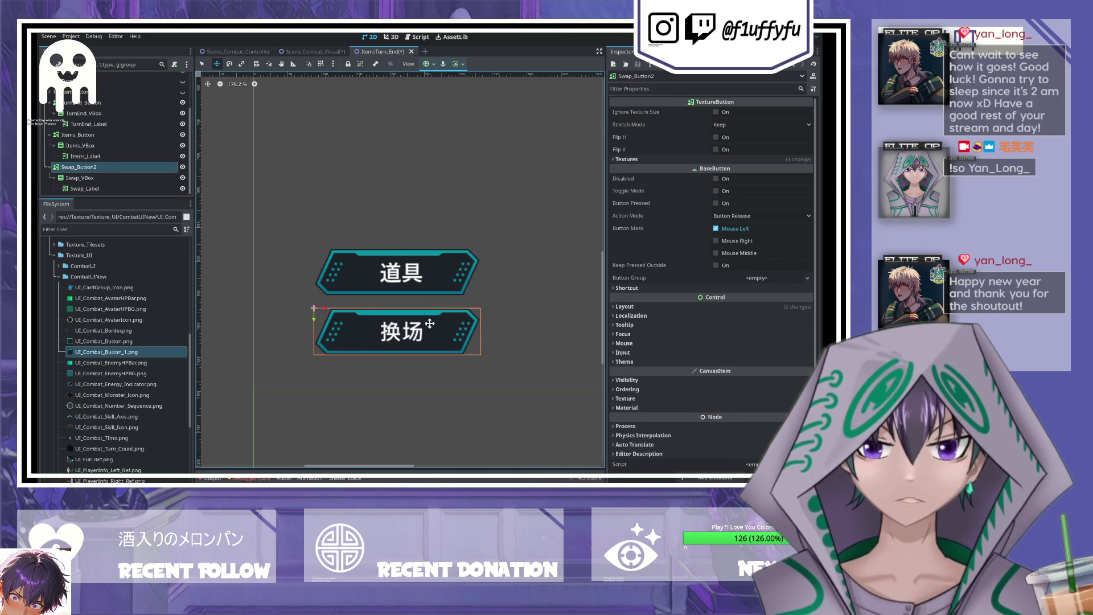
# - Check the 道具, 换场 and 结束回合 buttons, then close the ItemsTurn_End scene
pyautogui.scroll(-5, 445, 251)
pyautogui.scroll(-4, 475, 271)
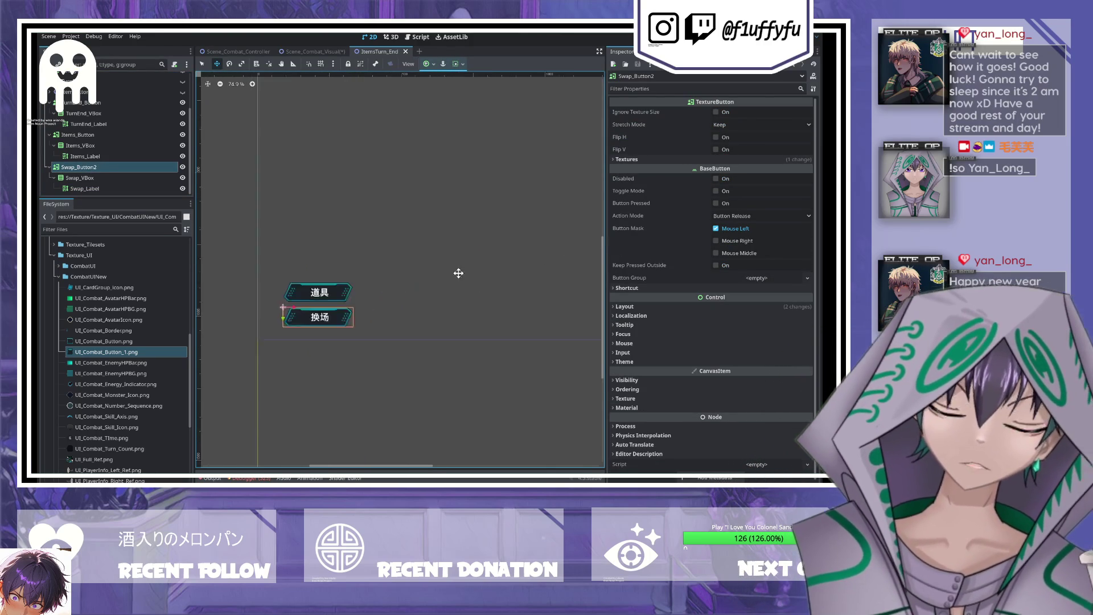
pyautogui.moveTo(320, 254); pyautogui.dragTo(444, 266)
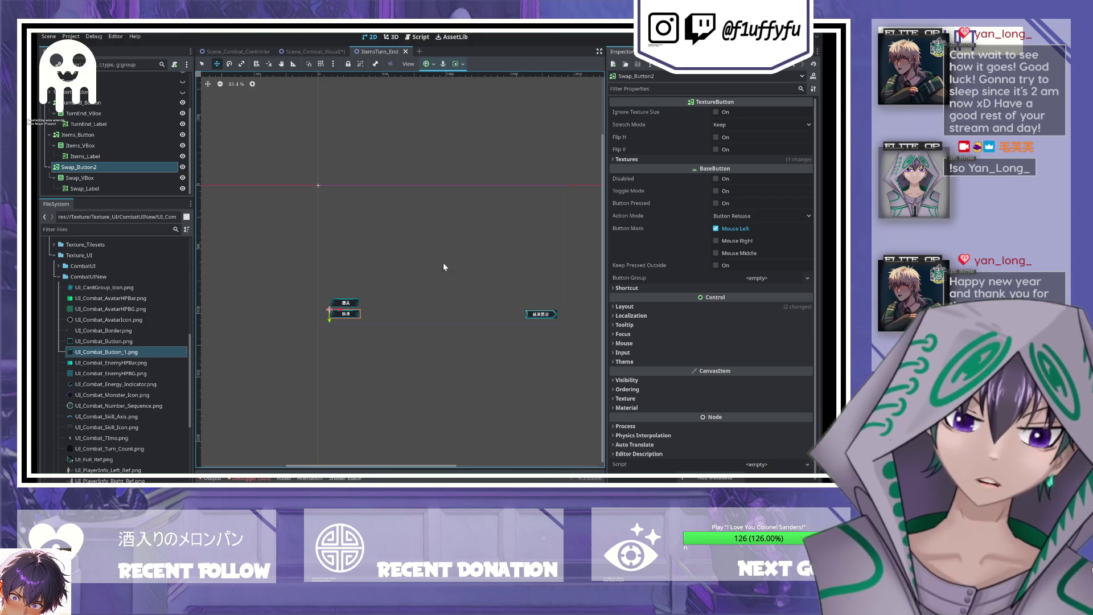
pyautogui.scroll(1, 462, 313)
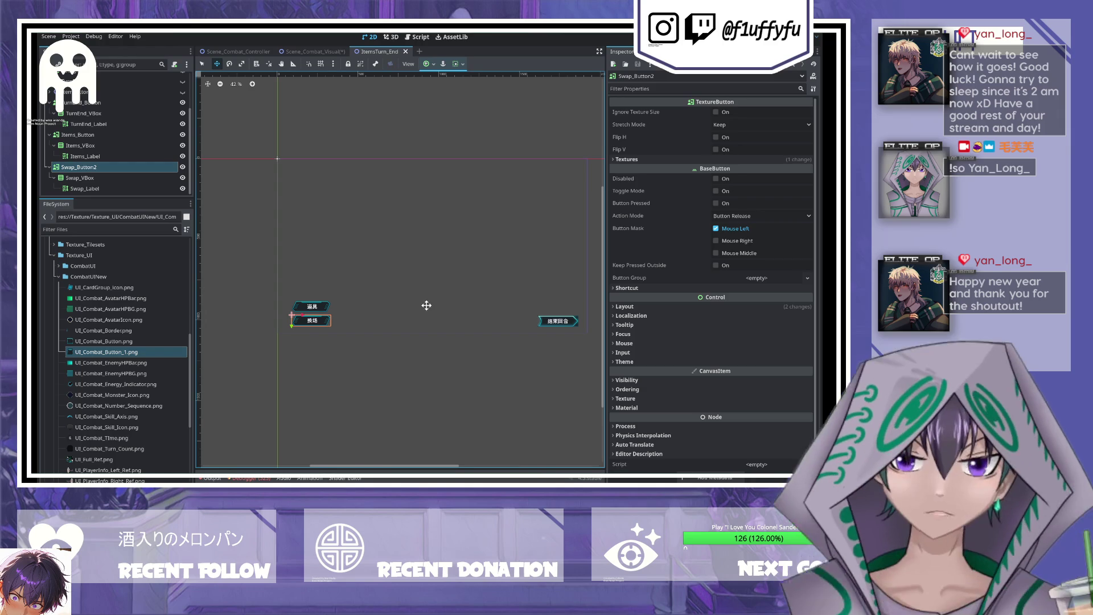
pyautogui.scroll(5, 113, 105)
pyautogui.click(114, 89)
pyautogui.click(406, 52)
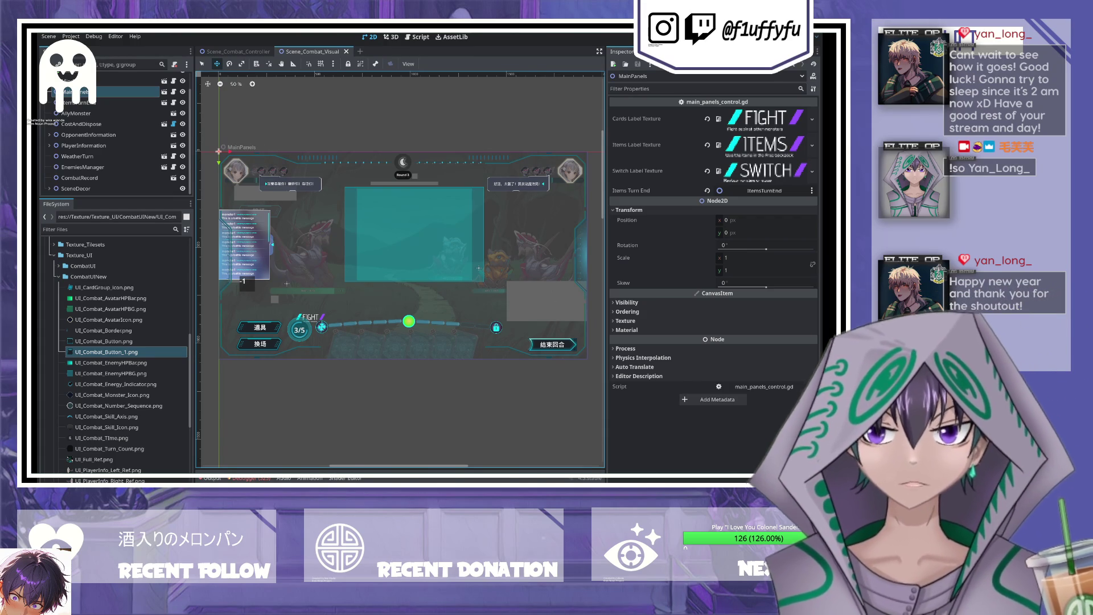
# - Select the SceneCombatVisual root and open the MainPanels scene in its own tab
pyautogui.scroll(1, 352, 265)
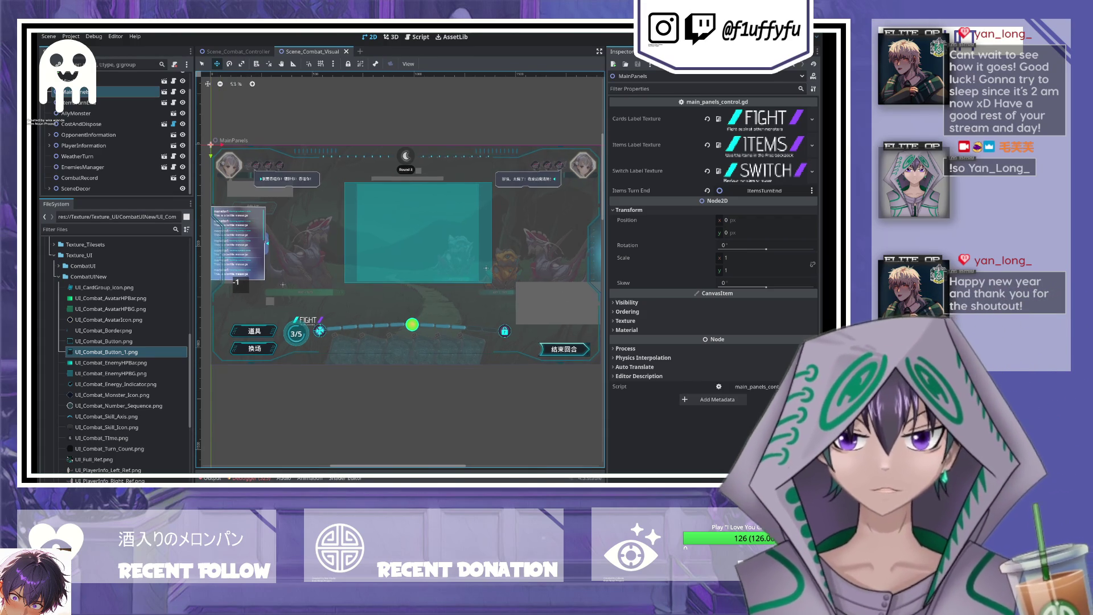
pyautogui.scroll(2, 335, 262)
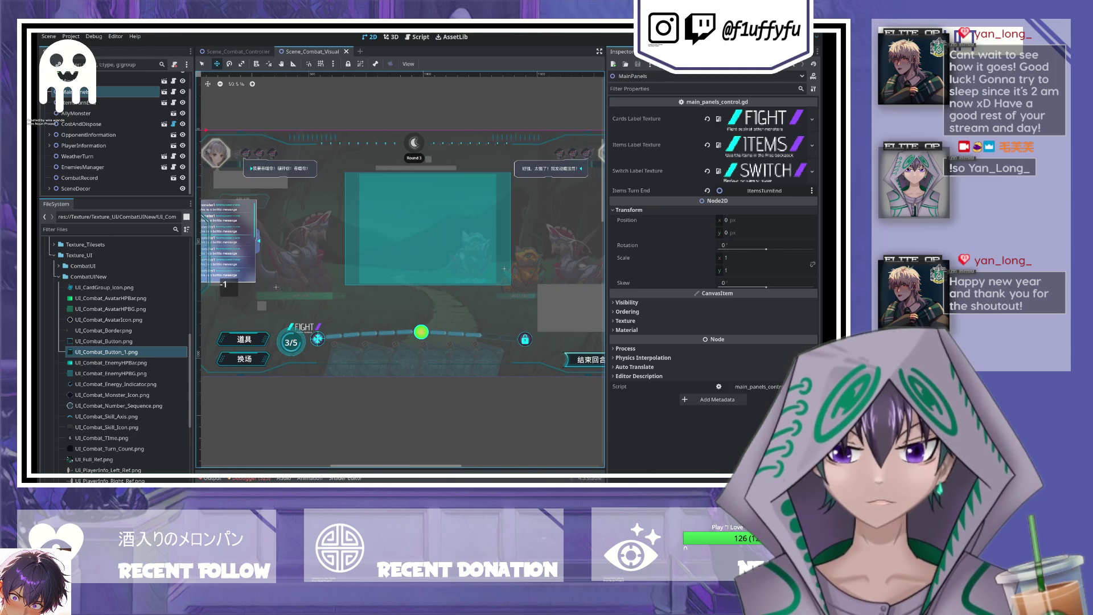
pyautogui.scroll(-1, 337, 263)
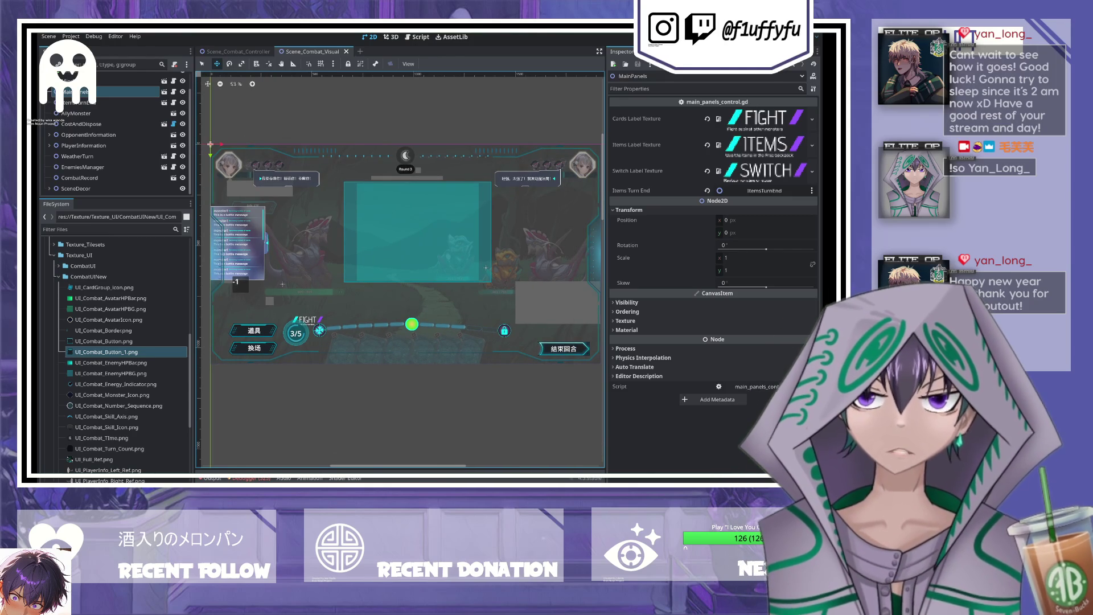
pyautogui.scroll(1, 113, 137)
pyautogui.click(147, 79)
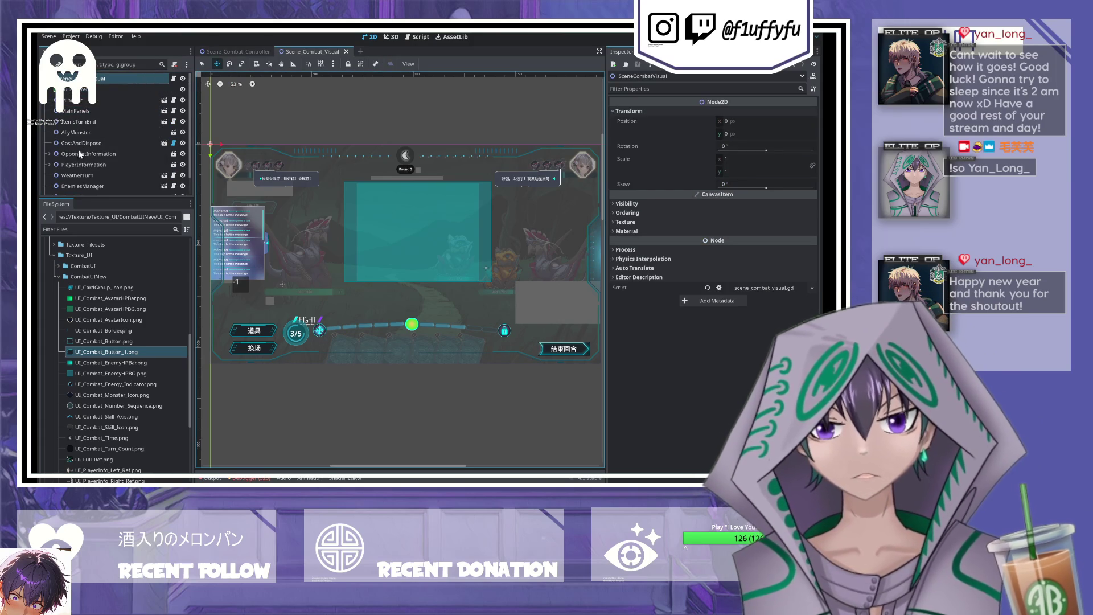
pyautogui.scroll(-1, 130, 139)
pyautogui.scroll(1, 68, 114)
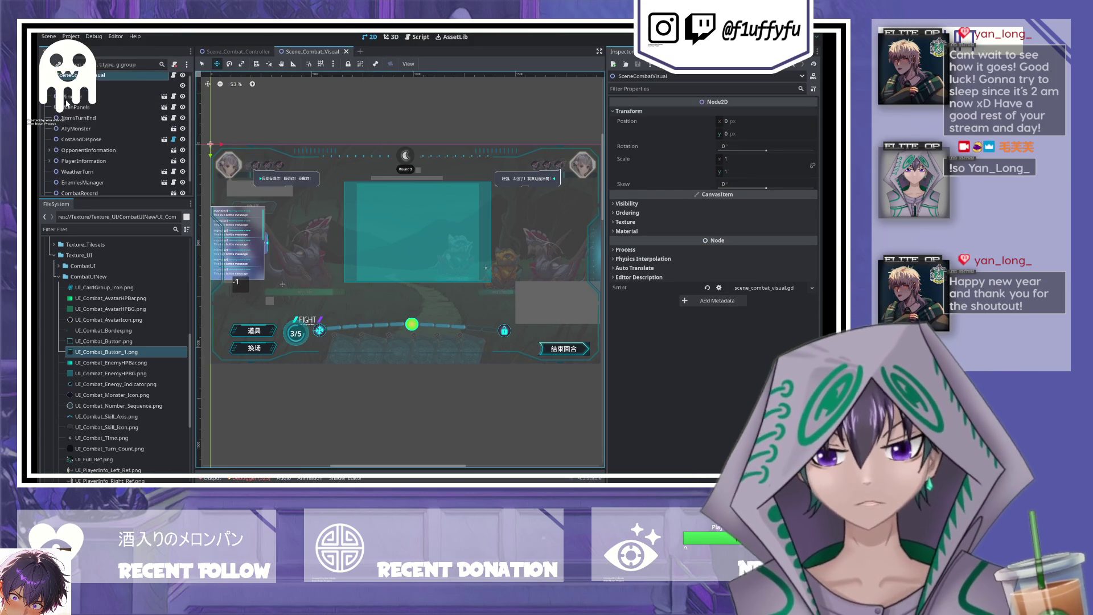
pyautogui.click(164, 107)
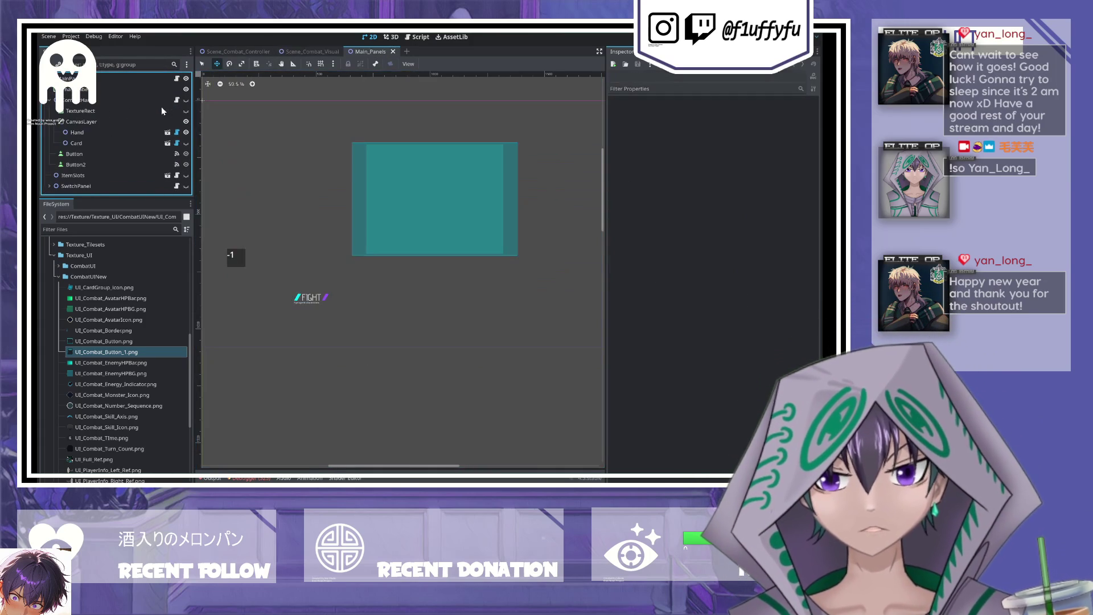
# - Open the card scene, select BaseCardSprite, and find UI_Card_Ref.png in the CombatUINew folder
pyautogui.click(168, 143)
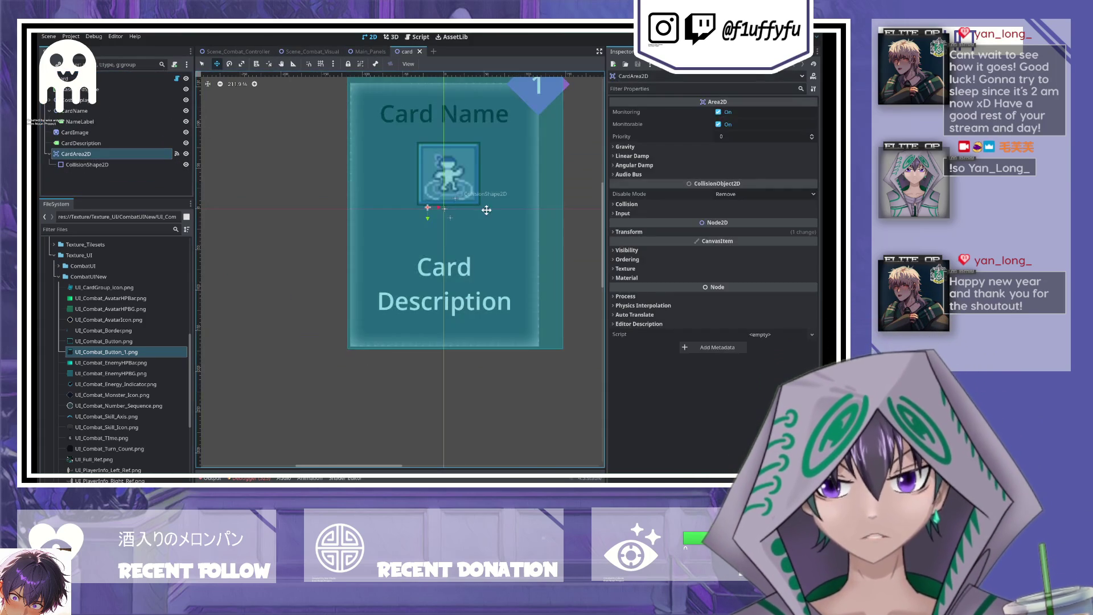
pyautogui.scroll(-2, 398, 221)
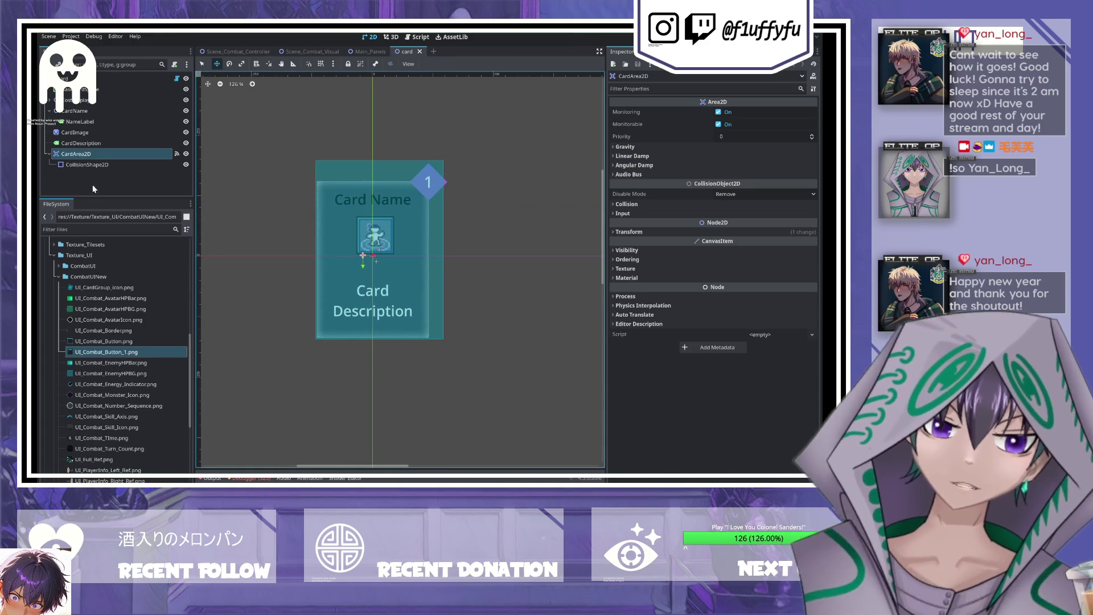
pyautogui.click(79, 89)
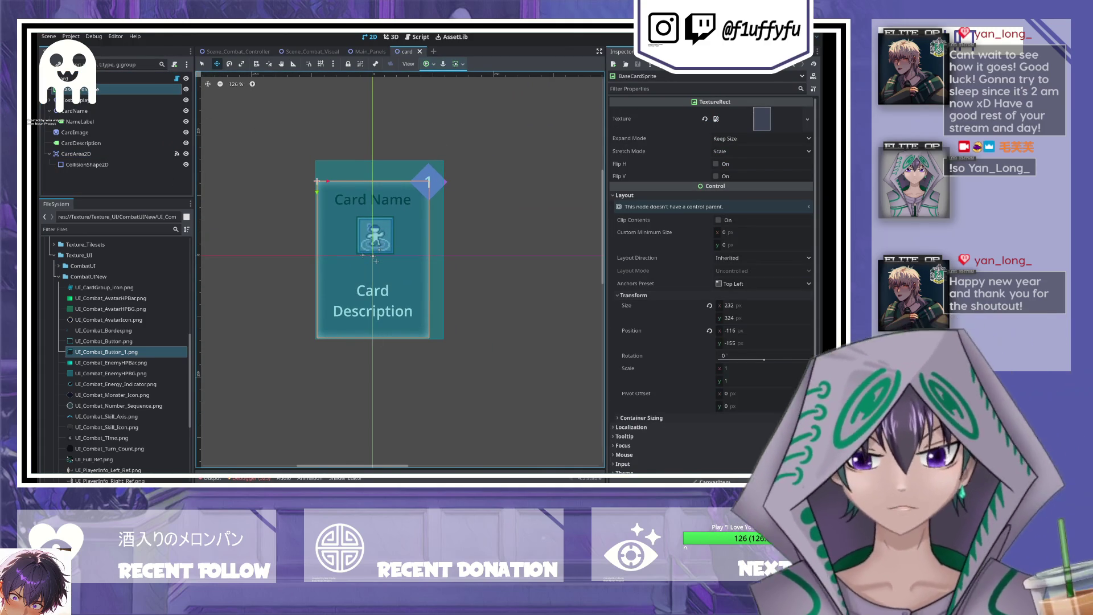
pyautogui.scroll(-5, 76, 362)
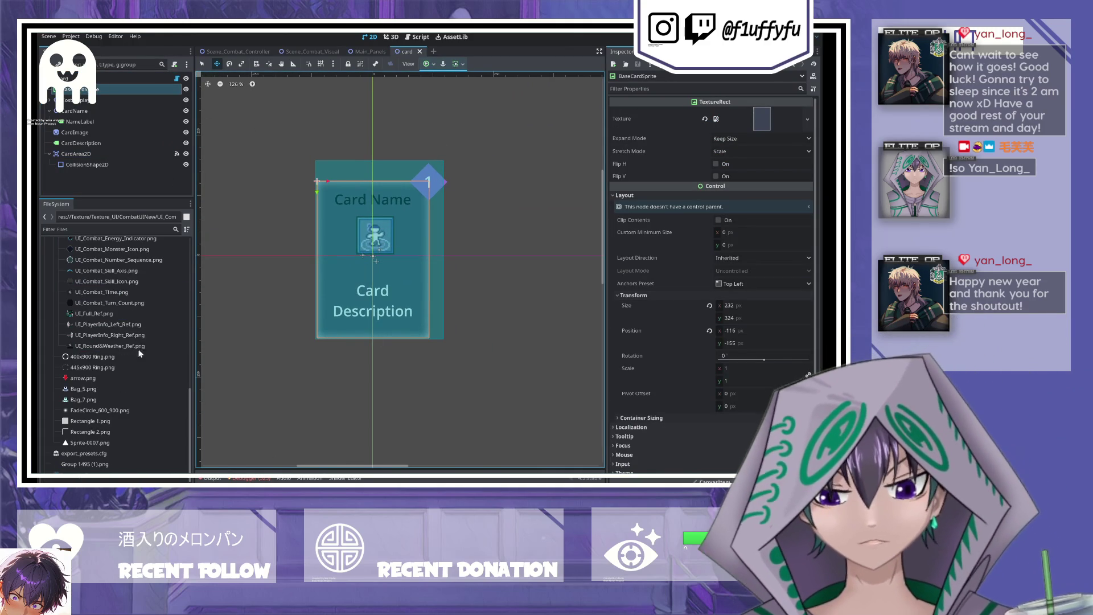
pyautogui.click(59, 346)
pyautogui.click(58, 335)
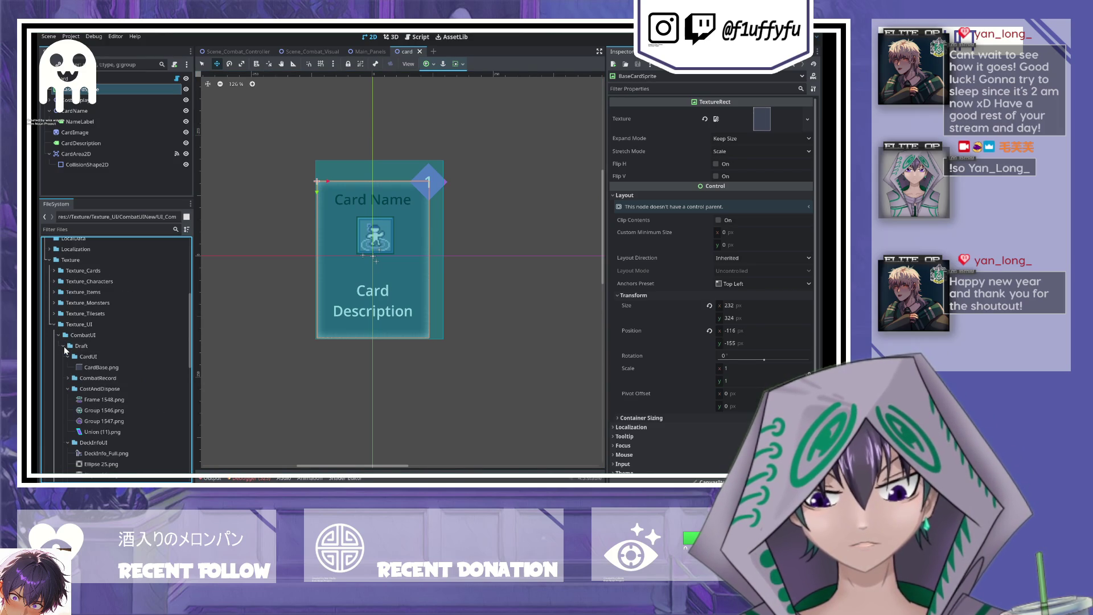
pyautogui.click(58, 335)
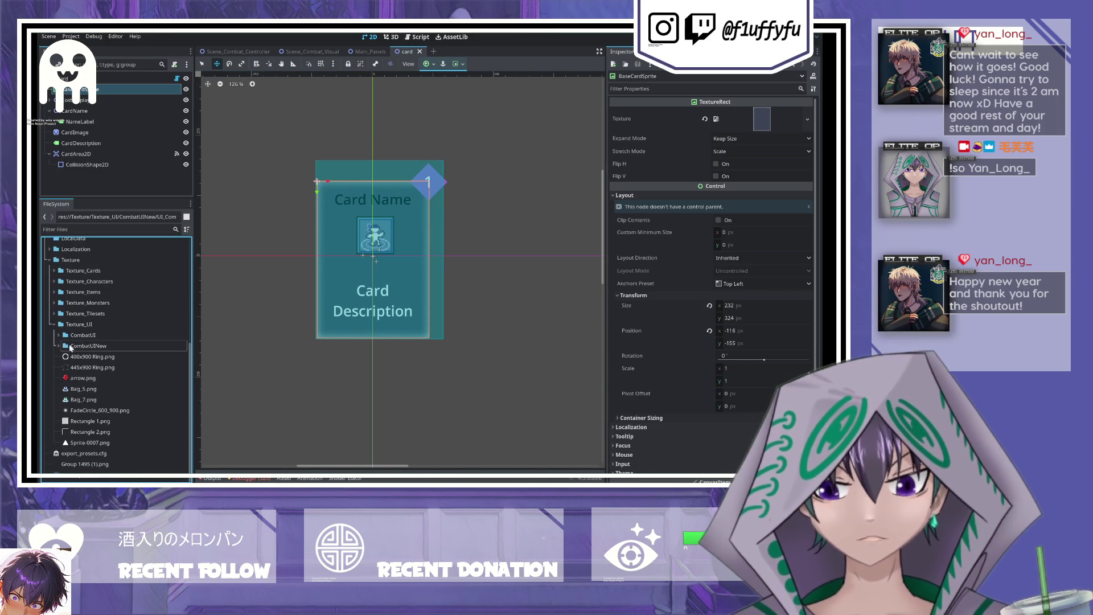
pyautogui.click(60, 346)
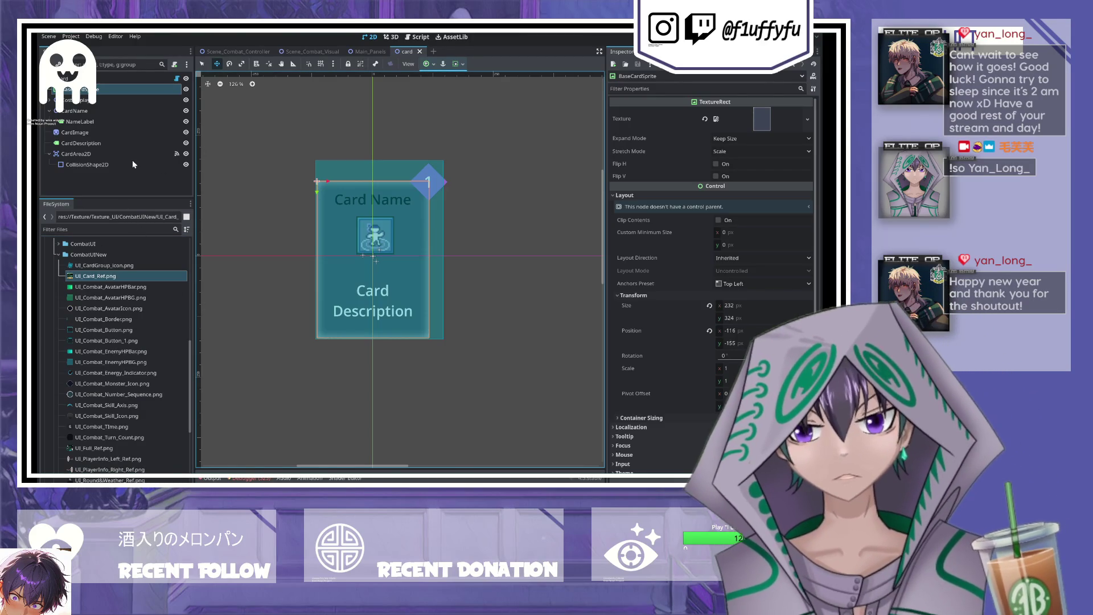
# - Assign UI_Card_Ref.png as BaseCardSprite's texture and set Stretch Mode to Keep
pyautogui.click(102, 91)
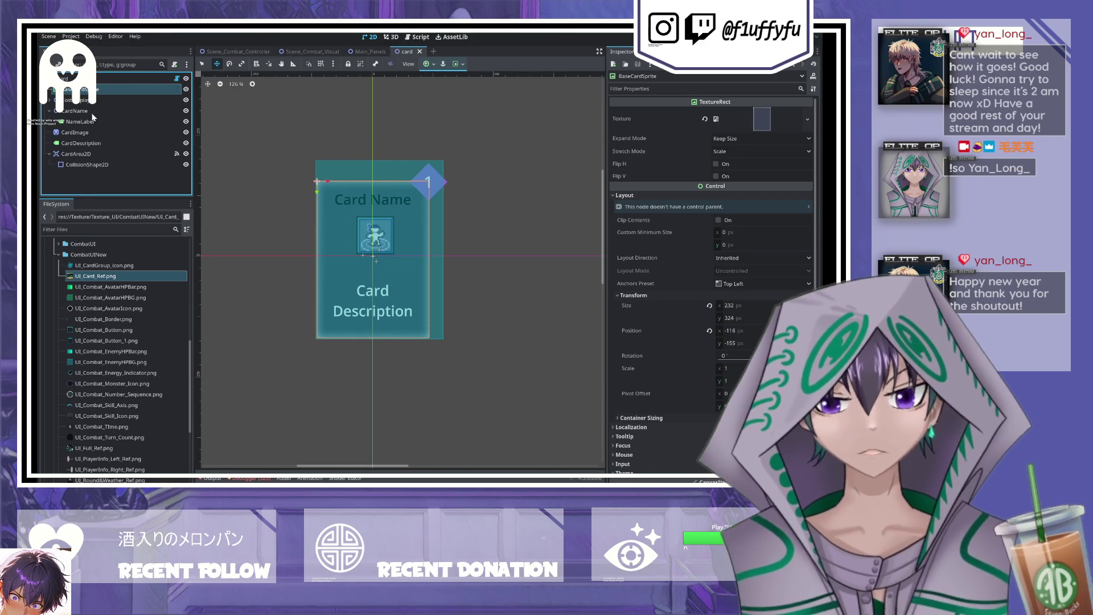
pyautogui.moveTo(87, 278); pyautogui.dragTo(762, 118)
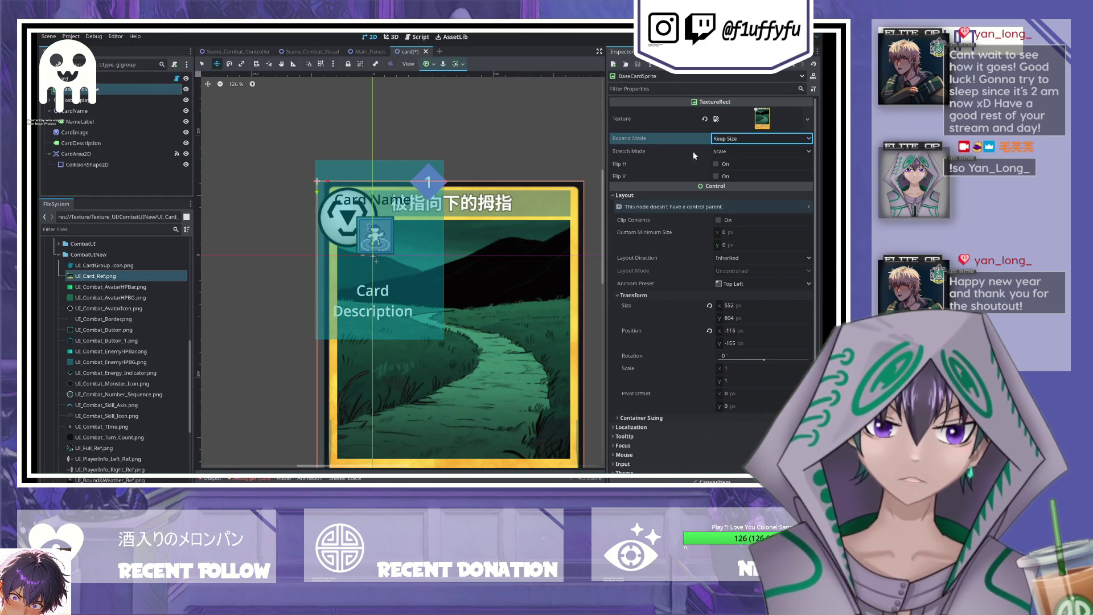
pyautogui.click(731, 157)
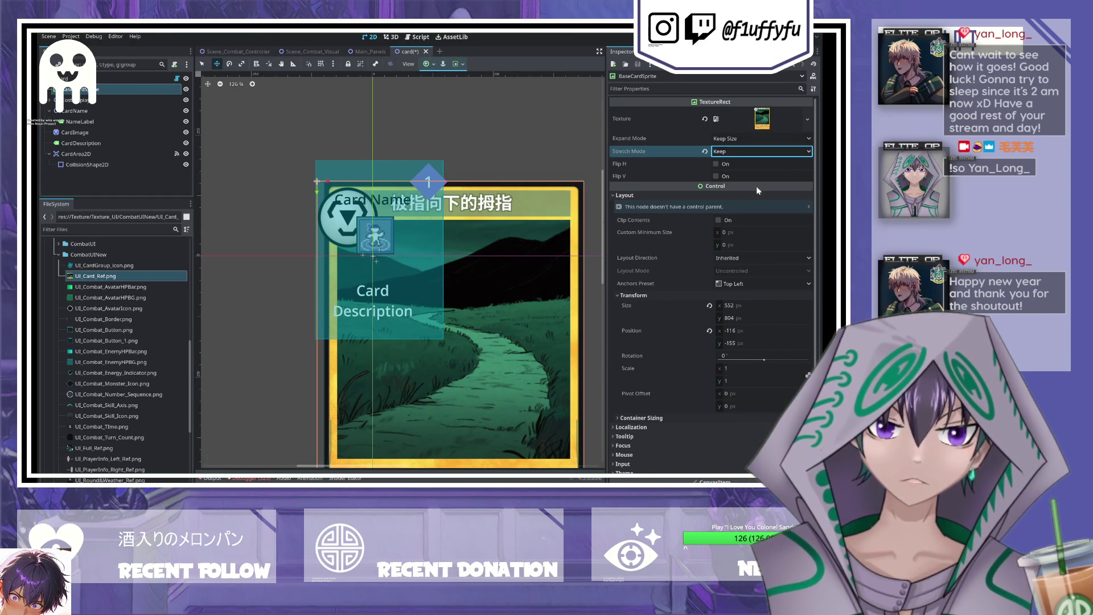
pyautogui.click(711, 307)
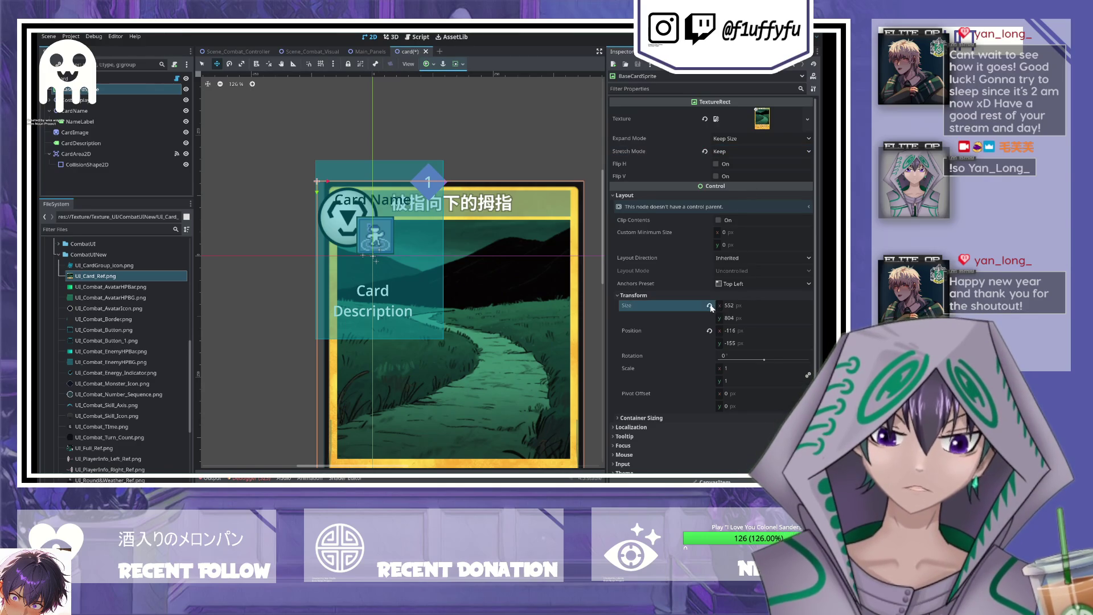
# - Revert BaseCardSprite's Position to 0, 0 and zoom to view the full 552 × 804 card art
pyautogui.scroll(-1, 409, 203)
pyautogui.scroll(1, 464, 246)
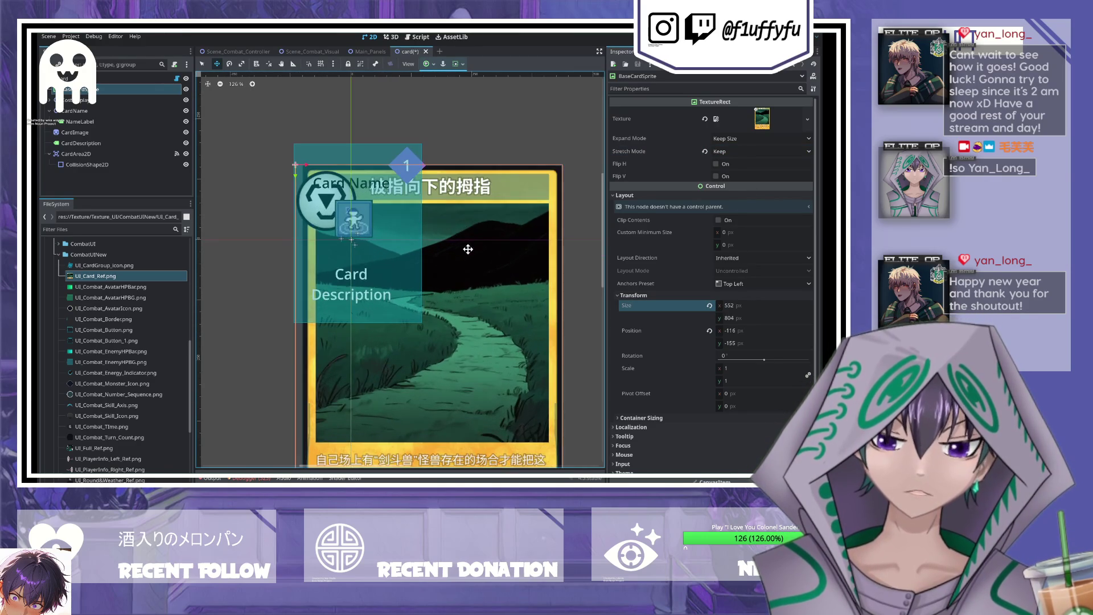
pyautogui.scroll(-2, 448, 226)
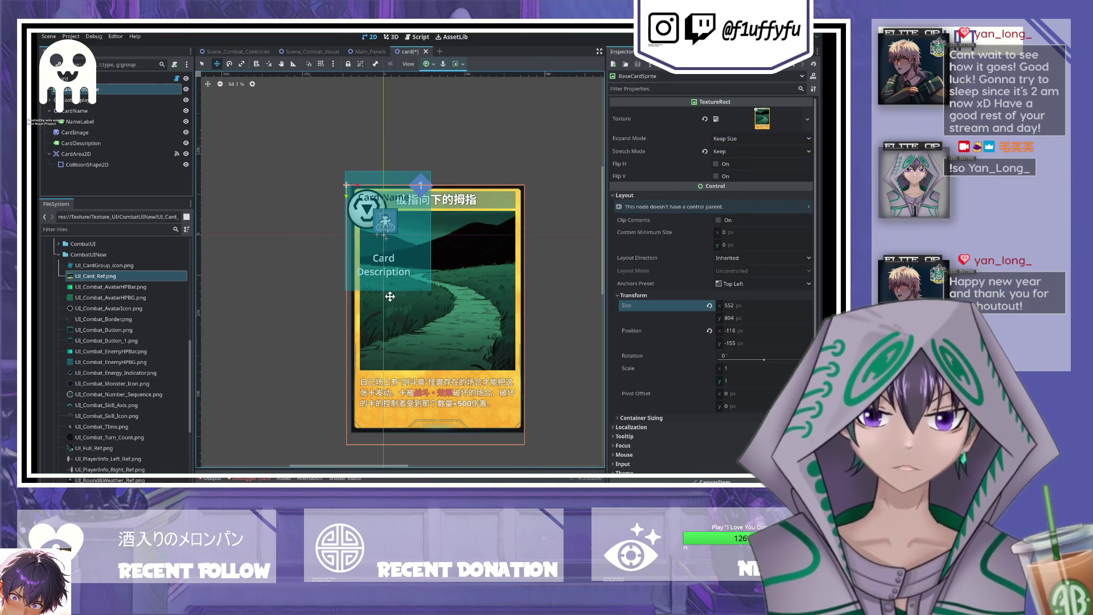
pyautogui.click(80, 97)
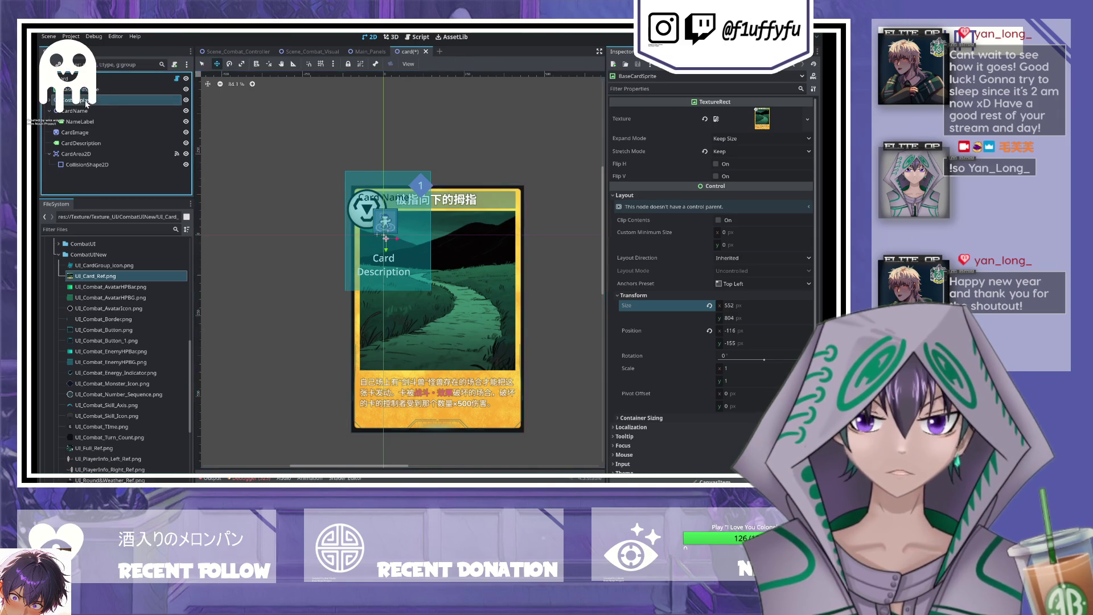
pyautogui.click(81, 90)
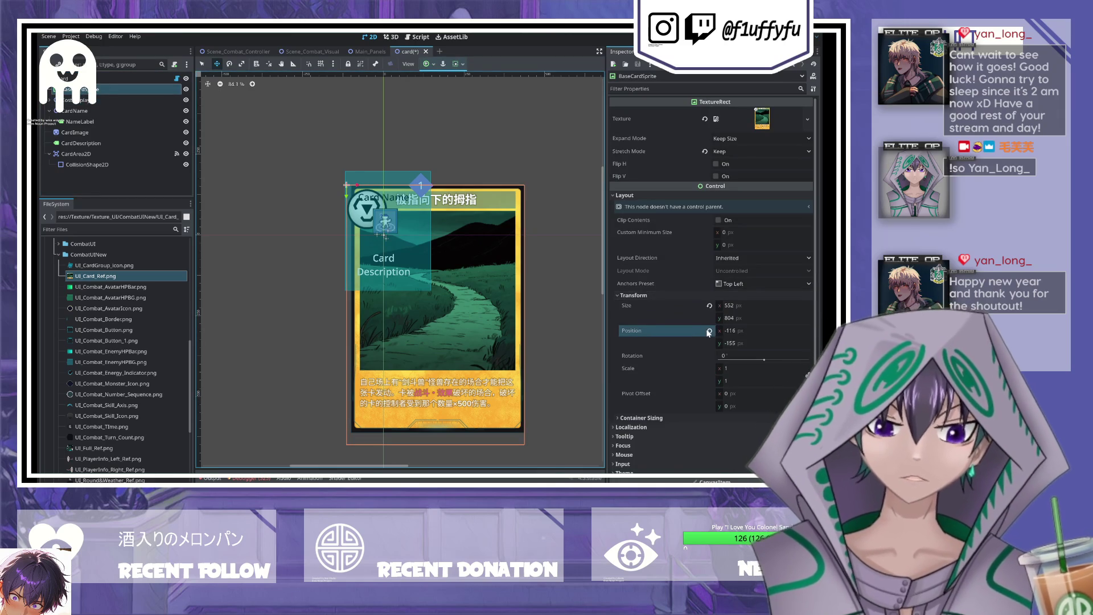
pyautogui.click(710, 330)
pyautogui.scroll(-2, 408, 219)
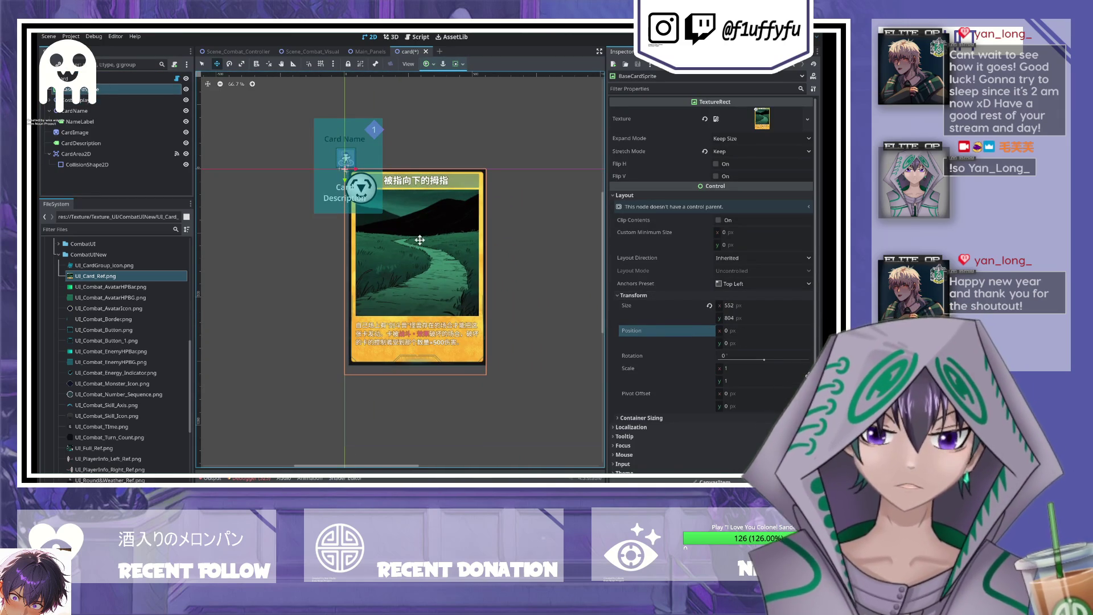
pyautogui.scroll(5, 408, 219)
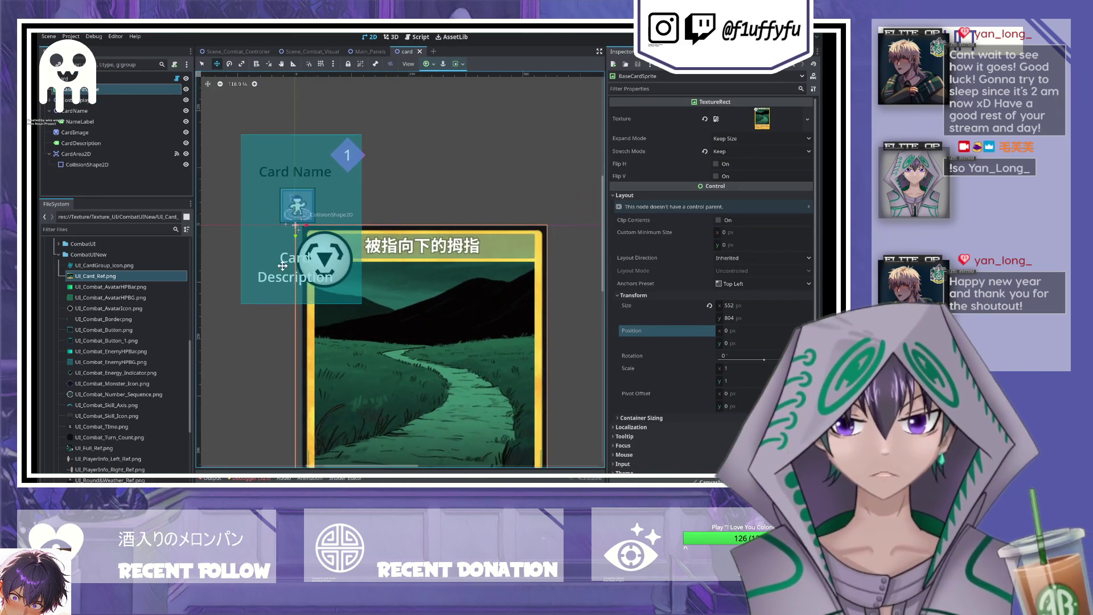
pyautogui.scroll(-2, 282, 266)
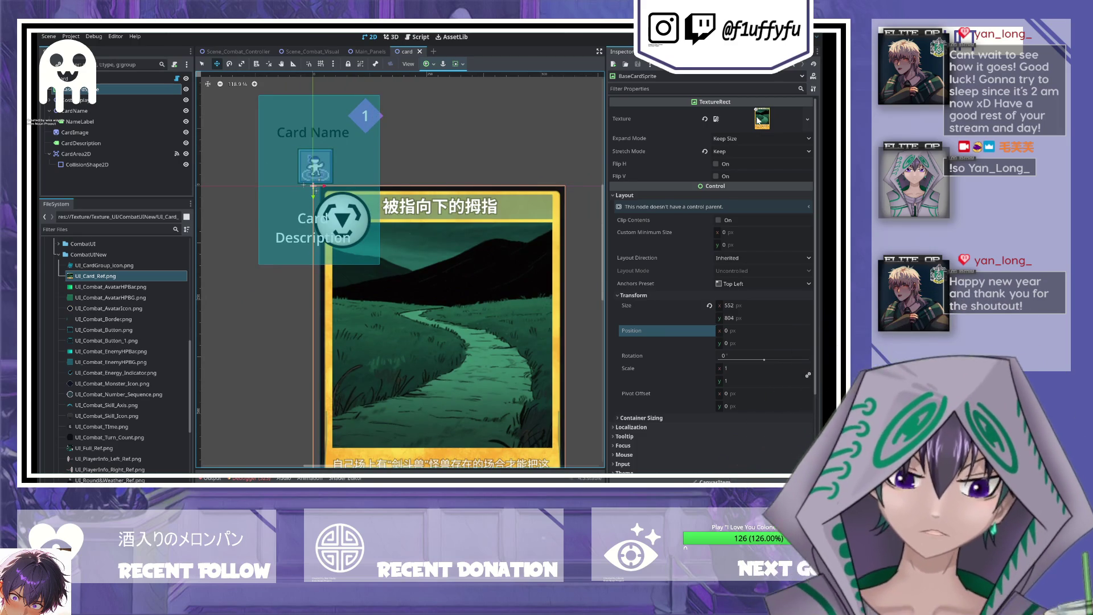
pyautogui.scroll(-2, 387, 175)
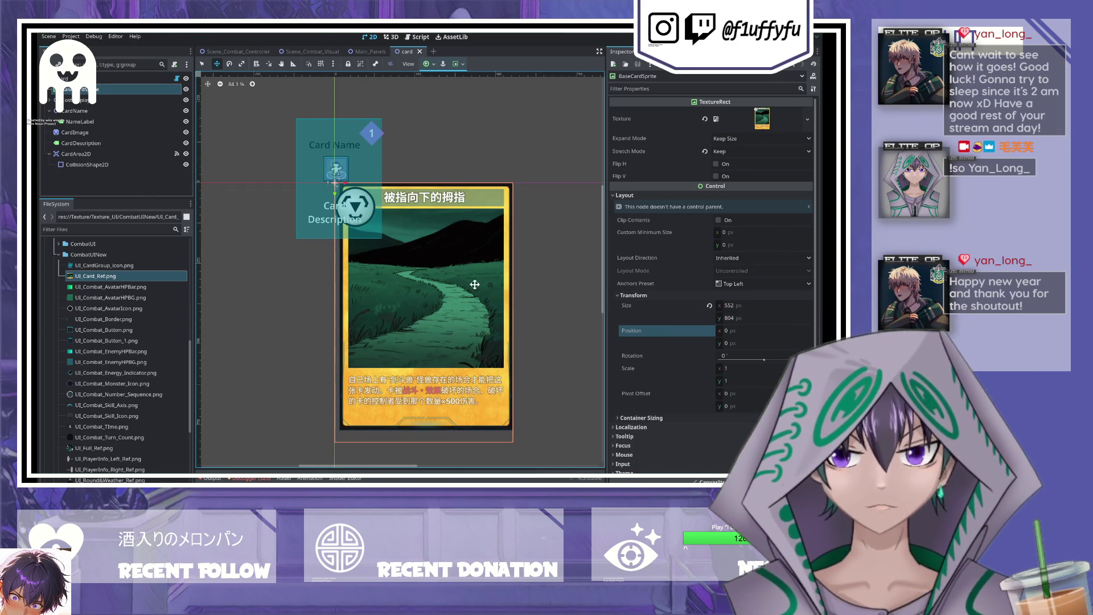
pyautogui.scroll(1, 479, 285)
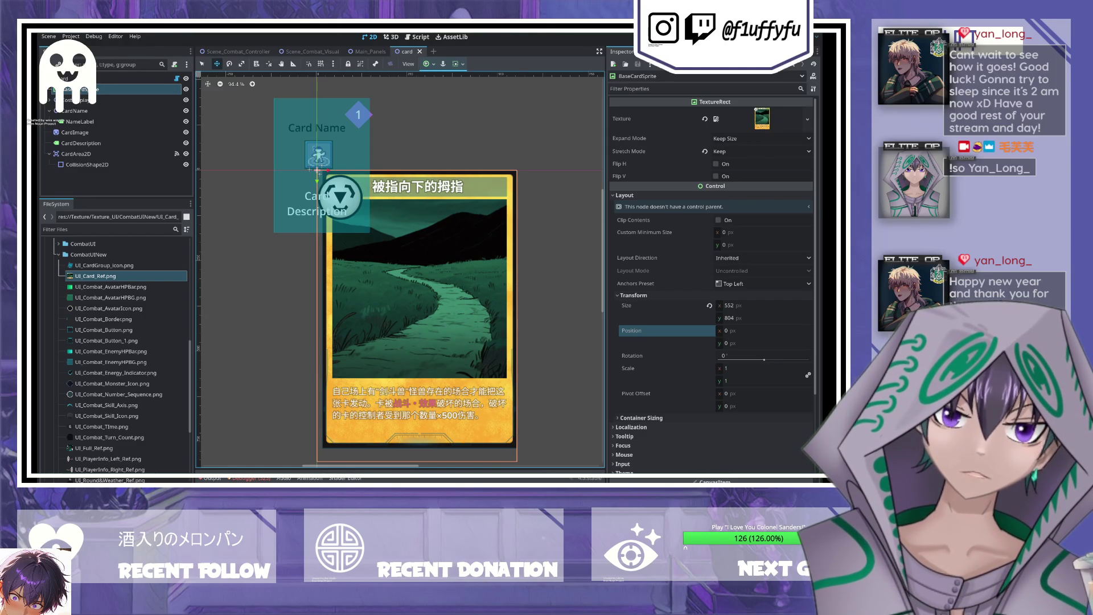
pyautogui.scroll(-1, 374, 395)
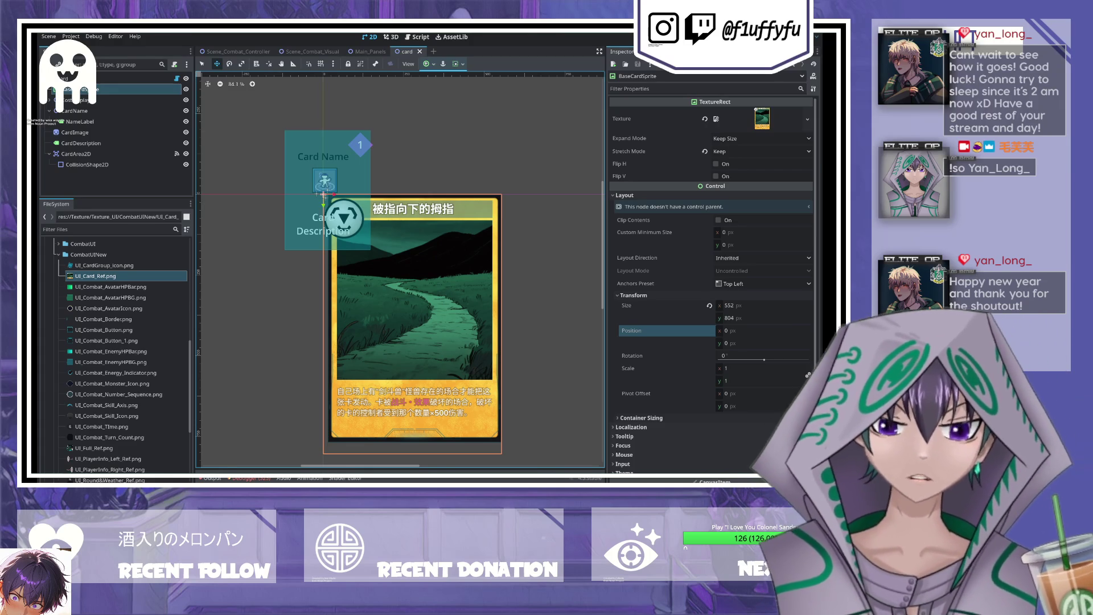
pyautogui.scroll(-5, 410, 292)
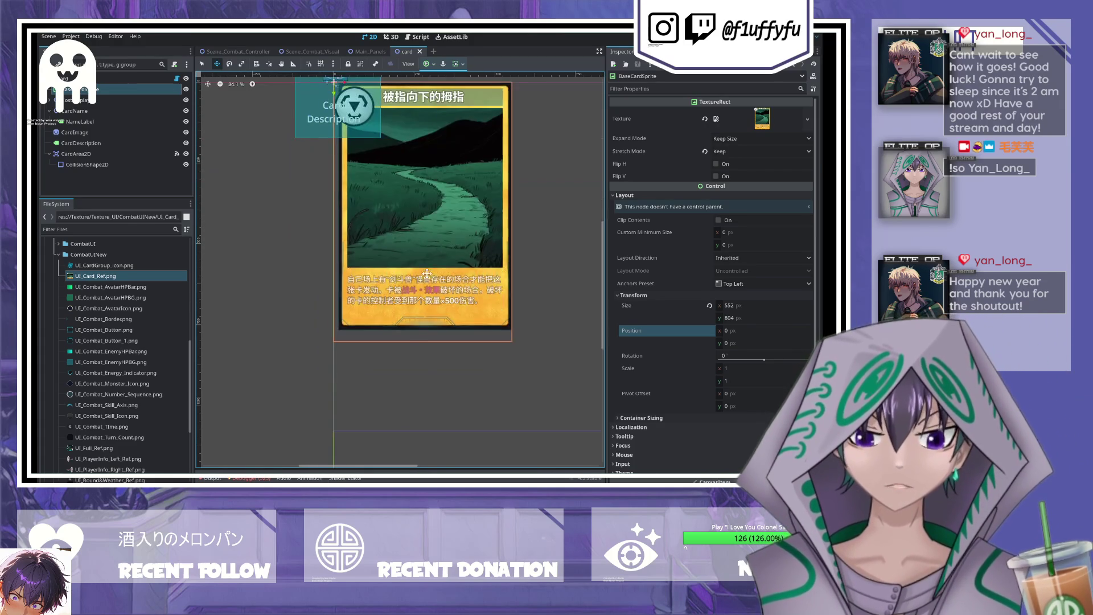
pyautogui.scroll(7, 410, 349)
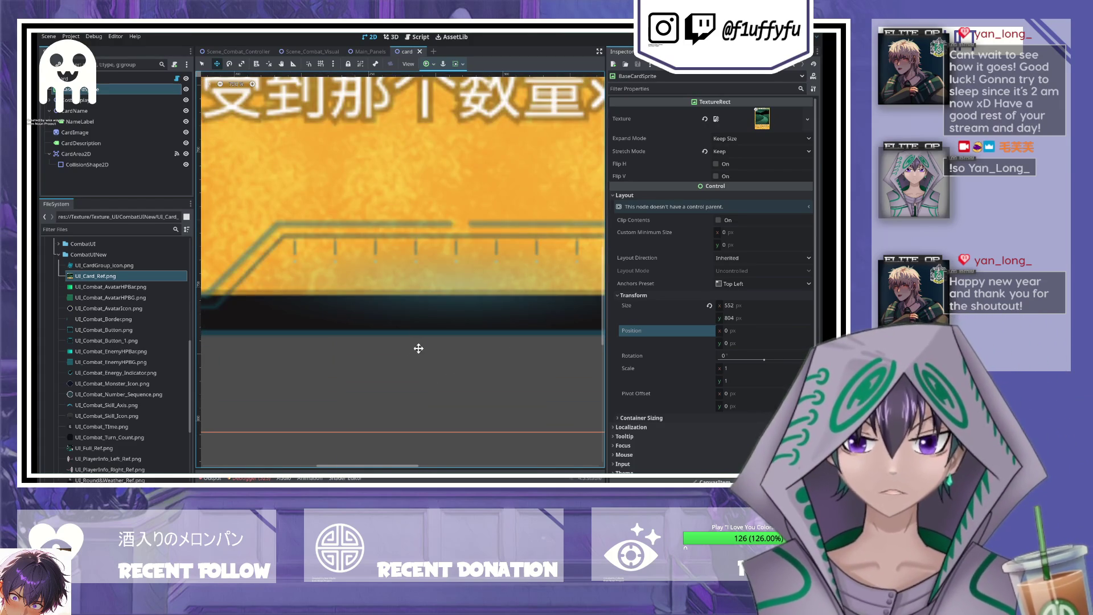
pyautogui.scroll(-9, 418, 349)
pyautogui.scroll(1, 466, 418)
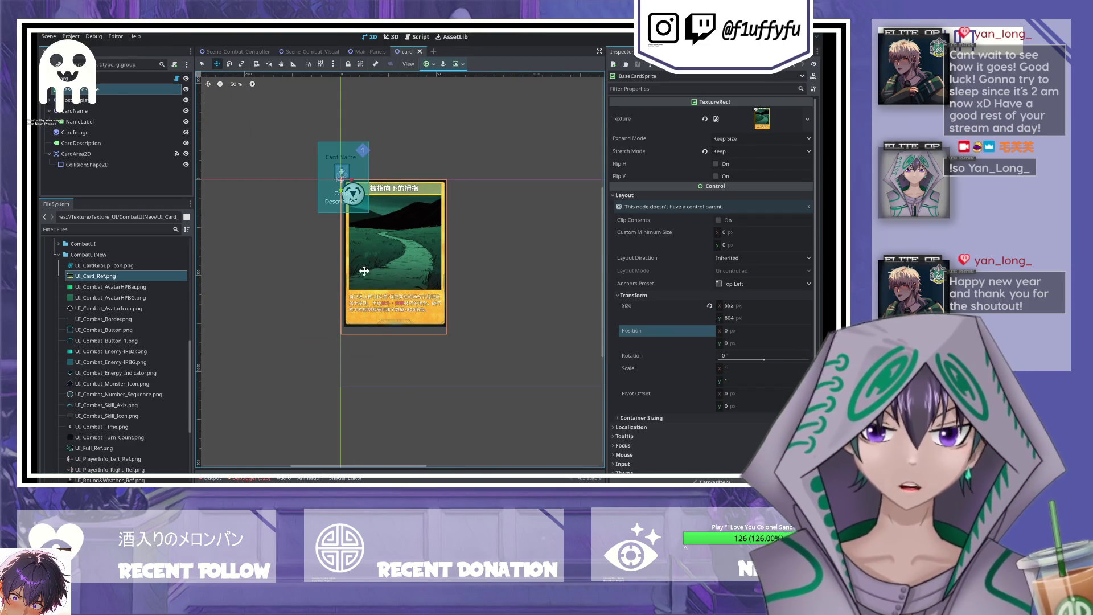
pyautogui.scroll(2, 377, 288)
pyautogui.scroll(1, 373, 276)
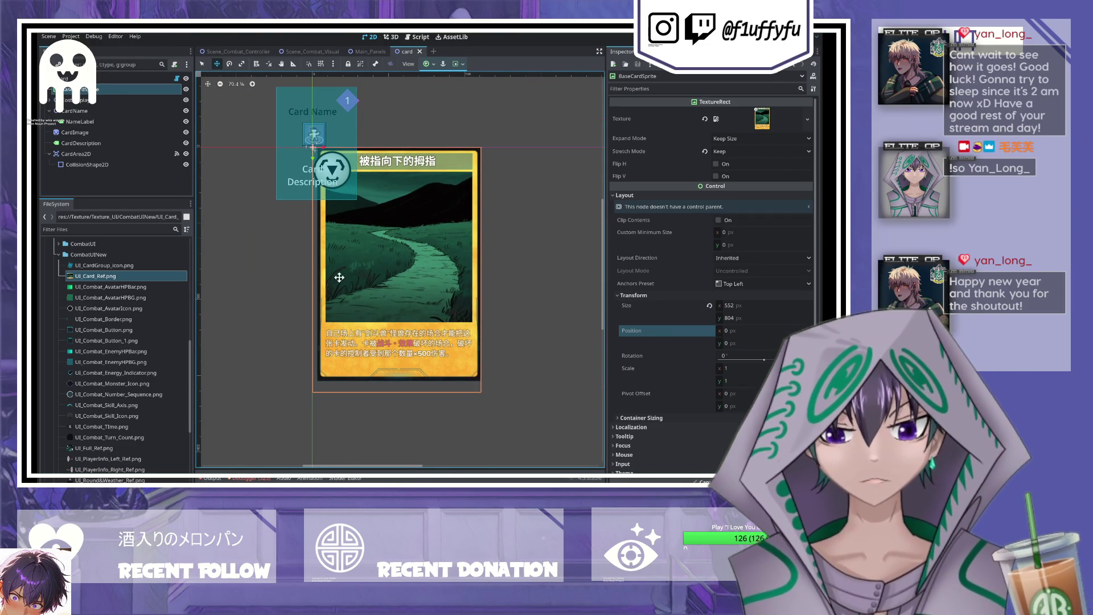
pyautogui.click(90, 100)
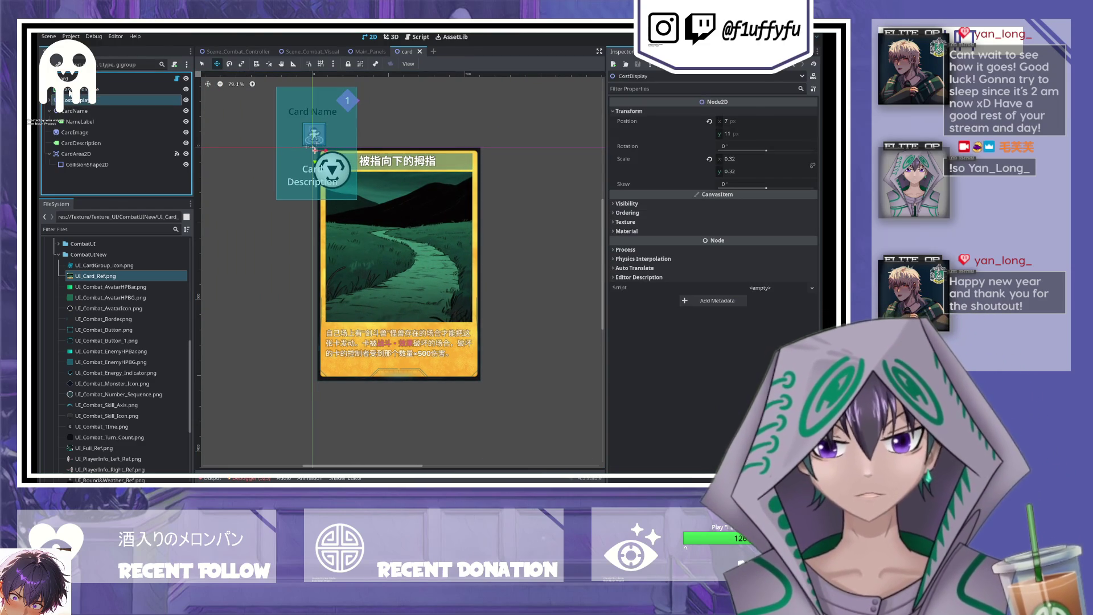
# - Select CostDisplay and expand it to list its CostBaseSprite and CostLabel children
pyautogui.click(69, 91)
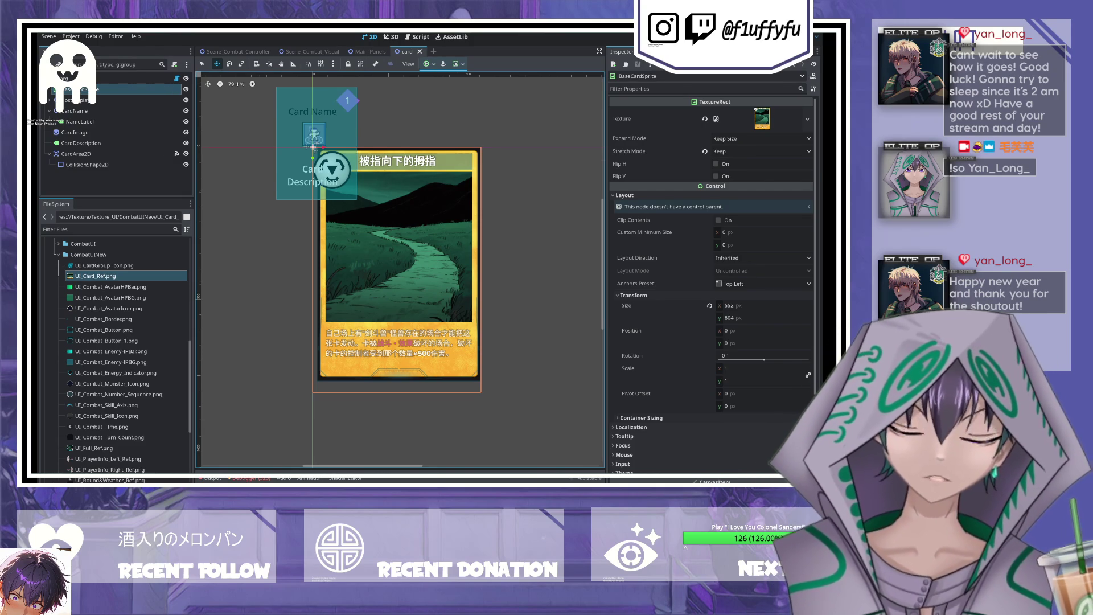
pyautogui.click(307, 180)
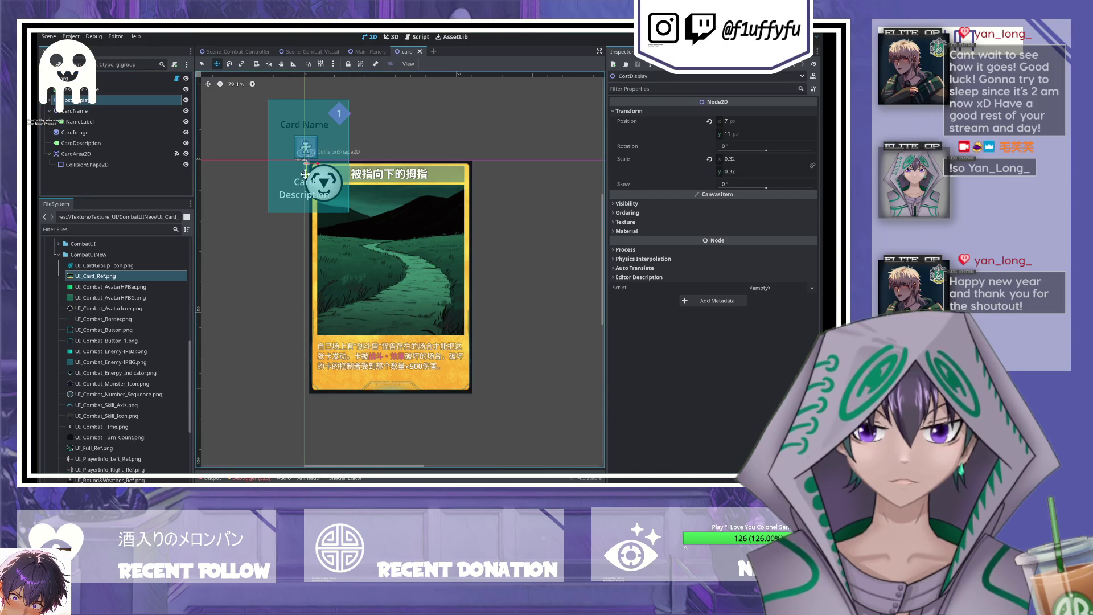
pyautogui.scroll(1, 303, 176)
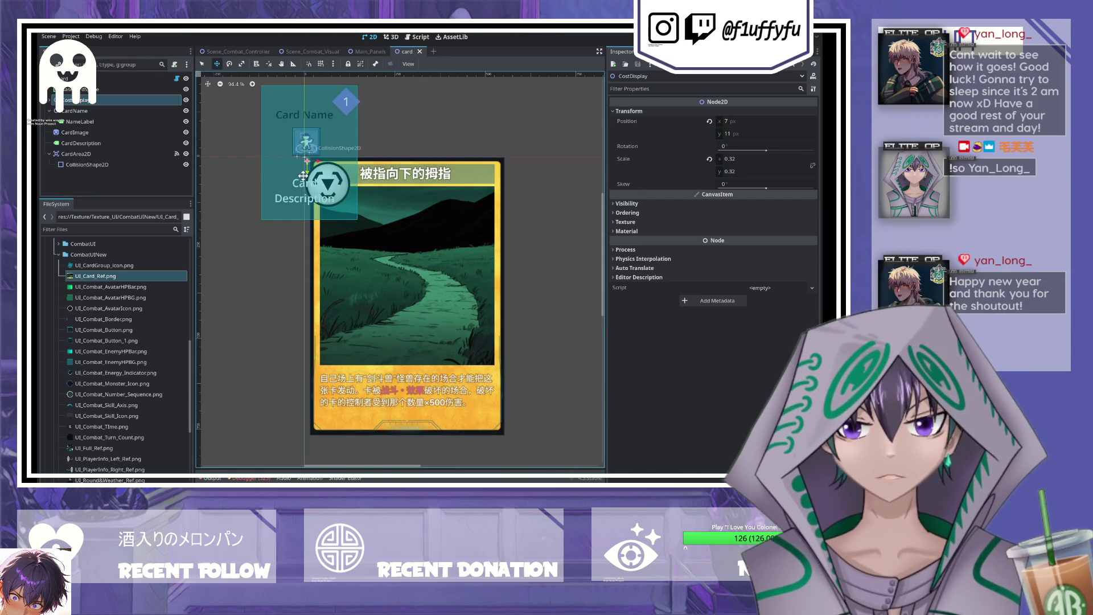
pyautogui.click(51, 100)
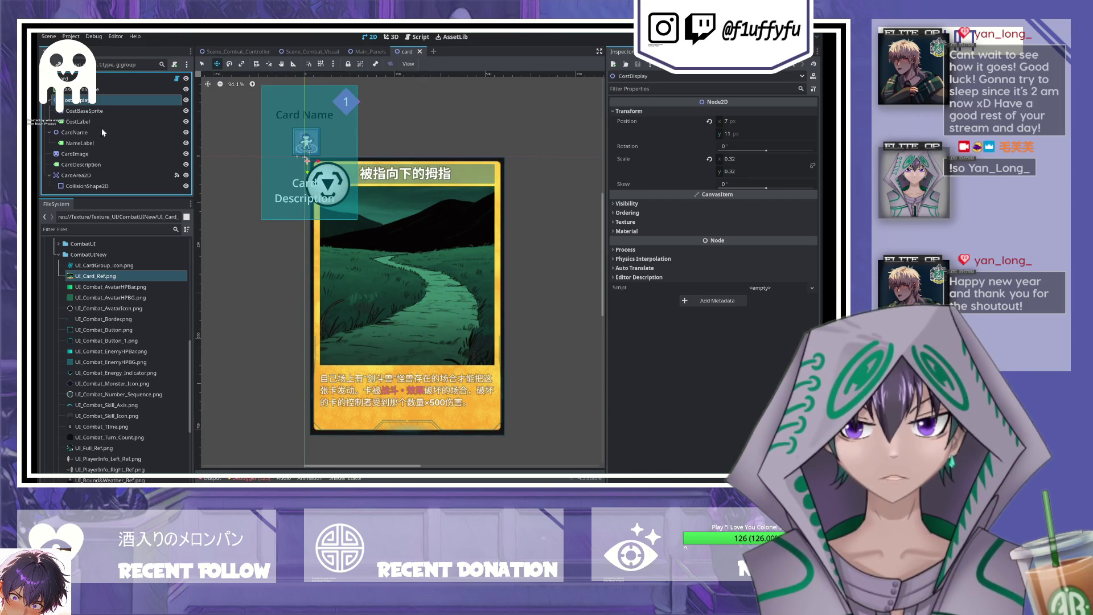
# - Select CostBaseSprite and assign UI_Combat_Skill_Icon.png as its texture
pyautogui.click(138, 118)
pyautogui.click(121, 102)
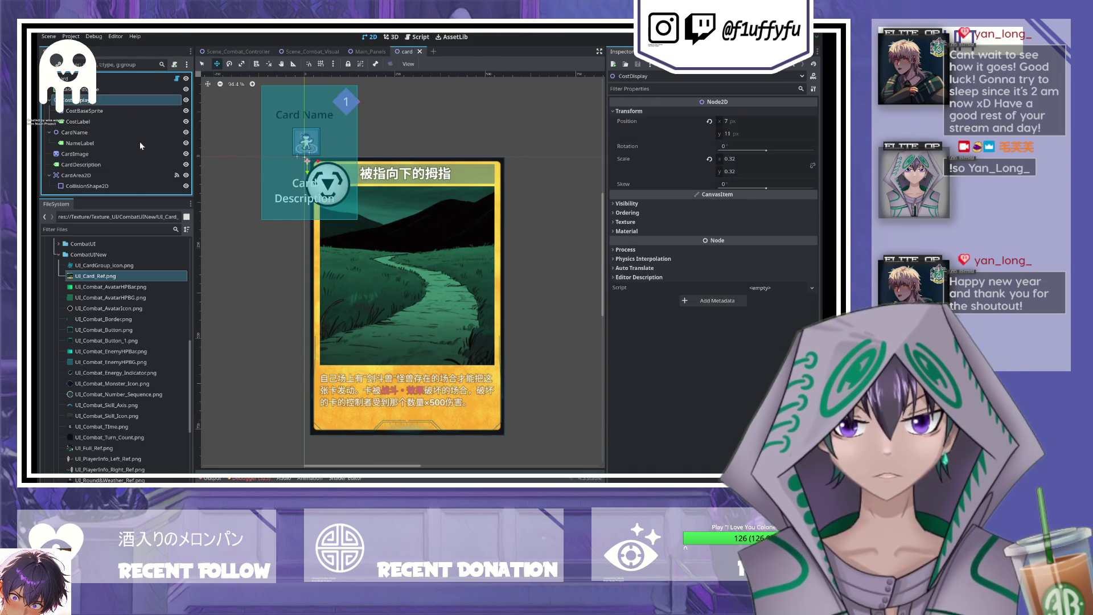
pyautogui.click(75, 112)
pyautogui.click(79, 122)
pyautogui.click(83, 111)
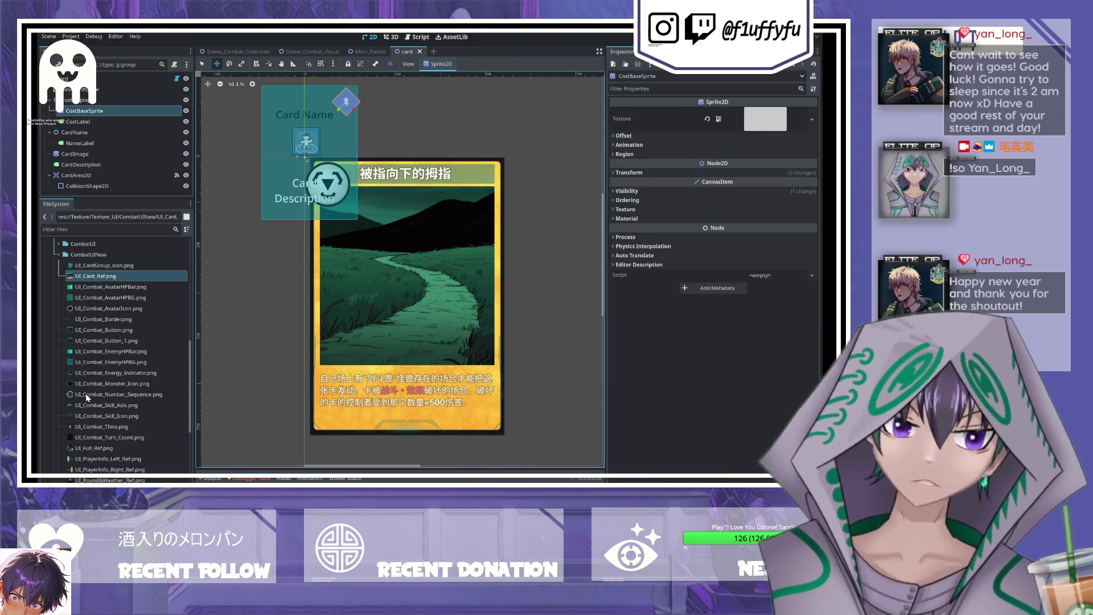
pyautogui.moveTo(89, 415)
pyautogui.mouseDown()
pyautogui.moveTo(393, 316)
pyautogui.moveTo(763, 145)
pyautogui.moveTo(765, 119)
pyautogui.mouseUp()
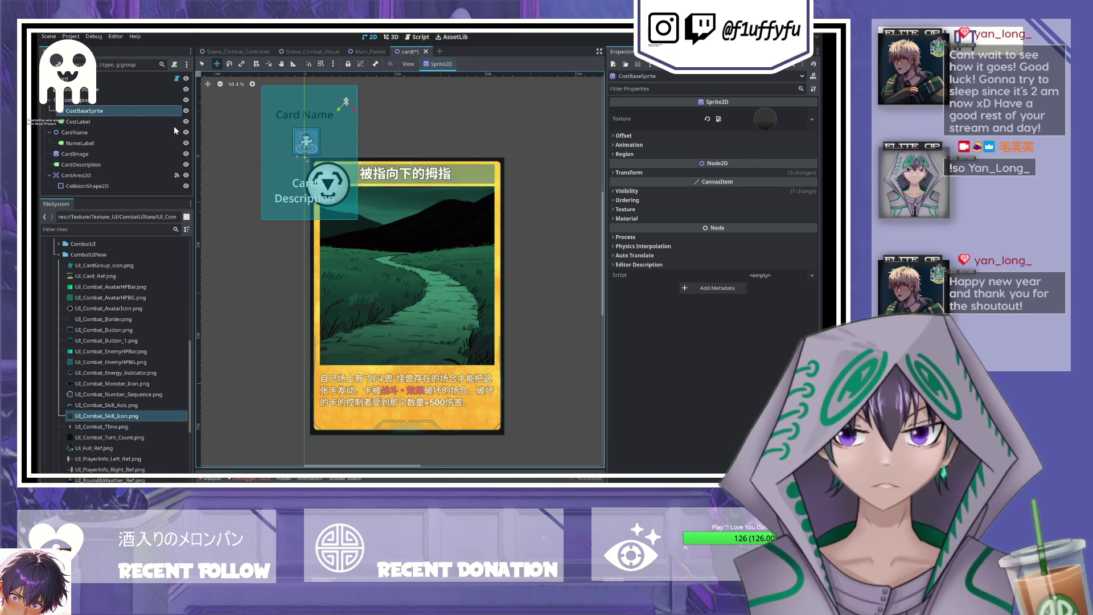
# - Revert CostBaseSprite's position to the origin and its scale to 1
pyautogui.click(629, 172)
pyautogui.click(711, 183)
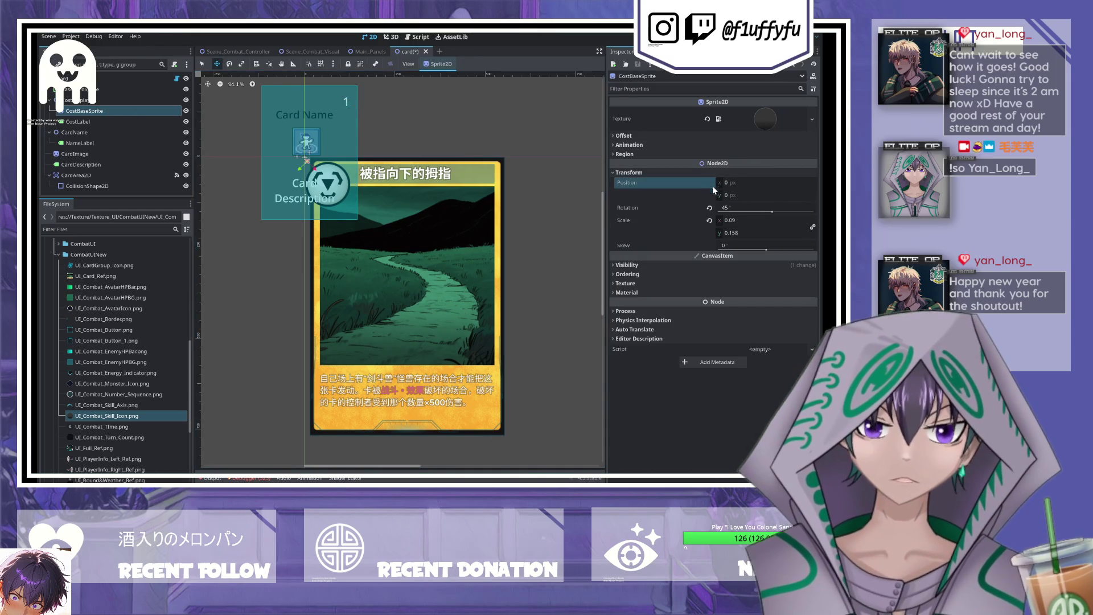
pyautogui.click(710, 220)
pyautogui.scroll(2, 297, 172)
pyautogui.scroll(-3, 298, 172)
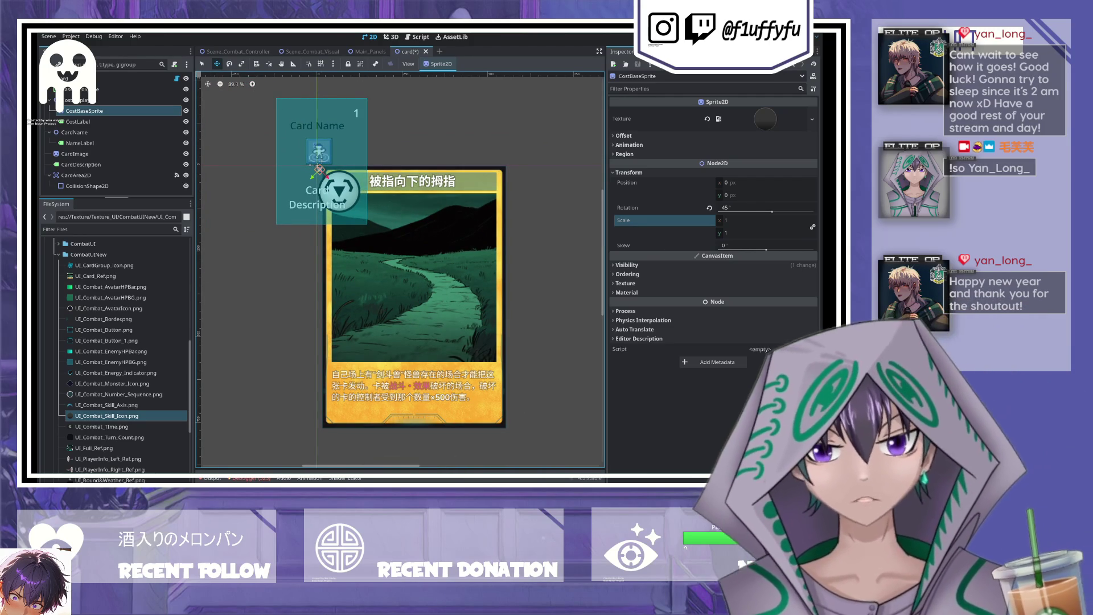
# - Try the number sequence image as the cost sprite's texture
pyautogui.moveTo(118, 394)
pyautogui.mouseDown()
pyautogui.moveTo(504, 222)
pyautogui.moveTo(800, 107)
pyautogui.moveTo(770, 121)
pyautogui.mouseUp()
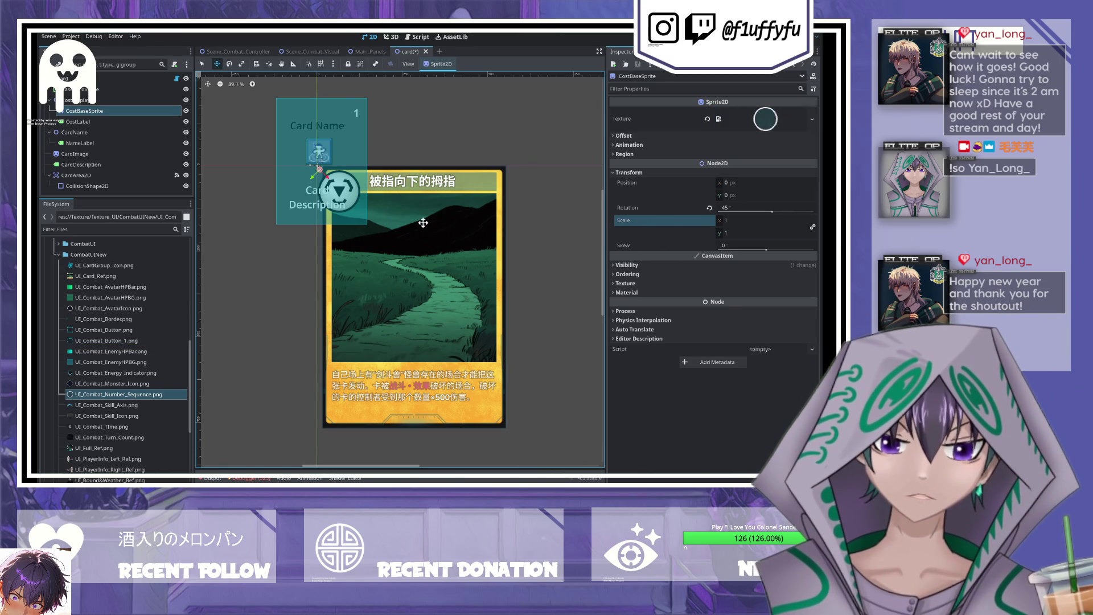
pyautogui.click(89, 113)
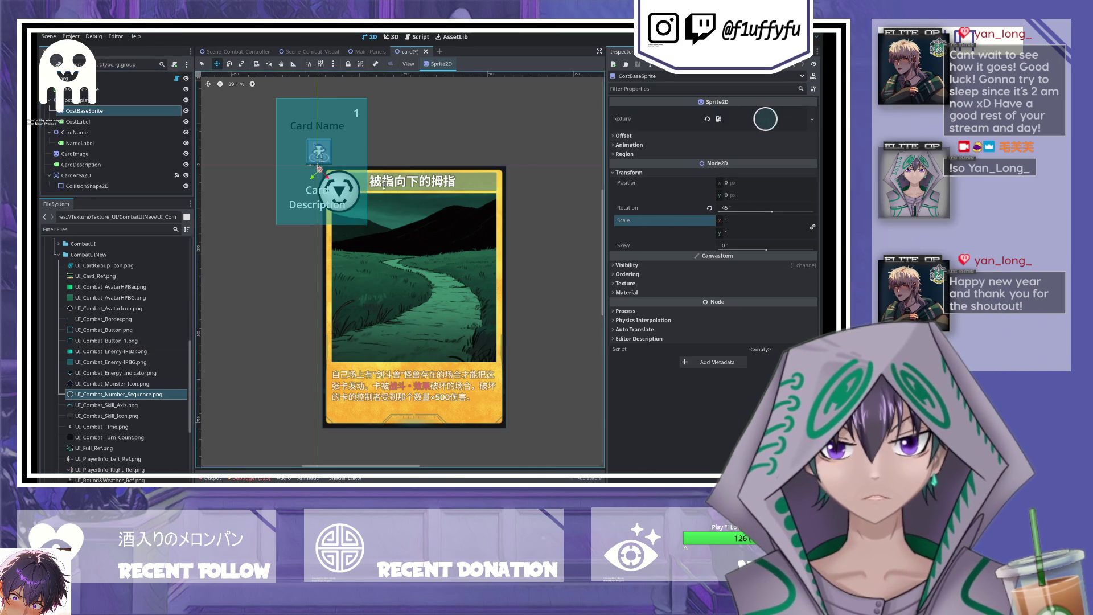
pyautogui.scroll(3, 347, 184)
pyautogui.scroll(-1, 314, 237)
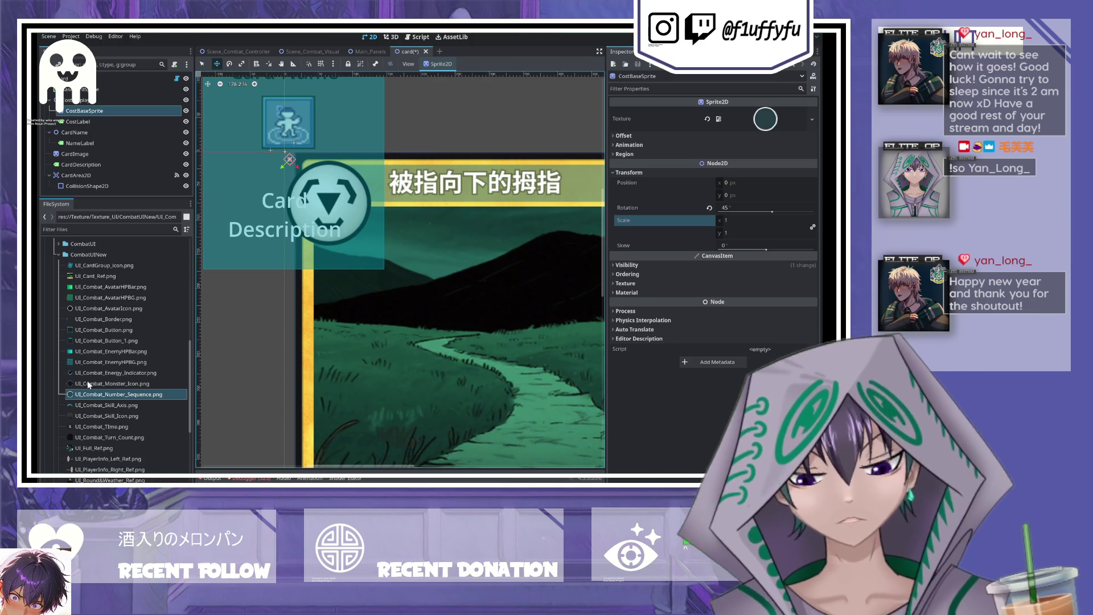
pyautogui.scroll(-2, 99, 353)
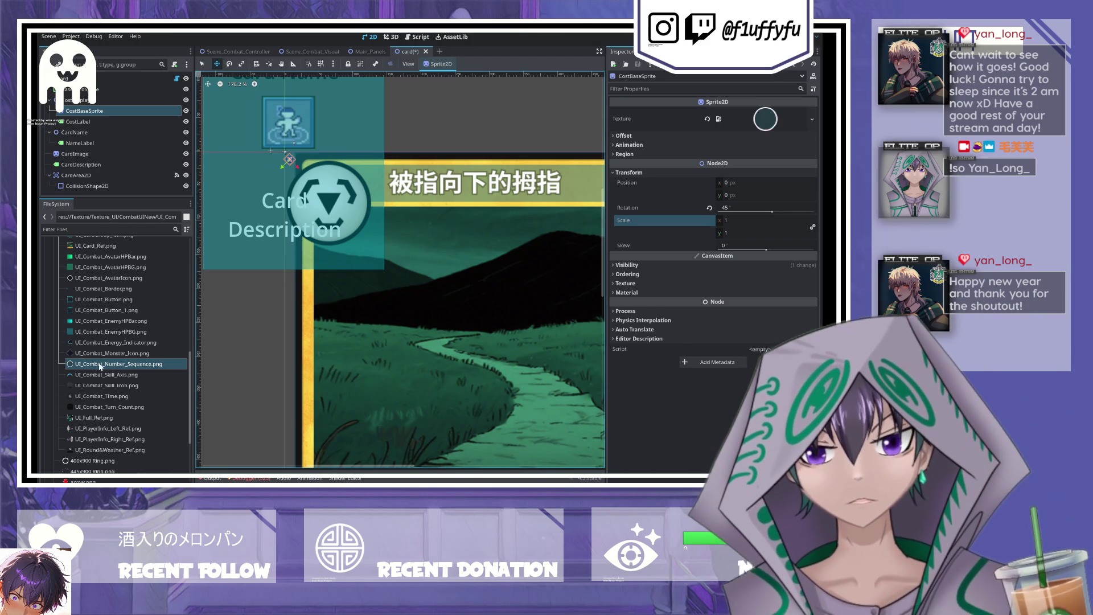
pyautogui.scroll(5, 84, 389)
# - Assign UI_Card_Cost_Ref.png as the texture and revert the sprite's Modulate tint and rotation to 0°
pyautogui.click(84, 388)
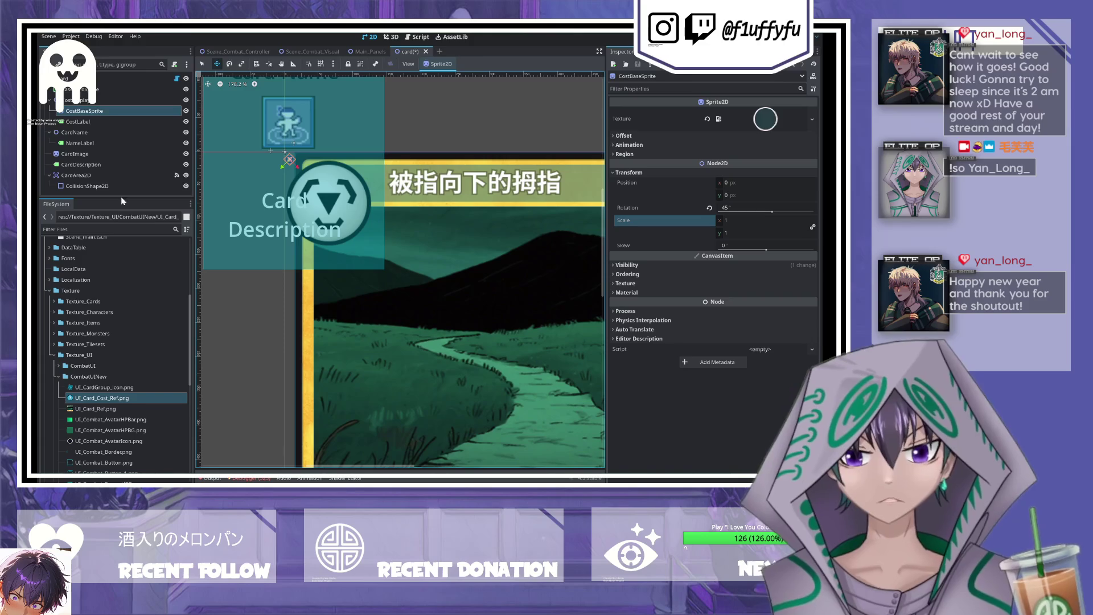
pyautogui.moveTo(90, 399)
pyautogui.mouseDown()
pyautogui.moveTo(531, 196)
pyautogui.moveTo(765, 119)
pyautogui.mouseUp()
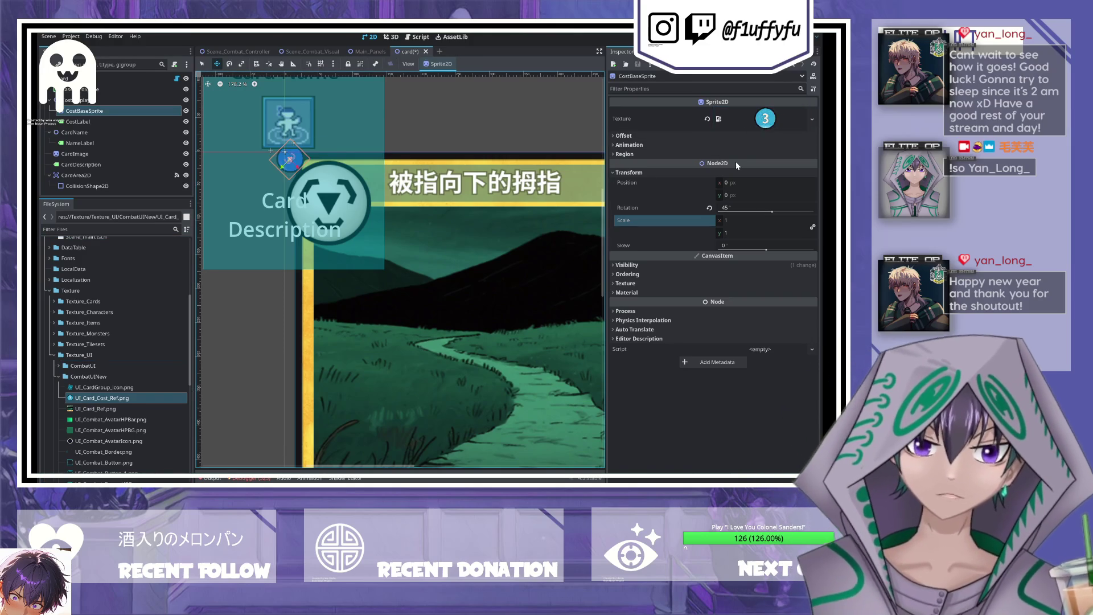
pyautogui.click(627, 265)
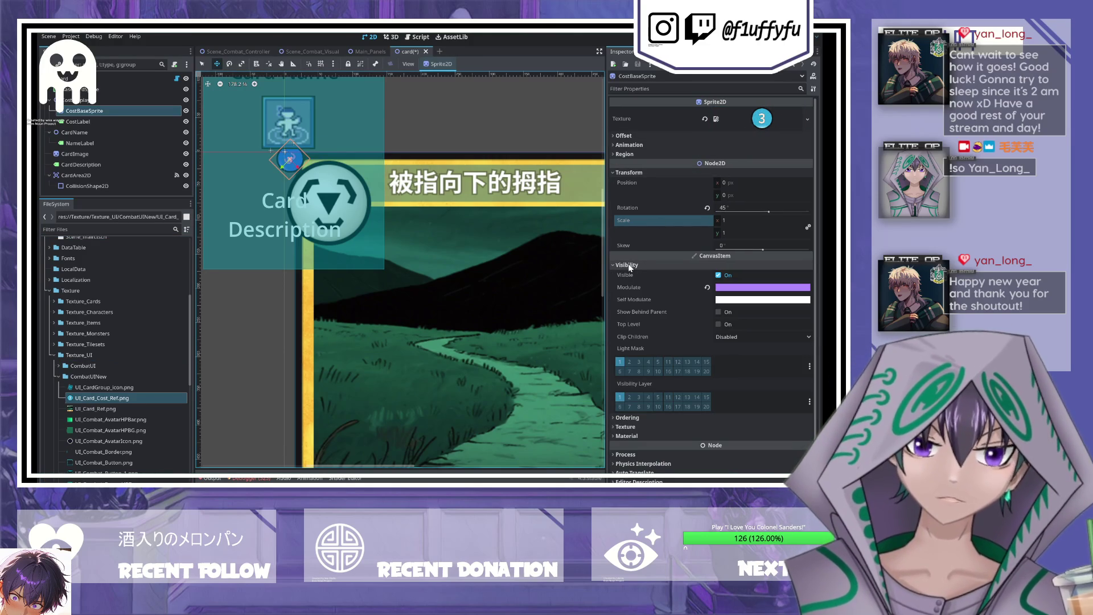
pyautogui.click(707, 288)
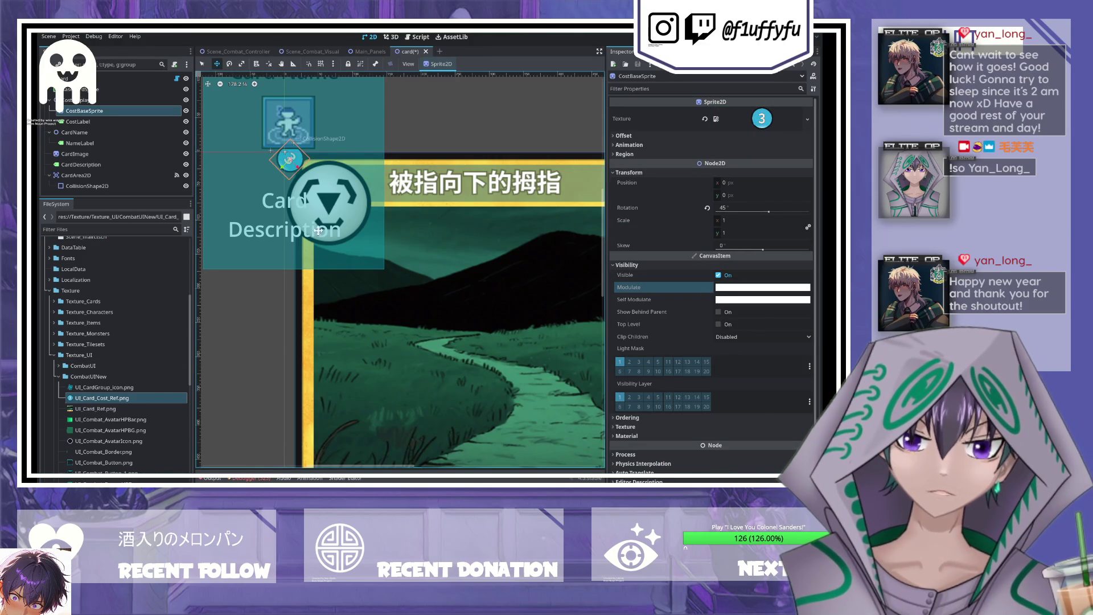
pyautogui.scroll(1, 292, 155)
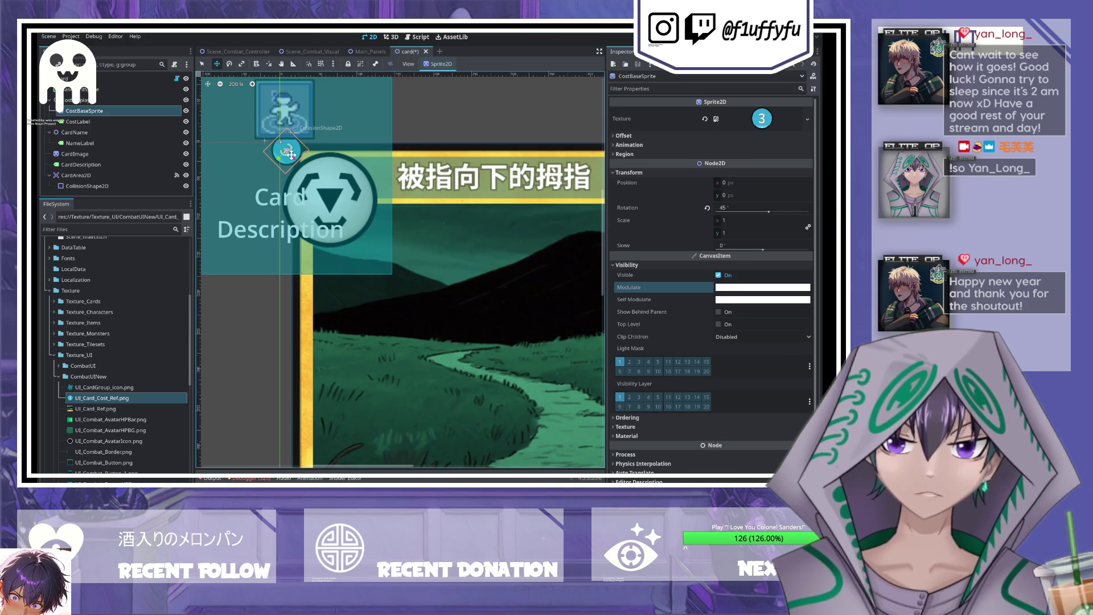
pyautogui.click(707, 209)
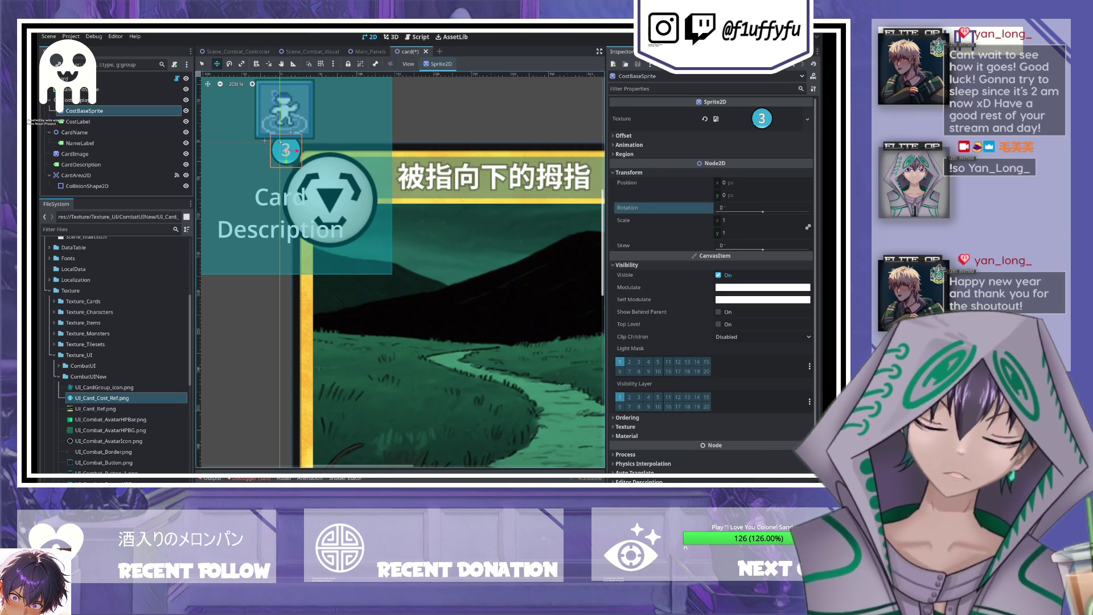
# - Move the 3 badge onto the card's emblem and set its scale to 3.015
pyautogui.moveTo(292, 157); pyautogui.dragTo(337, 209)
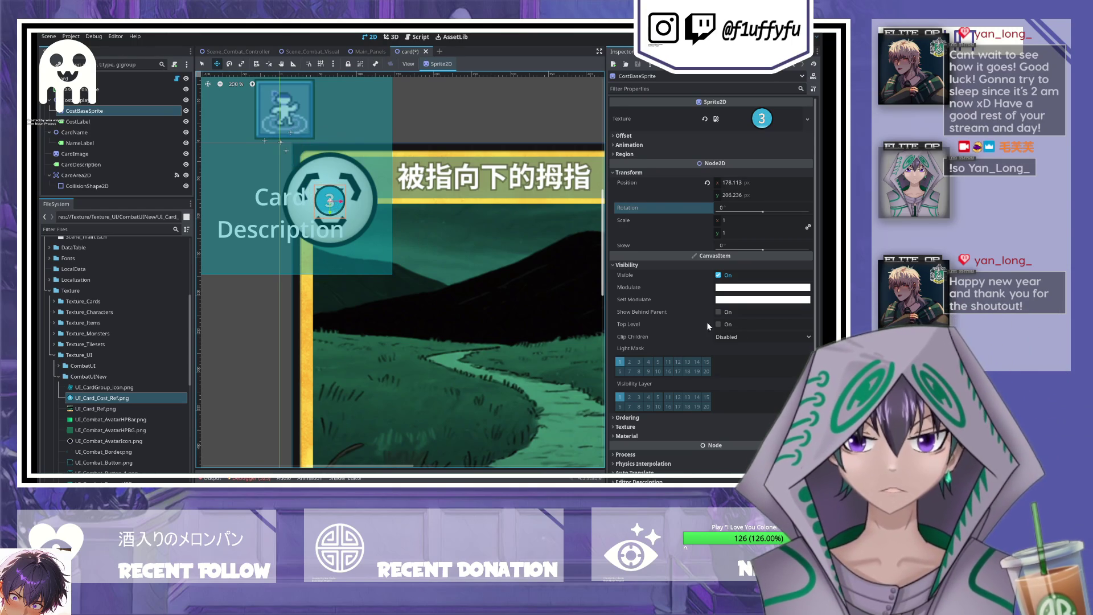
pyautogui.scroll(-1, 734, 281)
pyautogui.scroll(1, 699, 261)
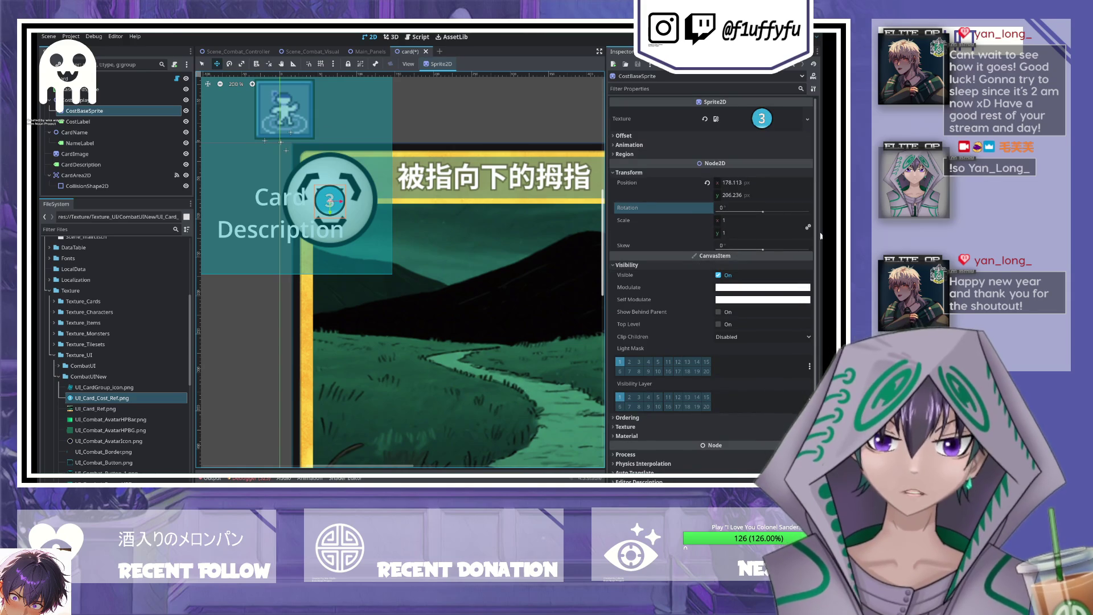
pyautogui.moveTo(725, 223); pyautogui.dragTo(762, 223)
pyautogui.moveTo(332, 209); pyautogui.dragTo(331, 210)
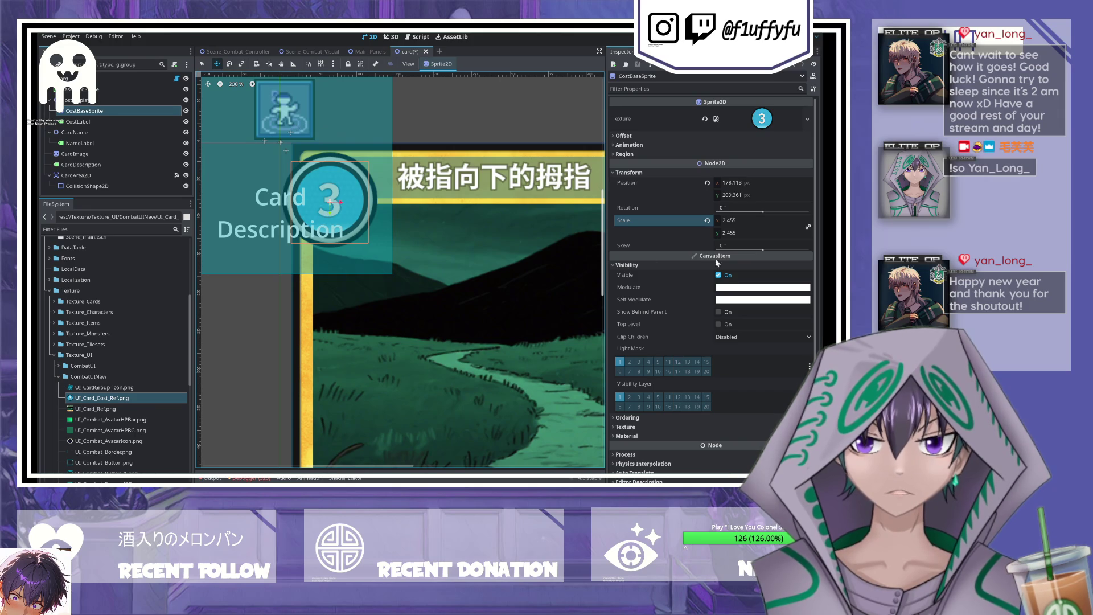
pyautogui.moveTo(724, 226); pyautogui.dragTo(737, 226)
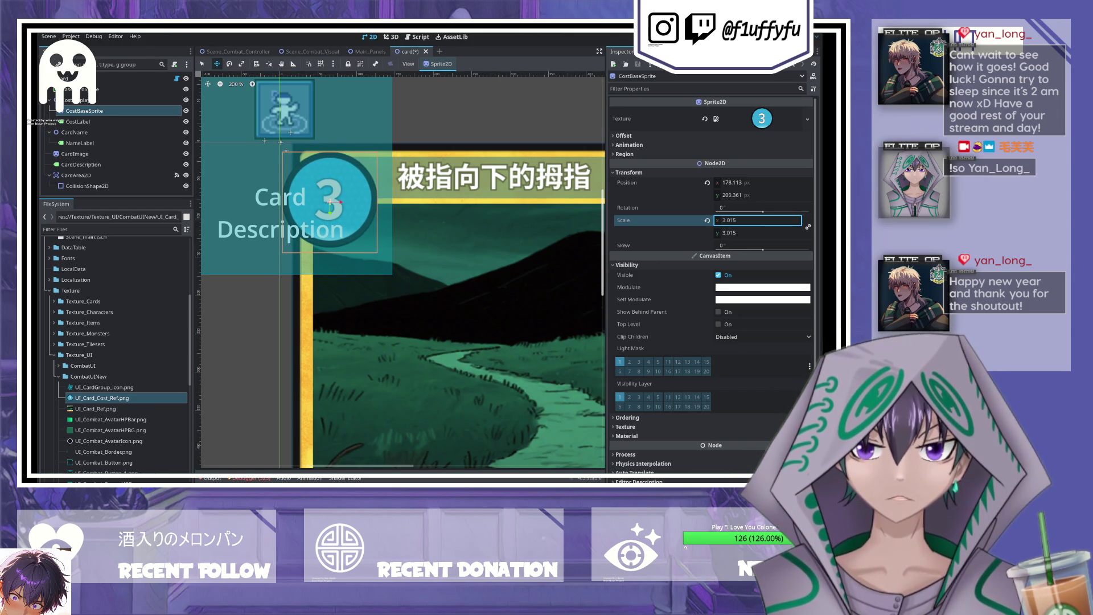
pyautogui.click(752, 224)
pyautogui.press('Return')
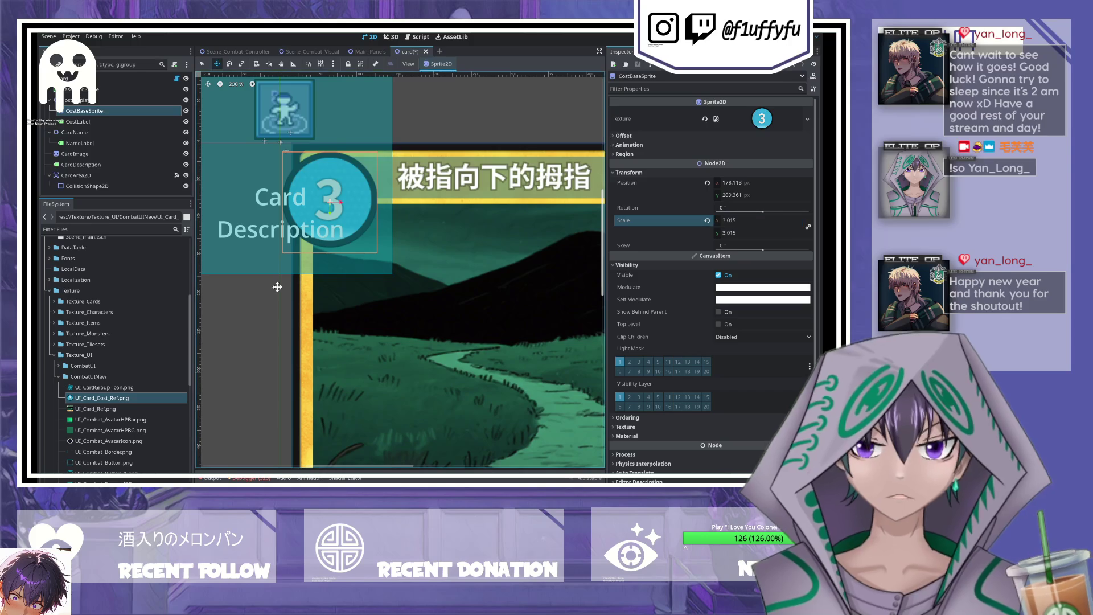
pyautogui.click(78, 121)
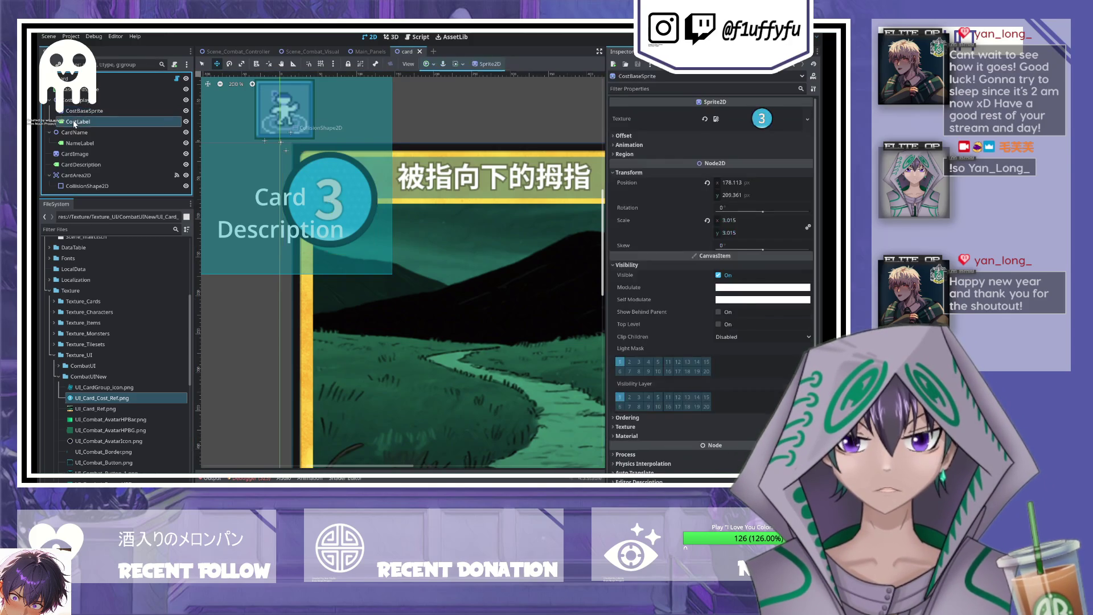
# - Set the cost label text to 3 as a RichTextLabel, with scrolling off and Fit Content on
pyautogui.click(655, 133)
pyautogui.write('3')
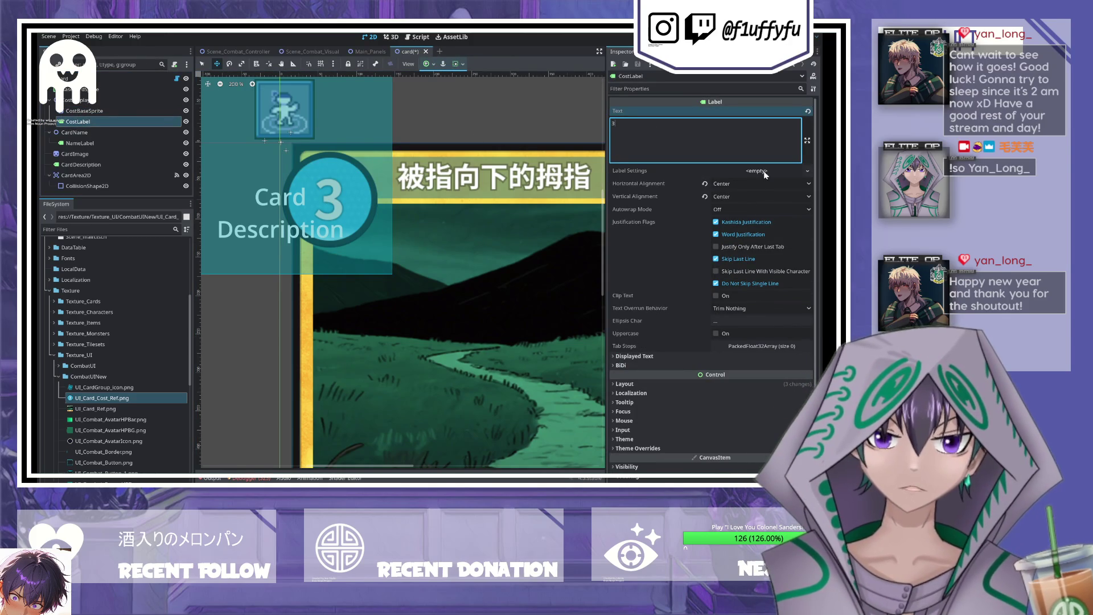
pyautogui.click(89, 122)
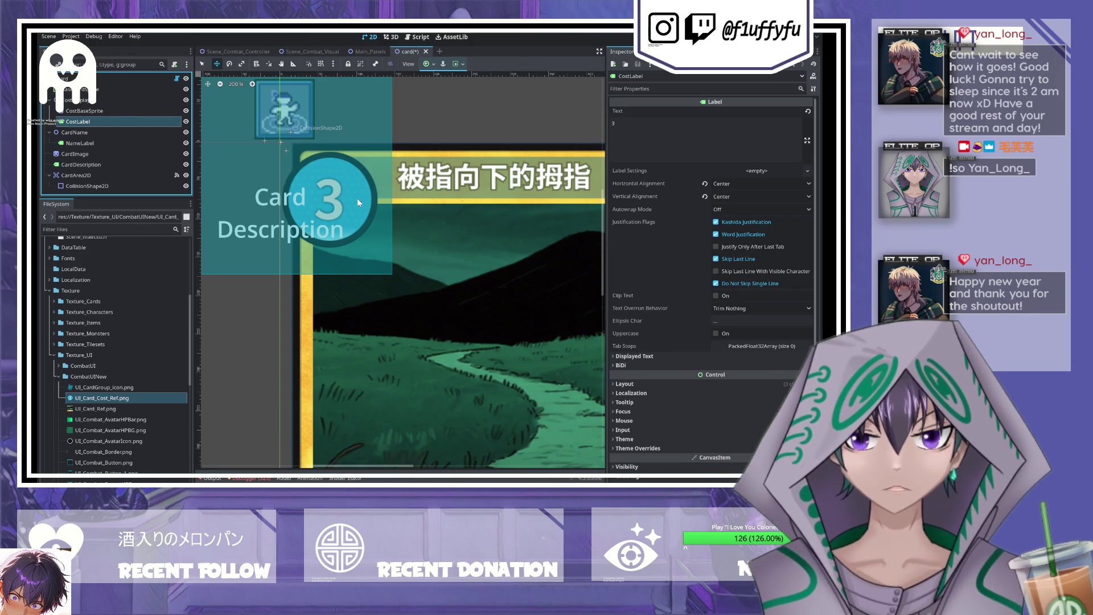
pyautogui.hotkey('ctrl', 'z')
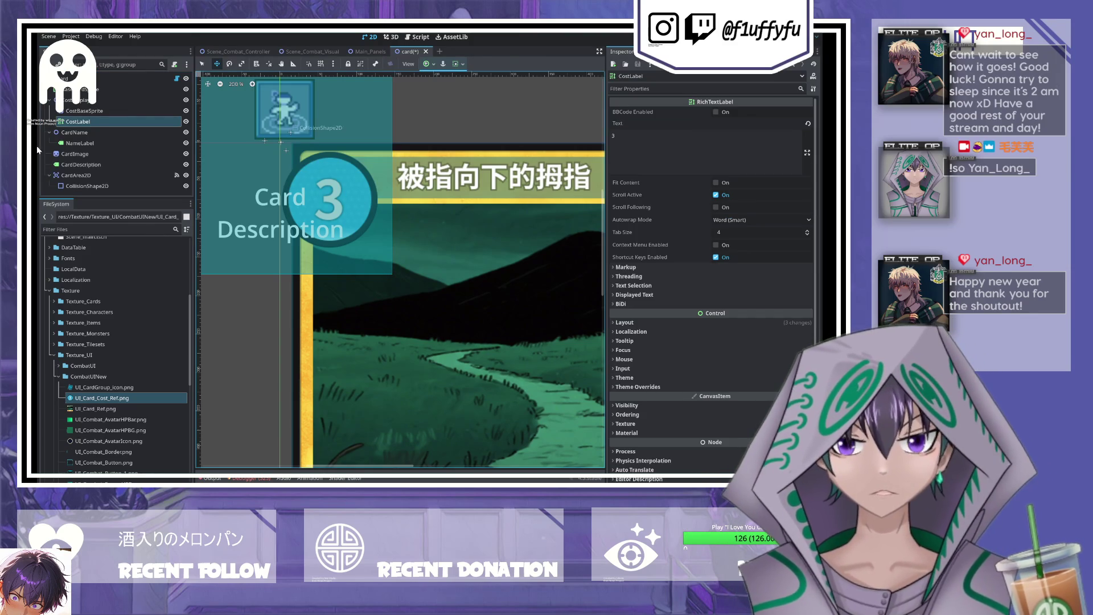
pyautogui.click(681, 149)
pyautogui.write('[center]3[/center]')
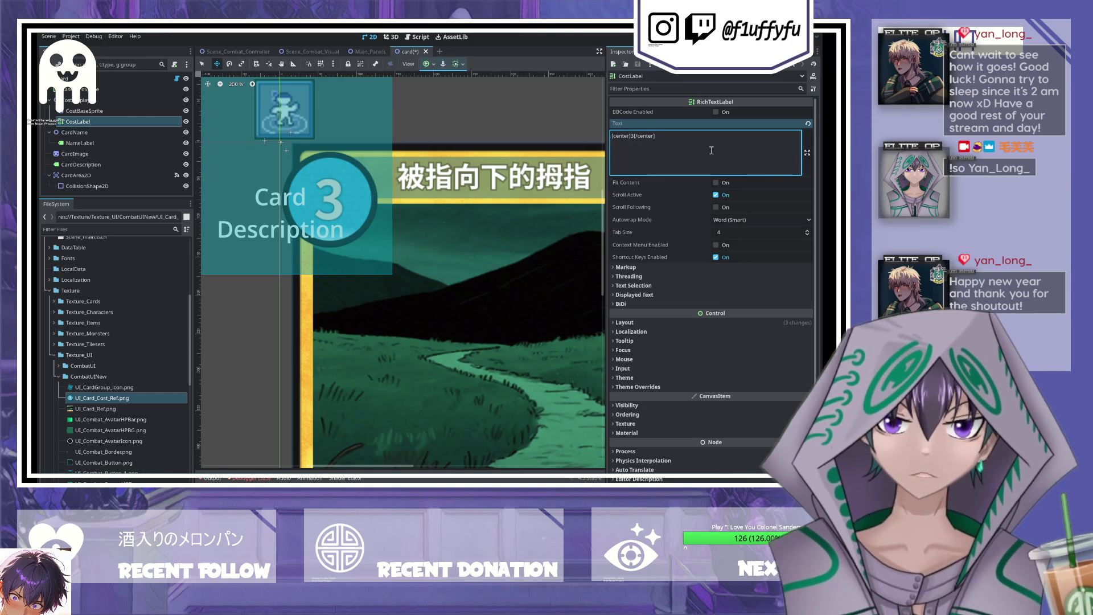
pyautogui.click(716, 194)
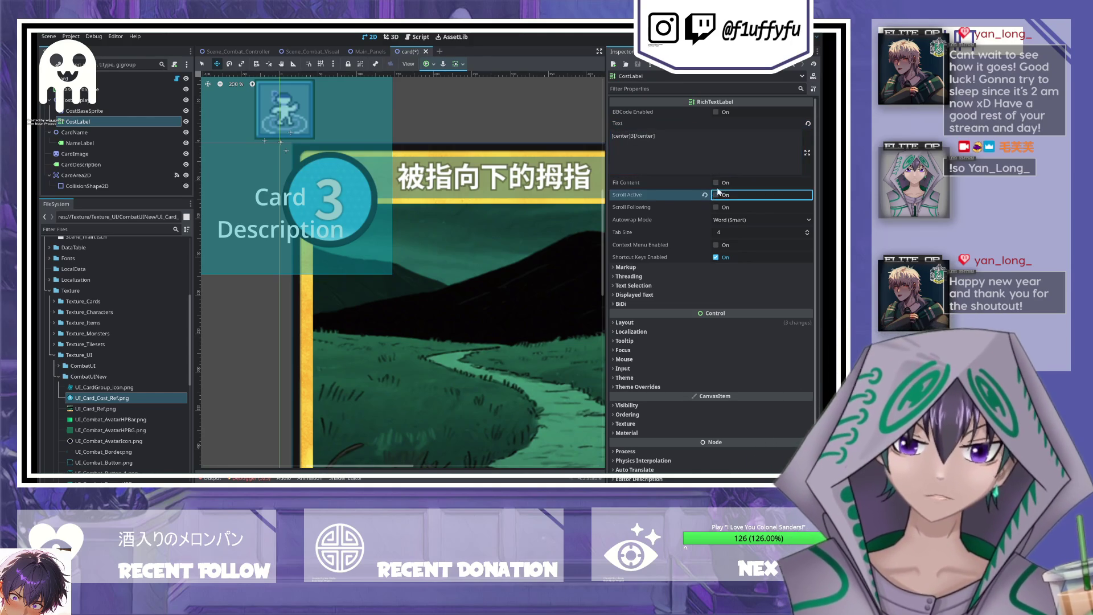
pyautogui.click(715, 182)
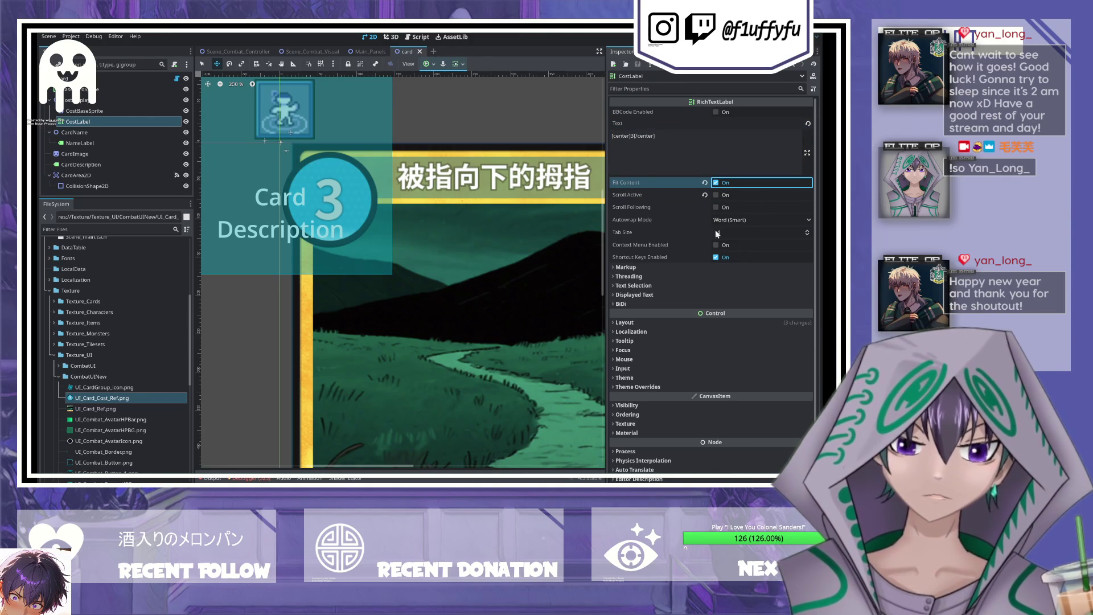
# - Review the cost label's layout size and position and save the card scene
pyautogui.scroll(-1, 722, 228)
pyautogui.click(634, 297)
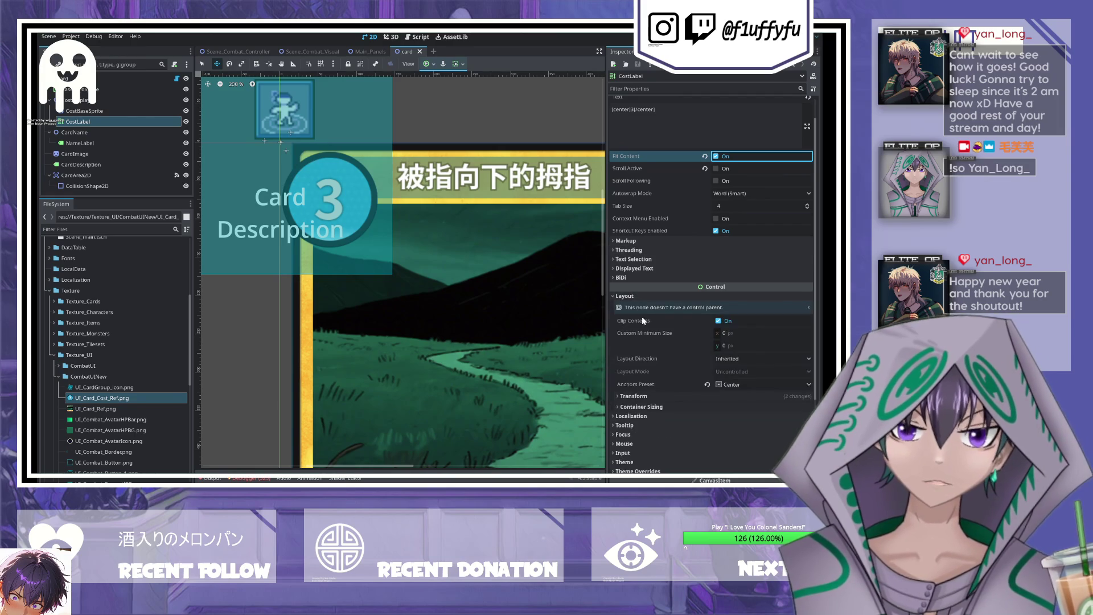
pyautogui.click(633, 395)
pyautogui.scroll(-5, 684, 313)
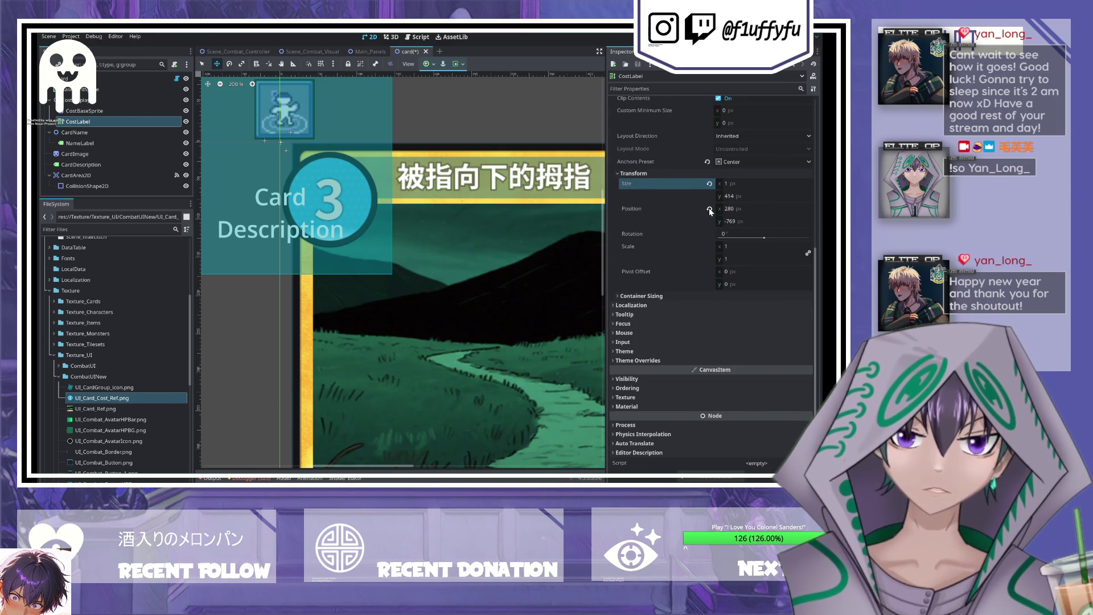
pyautogui.hotkey('ctrl', 's')
pyautogui.scroll(3, 685, 249)
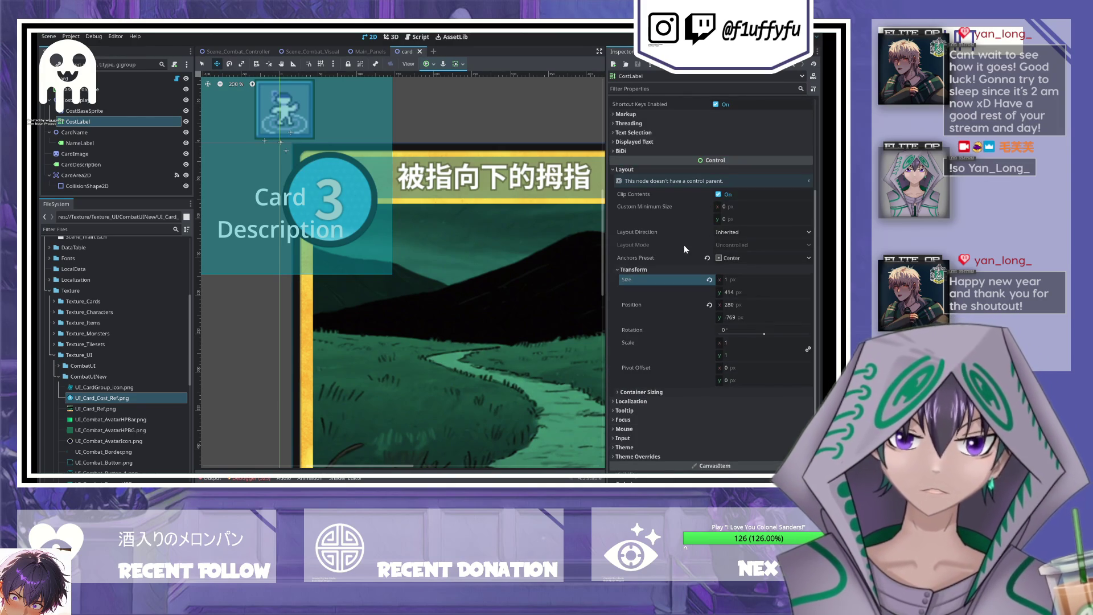
pyautogui.scroll(3, 684, 249)
pyautogui.scroll(-3, 312, 278)
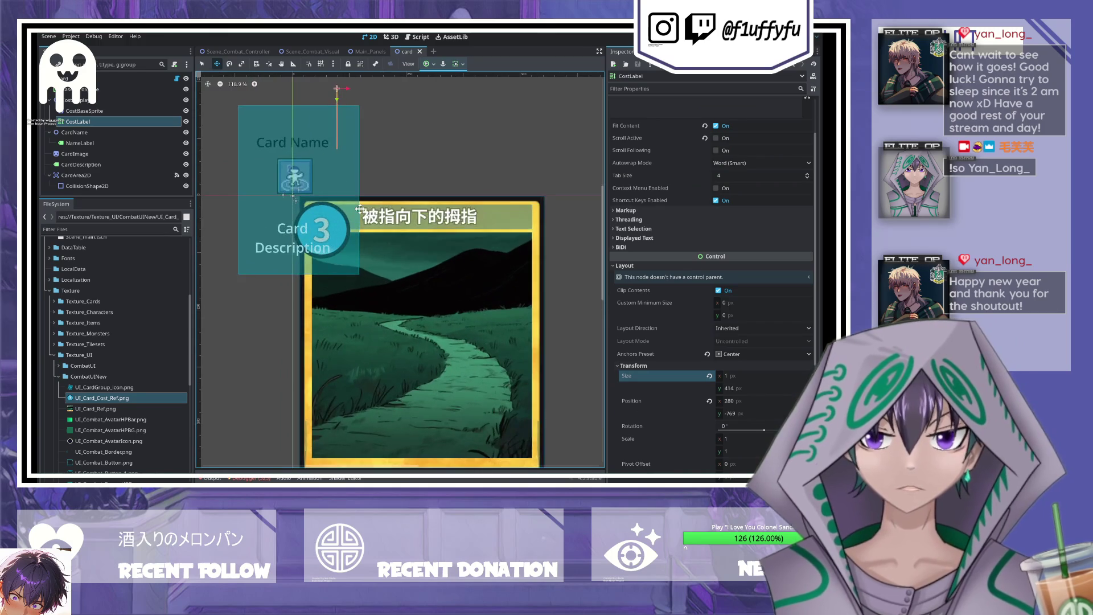
pyautogui.scroll(2, 360, 208)
pyautogui.scroll(-5, 634, 363)
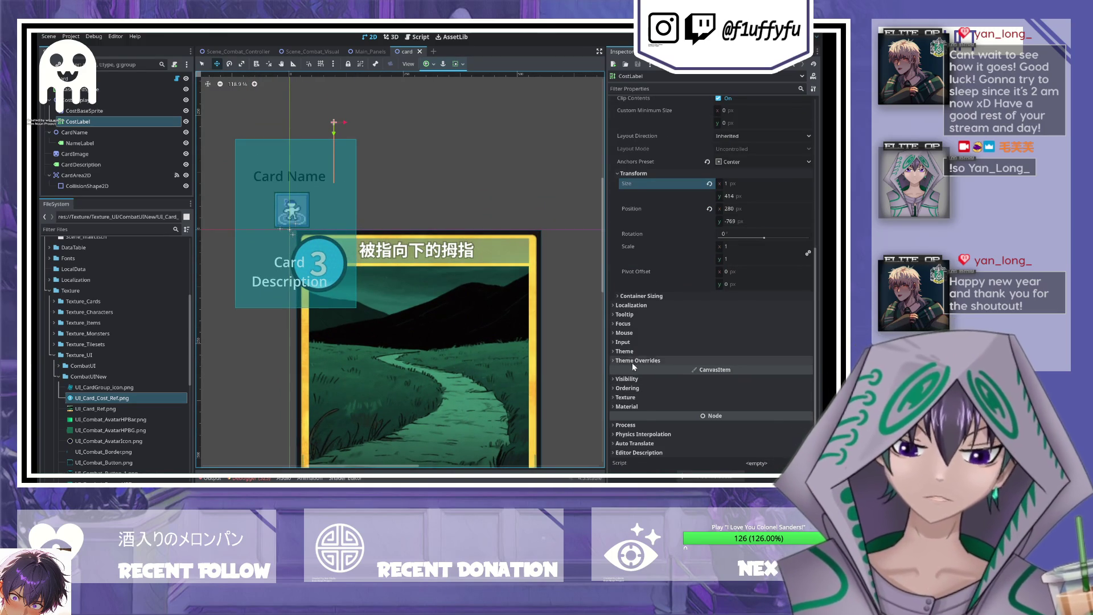
# - Enable a Normal Font Size theme override of 72 px on CostLabel and save
pyautogui.click(634, 360)
pyautogui.click(623, 402)
pyautogui.click(625, 450)
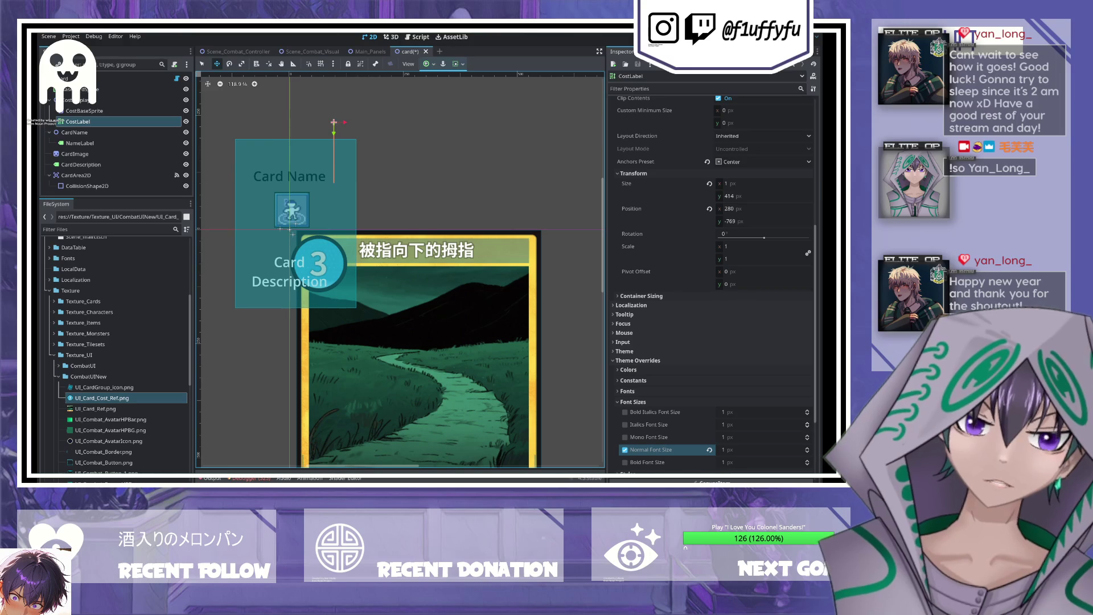
pyautogui.click(744, 449)
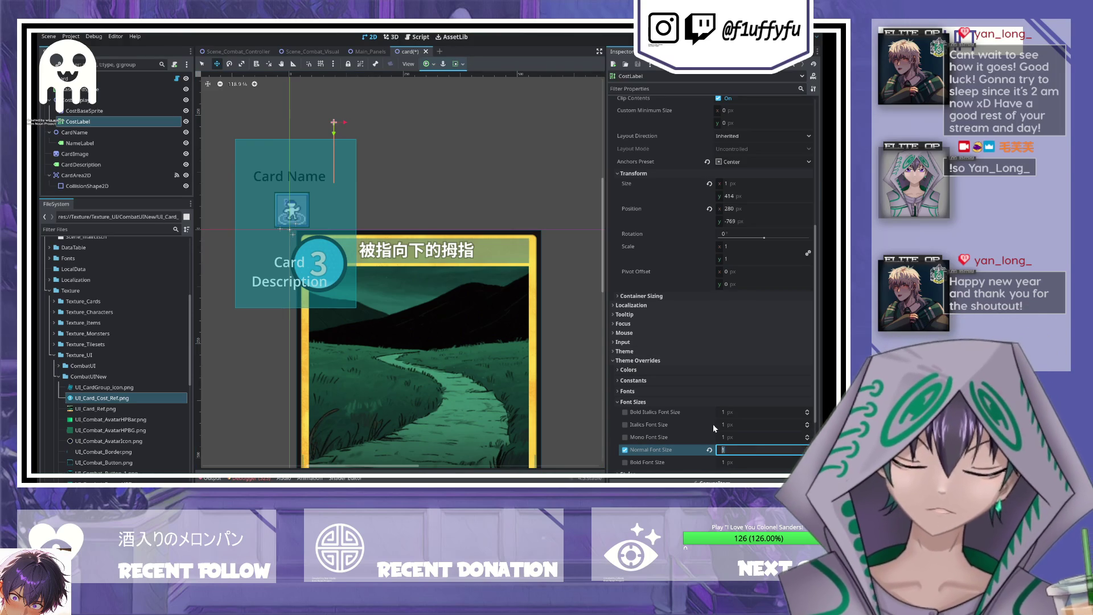
pyautogui.write('72')
pyautogui.press('Return')
pyautogui.hotkey('ctrl', 's')
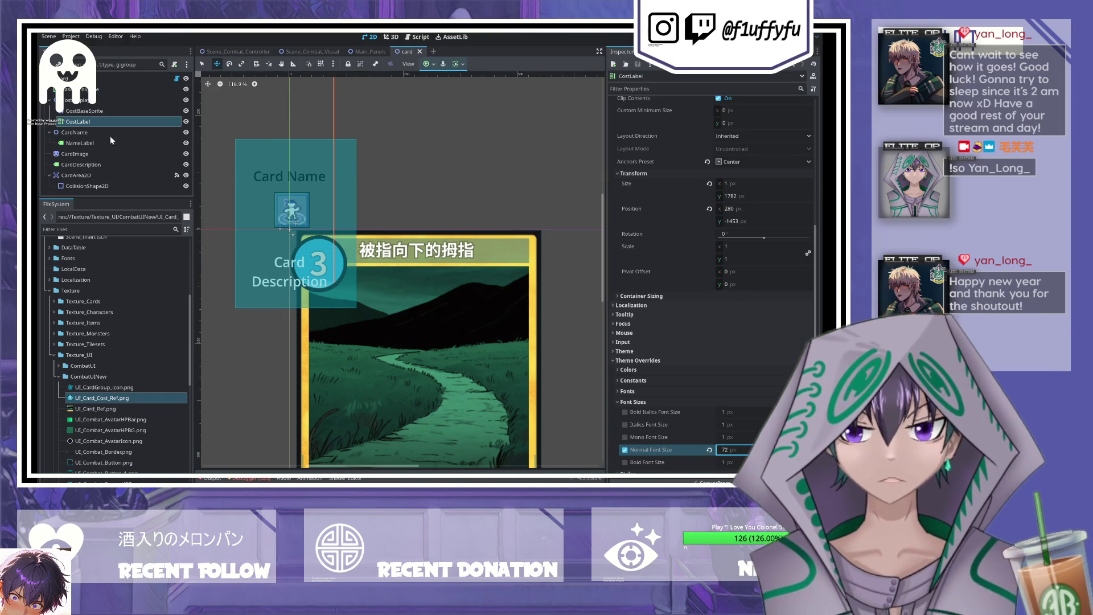
pyautogui.scroll(5, 751, 296)
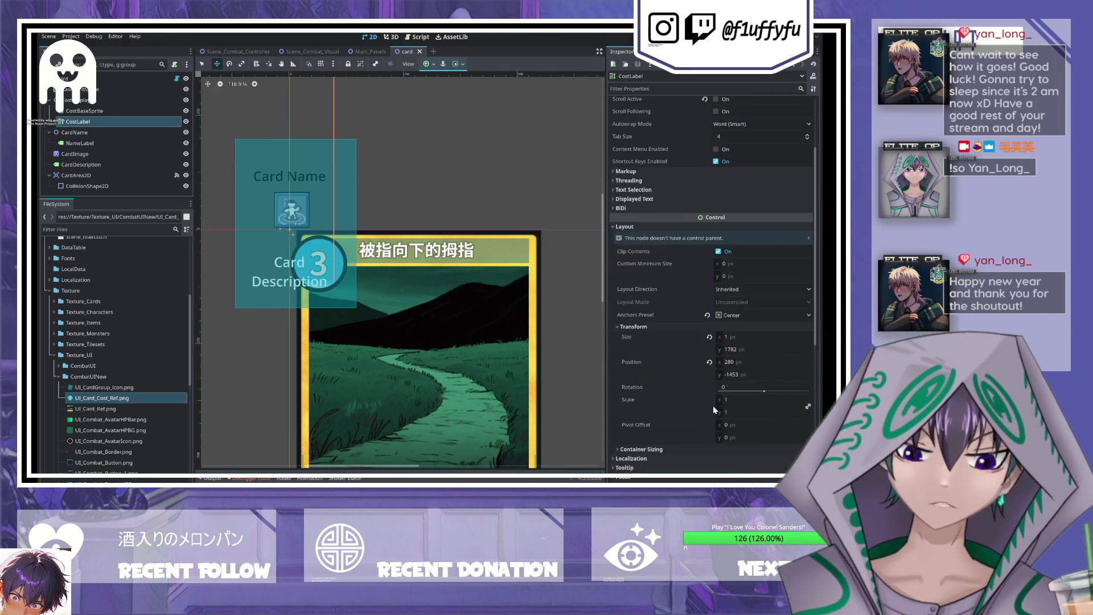
pyautogui.scroll(2, 679, 319)
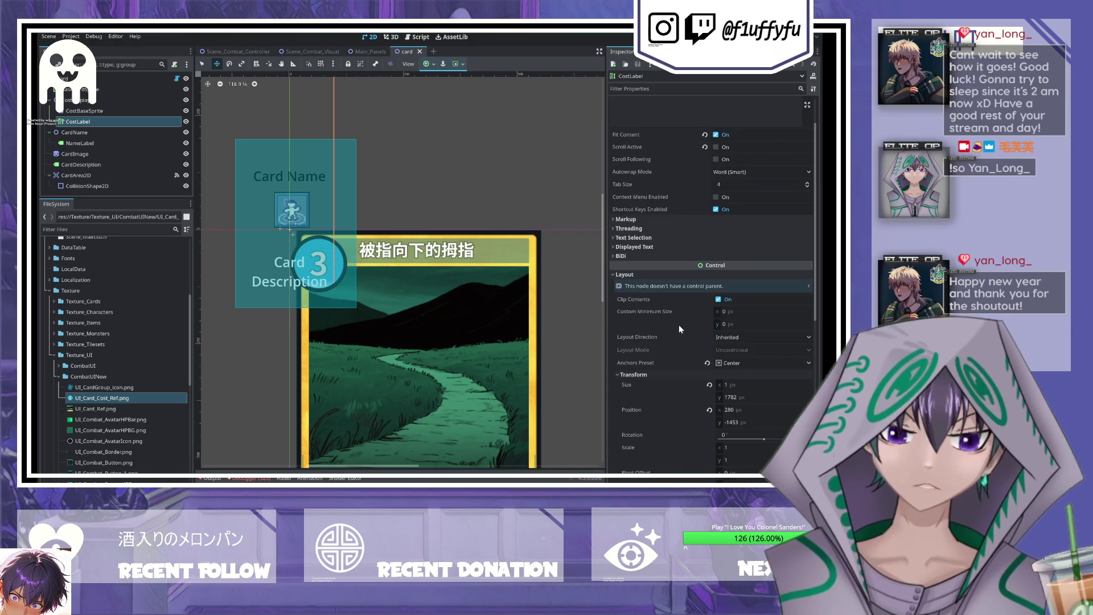
pyautogui.scroll(2, 680, 319)
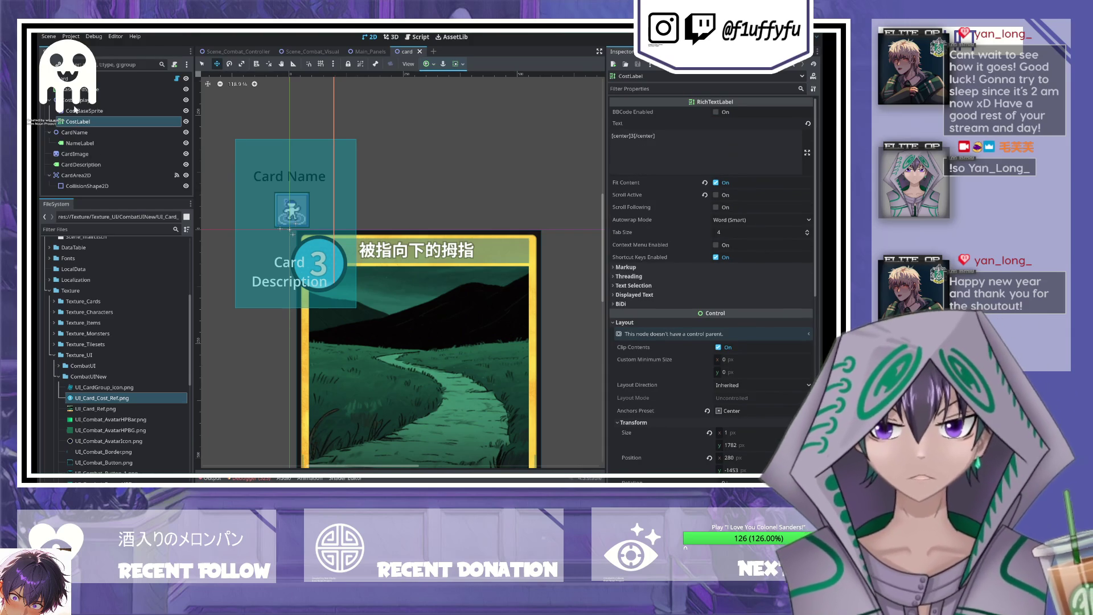
pyautogui.click(78, 100)
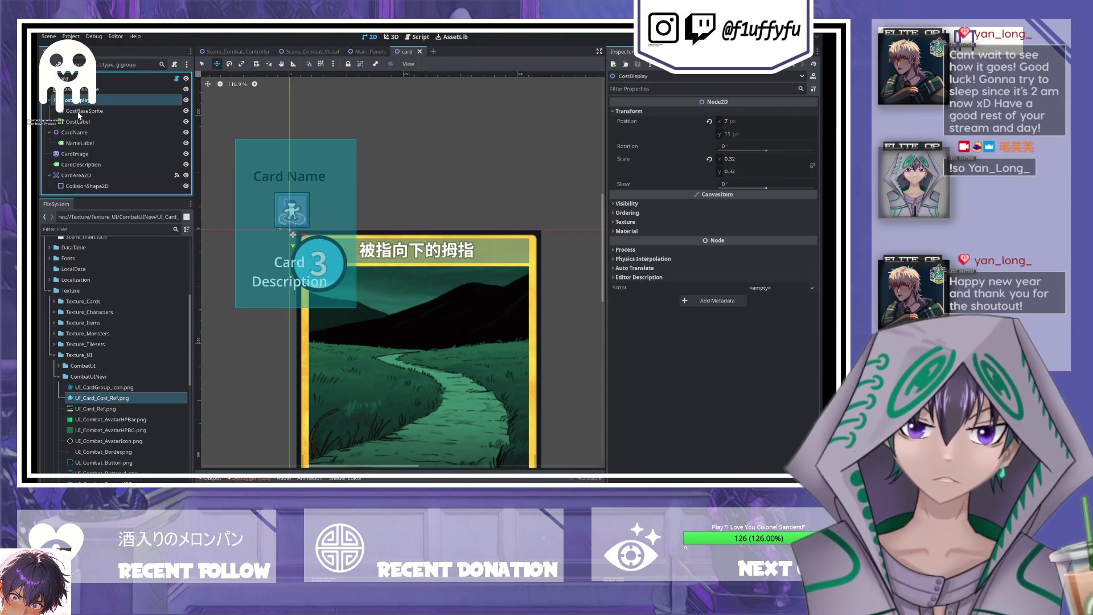
# - Restore CostDisplay to full scale and reset CostBaseSprite's position to the origin
pyautogui.click(78, 90)
pyautogui.click(78, 102)
pyautogui.hotkey('ctrl', 'z')
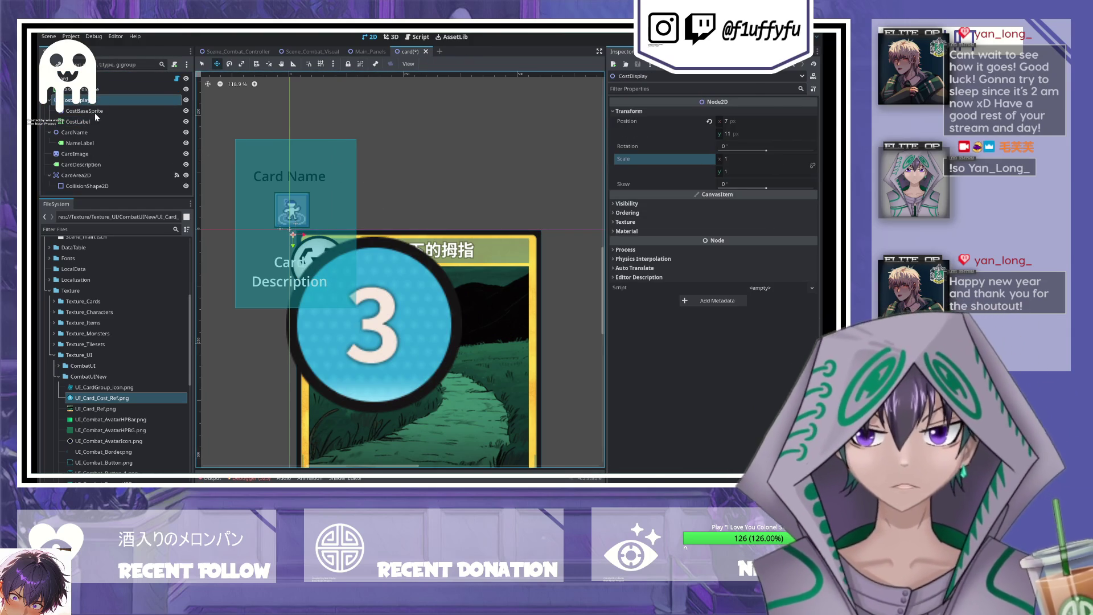
pyautogui.click(85, 111)
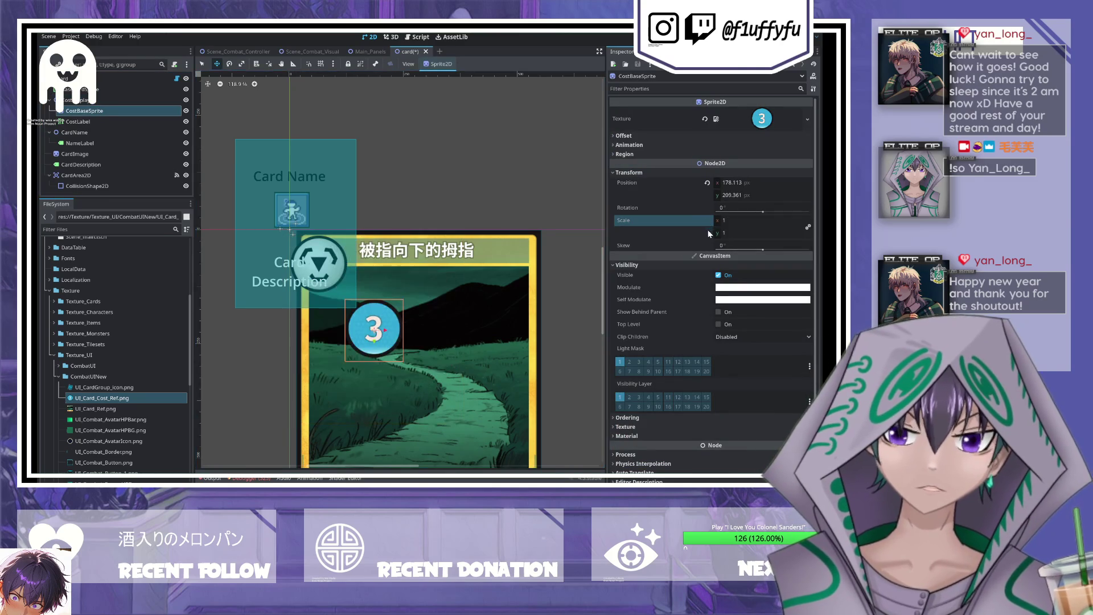
pyautogui.click(706, 184)
# - Reset CostLabel's position to 0, 0, toggle Clip Contents, and paste a VBoxContainer under CostDisplay
pyautogui.click(88, 124)
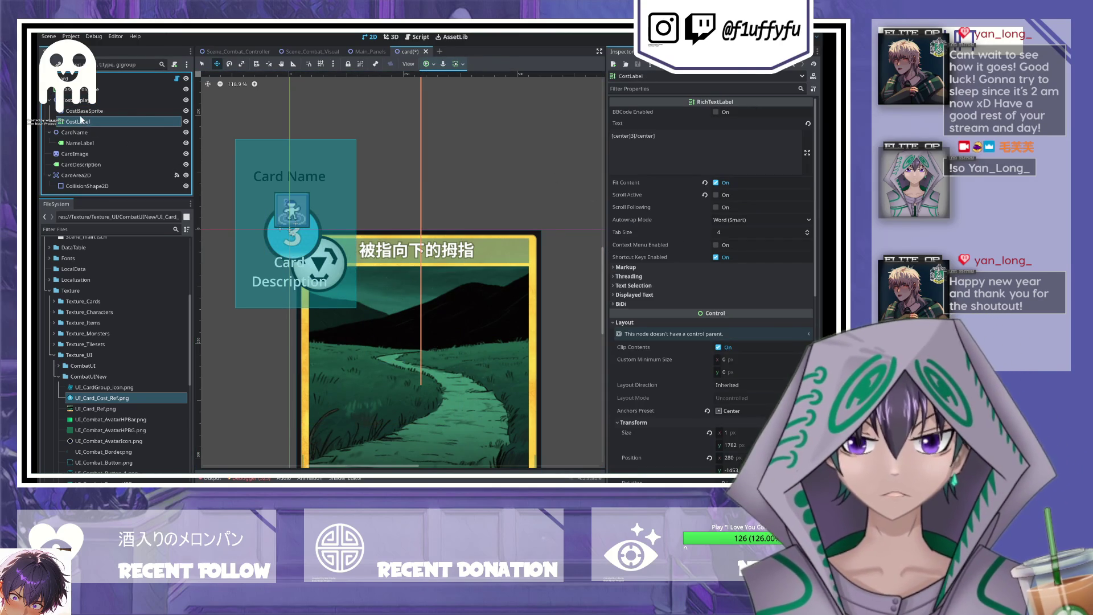
pyautogui.scroll(-5, 722, 308)
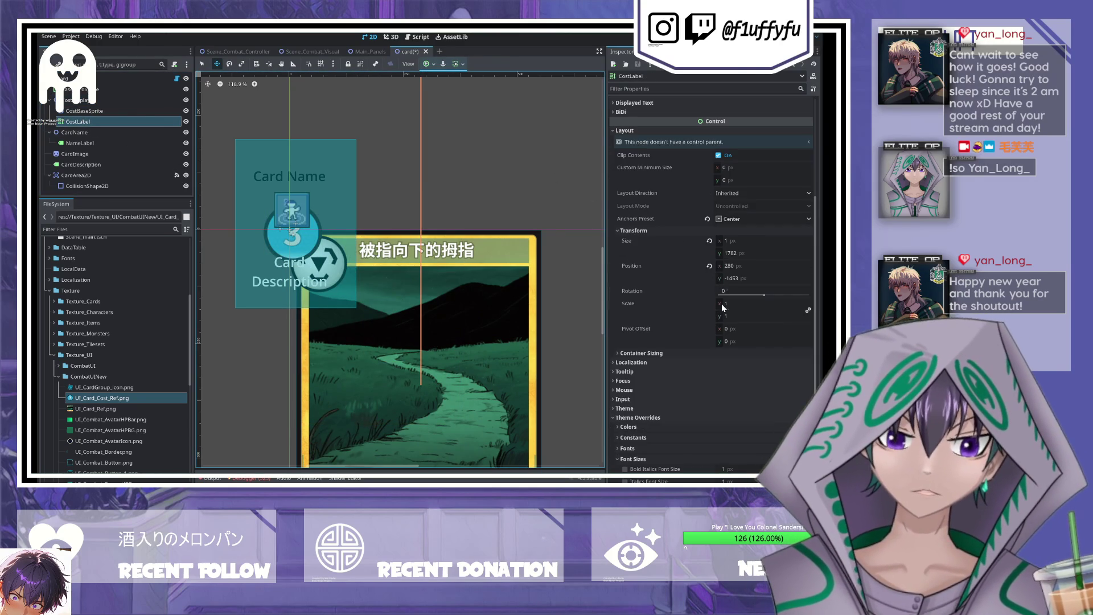
pyautogui.click(709, 265)
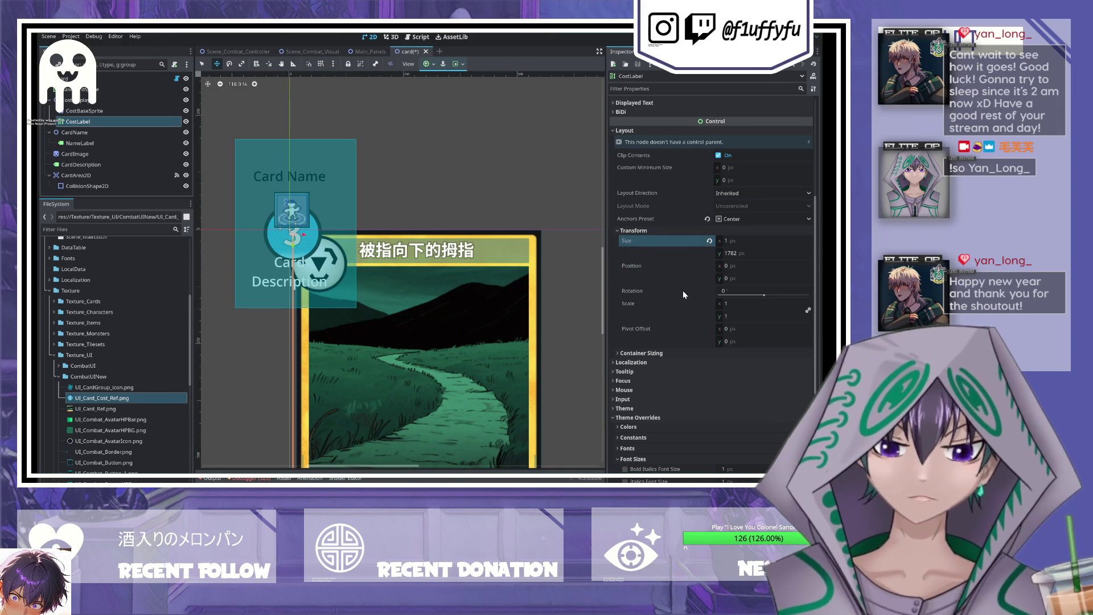
pyautogui.click(719, 155)
pyautogui.scroll(5, 700, 225)
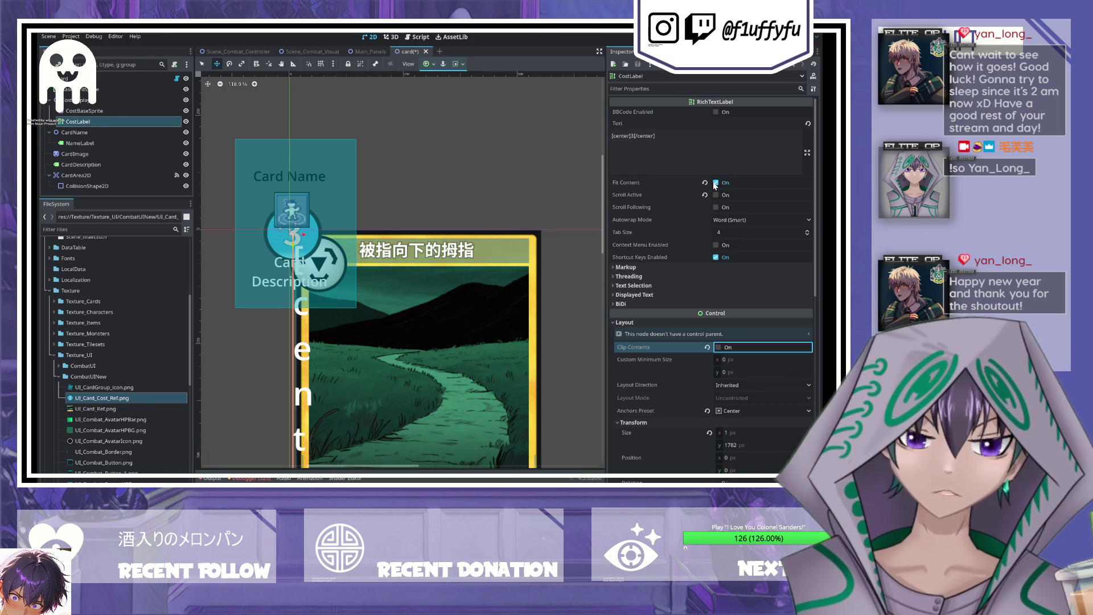
pyautogui.click(699, 146)
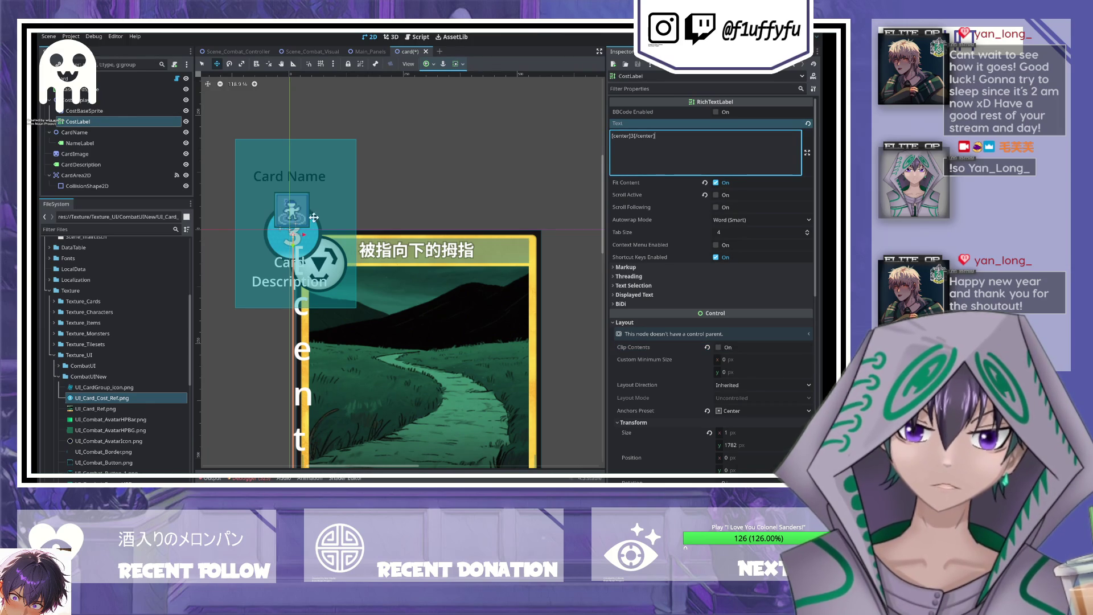
pyautogui.click(73, 100)
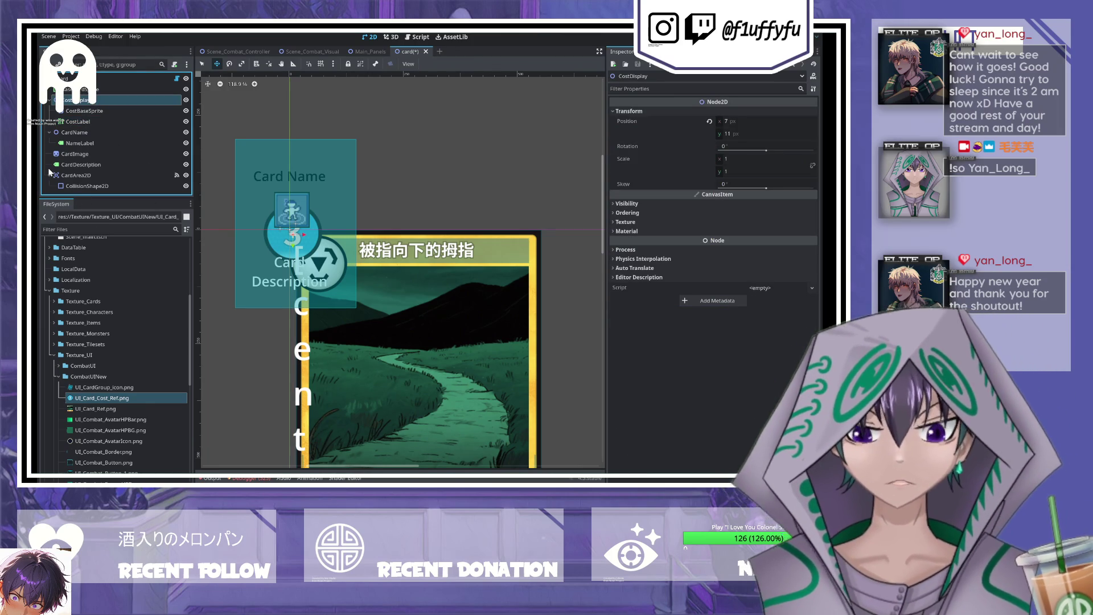
pyautogui.hotkey('ctrl', 'v')
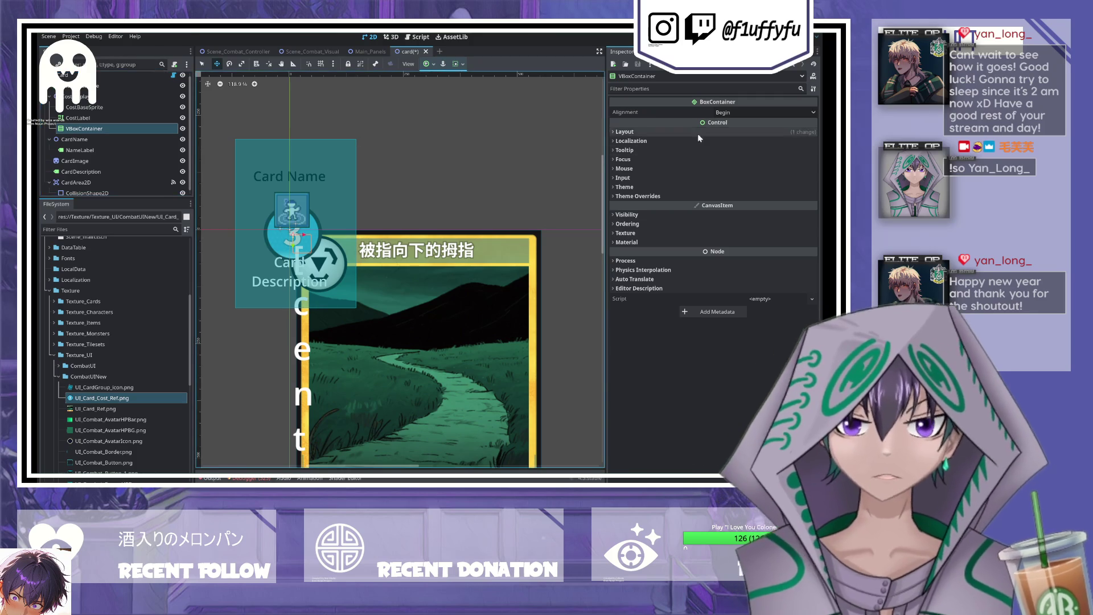
# - Center the VBoxContainer's alignment and move the cost badge down and right on the card
pyautogui.click(763, 112)
pyautogui.click(734, 135)
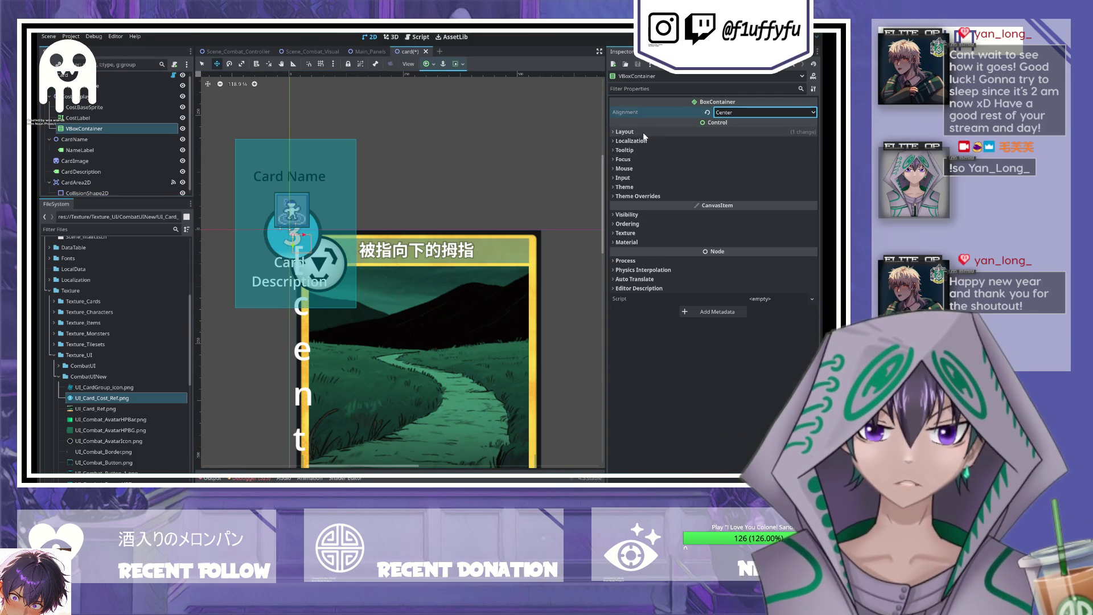
pyautogui.click(644, 131)
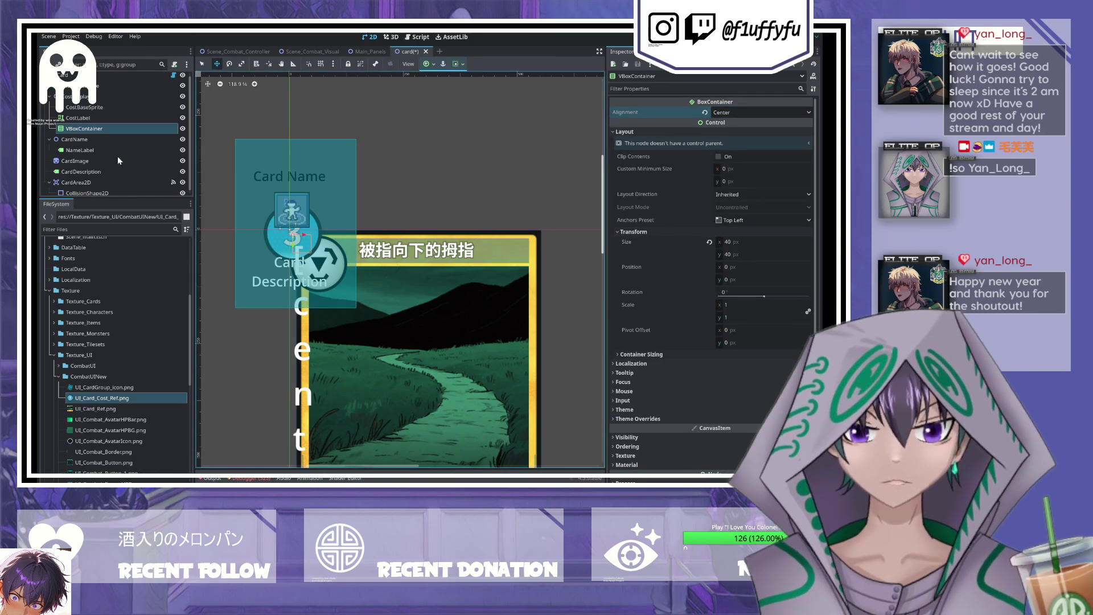
pyautogui.hotkey('ctrl', 's')
pyautogui.scroll(2, 296, 251)
pyautogui.click(79, 96)
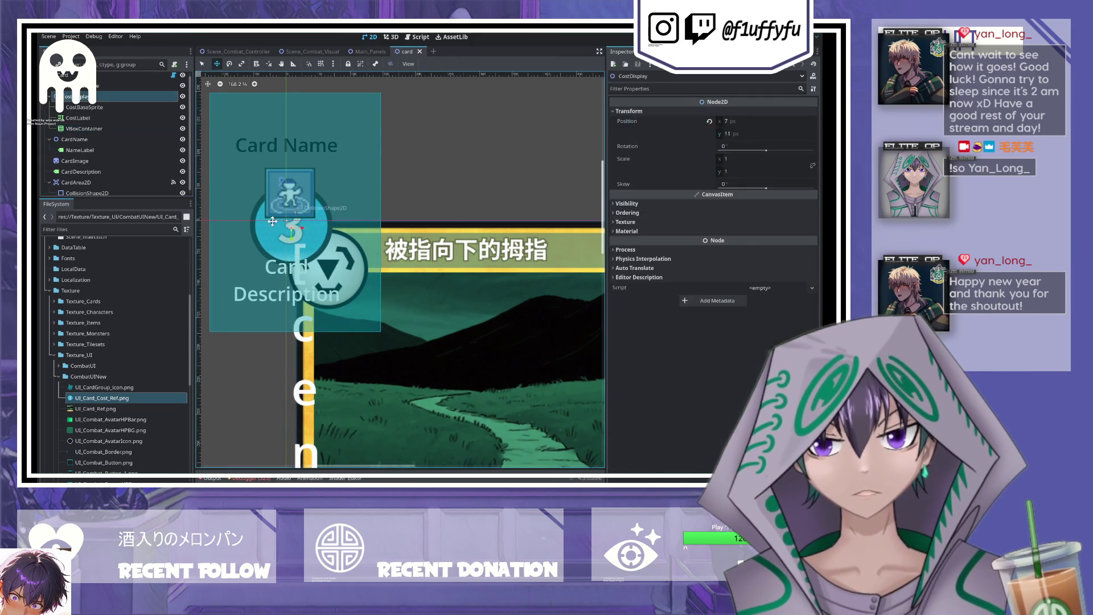
pyautogui.moveTo(305, 239); pyautogui.dragTo(342, 282)
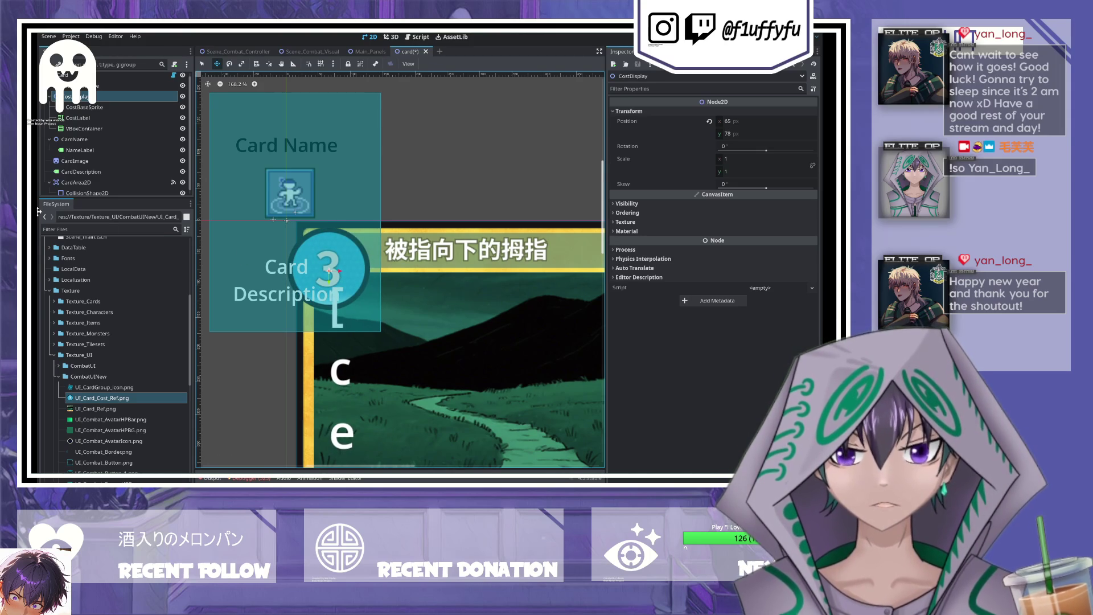
# - Enable BBCode on CostLabel so the 3 renders, and nest the VBoxContainer under it
pyautogui.click(85, 117)
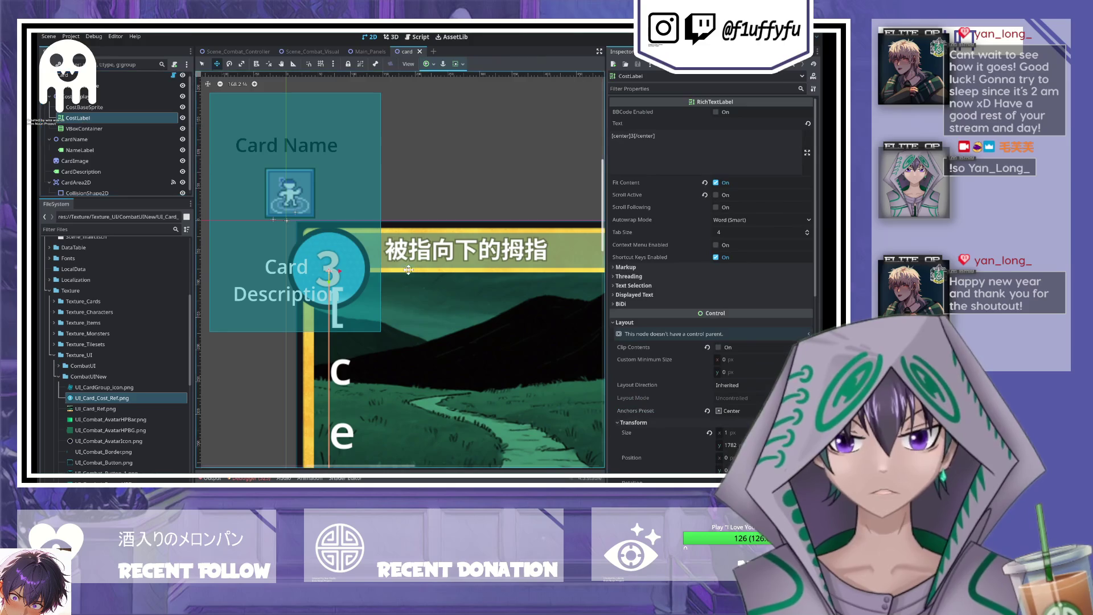
pyautogui.scroll(-2, 449, 334)
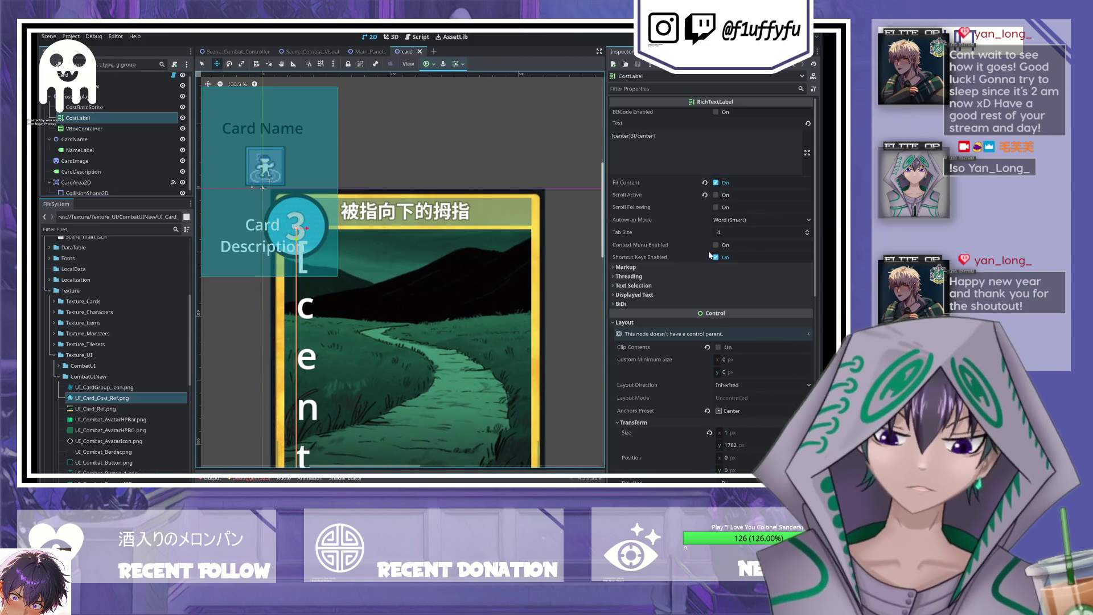
pyautogui.click(716, 113)
pyautogui.click(717, 112)
pyautogui.click(716, 113)
pyautogui.moveTo(94, 130); pyautogui.dragTo(86, 121)
pyautogui.click(104, 117)
pyautogui.hotkey('ctrl', 's')
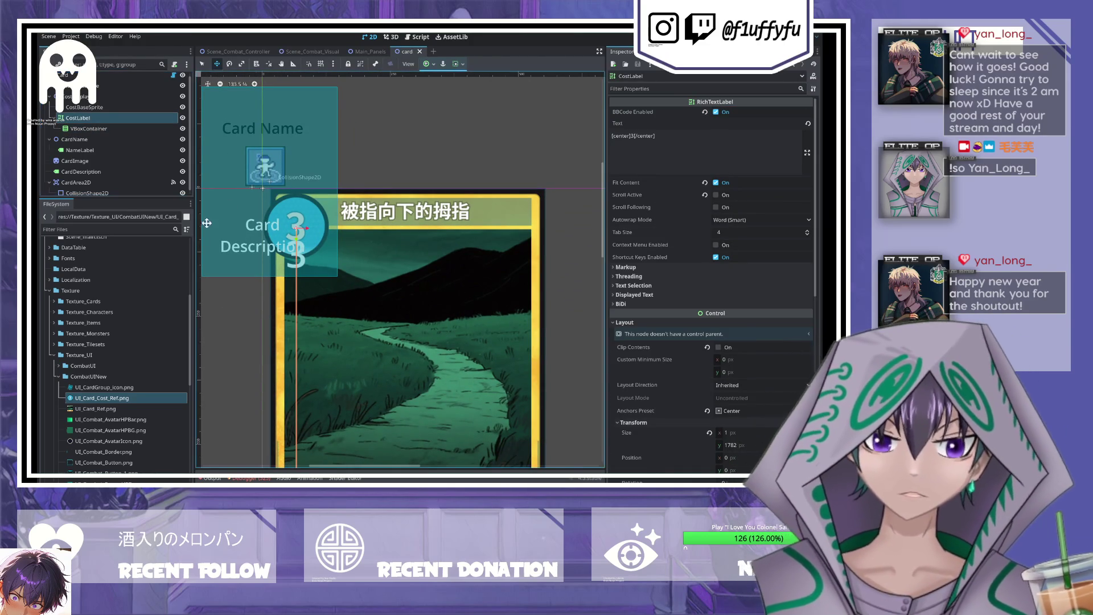
# - Shrink CostLabel's height to 99 px, reset its anchors to Top Left, and move it inside the VBoxContainer
pyautogui.click(92, 109)
pyautogui.click(92, 118)
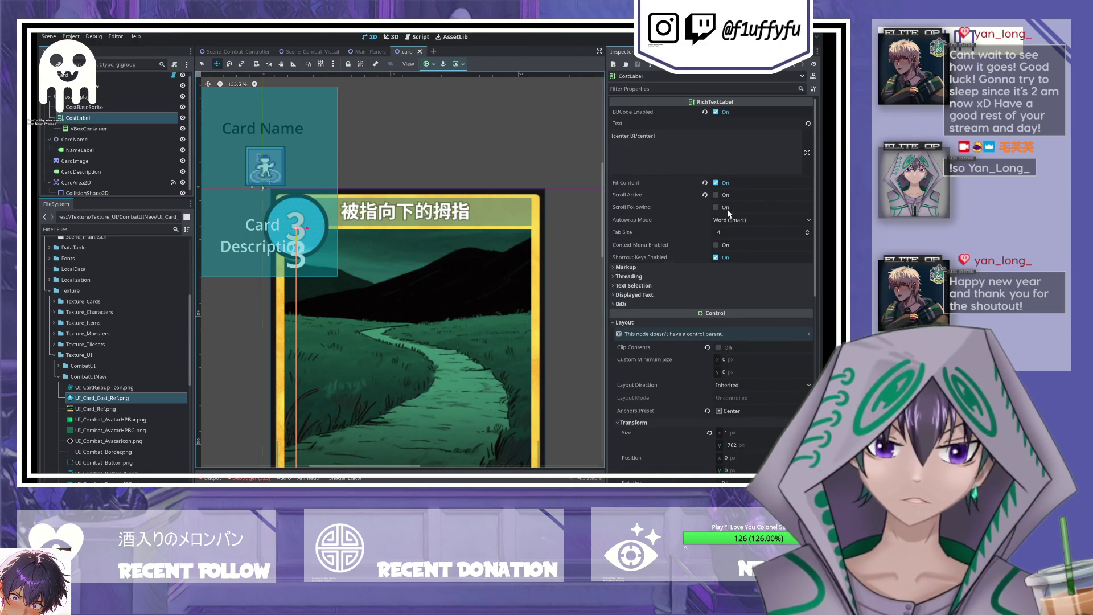
pyautogui.scroll(-3, 678, 356)
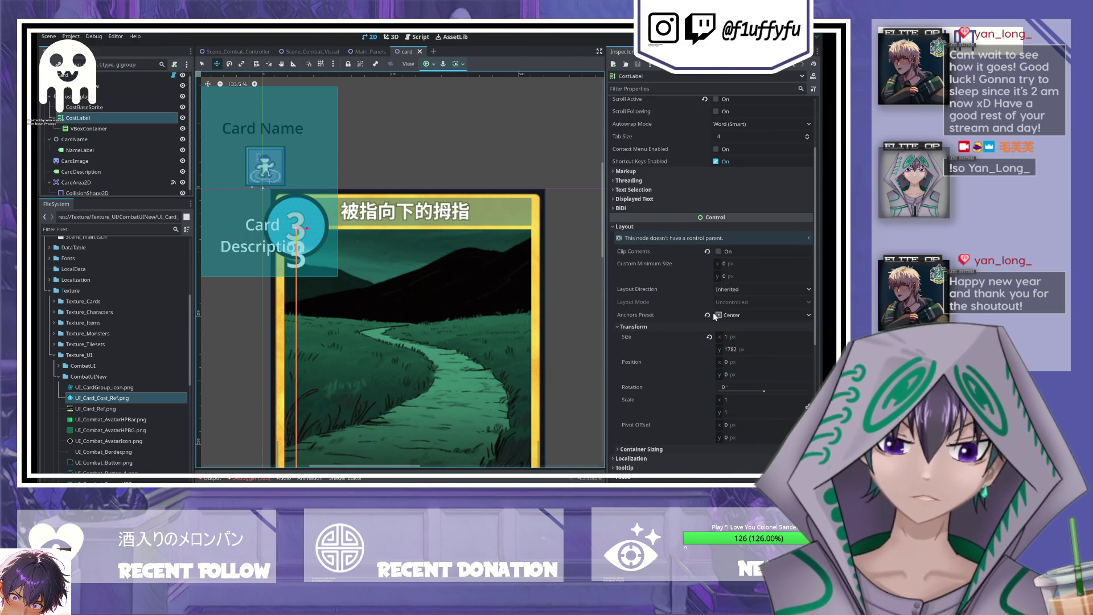
pyautogui.click(710, 337)
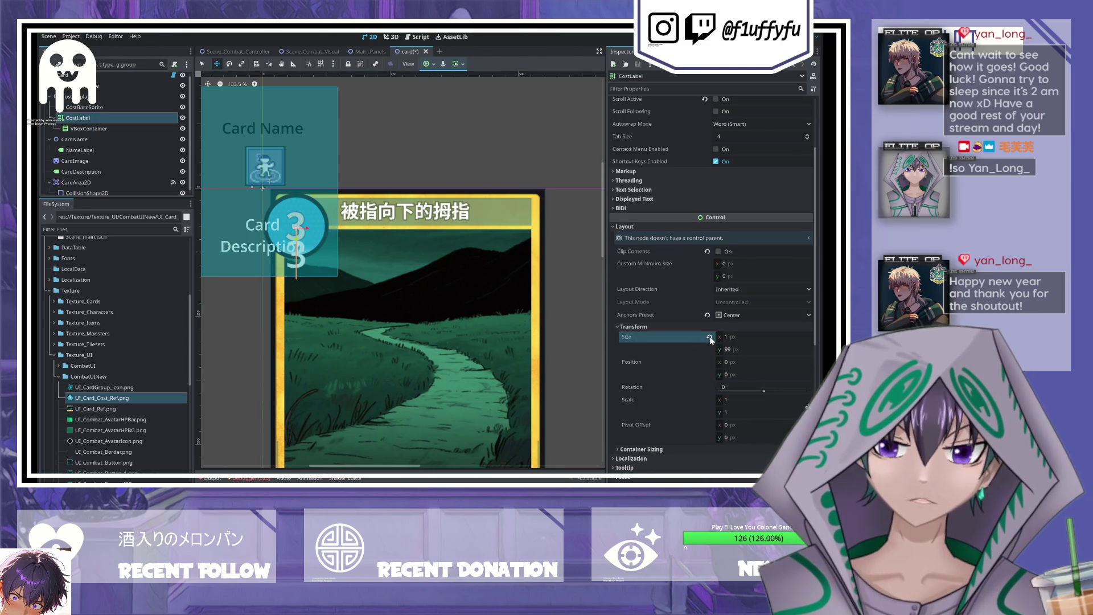
pyautogui.click(708, 315)
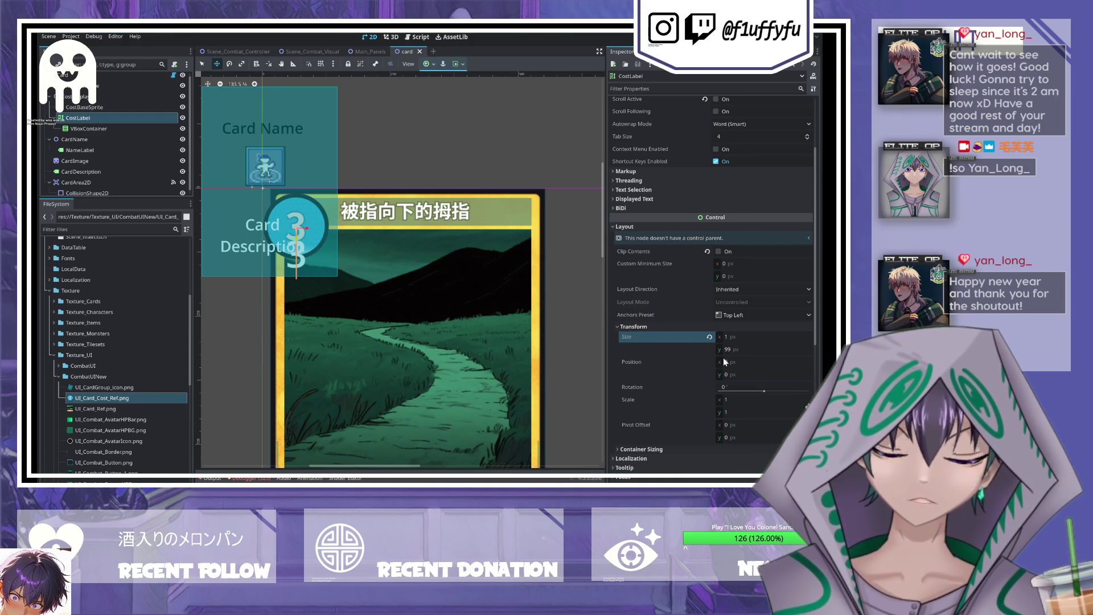
pyautogui.hotkey('ctrl', 's')
pyautogui.scroll(3, 708, 271)
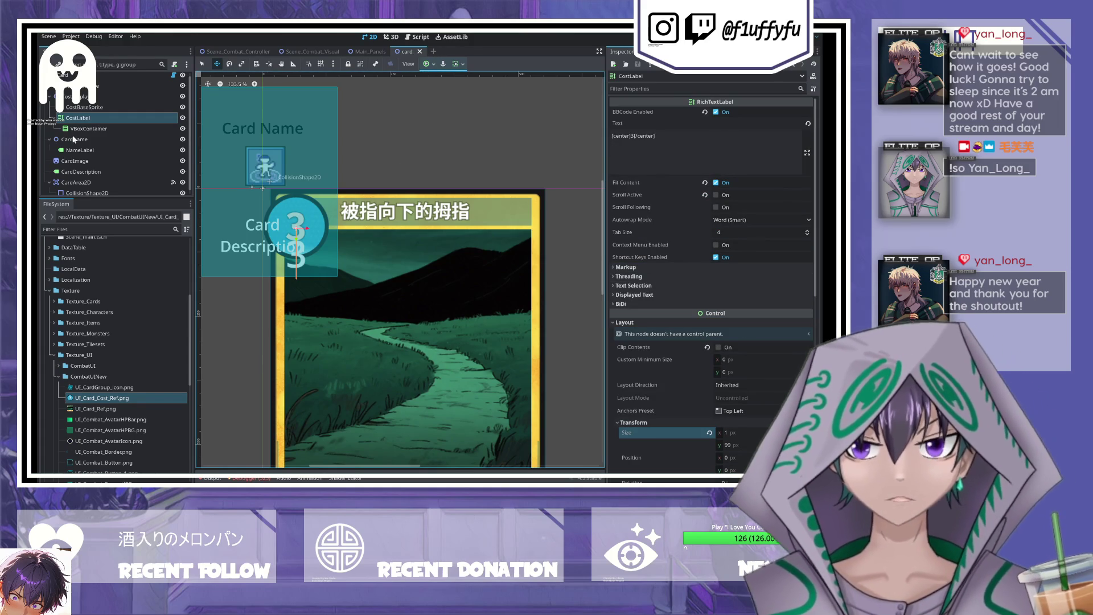
pyautogui.moveTo(73, 131); pyautogui.dragTo(67, 118)
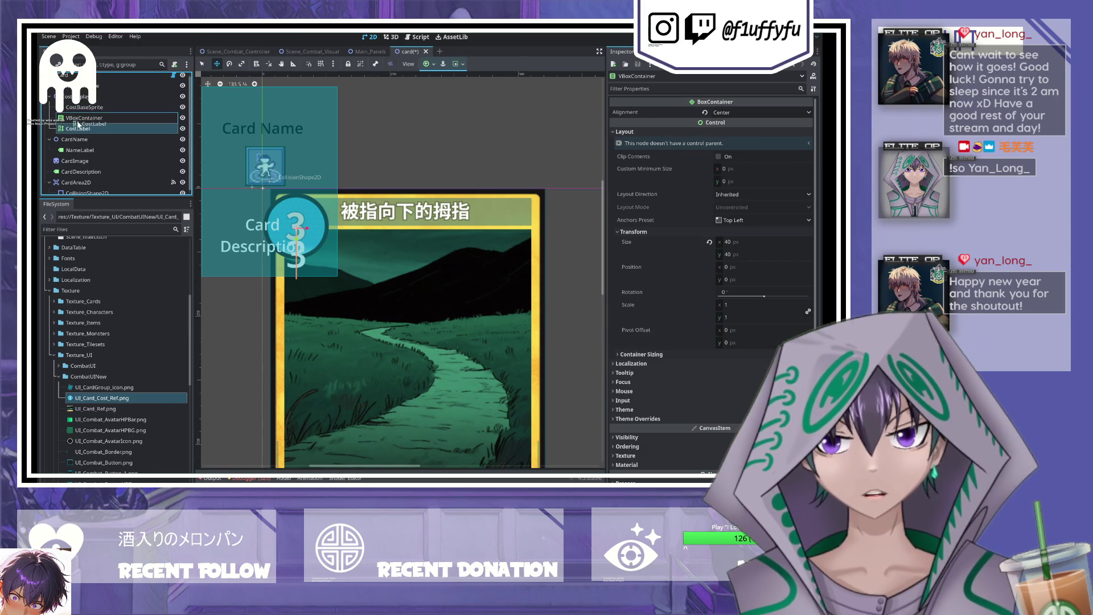
pyautogui.click(84, 128)
pyautogui.hotkey('ctrl', 's')
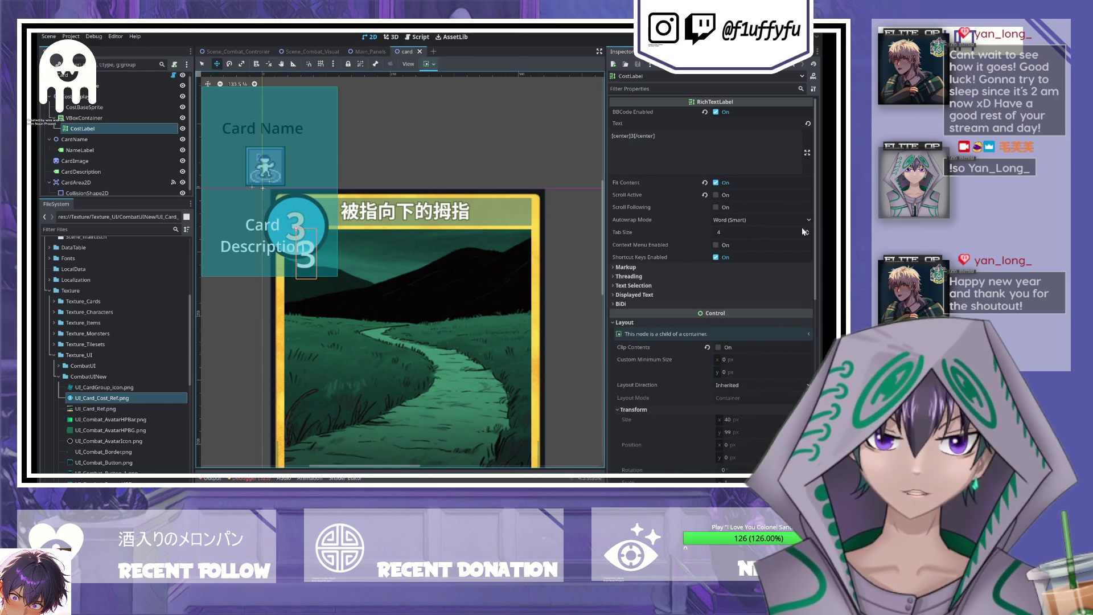
# - Reset the container's size, anchor it to its parent's center, and zero its position
pyautogui.click(84, 118)
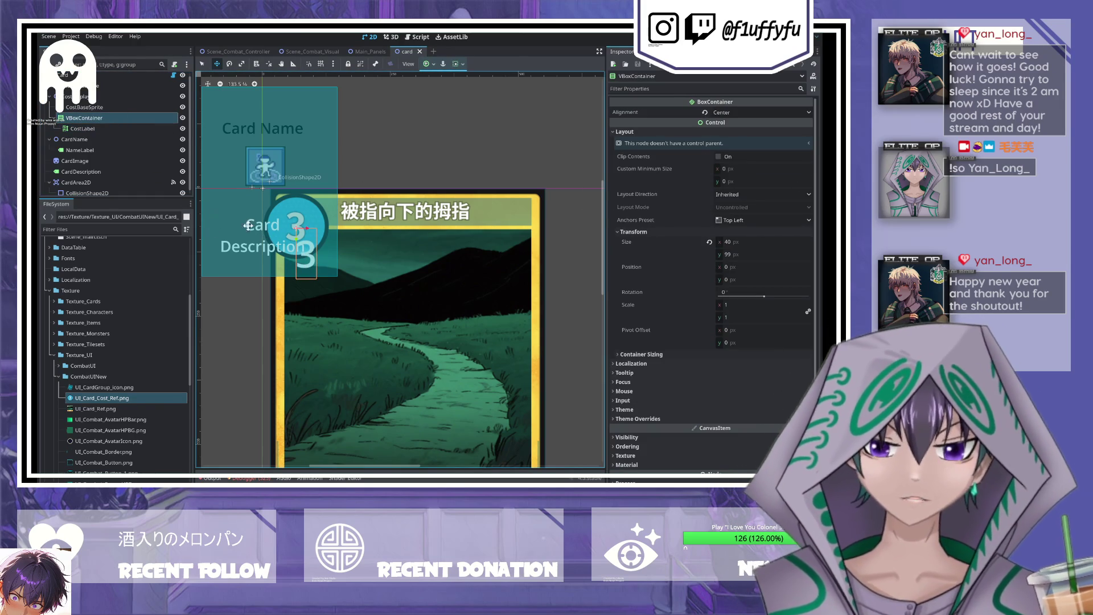
pyautogui.click(81, 107)
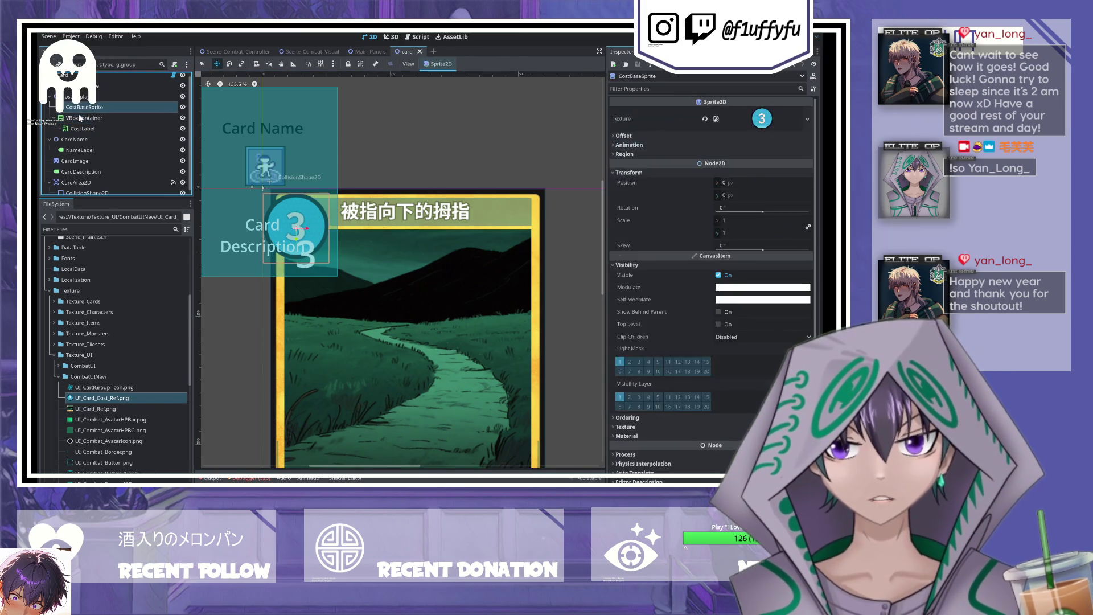
pyautogui.click(709, 243)
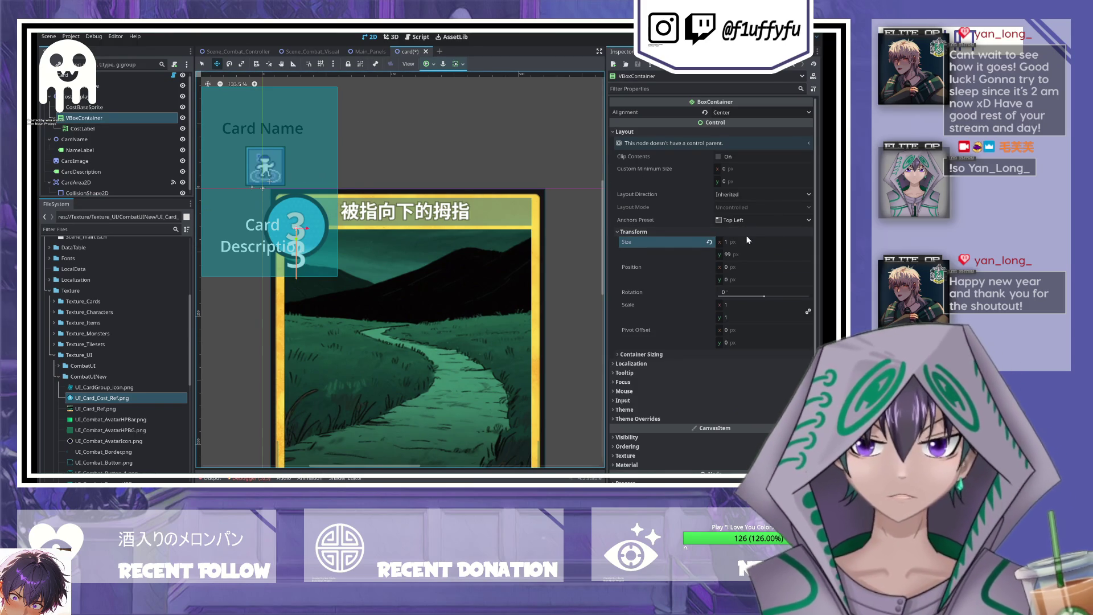
pyautogui.click(757, 221)
pyautogui.click(739, 266)
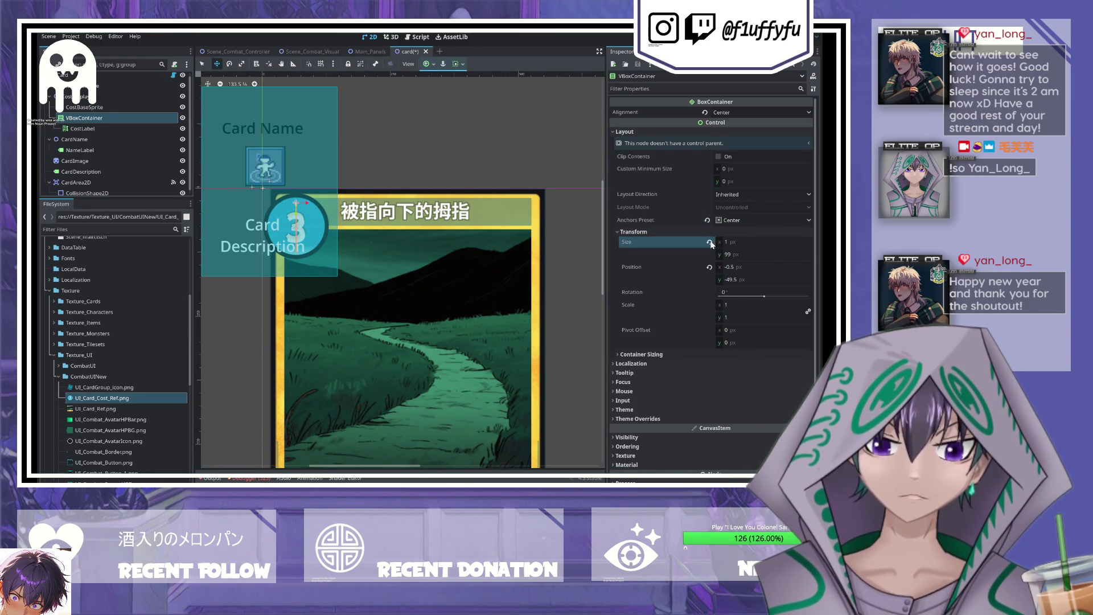
pyautogui.click(710, 266)
pyautogui.hotkey('ctrl', 's')
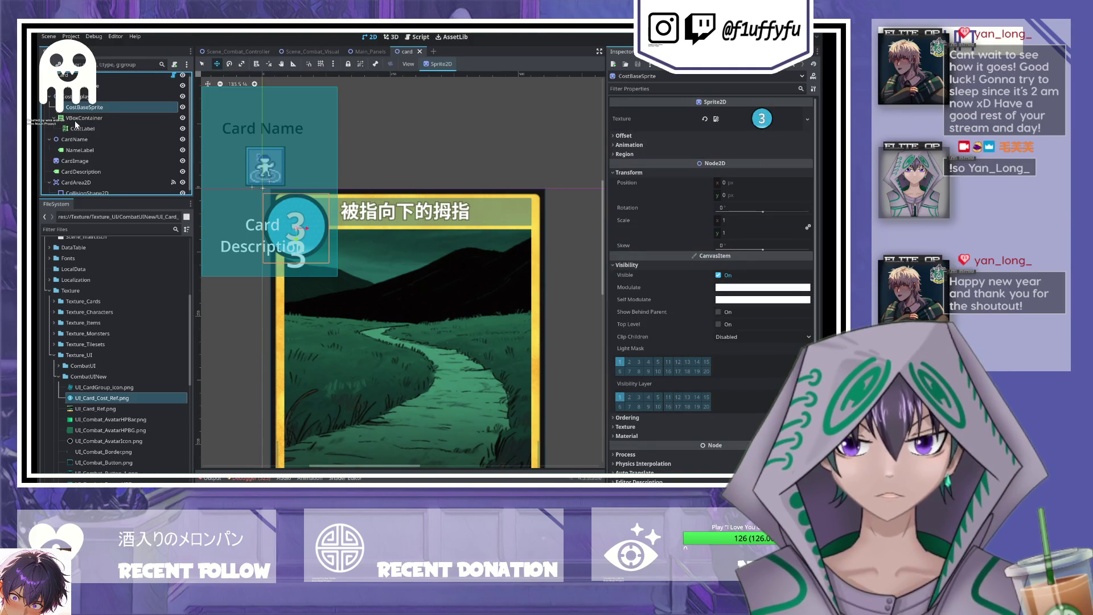
# - Revert the container's anchors to Top Left, placing it at position -64, -68
pyautogui.moveTo(75, 119); pyautogui.dragTo(81, 108)
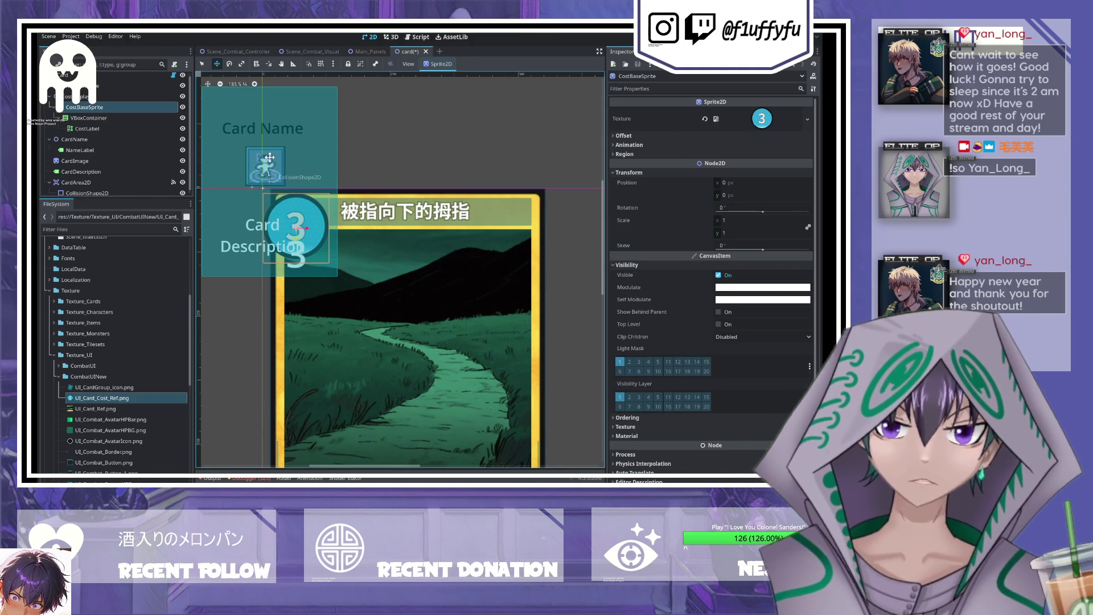
pyautogui.scroll(3, 302, 232)
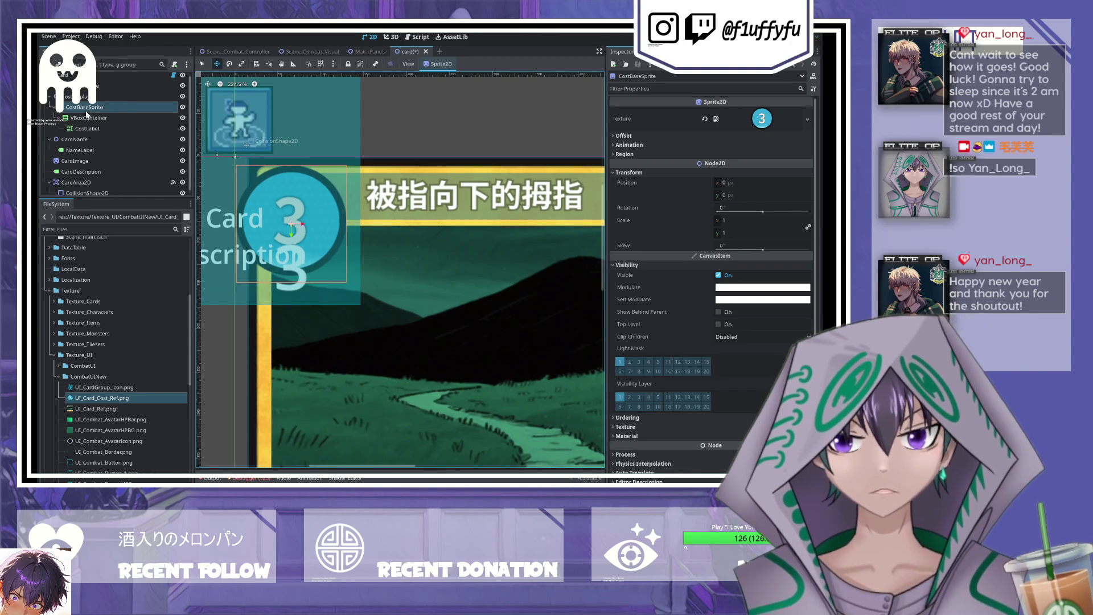
pyautogui.click(87, 117)
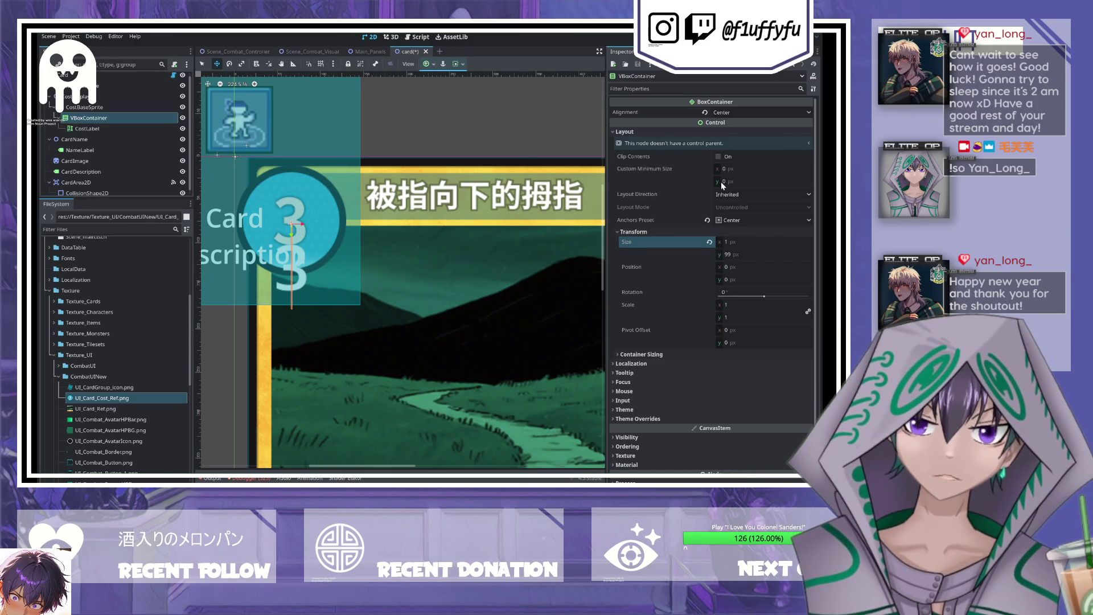
pyautogui.click(707, 219)
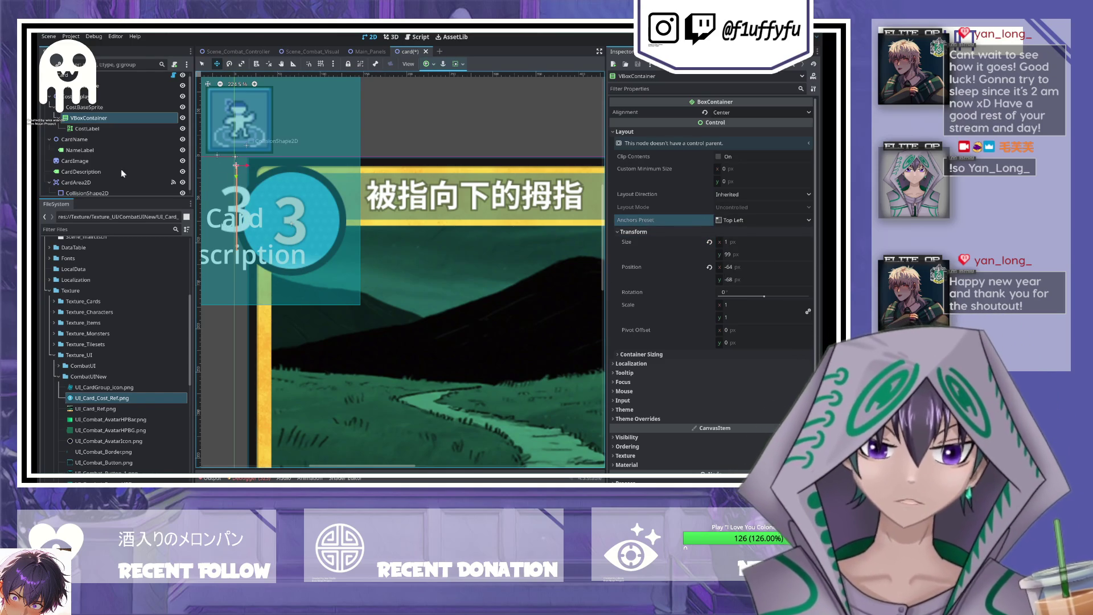
# - Toggle the badge sprite's Region setting on and off, leaving the full 3 texture
pyautogui.click(101, 108)
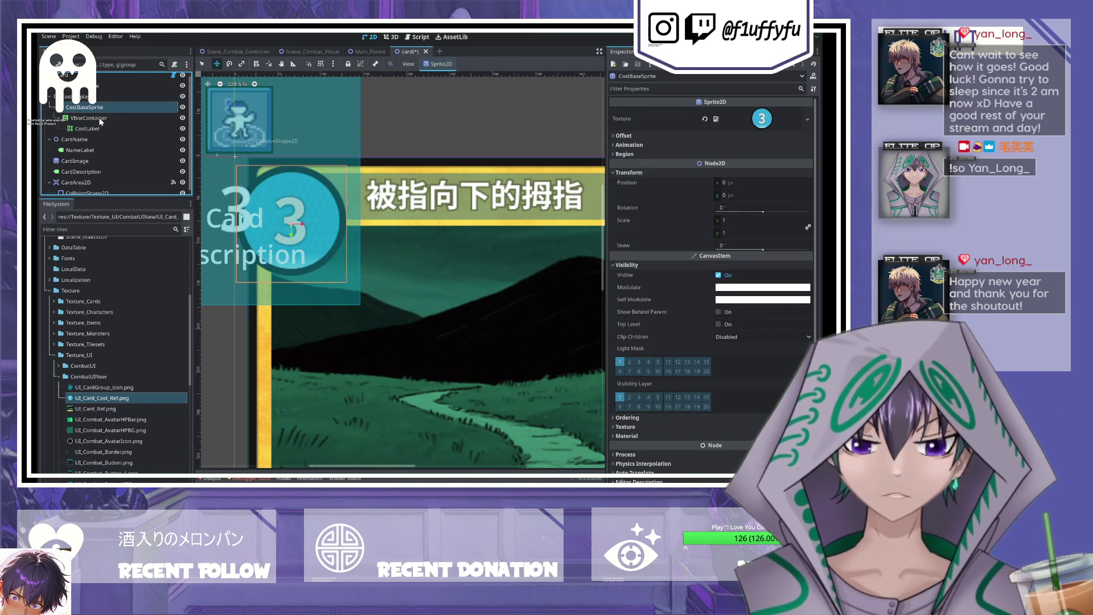
pyautogui.click(92, 118)
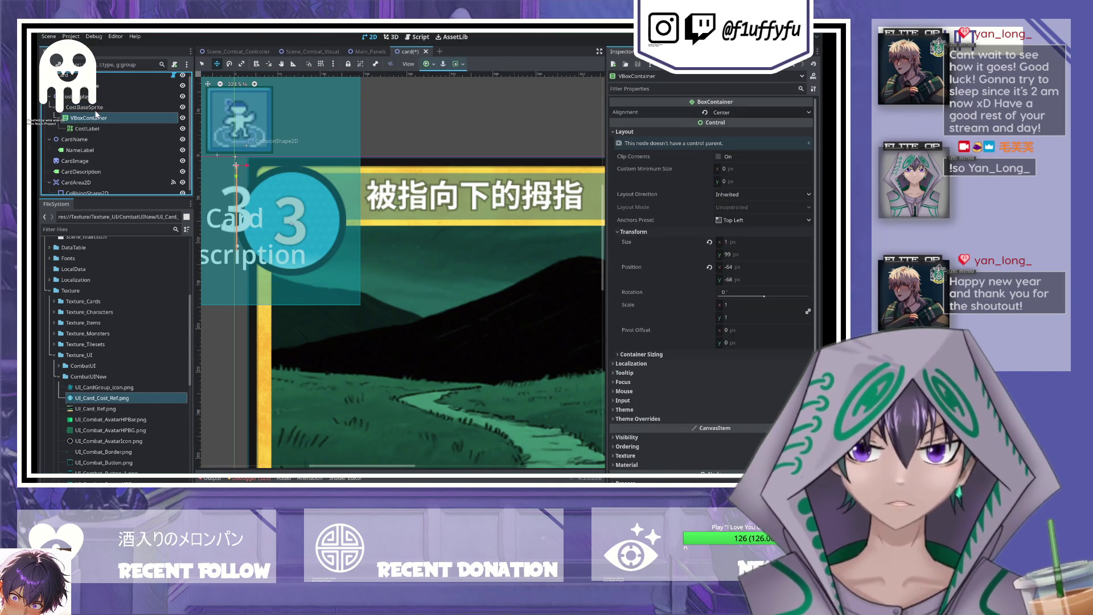
pyautogui.click(91, 107)
pyautogui.click(625, 136)
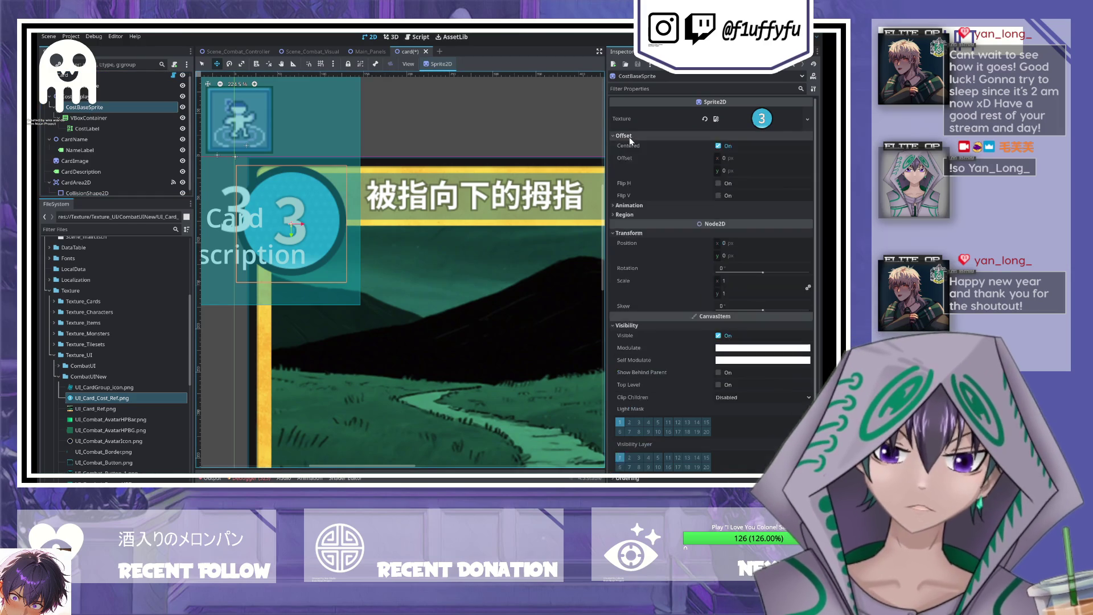
pyautogui.click(629, 138)
pyautogui.click(622, 154)
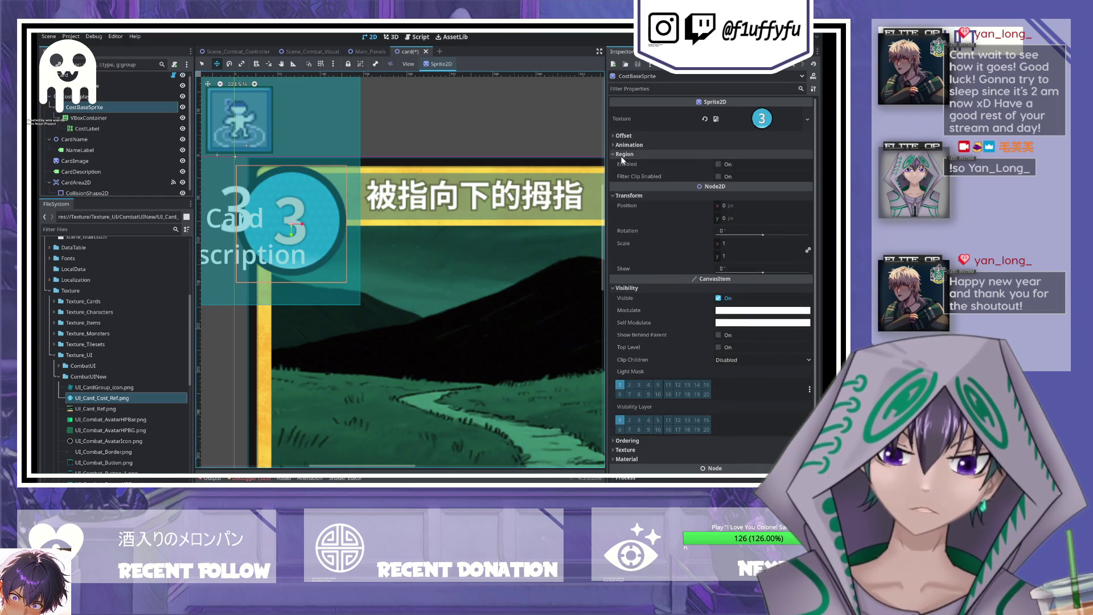
pyautogui.click(718, 164)
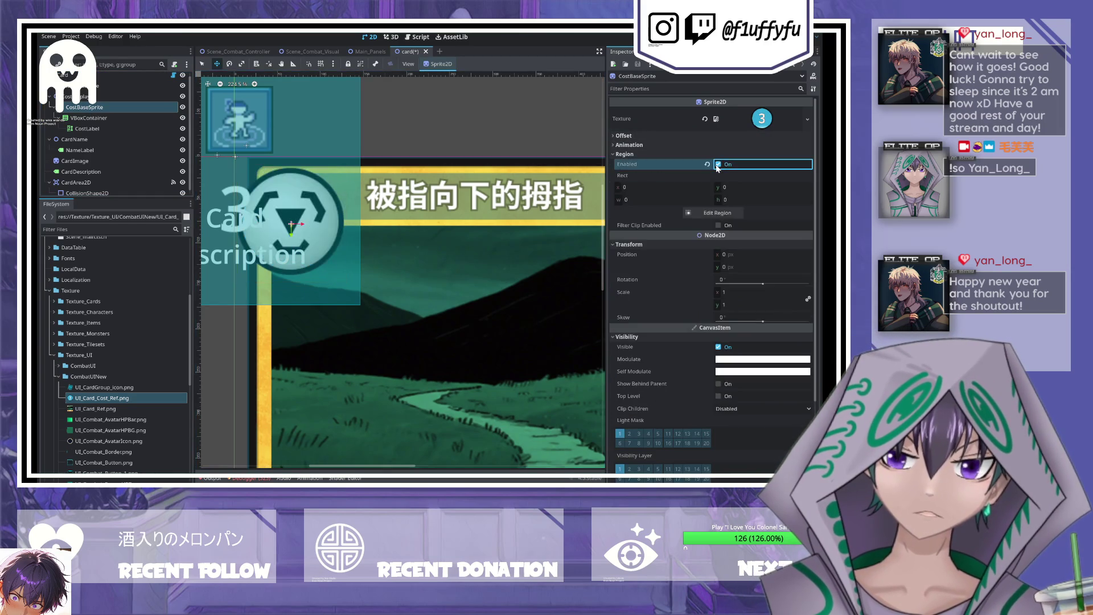
pyautogui.click(717, 164)
pyautogui.click(718, 164)
pyautogui.click(717, 164)
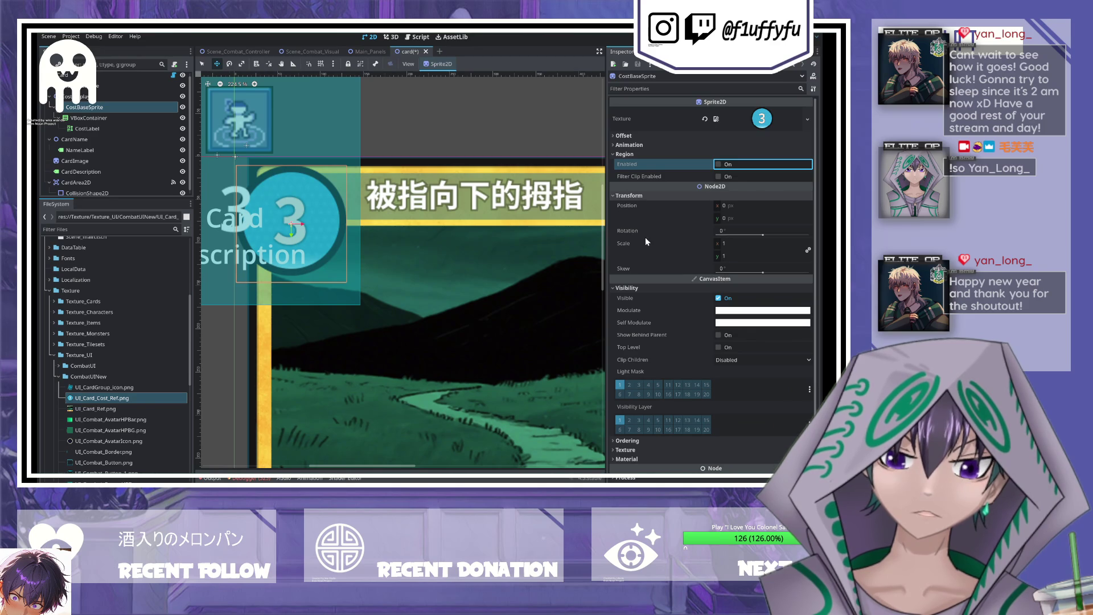
pyautogui.scroll(-2, 644, 236)
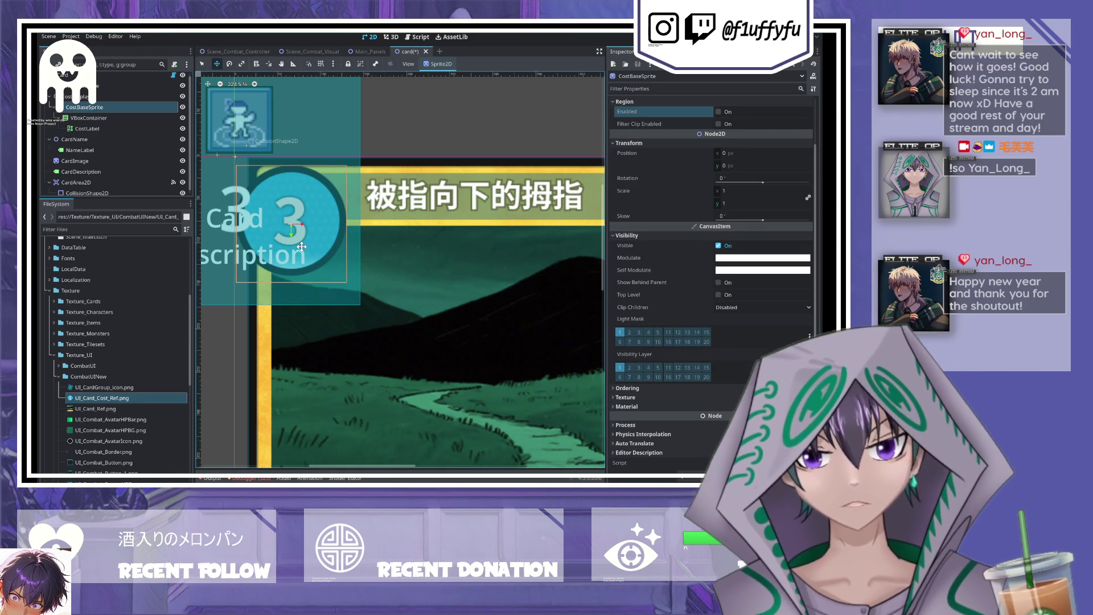
pyautogui.scroll(1, 302, 245)
pyautogui.scroll(-2, 301, 244)
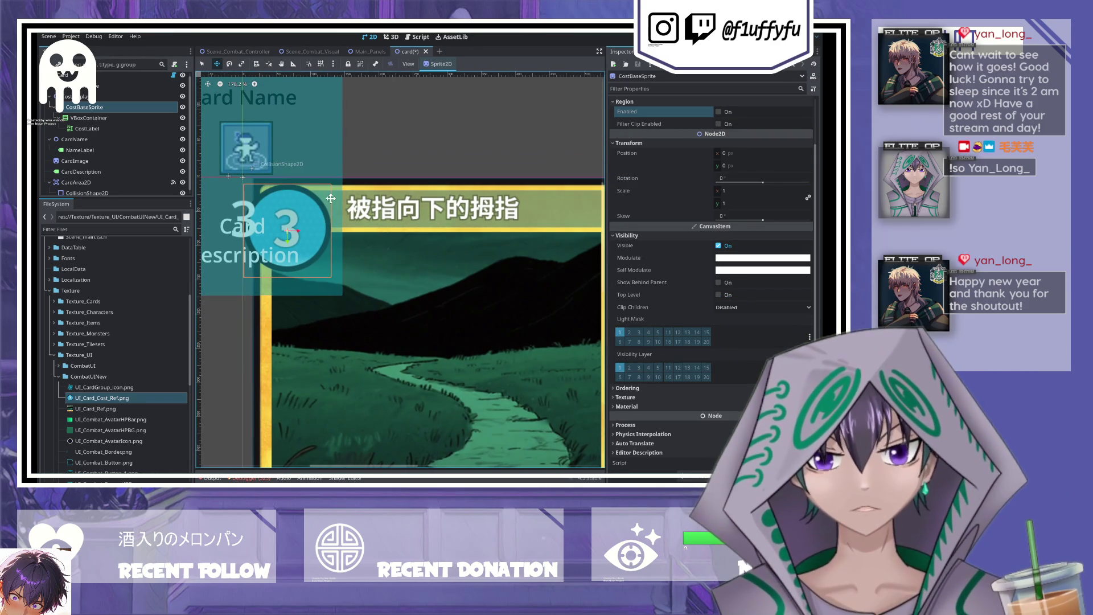
pyautogui.click(100, 126)
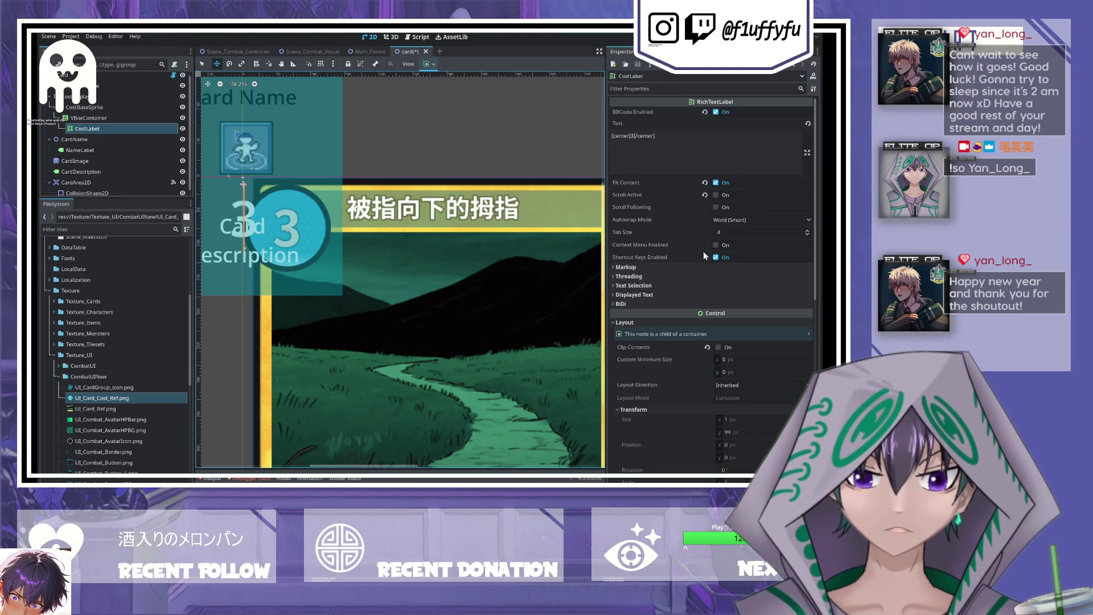
pyautogui.scroll(-3, 753, 378)
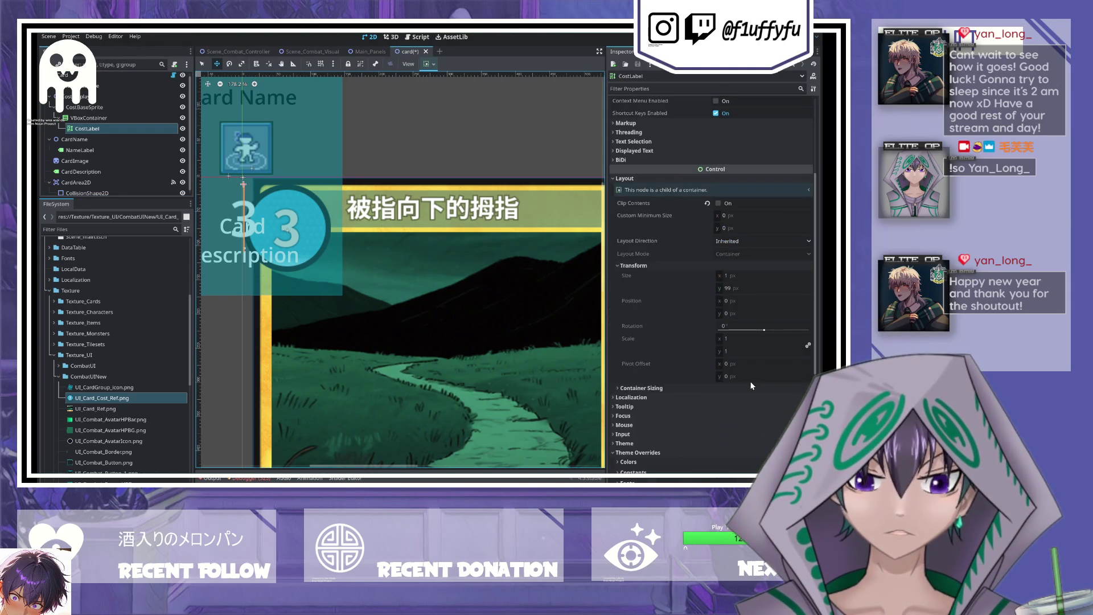
pyautogui.scroll(-3, 752, 385)
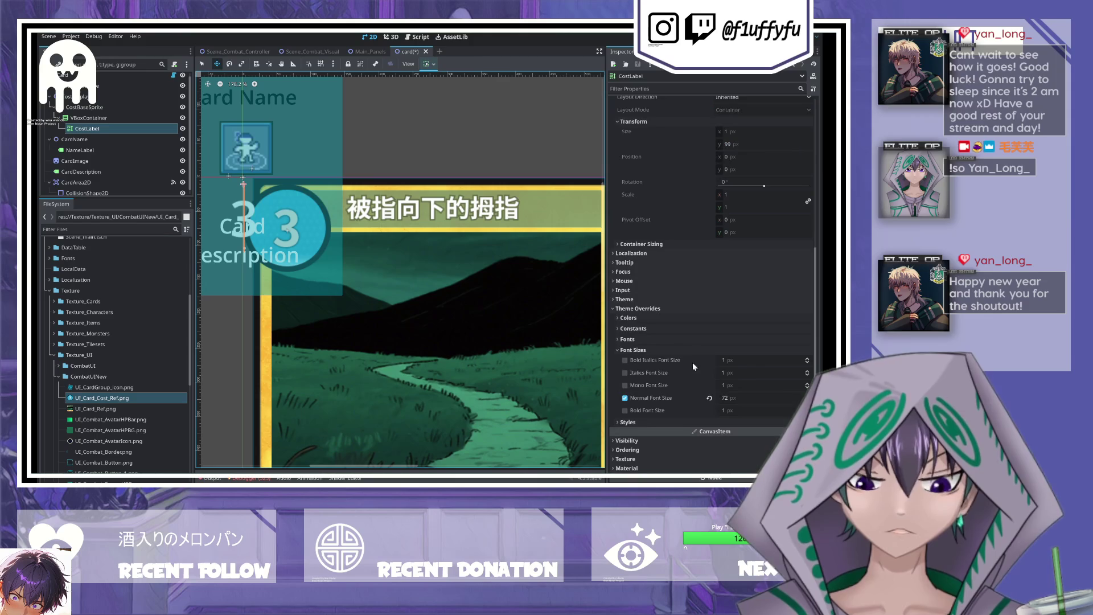
pyautogui.scroll(6, 651, 387)
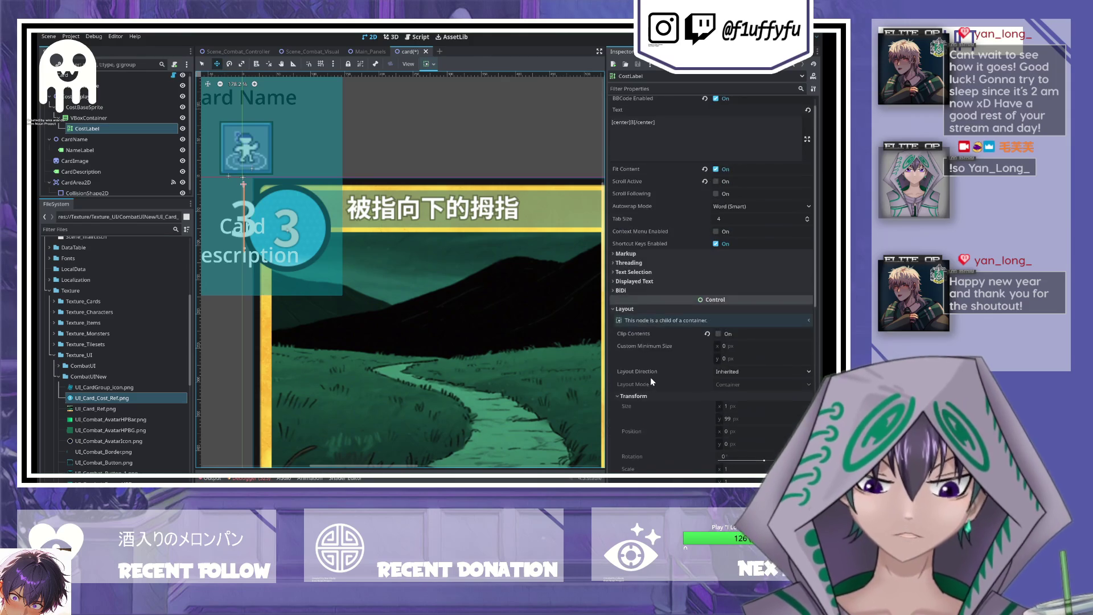
pyautogui.click(101, 128)
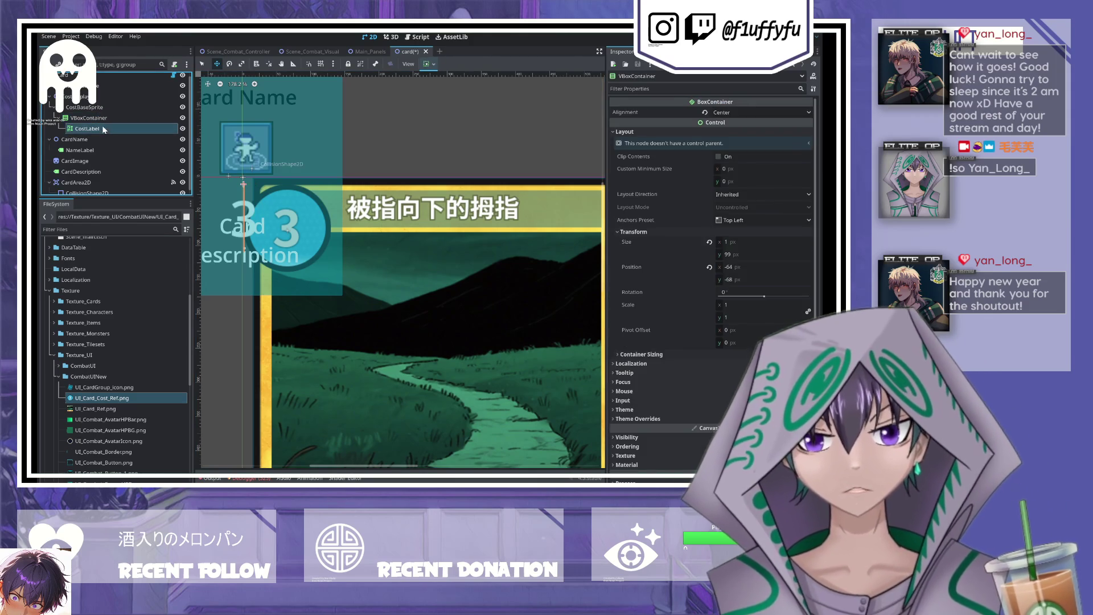
pyautogui.click(101, 106)
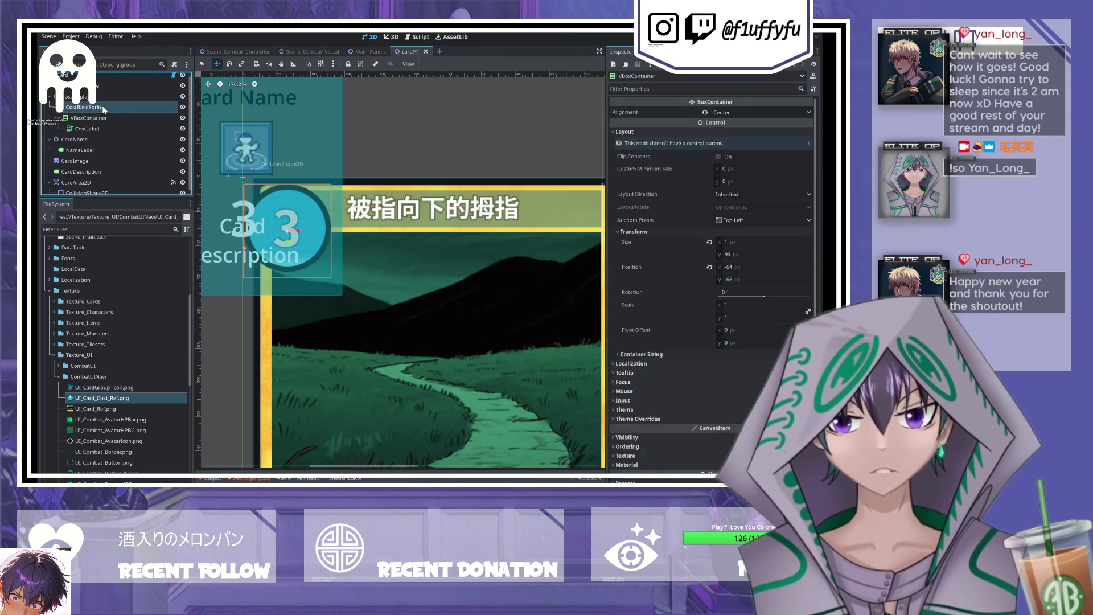
pyautogui.click(97, 117)
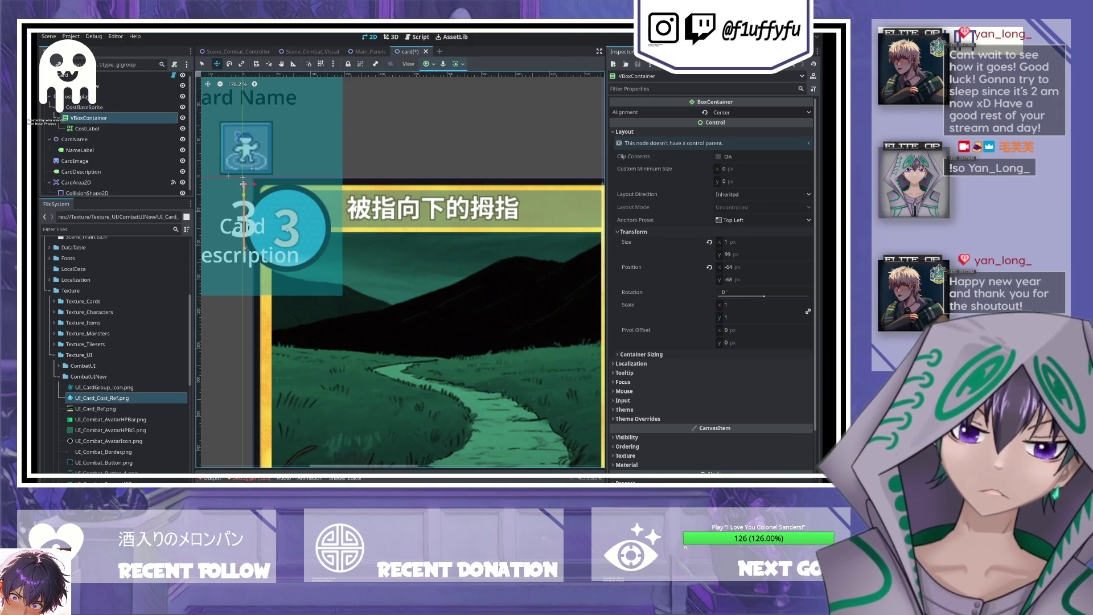
# - Set the VBoxContainer's custom minimum size to 128 × 128
pyautogui.click(737, 170)
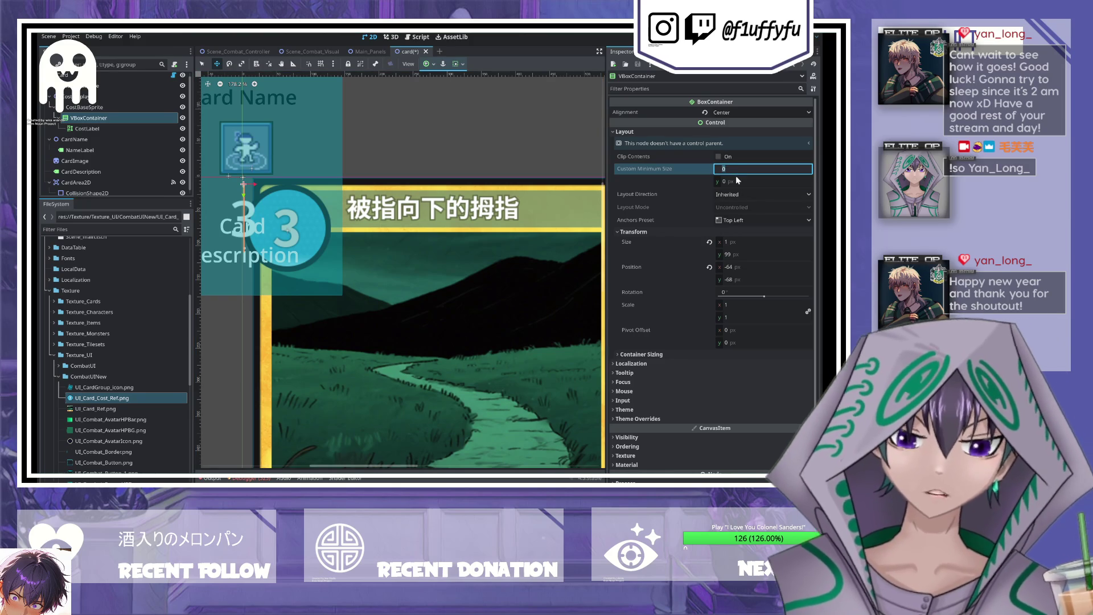
pyautogui.click(738, 180)
pyautogui.write('1')
pyautogui.press('Tab')
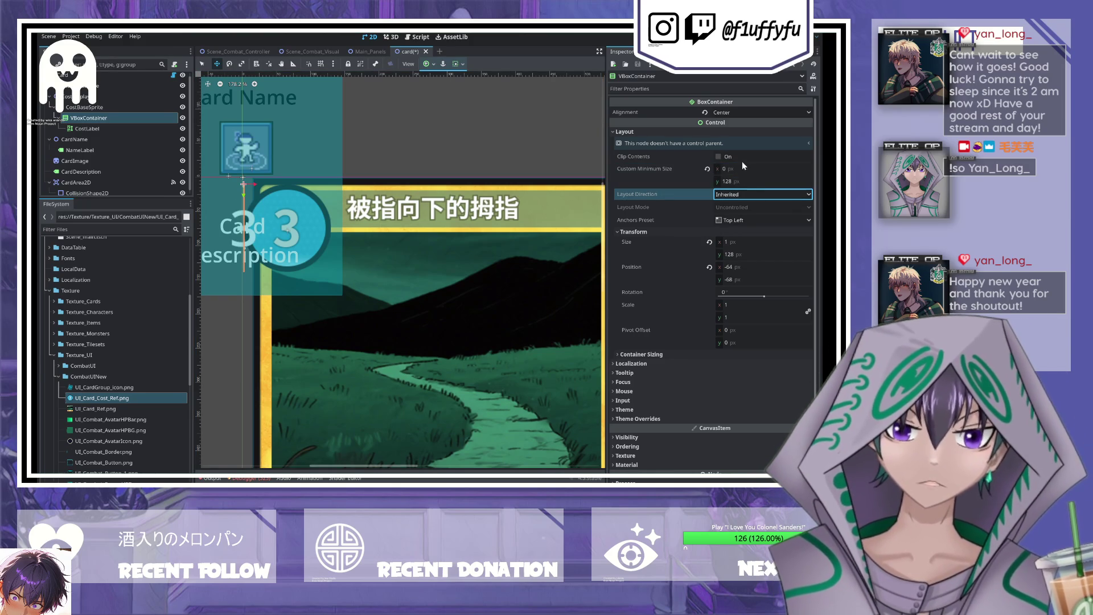
pyautogui.click(736, 169)
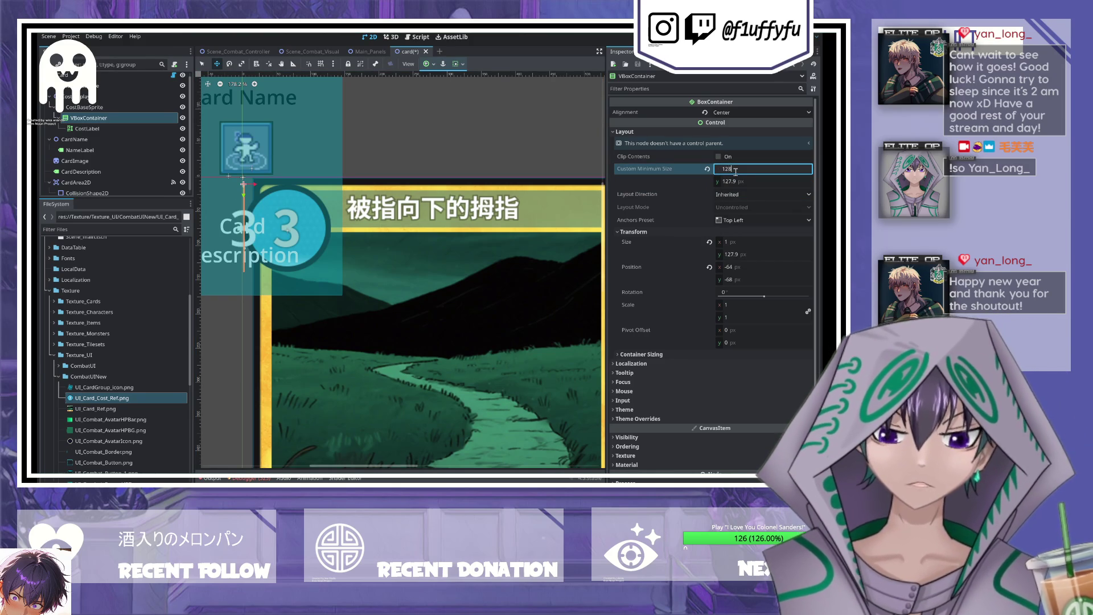
pyautogui.write('8')
pyautogui.press('Tab')
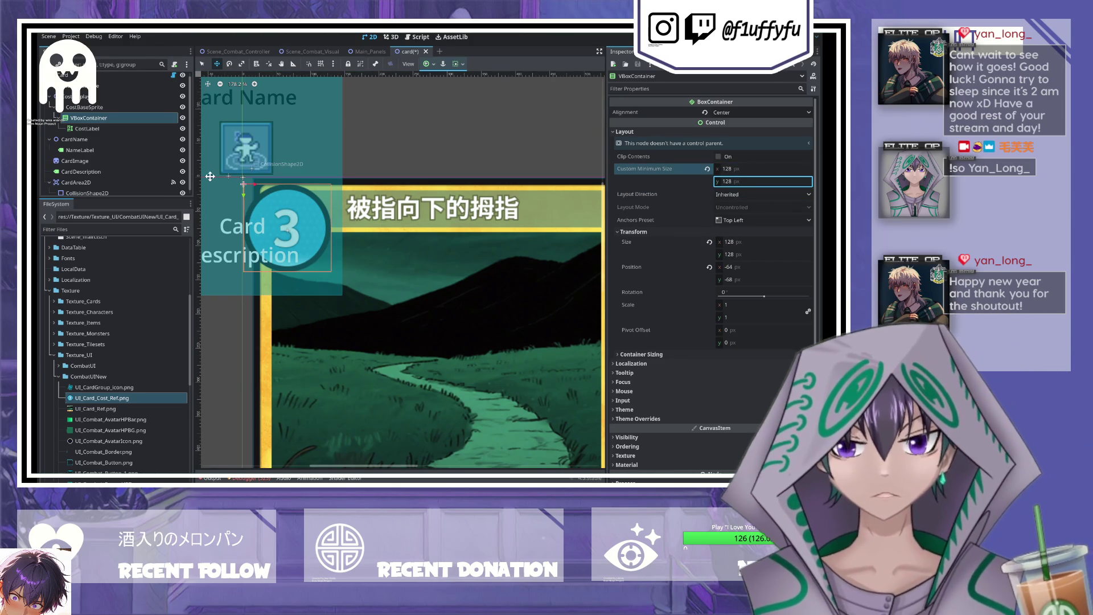
# - Inspect CostLabel, try moving it on the canvas, then select the VBoxContainer
pyautogui.click(94, 131)
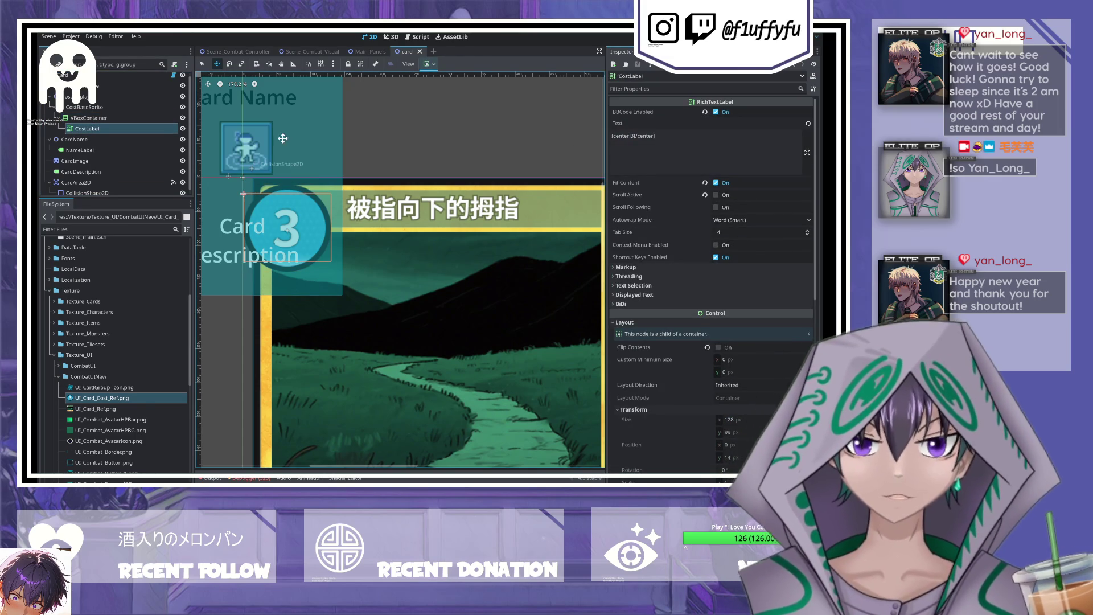
pyautogui.hscroll(-3, 268, 252)
pyautogui.click(269, 252)
pyautogui.hscroll(1, 366, 243)
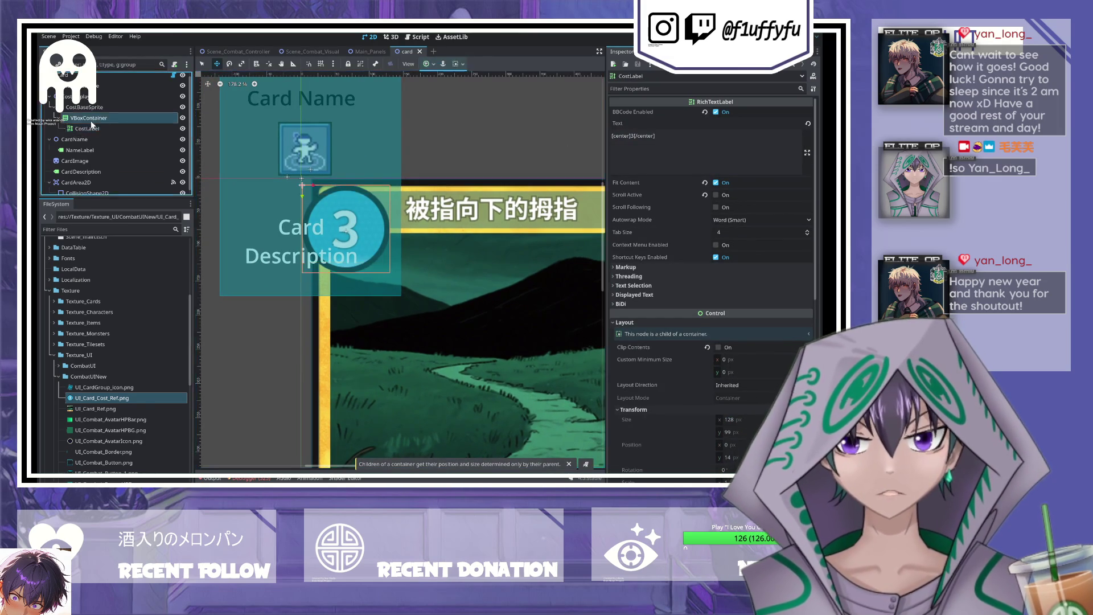
pyautogui.click(86, 118)
pyautogui.press('Down')
pyautogui.click(86, 119)
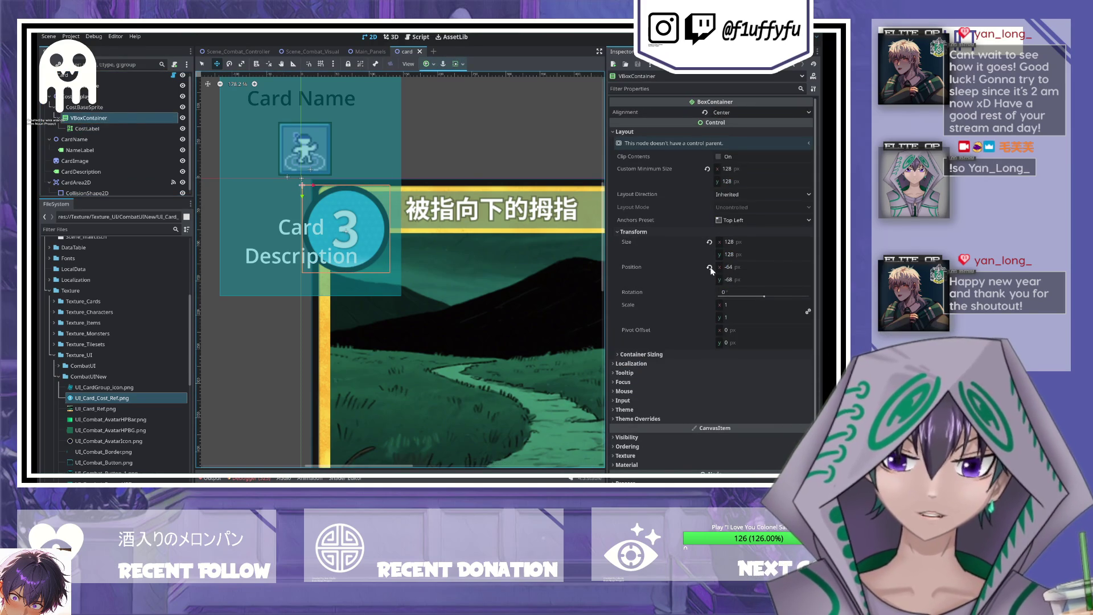
pyautogui.click(118, 117)
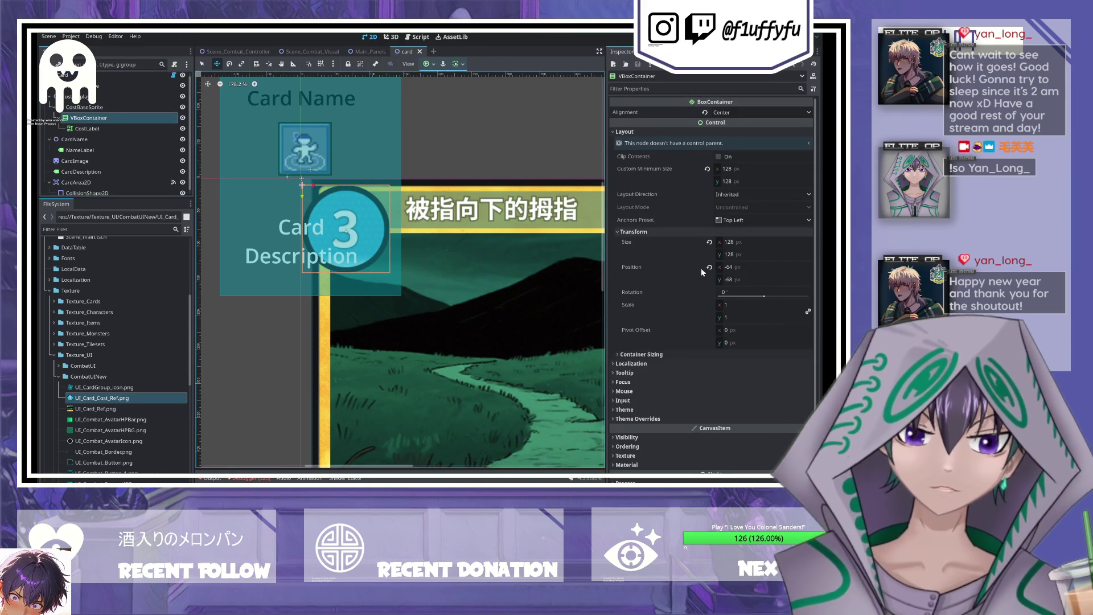
# - Set the container's Y position to -64 and save the card scene
pyautogui.click(741, 279)
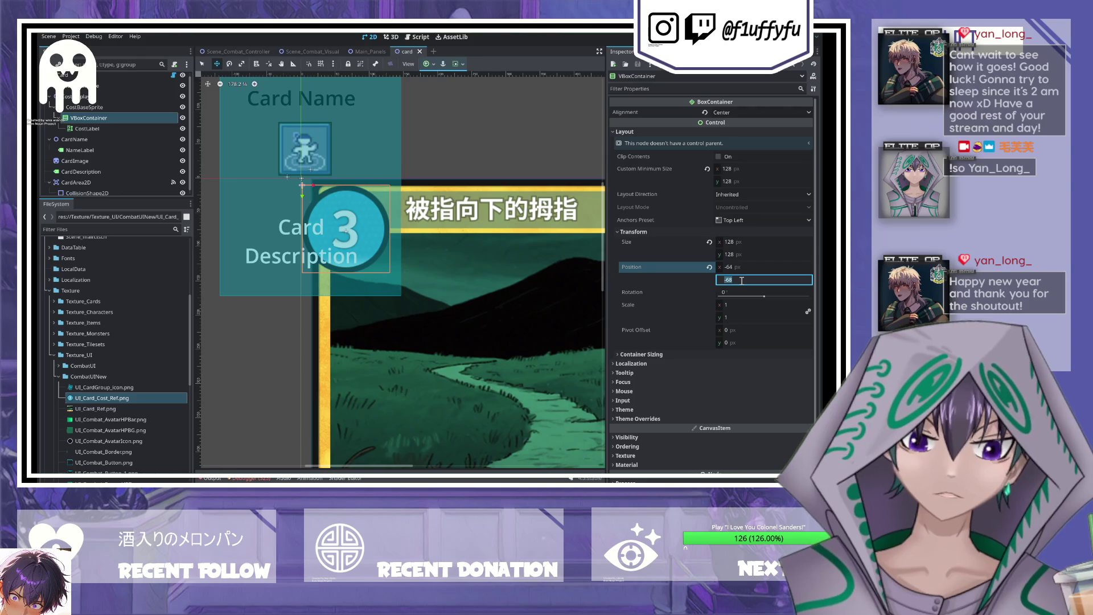
pyautogui.write('-64')
pyautogui.press('Return')
pyautogui.hotkey('ctrl', 's')
pyautogui.scroll(4, 310, 282)
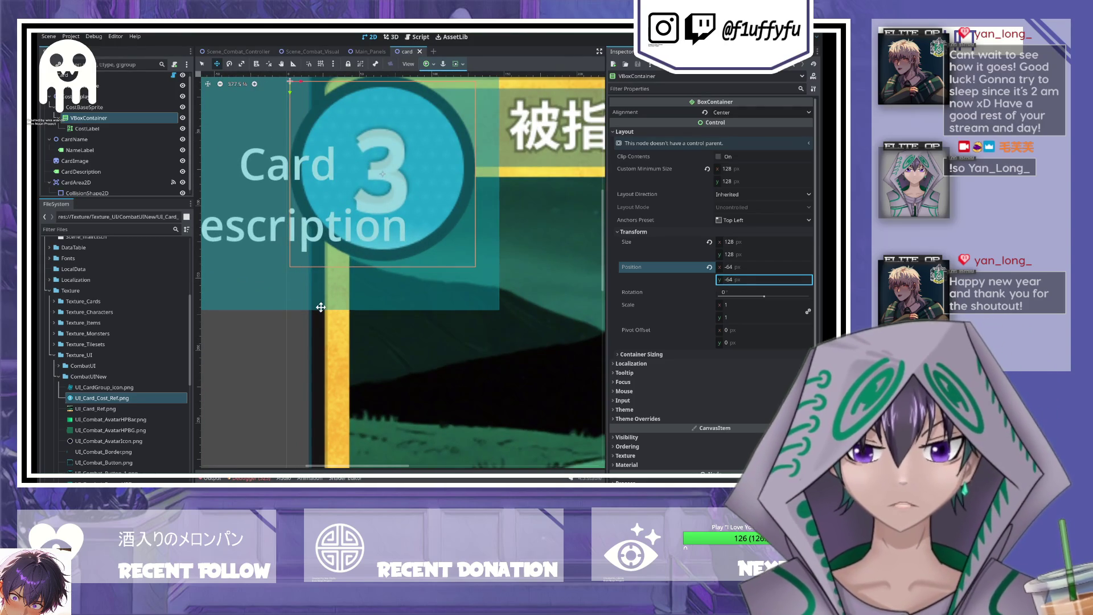
# - Clear the VBoxContainer's custom minimum size, comparing against CostBaseSprite
pyautogui.scroll(-1, 332, 307)
pyautogui.click(86, 108)
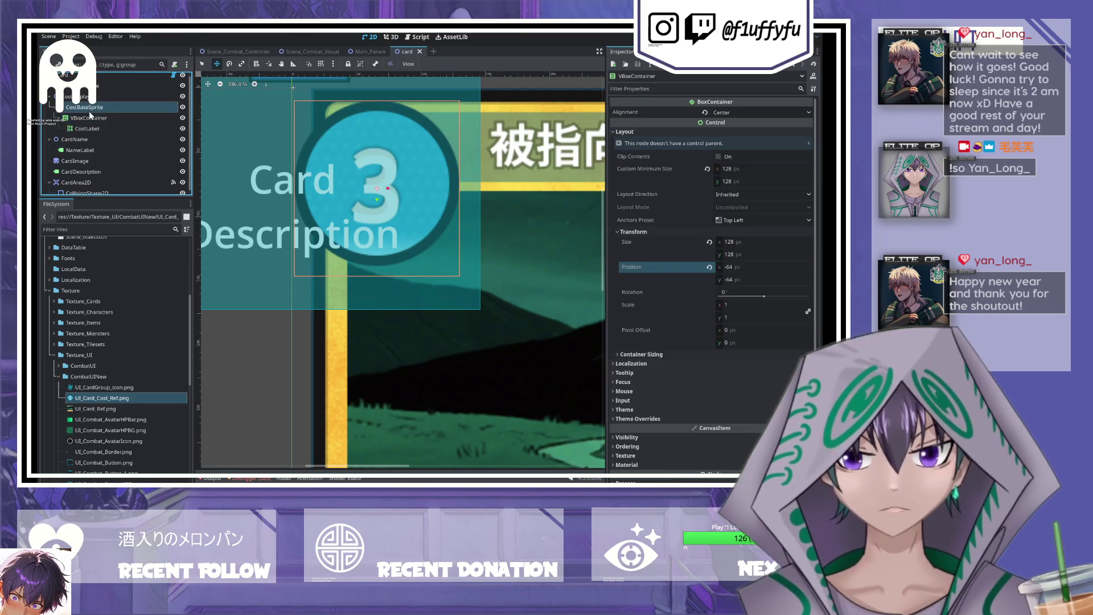
pyautogui.click(89, 117)
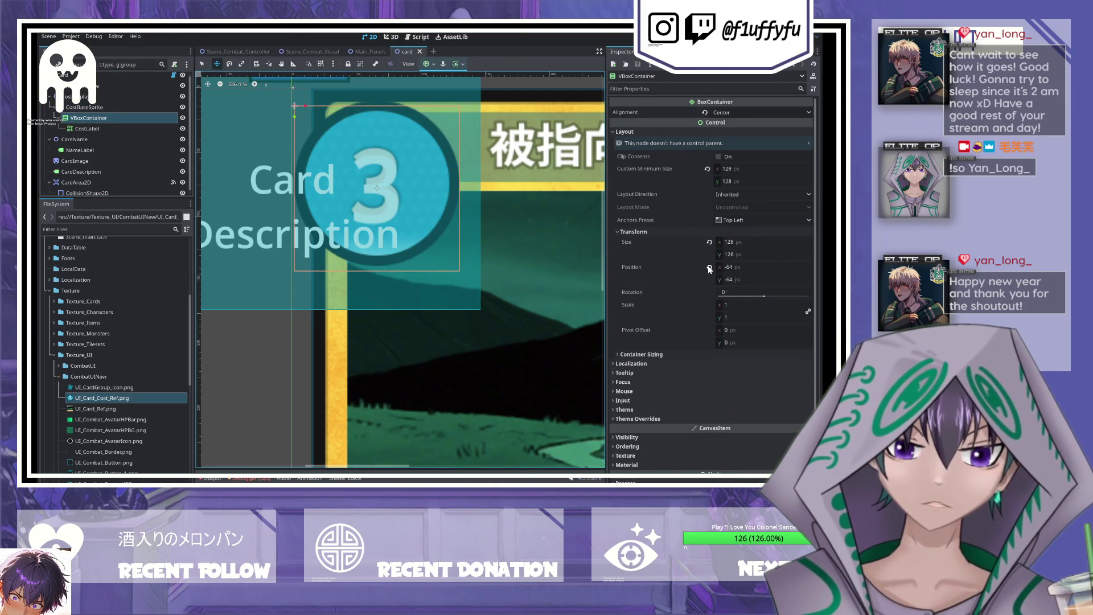
pyautogui.click(707, 169)
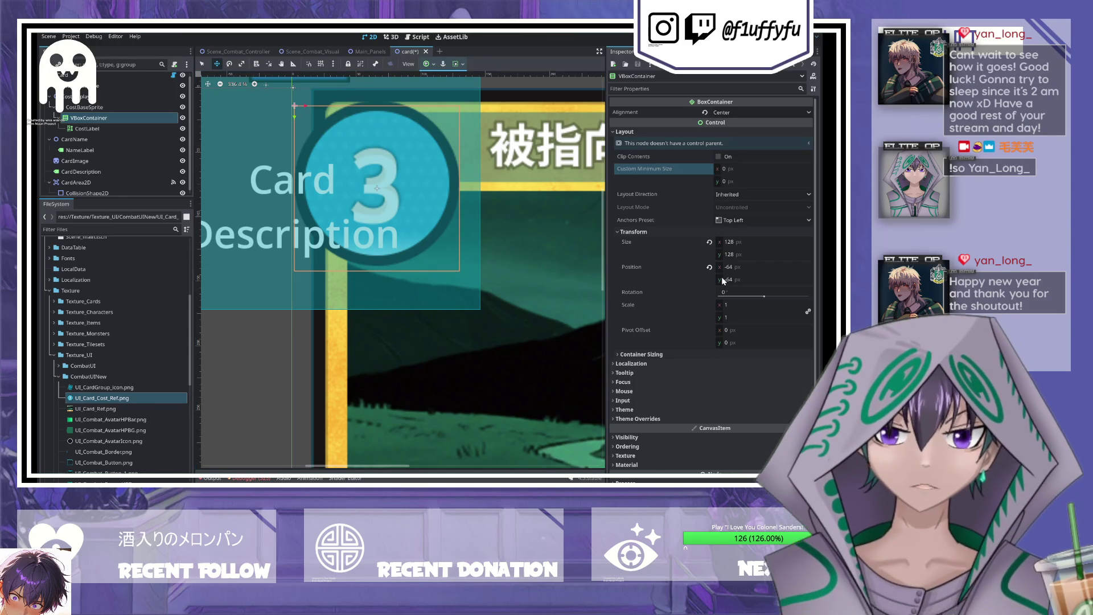
pyautogui.click(104, 108)
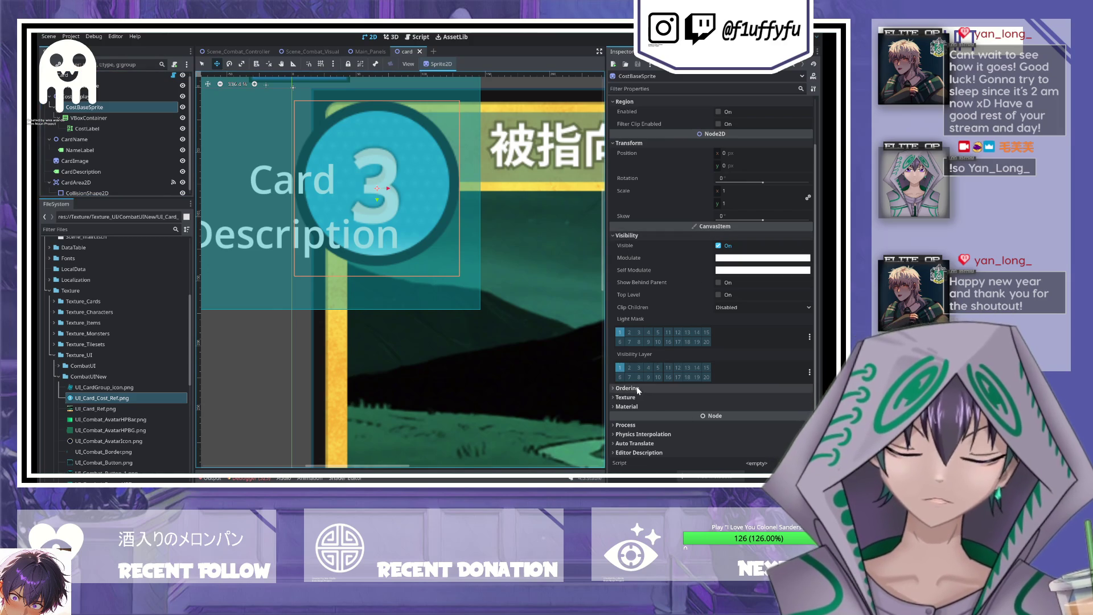
pyautogui.scroll(2, 646, 391)
pyautogui.click(132, 114)
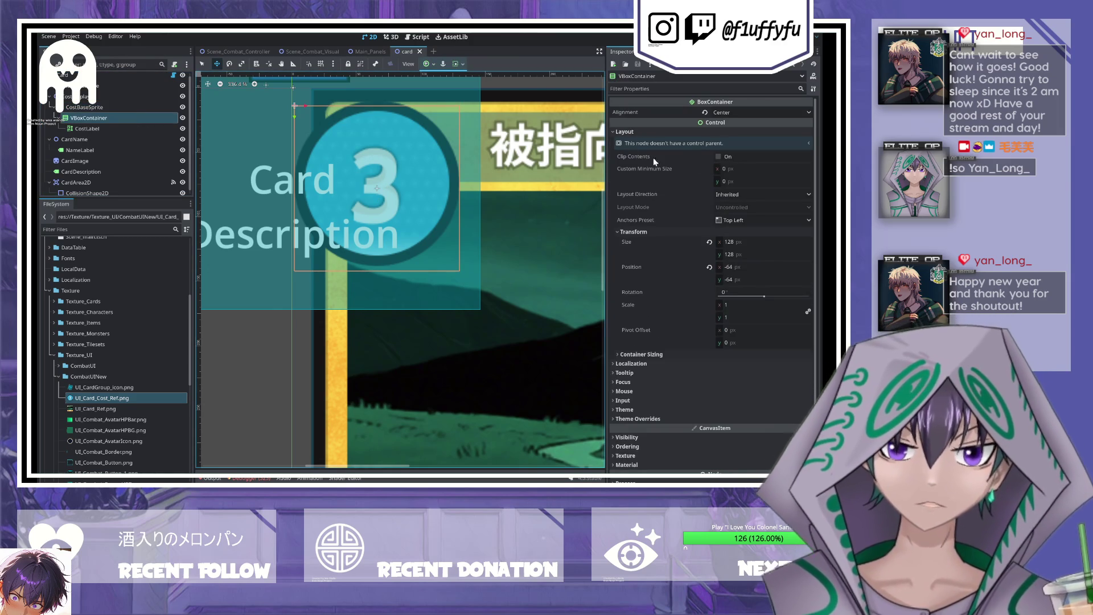
pyautogui.scroll(-3, 729, 155)
pyautogui.scroll(3, 750, 205)
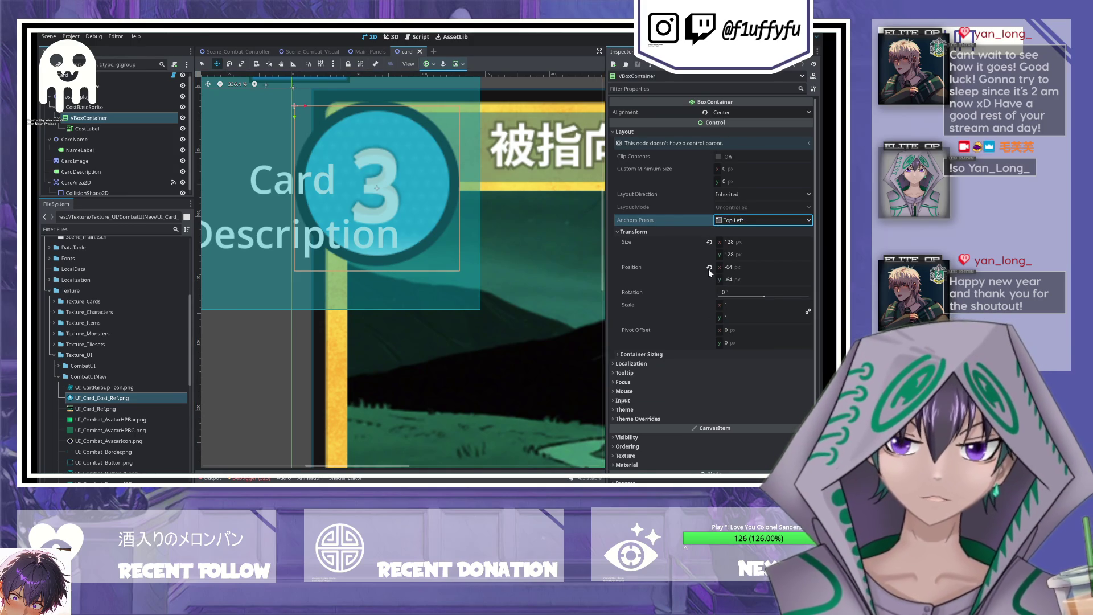
# - Test-nudge the container, undo it, and reset its position to 0, 0
pyautogui.moveTo(730, 276); pyautogui.dragTo(722, 277)
pyautogui.hotkey('ctrl', 'z')
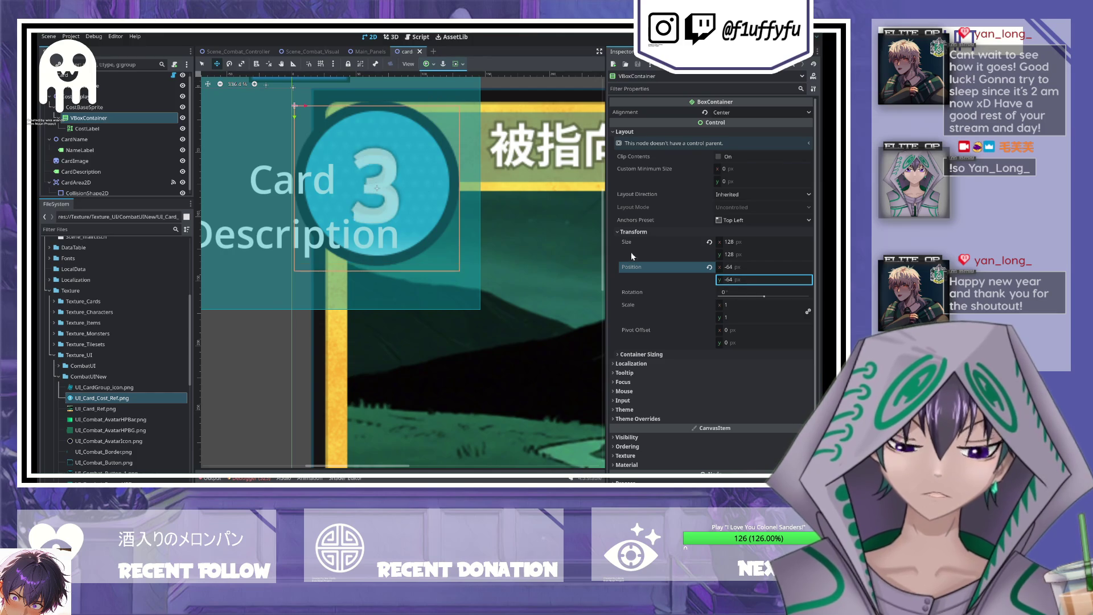
pyautogui.click(110, 107)
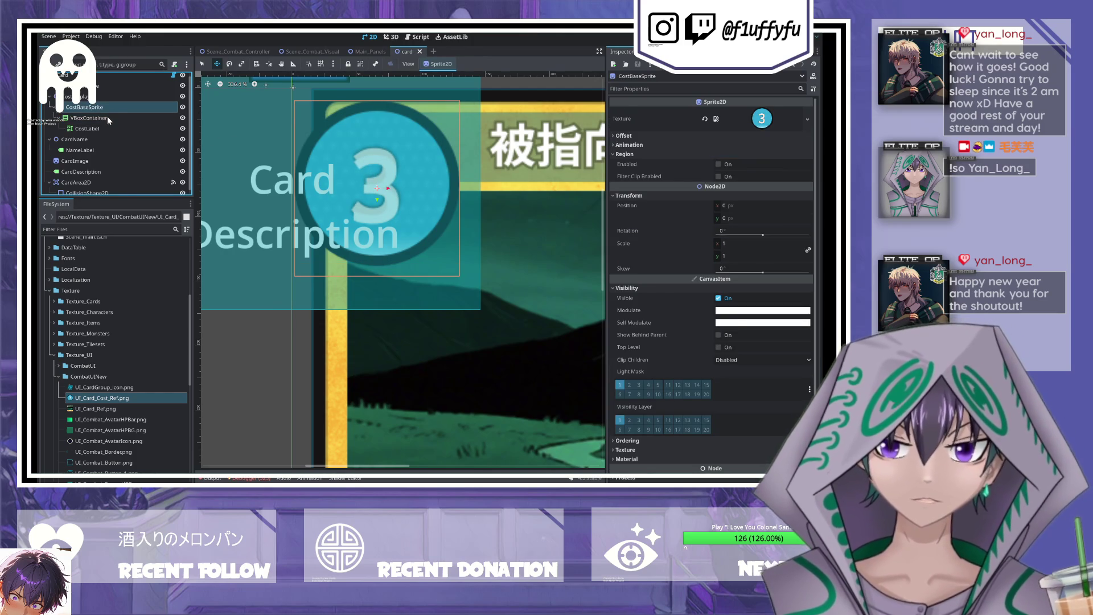
pyautogui.click(103, 117)
pyautogui.click(100, 107)
pyautogui.click(100, 118)
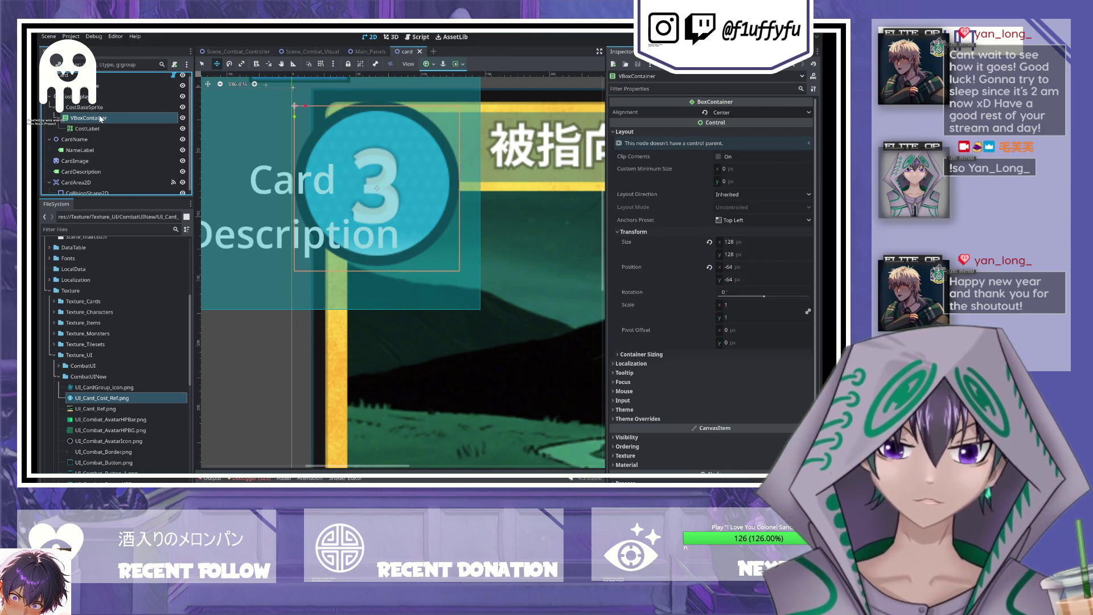
pyautogui.click(708, 268)
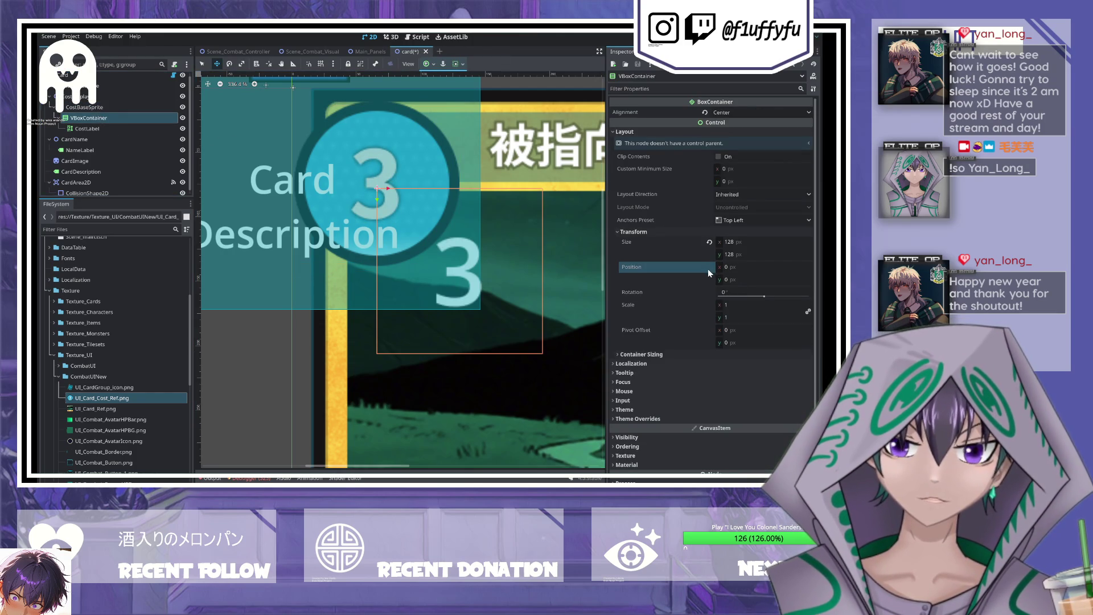
# - Apply the Center anchor preset to the container and save the scene
pyautogui.click(739, 223)
pyautogui.click(751, 352)
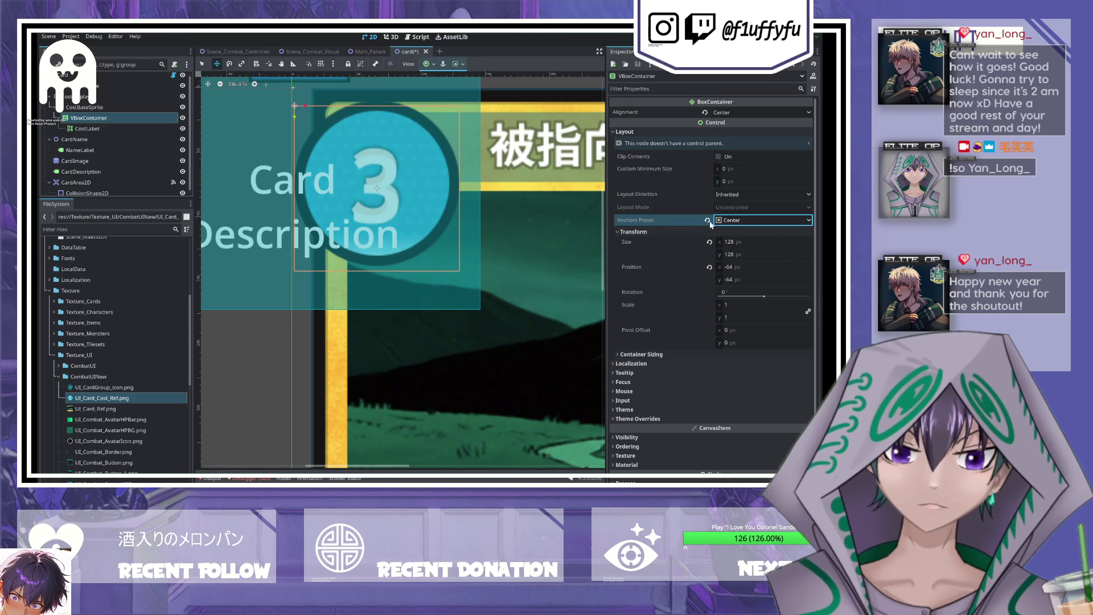
pyautogui.click(706, 266)
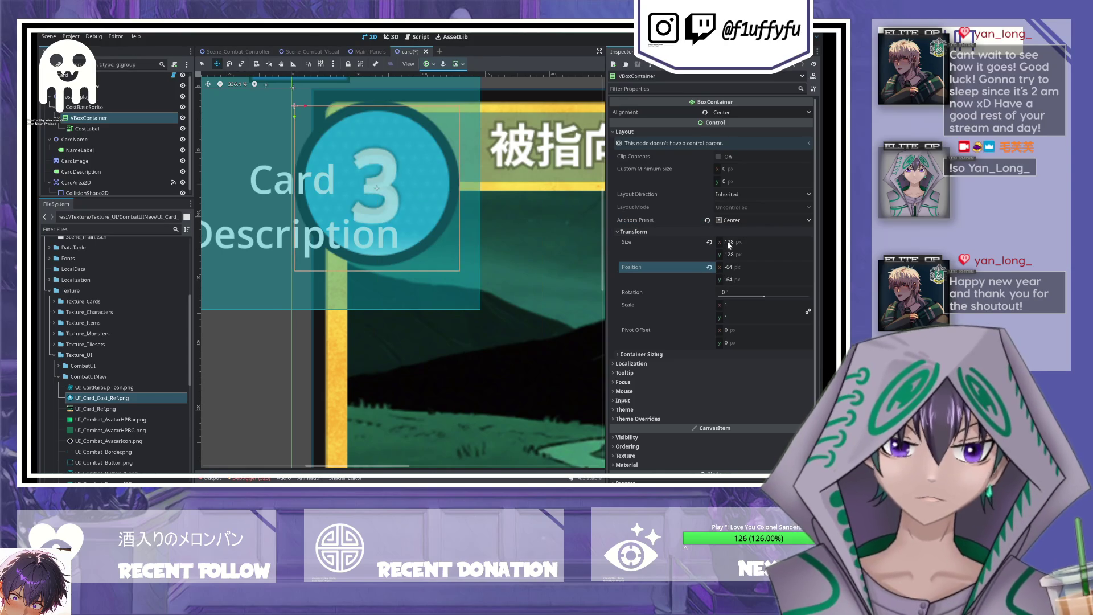
pyautogui.hotkey('ctrl', 's')
# - Check CostBaseSprite's texture settings and preview the cost badge texture
pyautogui.click(112, 108)
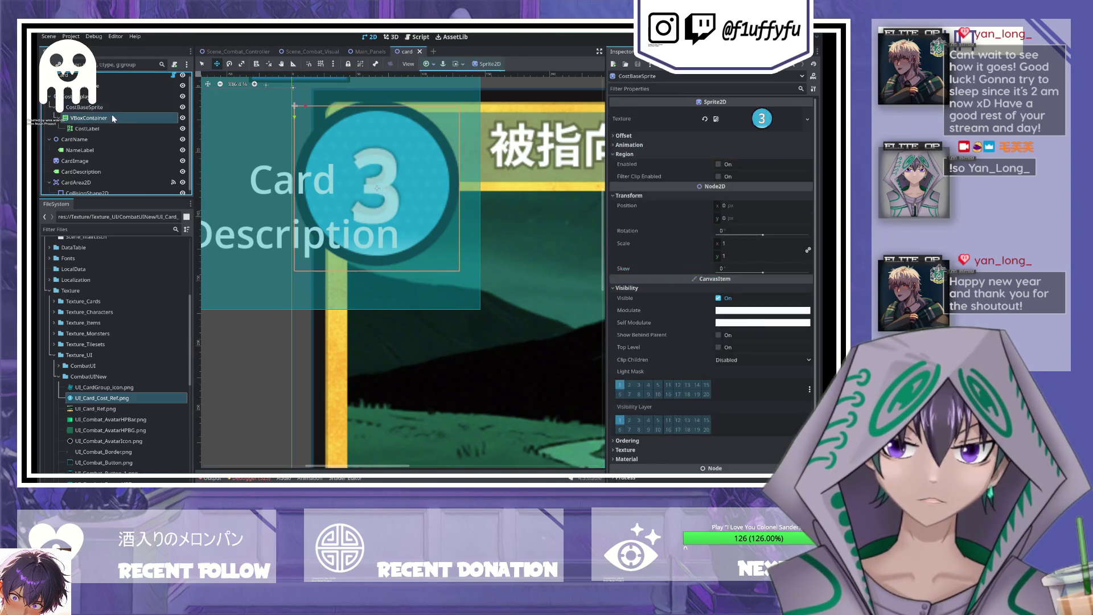
pyautogui.click(105, 117)
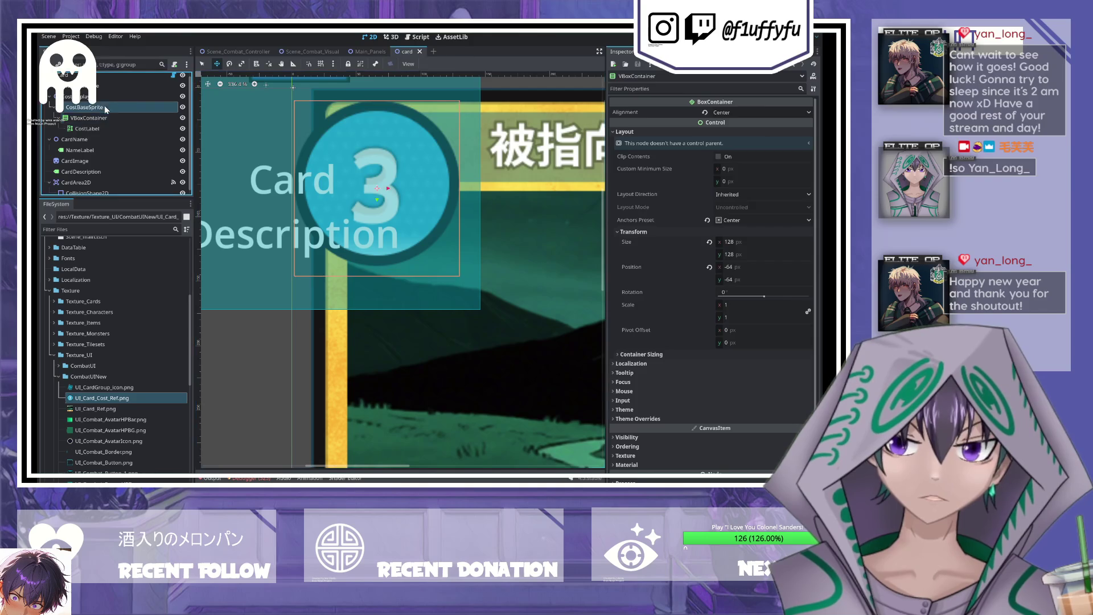
pyautogui.click(104, 106)
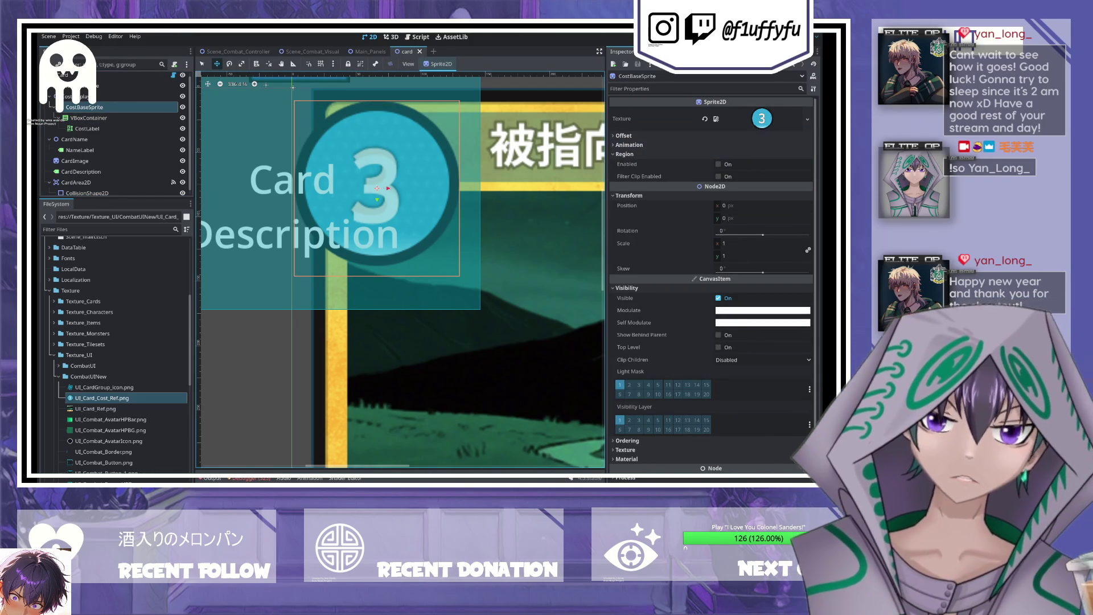
pyautogui.click(761, 118)
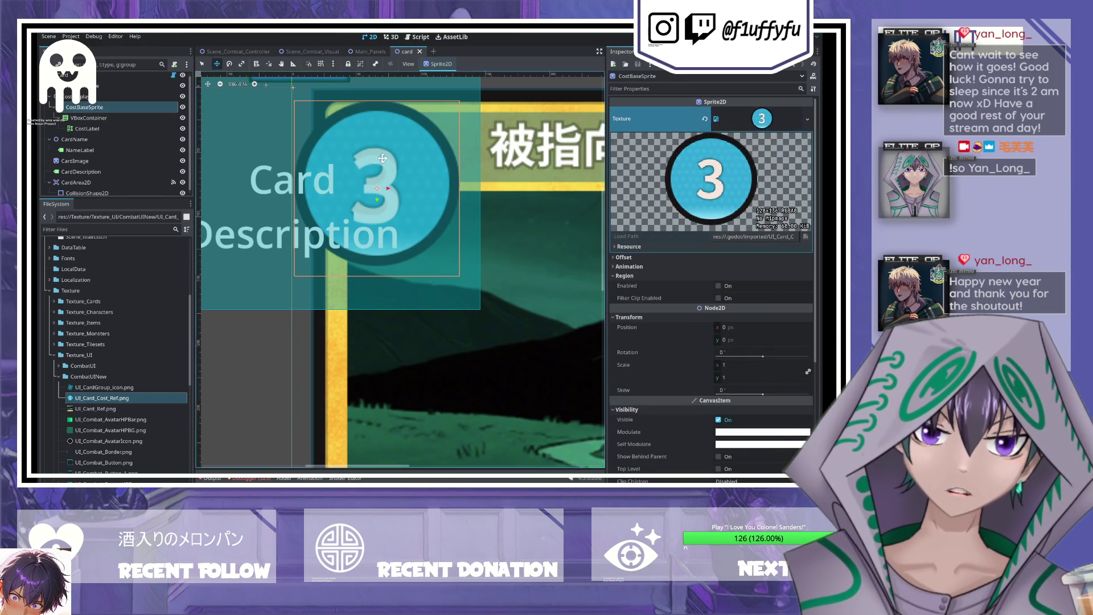
pyautogui.click(88, 118)
# - Set the container's height to 136 and Y position to -68
pyautogui.click(740, 255)
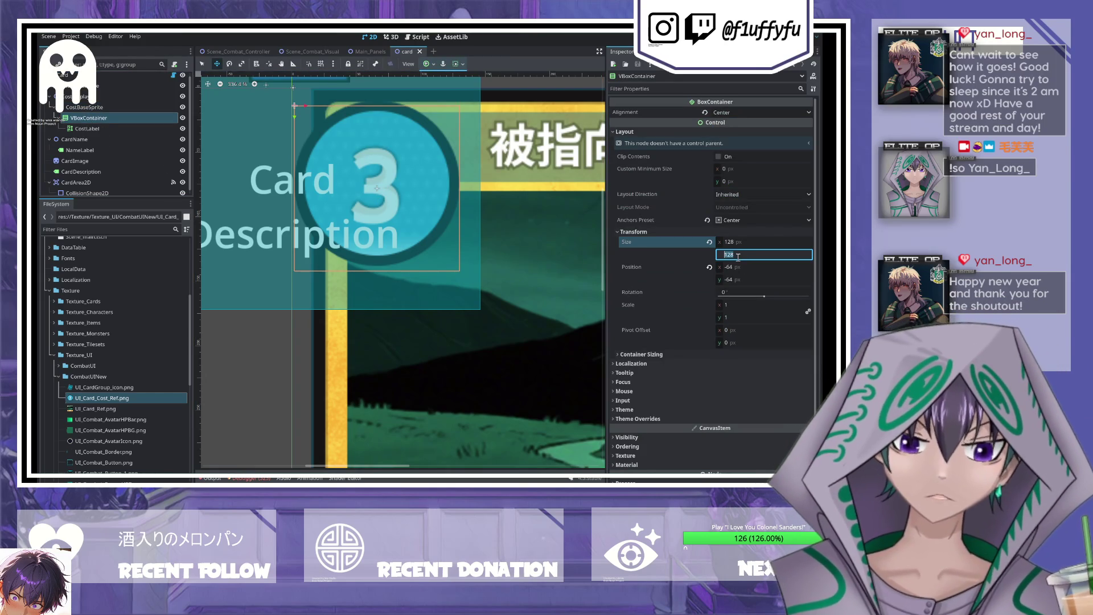
pyautogui.write('136')
pyautogui.hotkey('ctrl', 's')
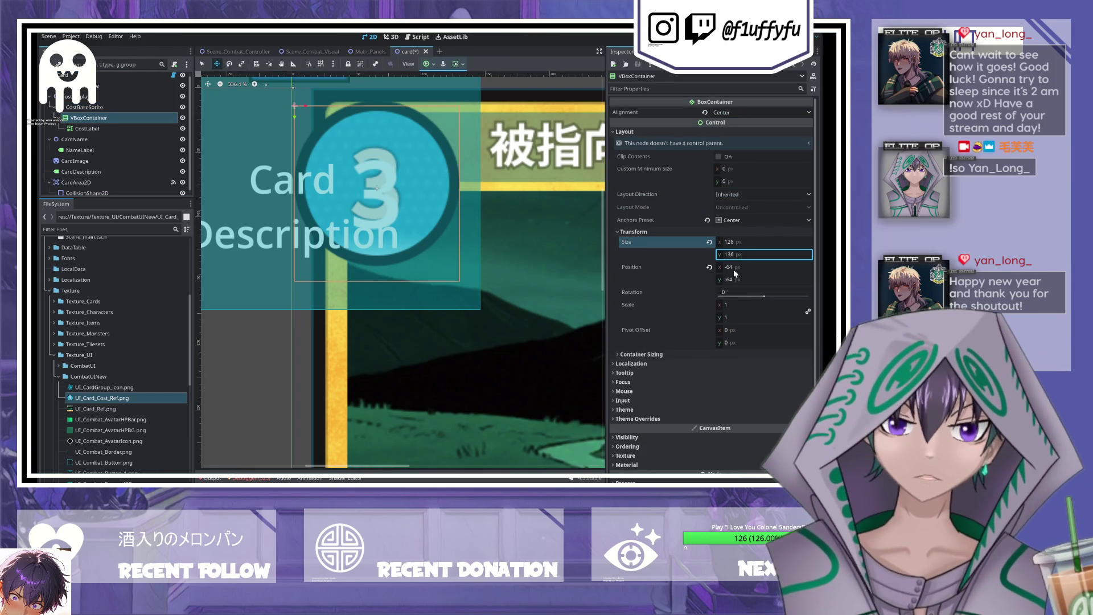
pyautogui.click(735, 279)
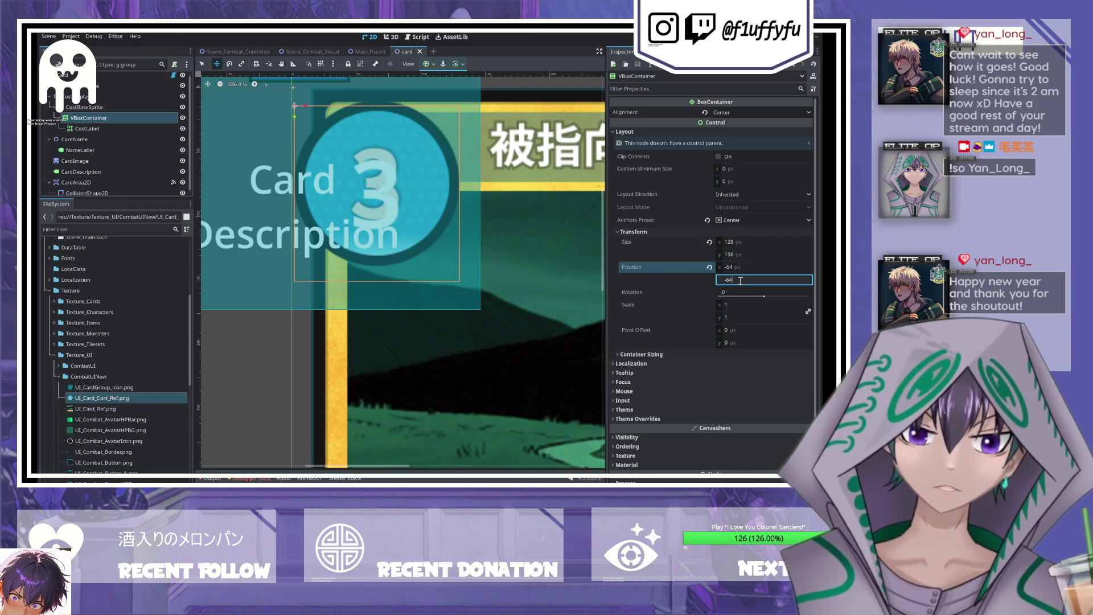
pyautogui.write('-')
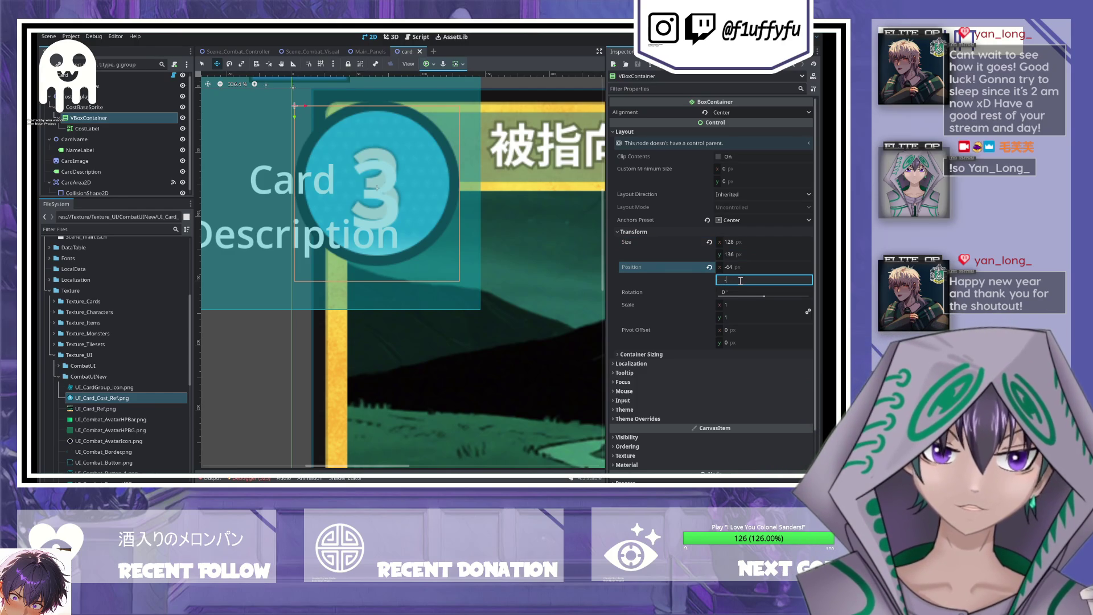
pyautogui.write('68')
pyautogui.press('Return')
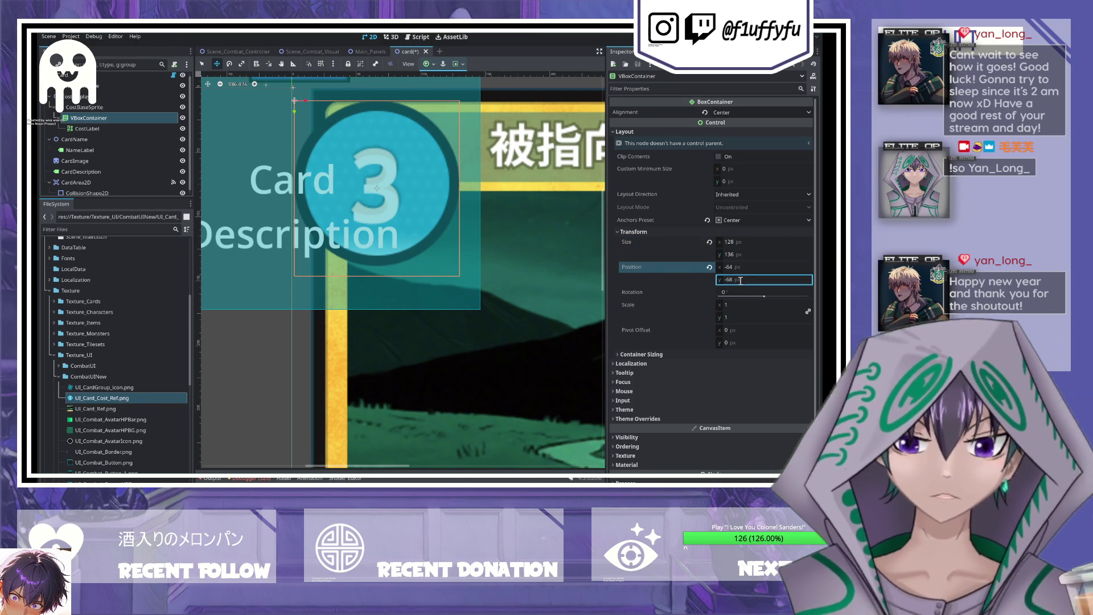
# - Step through the cost badge nodes and select CostLabel
pyautogui.click(102, 117)
pyautogui.press('Up')
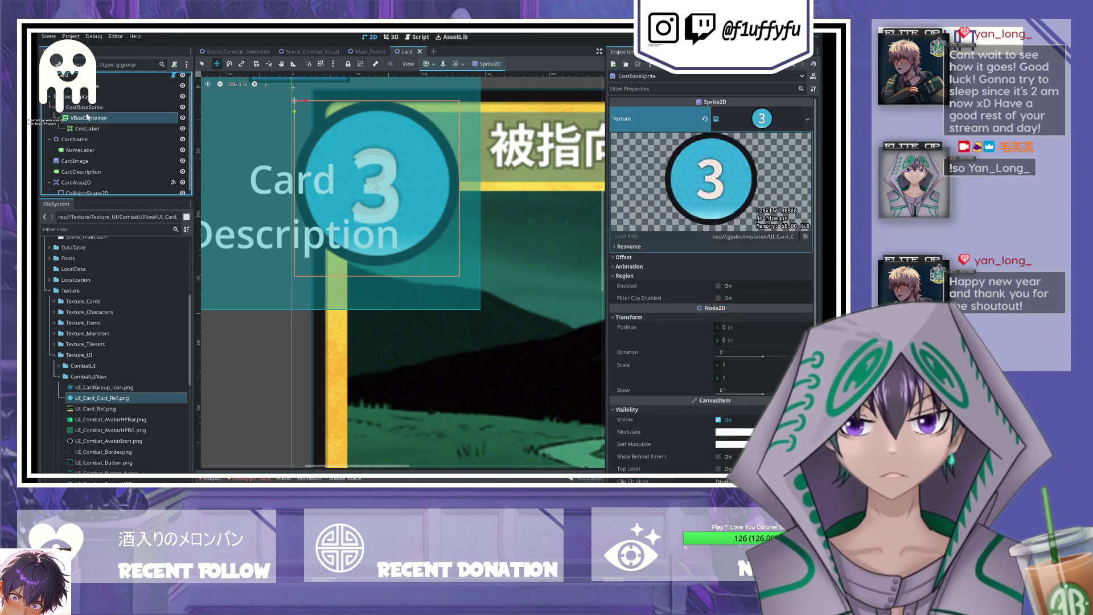
pyautogui.press('Down')
pyautogui.press('Down')
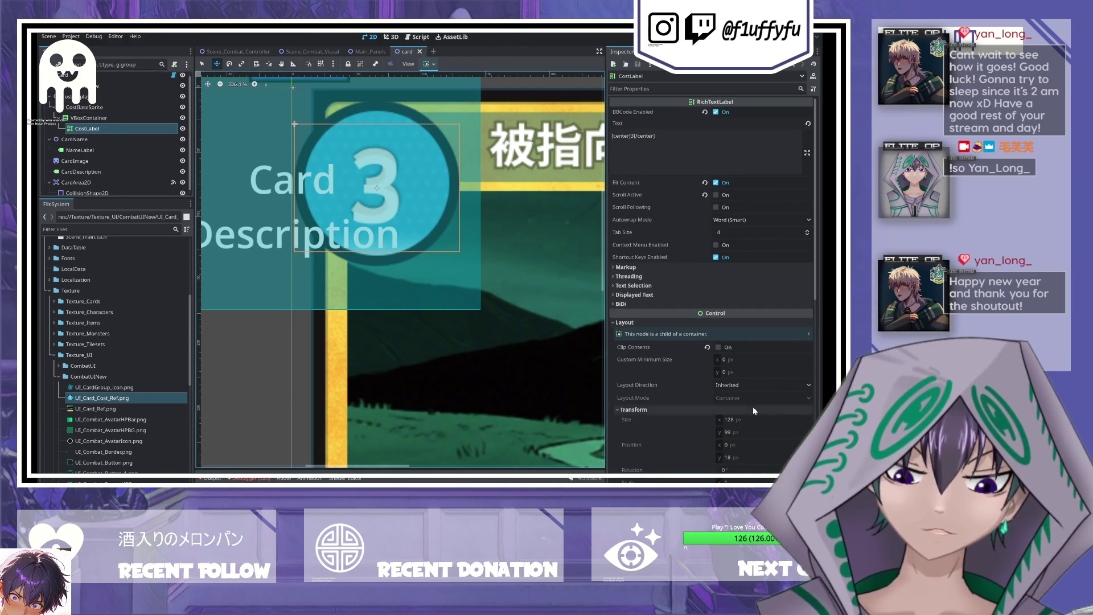
pyautogui.scroll(-4, 746, 412)
pyautogui.press('Up')
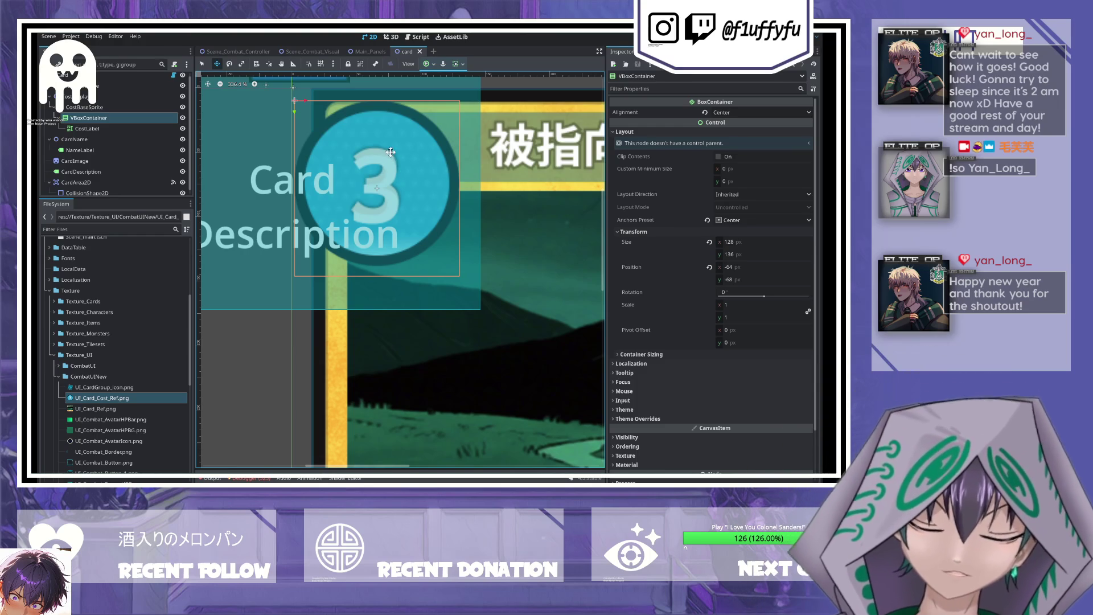
pyautogui.click(81, 131)
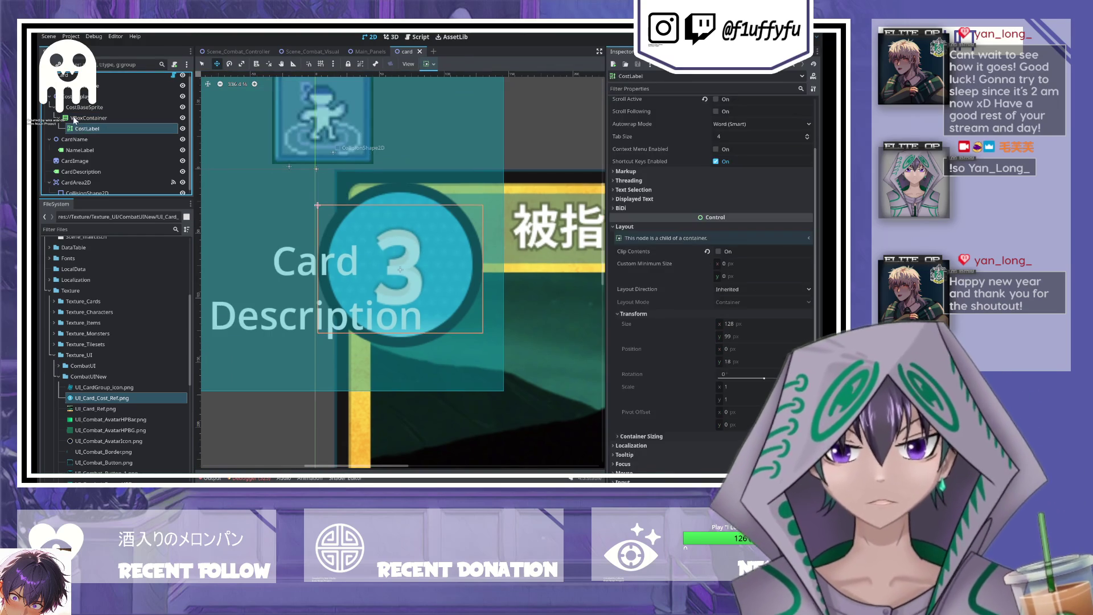
# - Drag the CardName group onto the card in the viewport
pyautogui.click(84, 107)
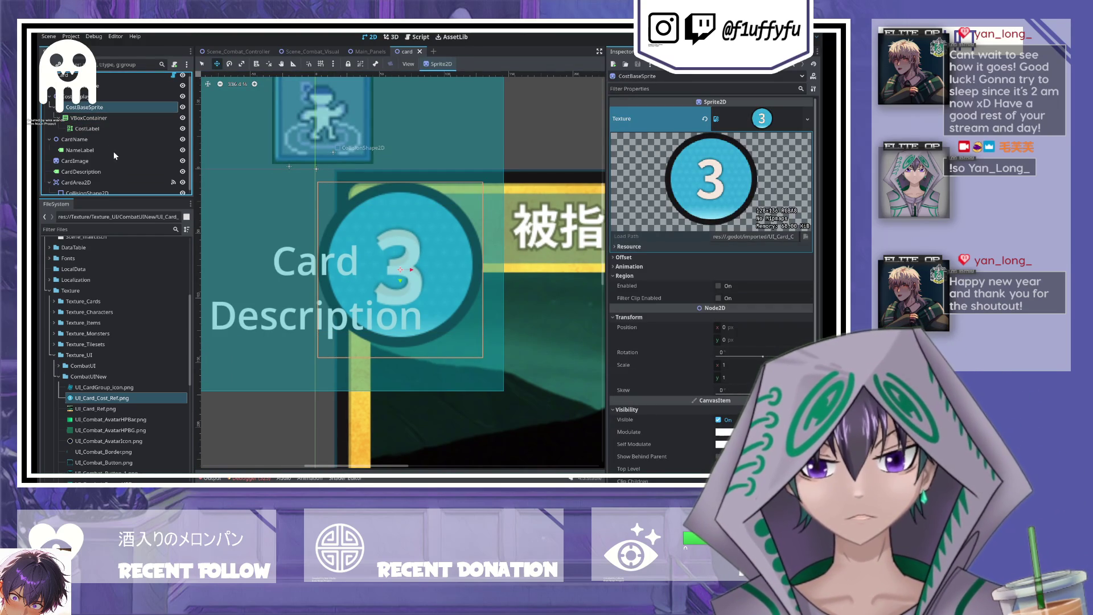
pyautogui.click(102, 140)
pyautogui.scroll(-4, 454, 262)
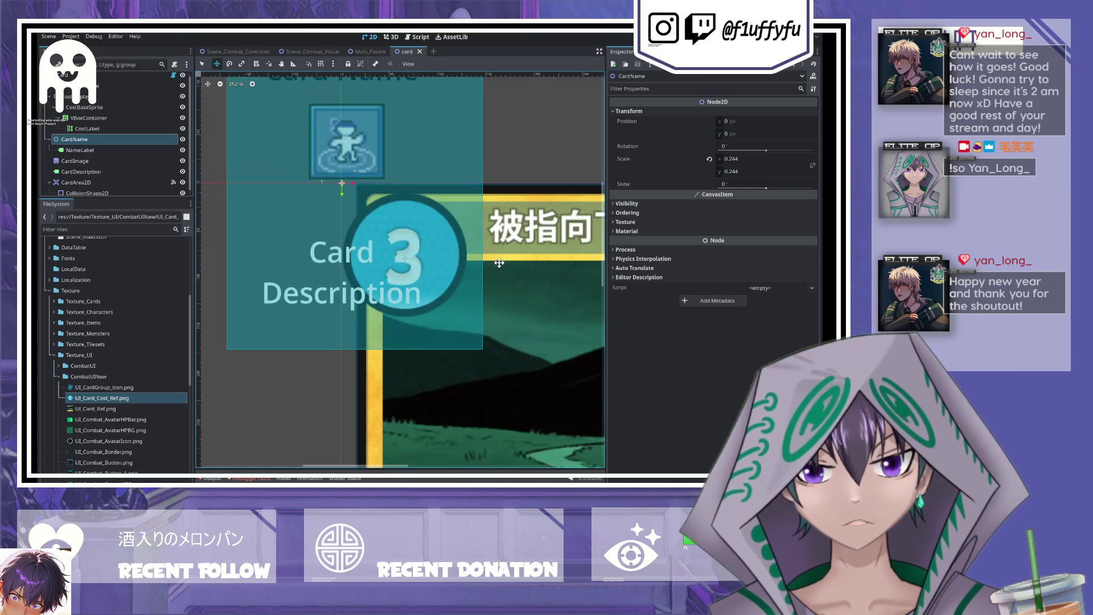
pyautogui.scroll(-6, 454, 262)
pyautogui.moveTo(253, 125)
pyautogui.mouseDown()
pyautogui.moveTo(354, 244)
pyautogui.moveTo(364, 211)
pyautogui.mouseUp()
# - Reorder the hierarchy so CardDescription sits directly below CardImage
pyautogui.click(113, 86)
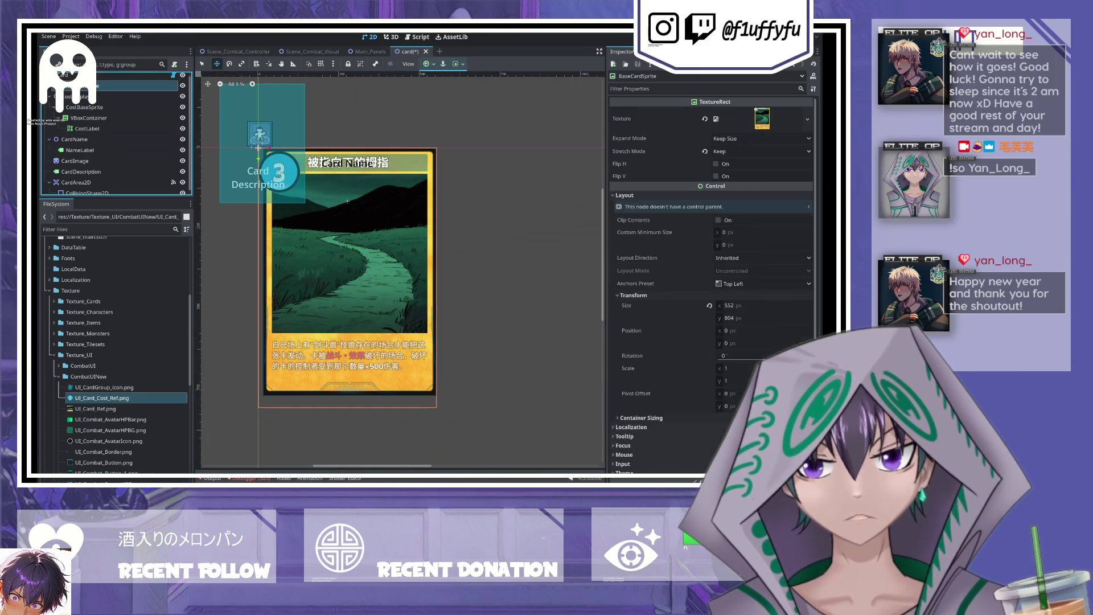
pyautogui.click(114, 96)
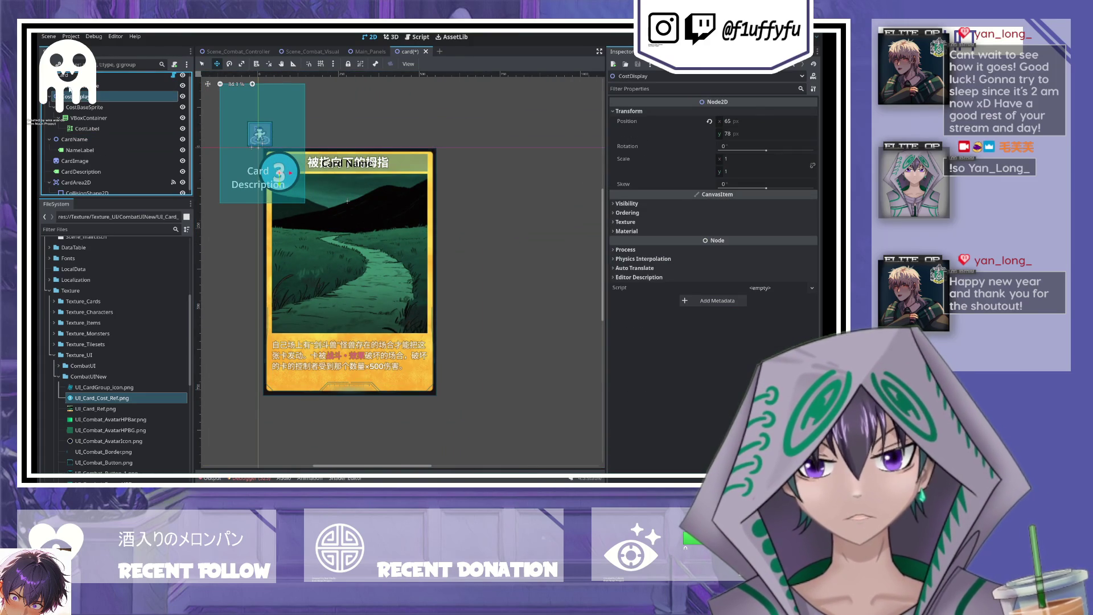
pyautogui.moveTo(85, 96)
pyautogui.mouseDown()
pyautogui.moveTo(84, 123)
pyautogui.moveTo(69, 145)
pyautogui.moveTo(59, 141)
pyautogui.moveTo(73, 151)
pyautogui.moveTo(68, 98)
pyautogui.mouseUp()
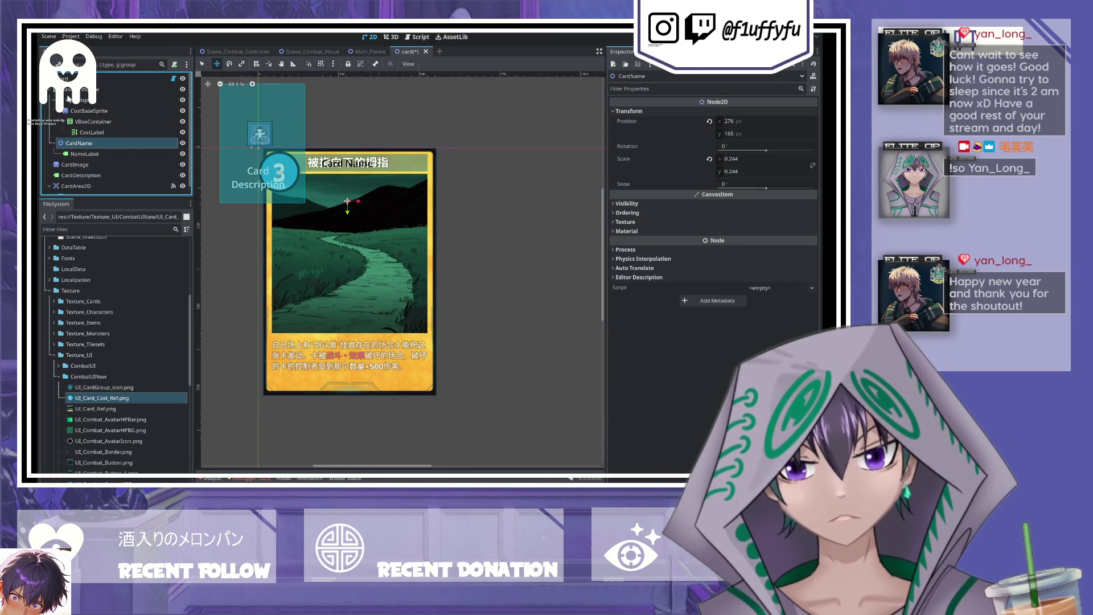
pyautogui.click(72, 175)
pyautogui.click(75, 164)
pyautogui.moveTo(72, 176)
pyautogui.mouseDown()
pyautogui.moveTo(88, 91)
pyautogui.moveTo(100, 128)
pyautogui.moveTo(81, 172)
pyautogui.mouseUp()
# - Convert NameLabel from a Label into a RichTextLabel
pyautogui.click(78, 177)
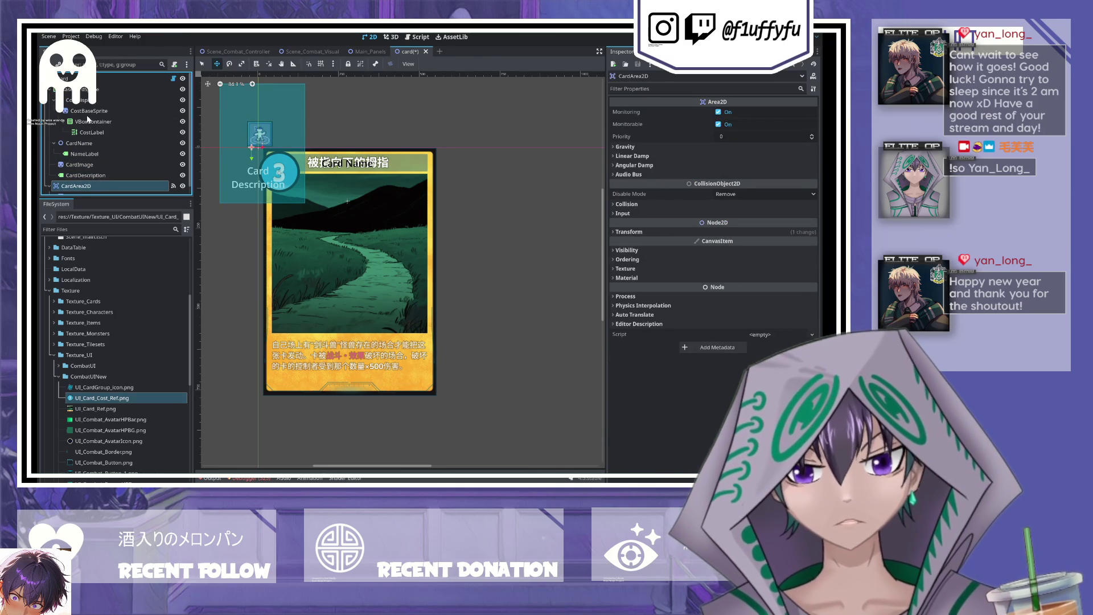
pyautogui.click(85, 144)
pyautogui.click(104, 155)
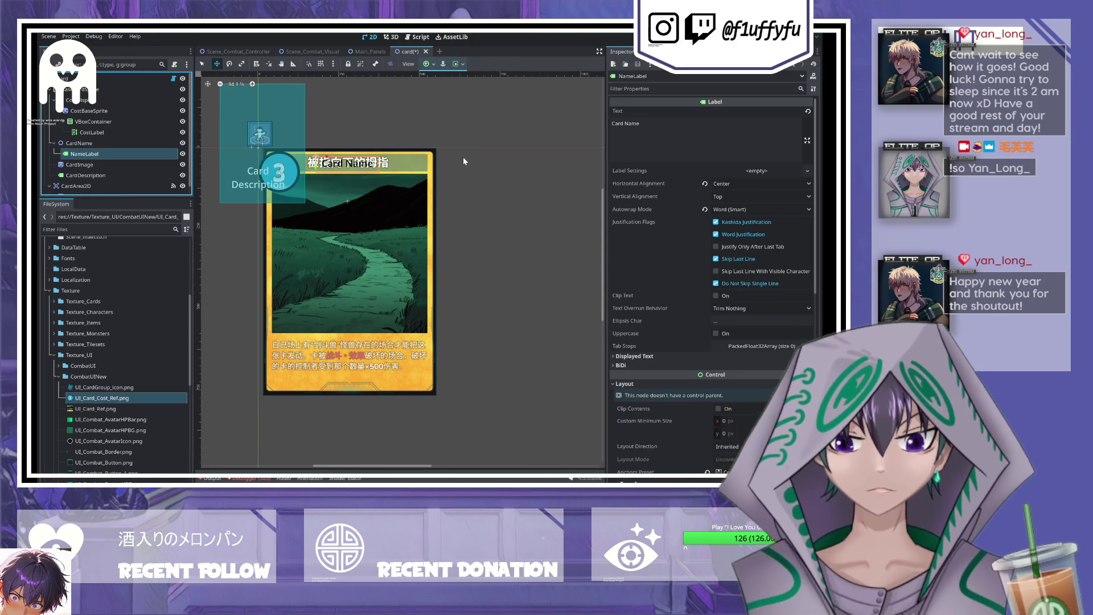
pyautogui.hotkey('ctrl', 'z')
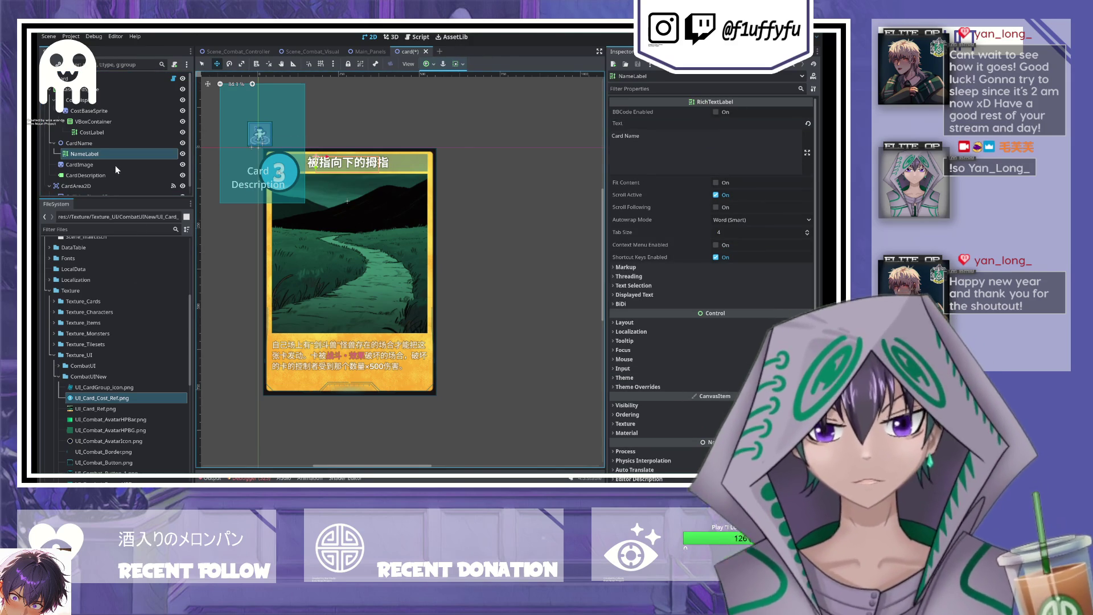
pyautogui.click(71, 143)
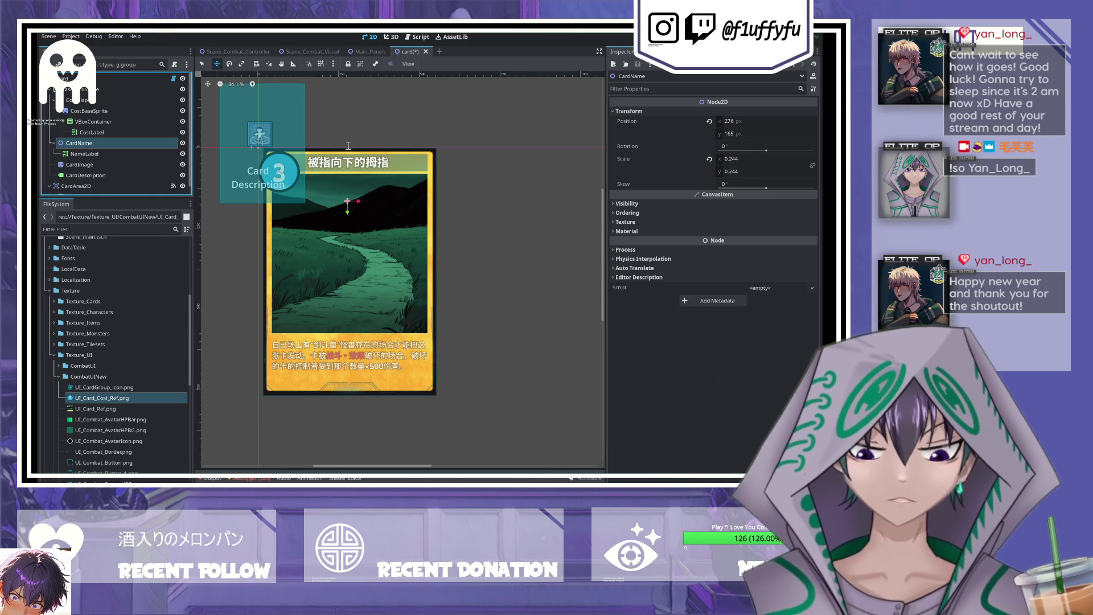
# - Change CardName's type from Node2D to Control
pyautogui.hotkey('ctrl', 'z')
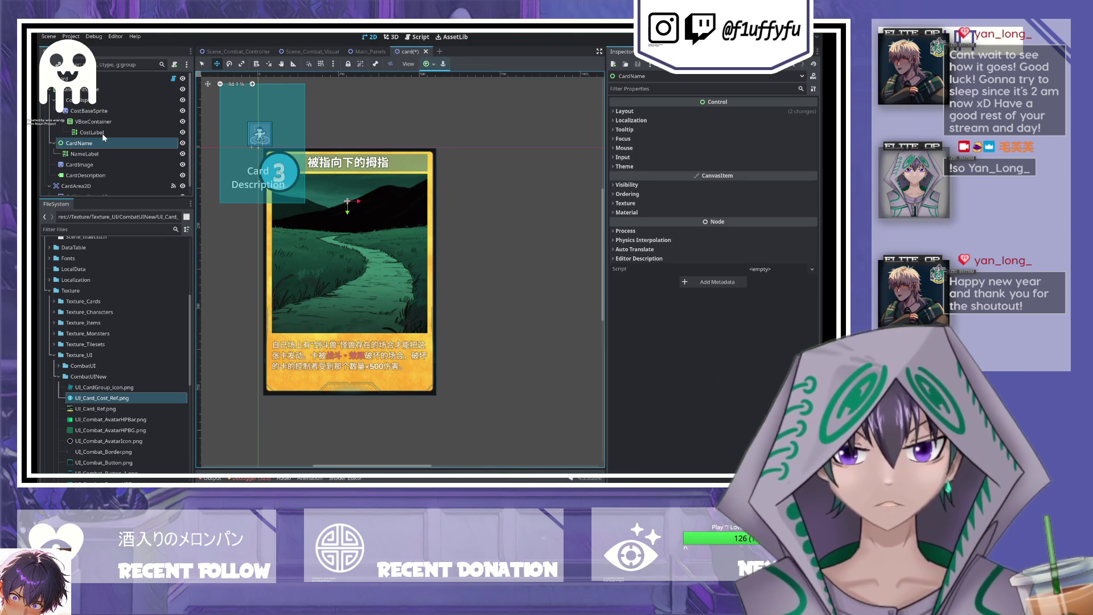
pyautogui.click(88, 153)
pyautogui.click(82, 143)
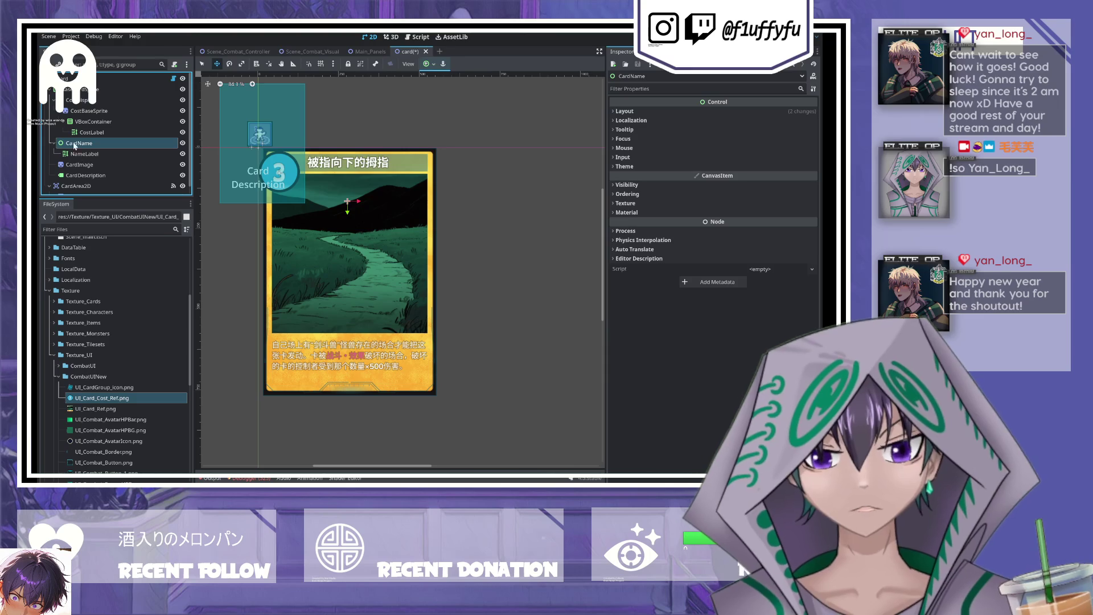
pyautogui.click(67, 90)
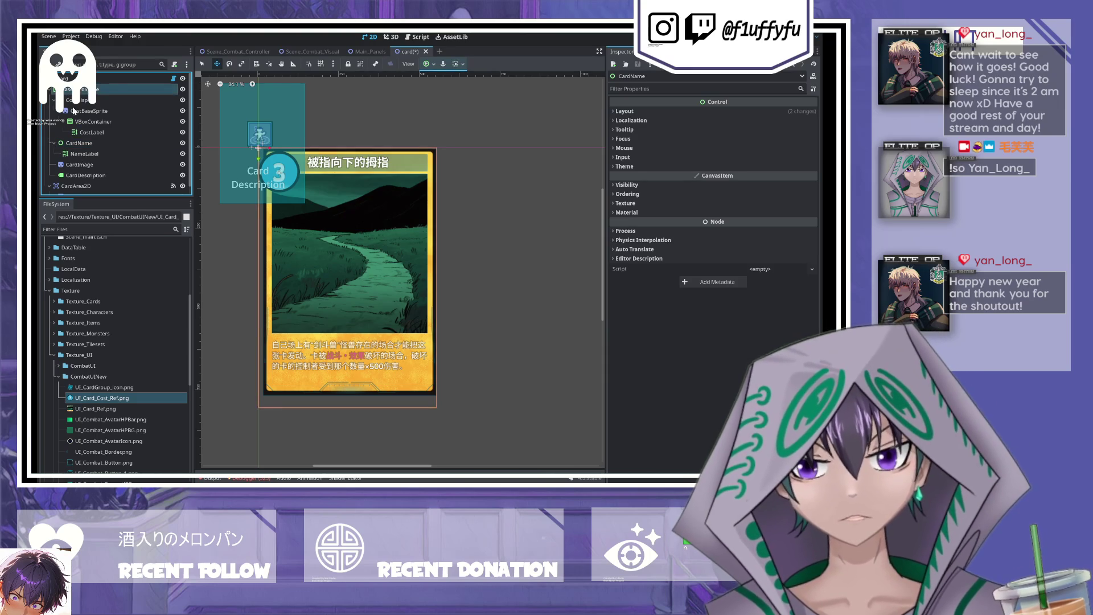
pyautogui.click(85, 143)
# - Reset CardName's transform scale to 1
pyautogui.click(626, 185)
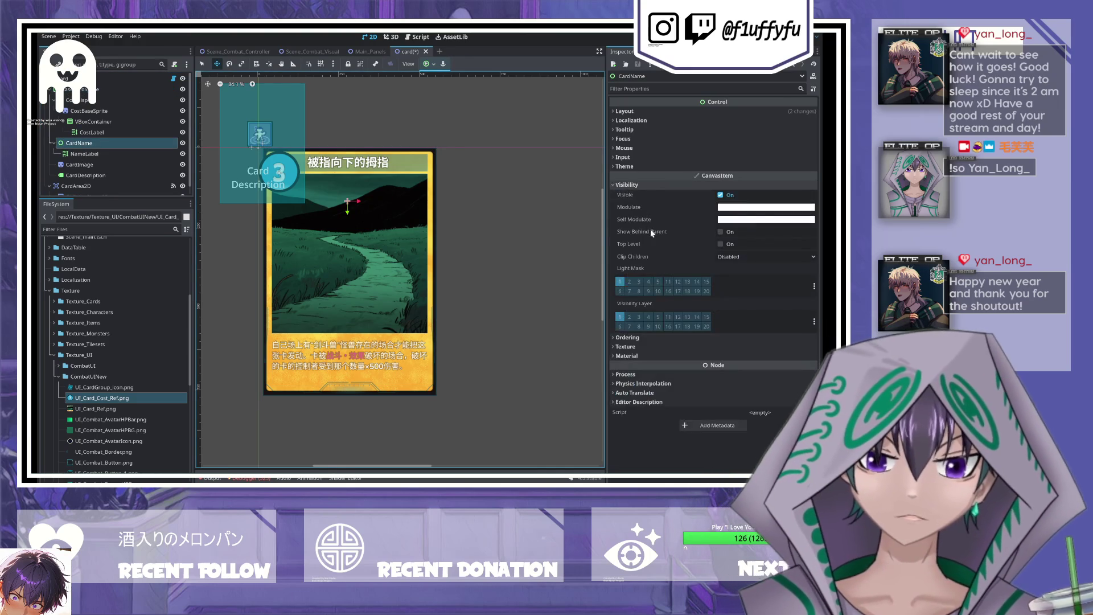
pyautogui.click(633, 120)
pyautogui.click(629, 111)
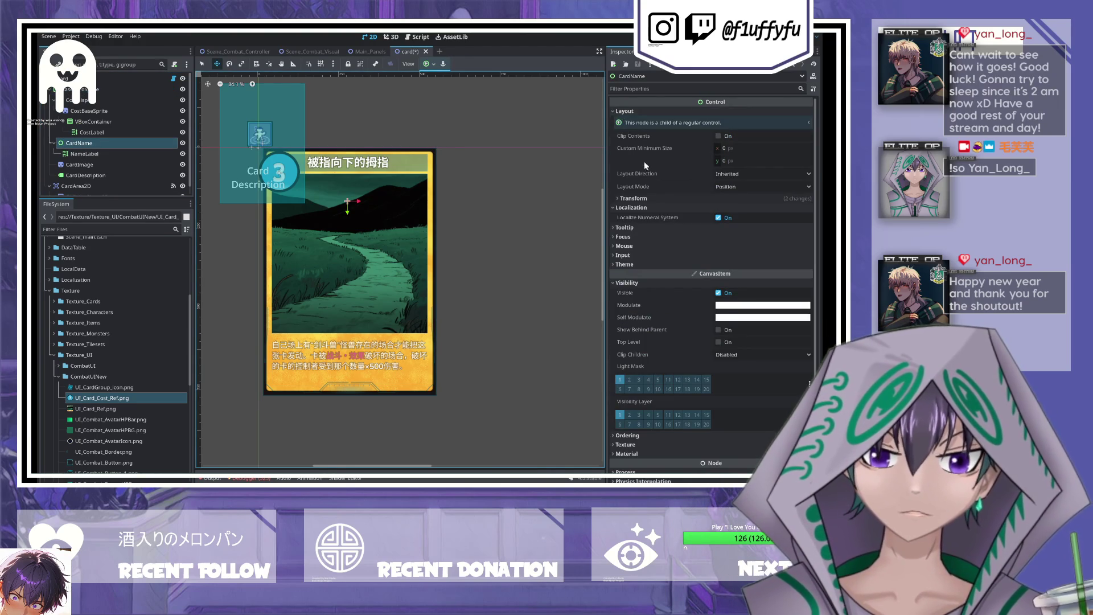
pyautogui.click(632, 198)
pyautogui.click(712, 234)
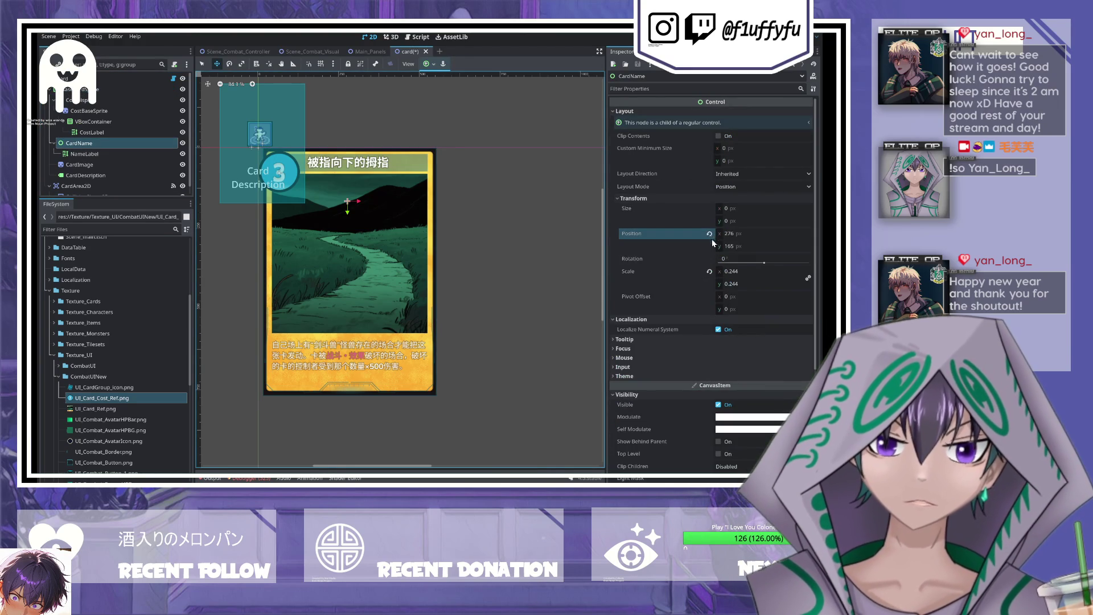
pyautogui.click(709, 271)
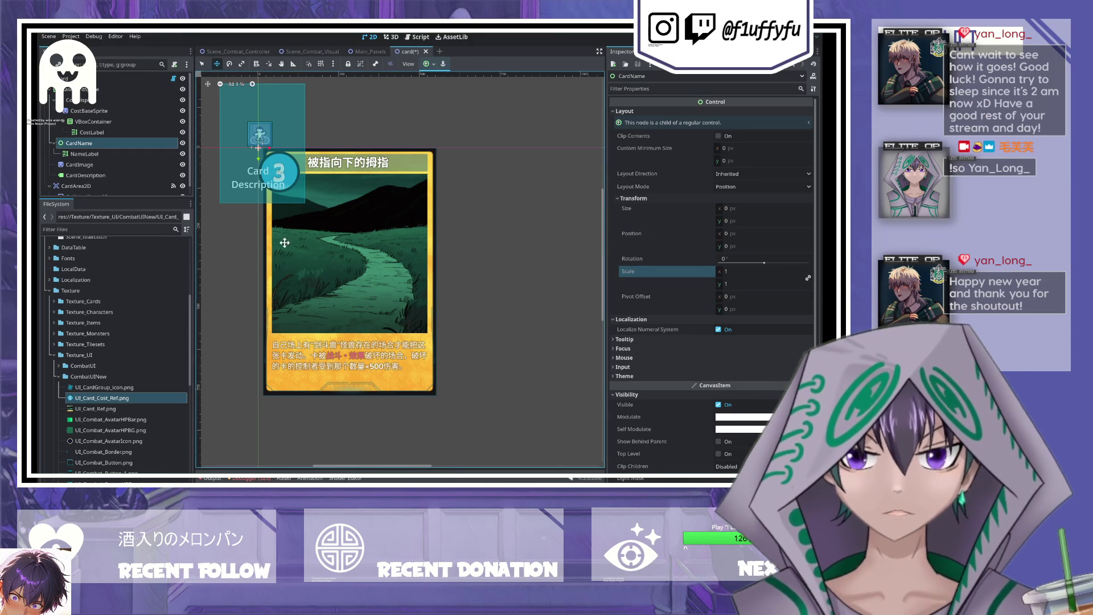
# - Add a VBoxContainer under CardName and nest NameLabel inside it
pyautogui.click(83, 144)
pyautogui.click(84, 154)
pyautogui.click(86, 143)
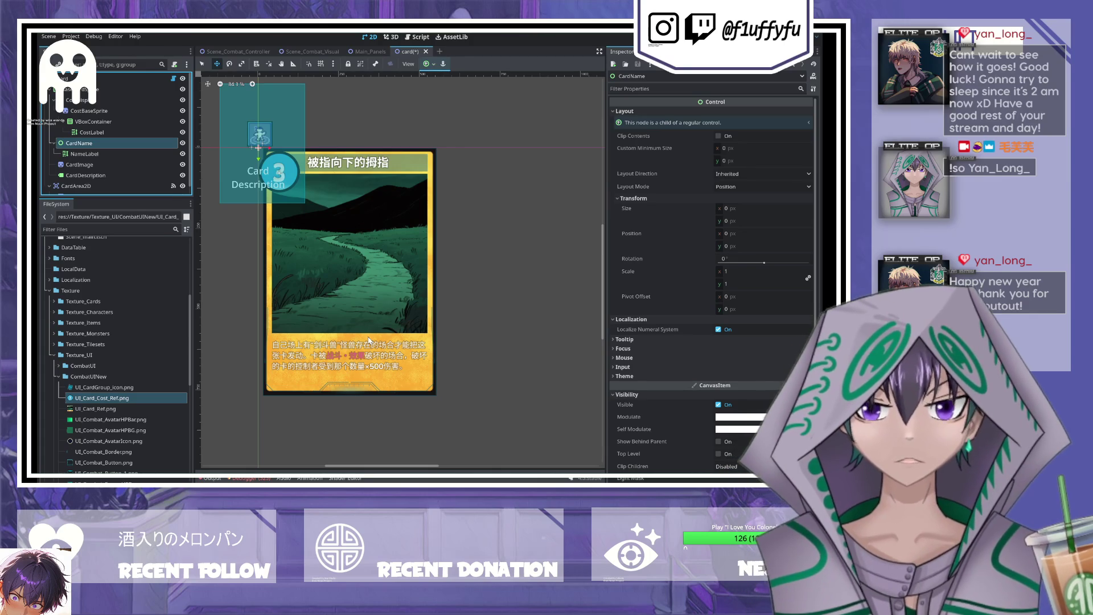
pyautogui.hotkey('ctrl', 'v')
pyautogui.moveTo(92, 163); pyautogui.dragTo(85, 155)
pyautogui.click(84, 155)
# - Set the container's alignment to Center, reset its size, and save
pyautogui.click(757, 112)
pyautogui.click(740, 128)
pyautogui.click(677, 129)
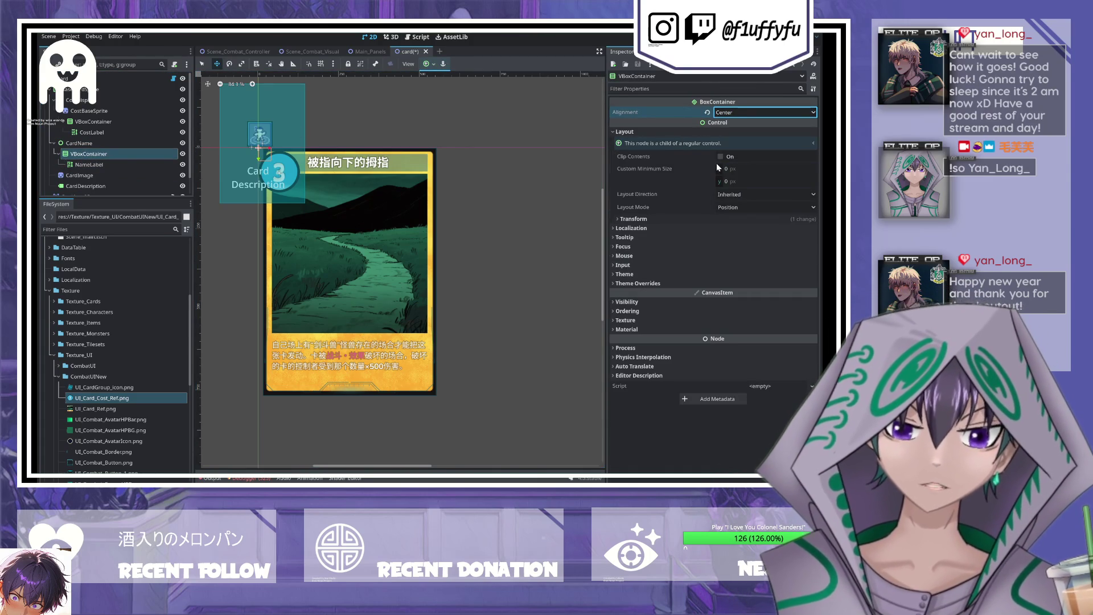
pyautogui.click(662, 221)
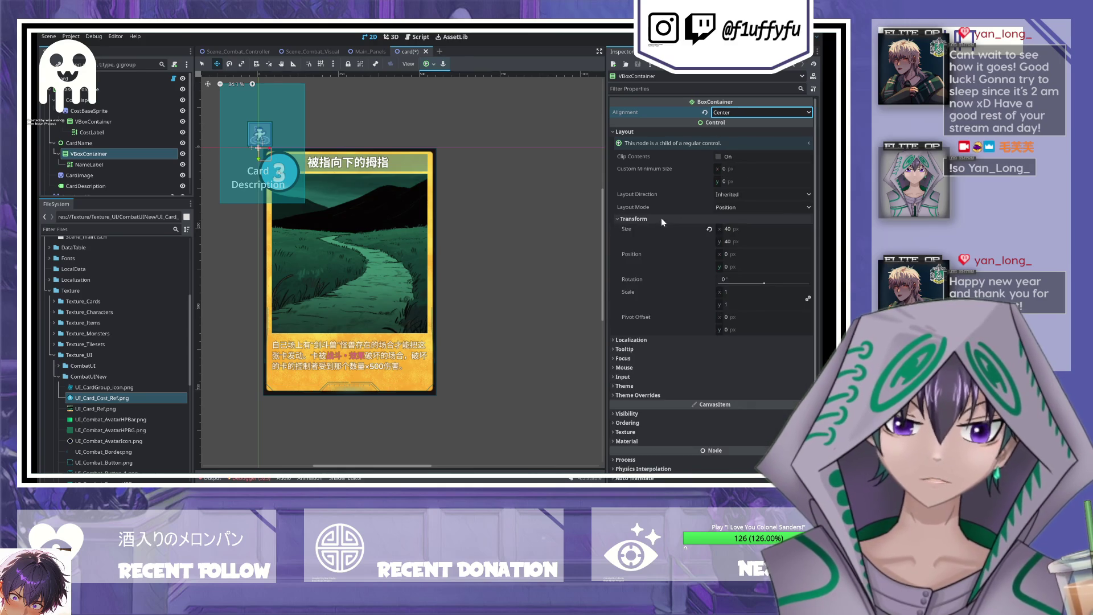
pyautogui.click(709, 229)
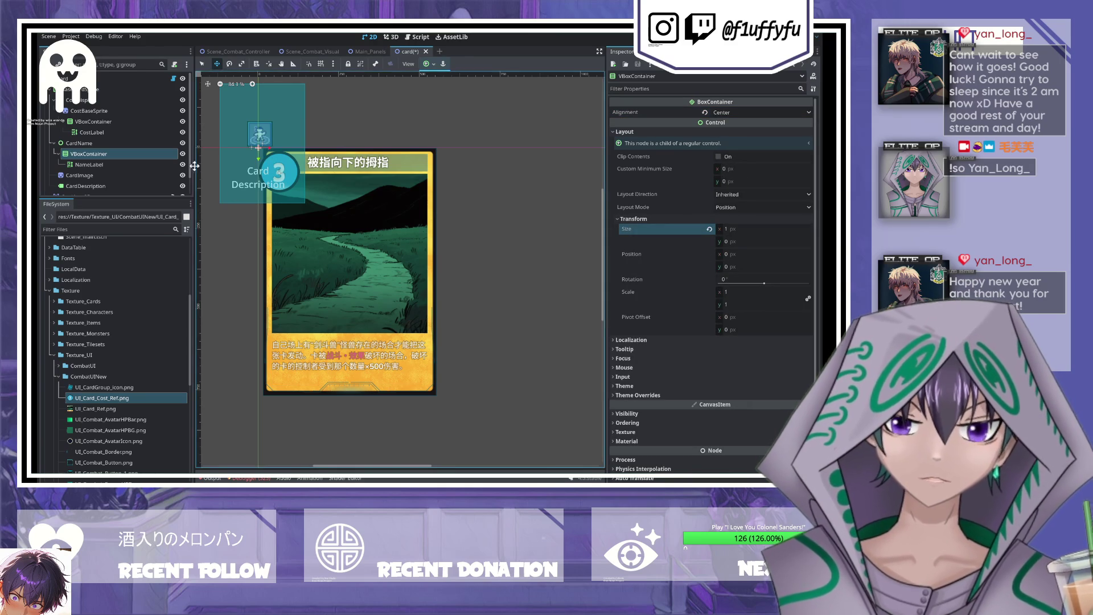
pyautogui.click(93, 142)
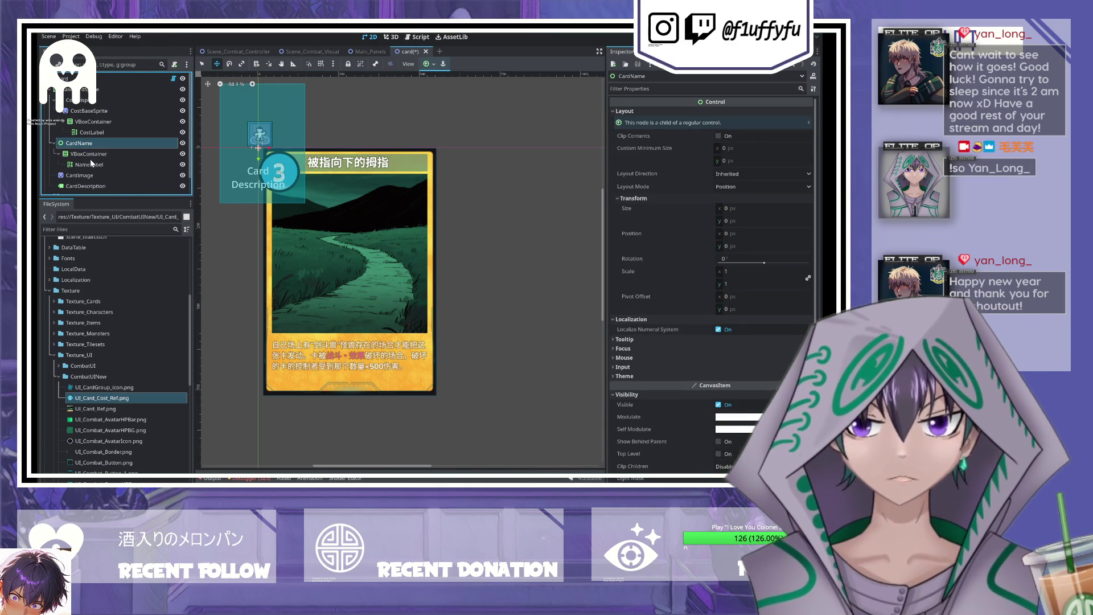
pyautogui.hotkey('ctrl', 's')
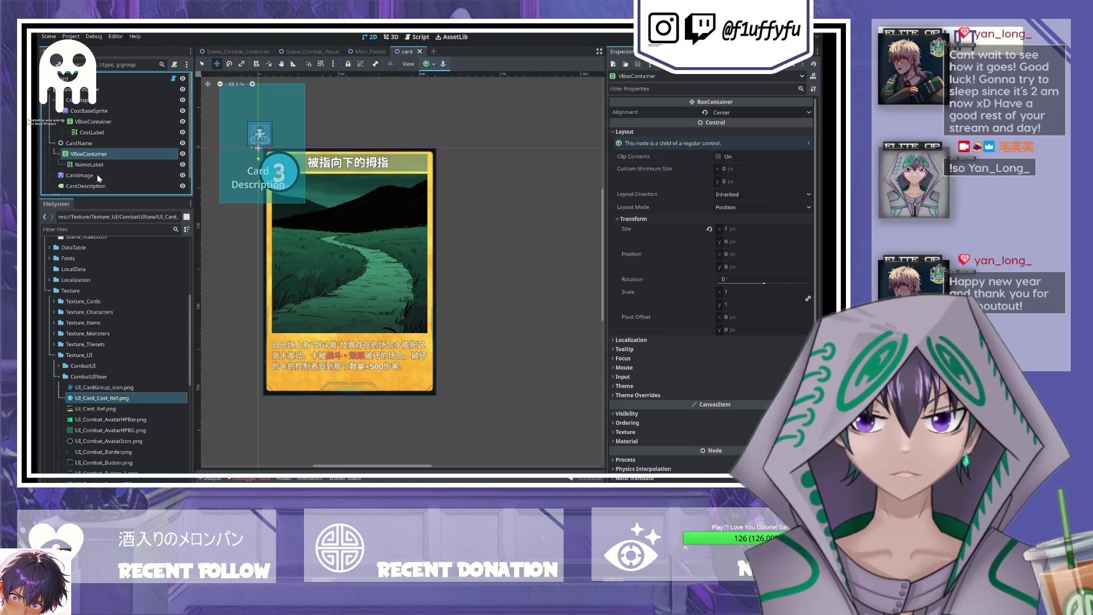
# - Clear NameLabel's old text, start the [center] tag, and enable BBCode
pyautogui.click(90, 164)
pyautogui.click(715, 147)
pyautogui.hotkey('ctrl', 'a')
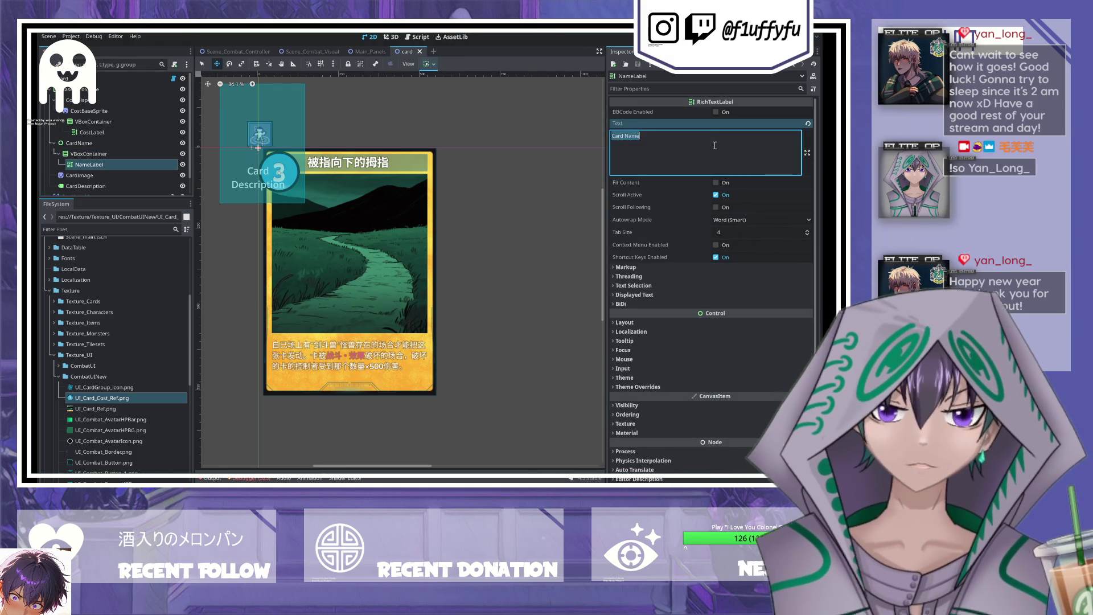
pyautogui.press('BackSpace')
pyautogui.write('[center')
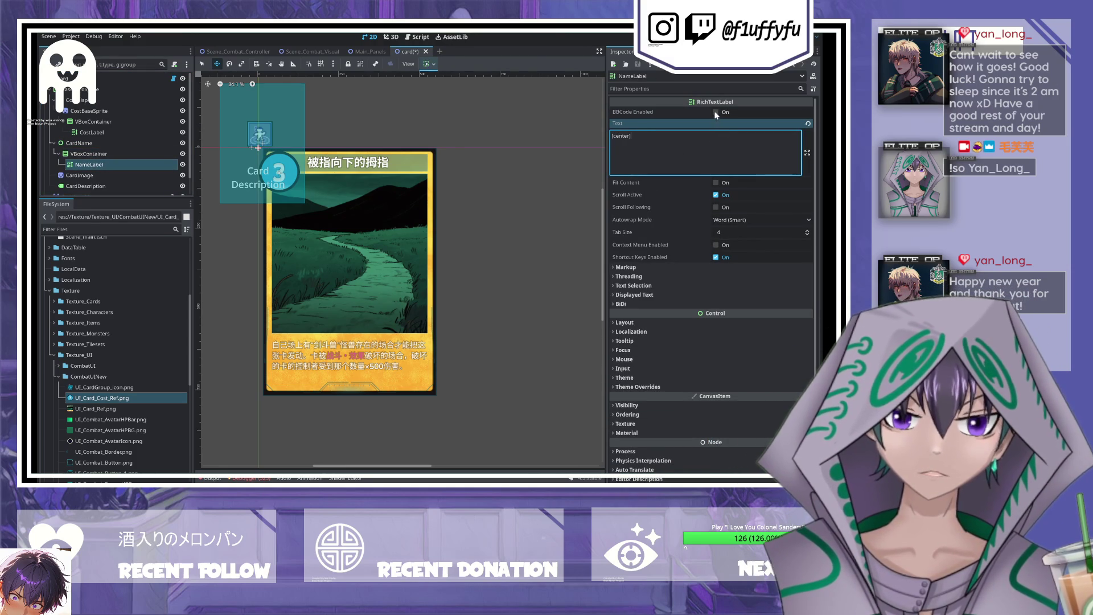
pyautogui.click(716, 112)
# - Enter the card name 被指向下的拇指 via pinyin and begin the closing tag
pyautogui.write("bei'zhi'xiang'xia'de'mu'zh")
pyautogui.press('space')
pyautogui.write('i')
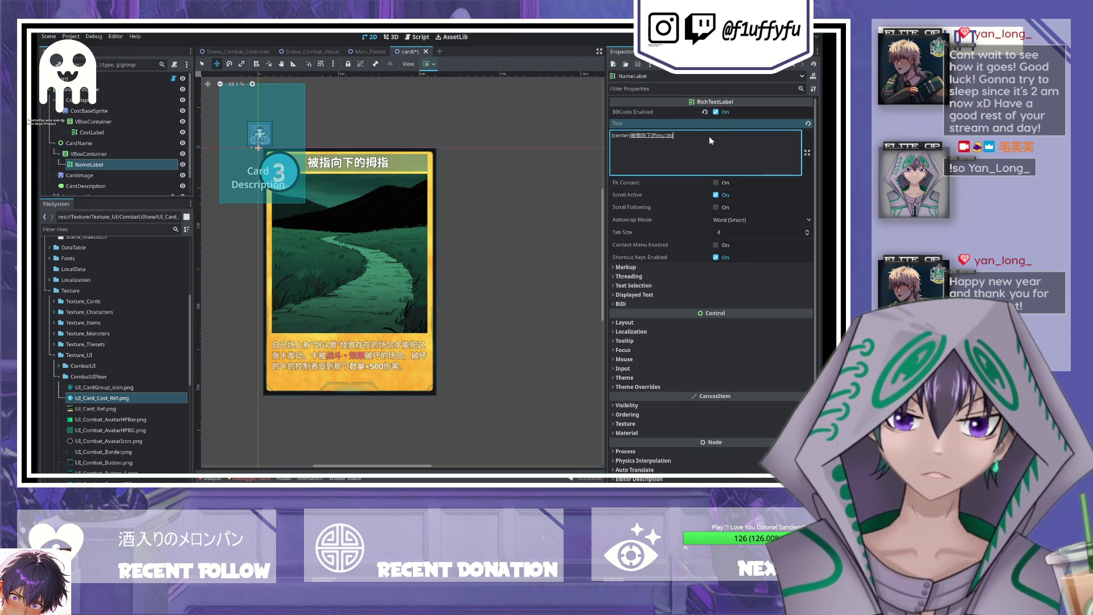
pyautogui.press('space')
pyautogui.write('[')
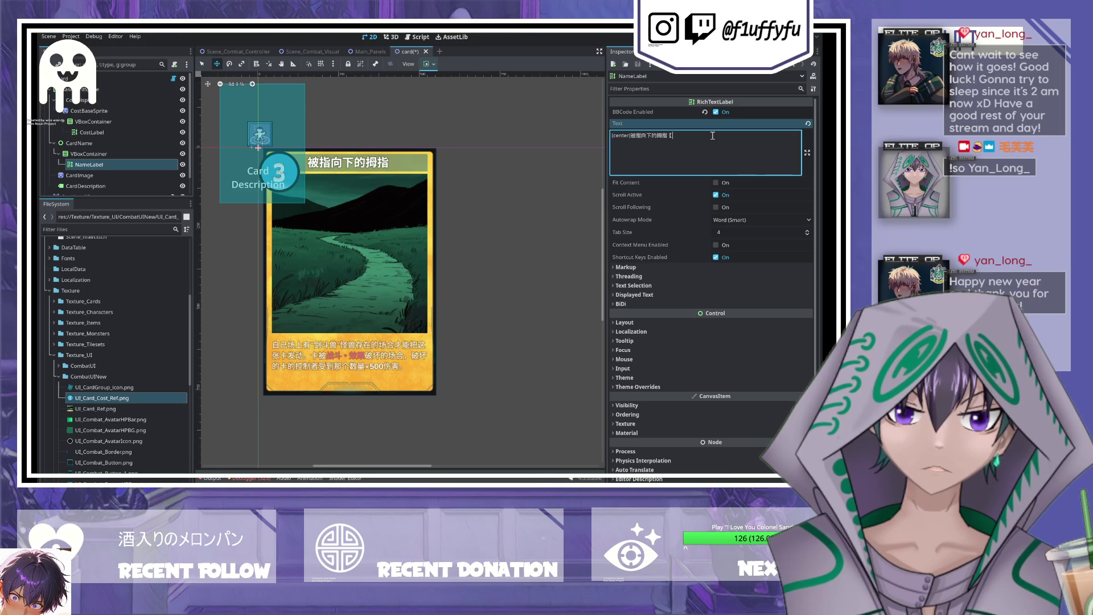